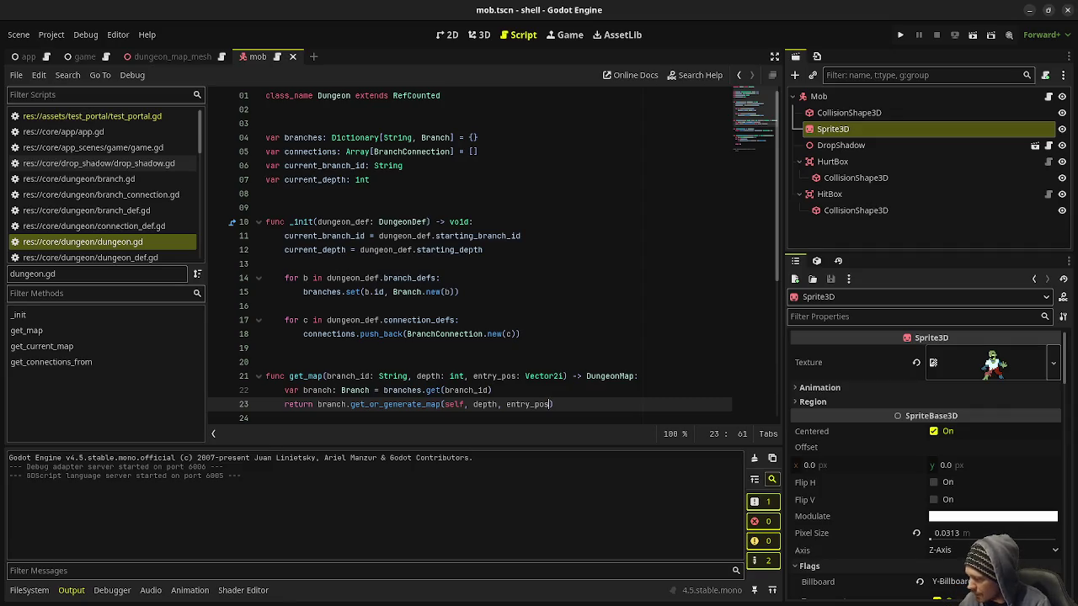
# Run the dungeon project so Main Dungeon: Depth 1 opens in a debug window at 90/100 health
pyautogui.click(900, 34)
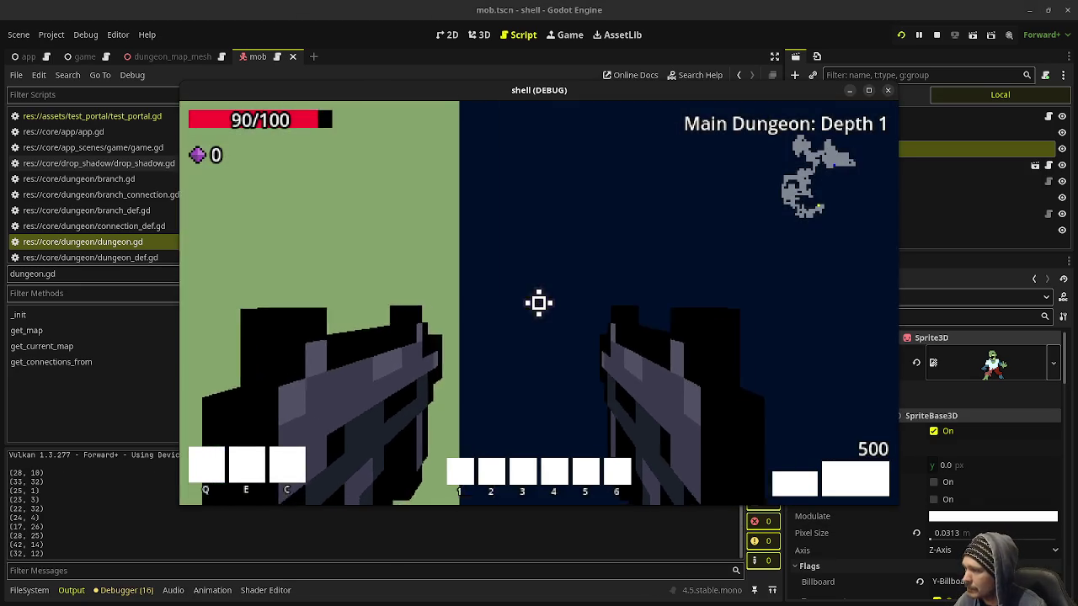
# Fire down the corridor and walk through Depth 1's corridors and rooms, picking up the purple gem
pyautogui.click(539, 303)
pyautogui.press('w')
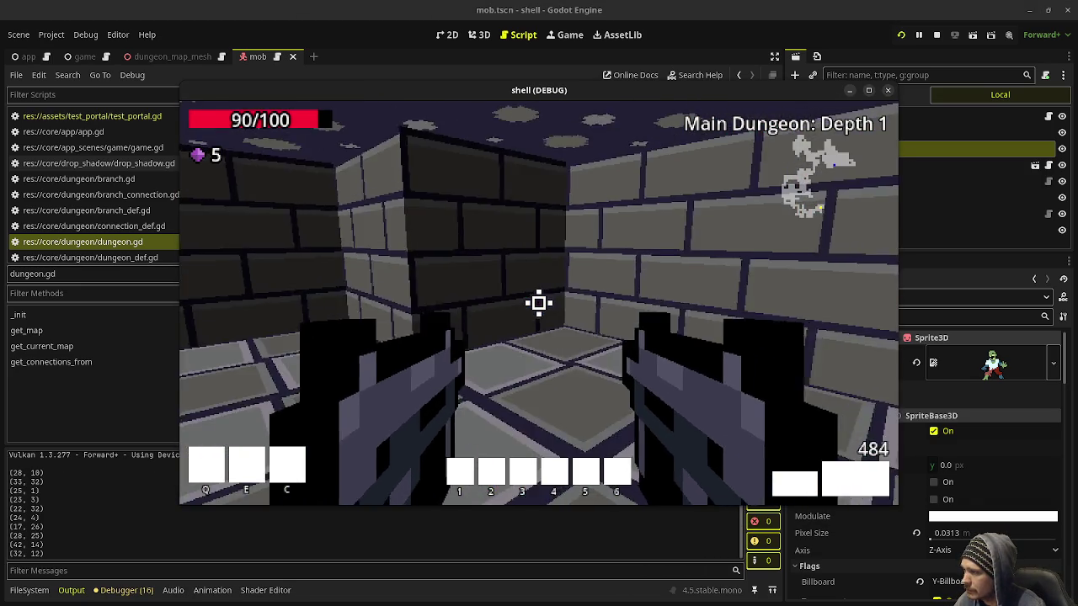
pyautogui.press('w')
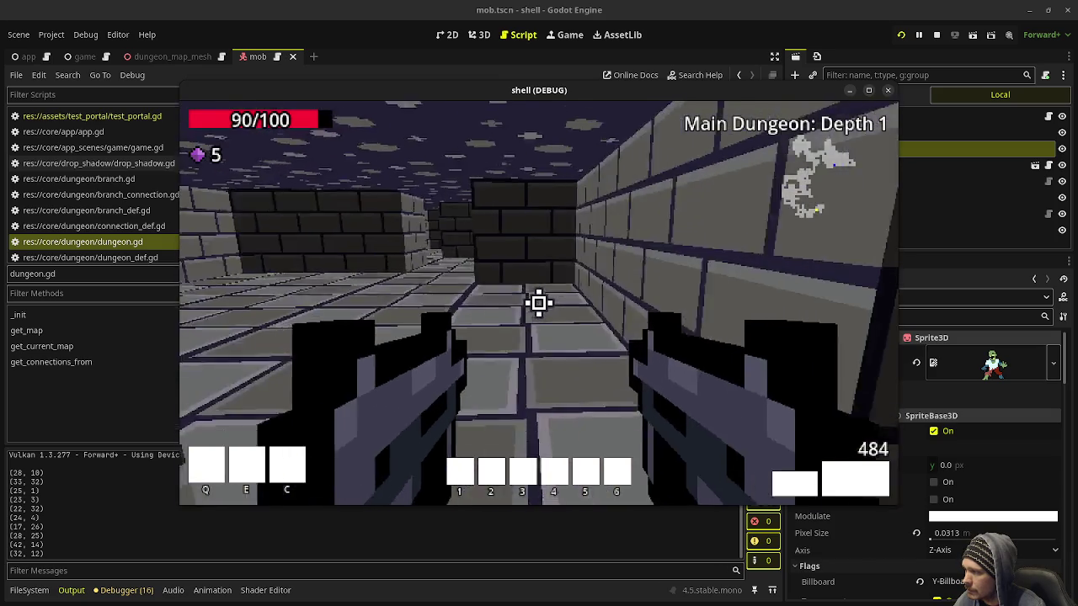
pyautogui.press('w')
pyautogui.press('w')
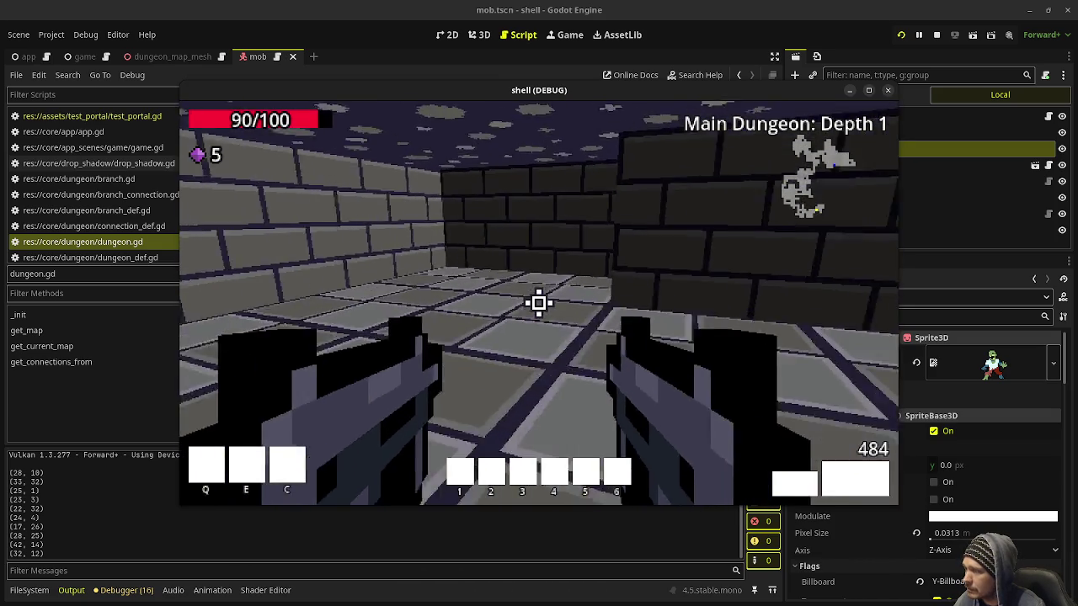
pyautogui.press('w')
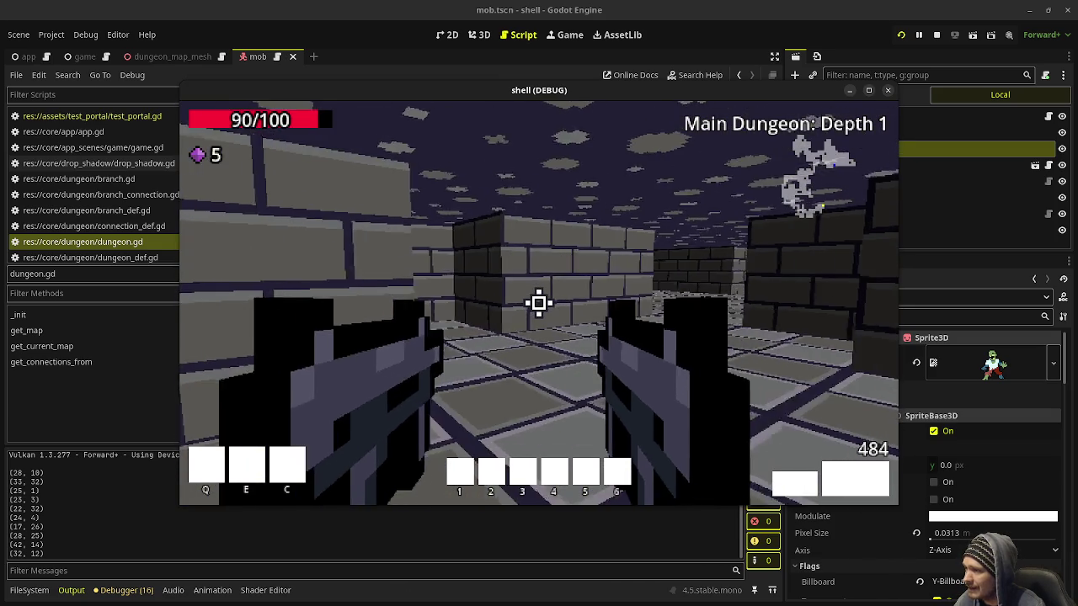
pyautogui.press('w')
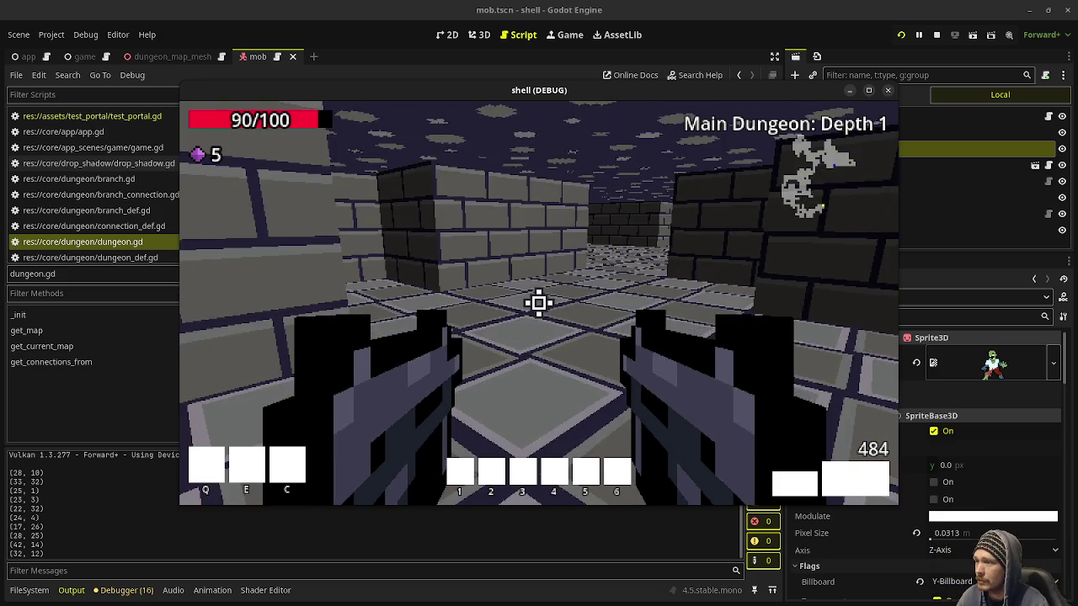
# Advance through the dungeon and shoot the skeleton mage, bringing gems to 25
pyautogui.moveTo(539, 304)
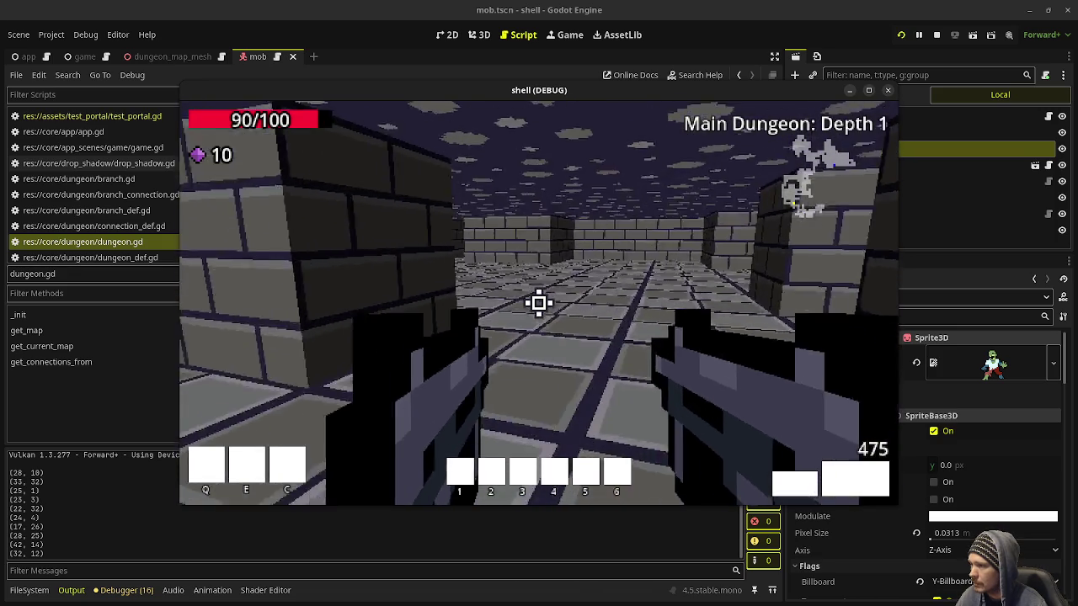
pyautogui.press('w')
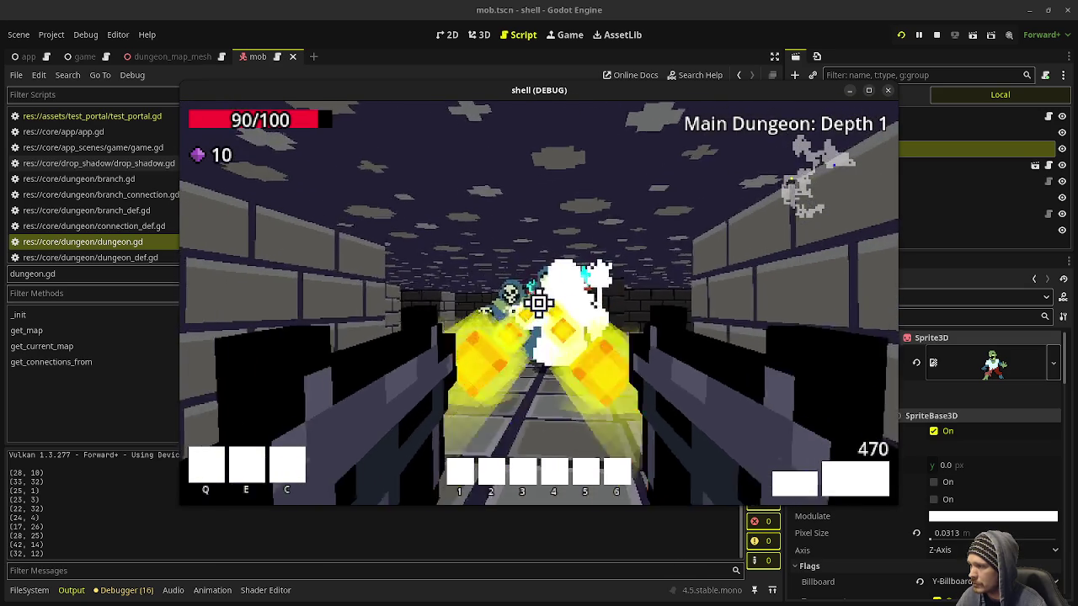
pyautogui.click(539, 303)
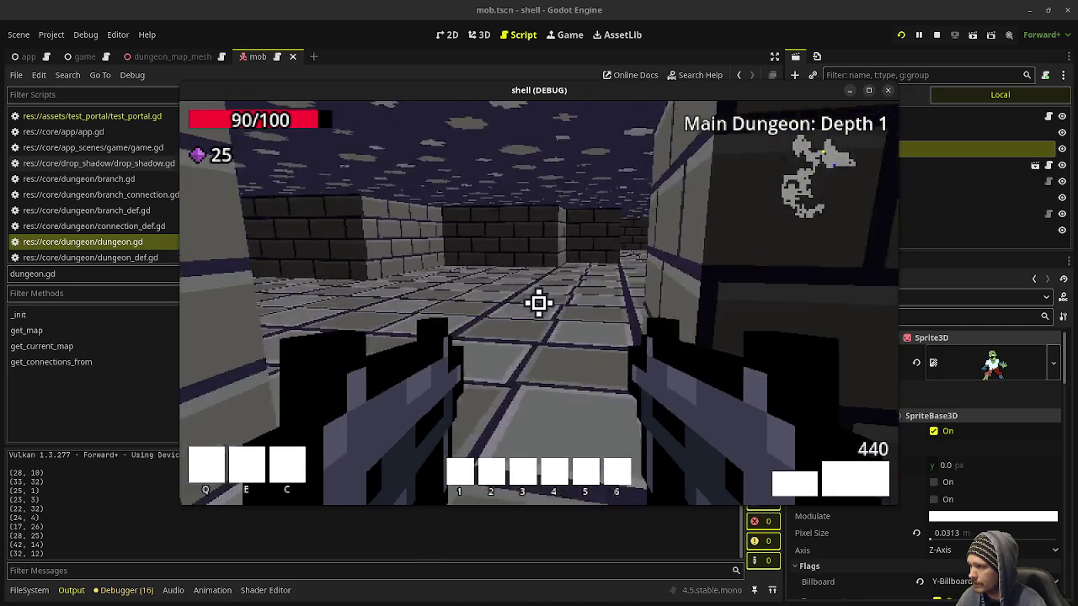
pyautogui.click(539, 301)
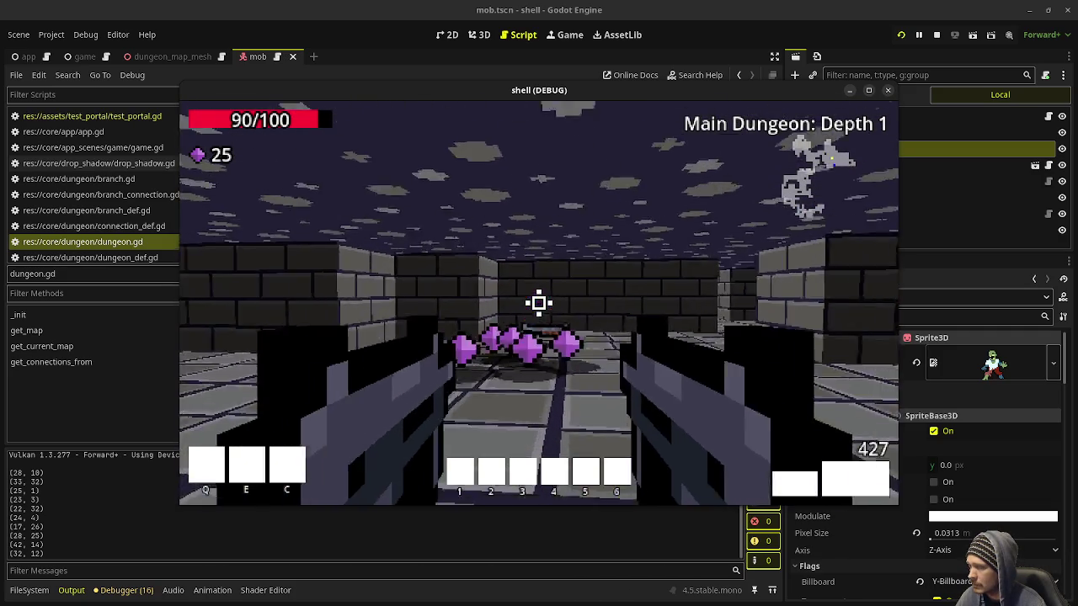
# Collect the dropped gems, explore the rooms and corridors, and reach the green portal with 30 gems
pyautogui.press('w')
pyautogui.press('s')
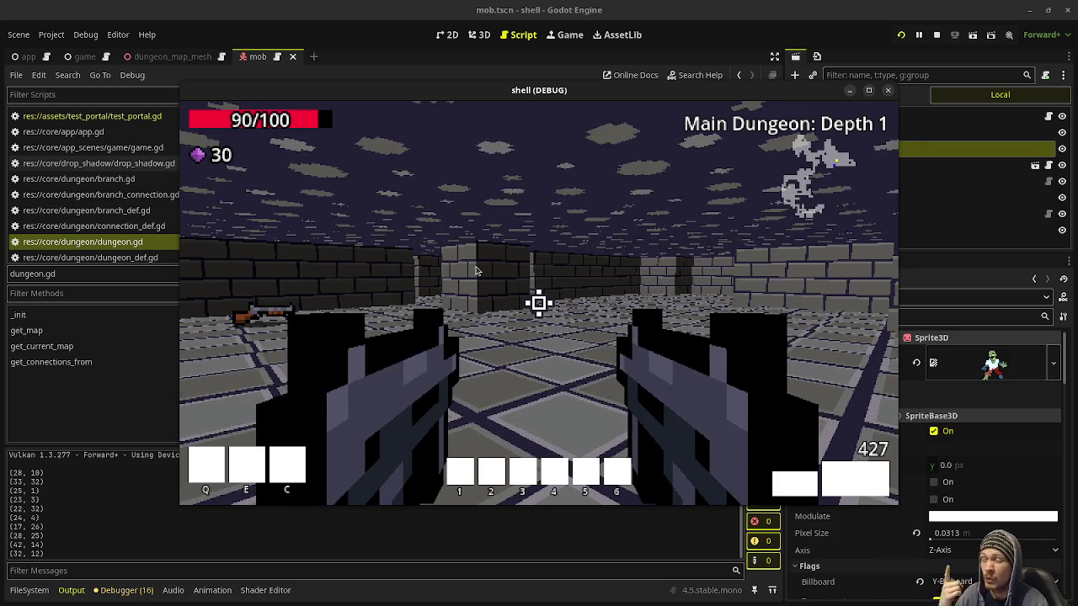
pyautogui.click(532, 279)
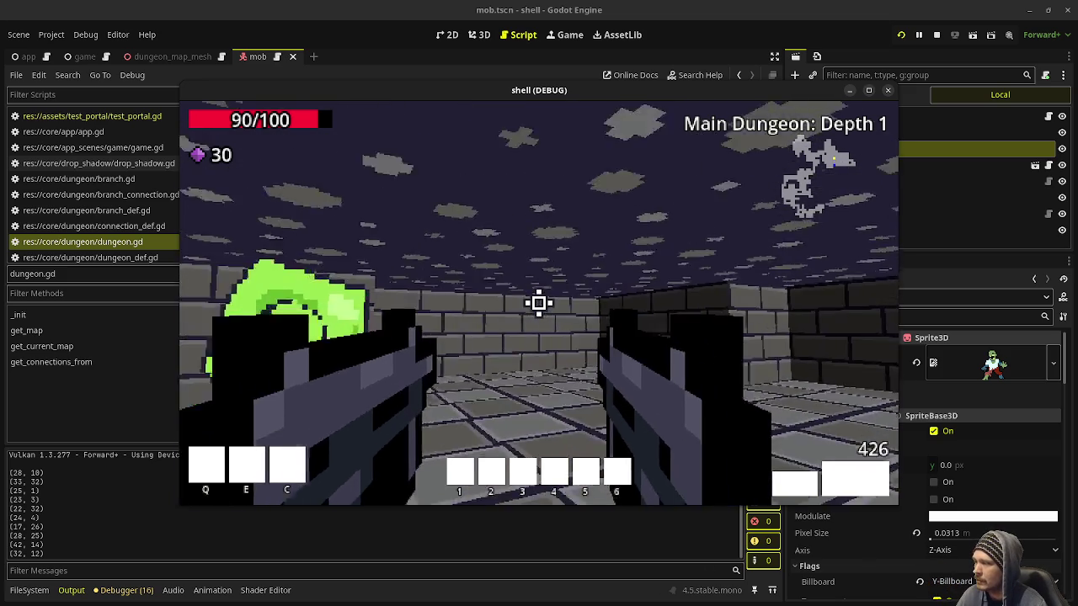
pyautogui.press('w')
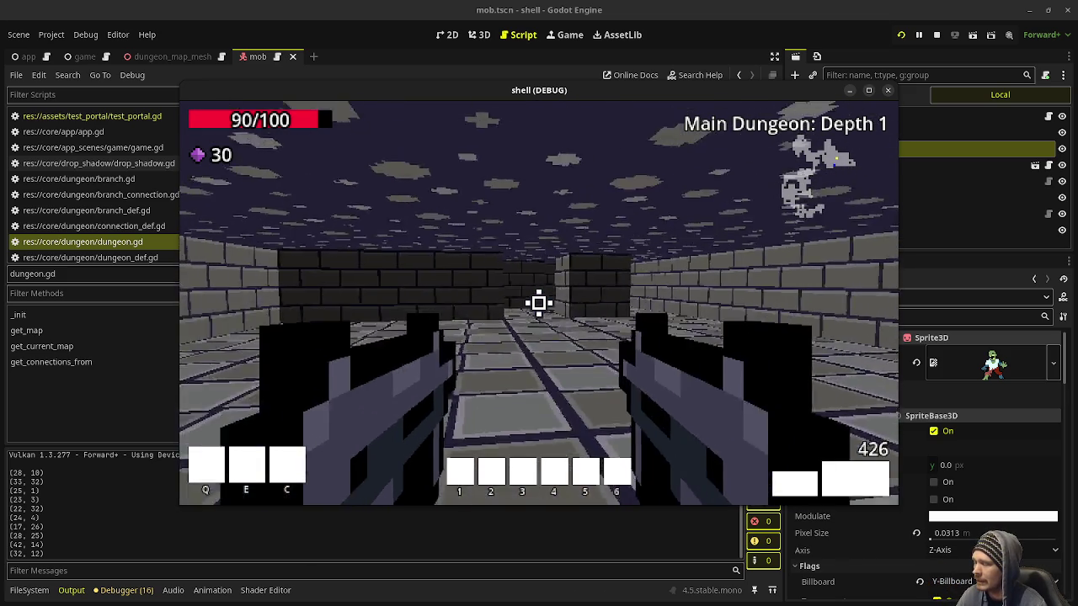
pyautogui.press('w')
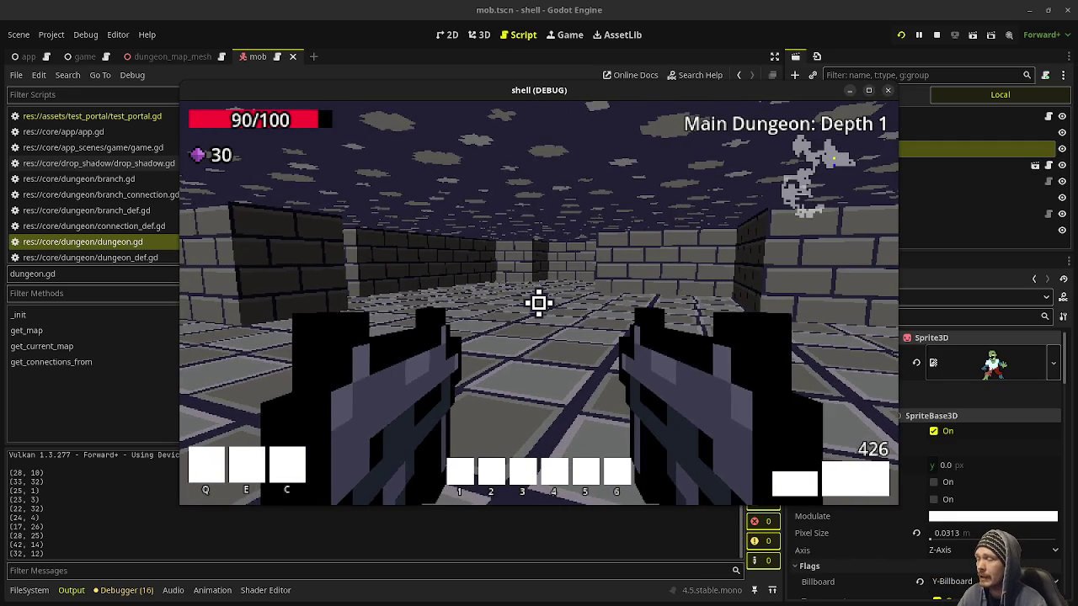
pyautogui.moveTo(539, 303)
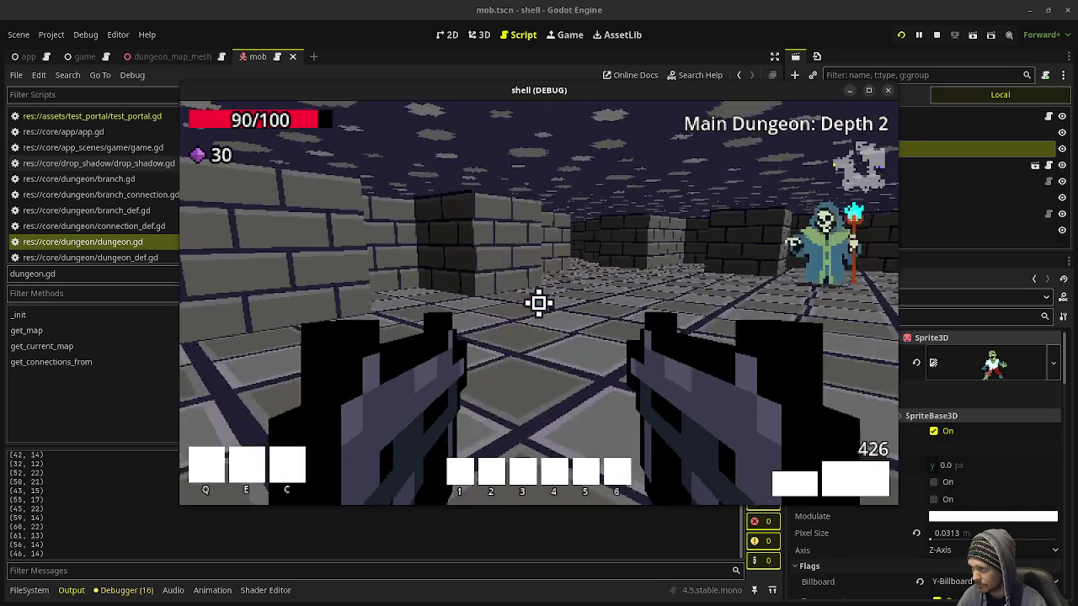
# Shoot down the three skeleton mages on Depth 2 while sweeping the corridor
pyautogui.click(539, 303)
pyautogui.click(539, 303)
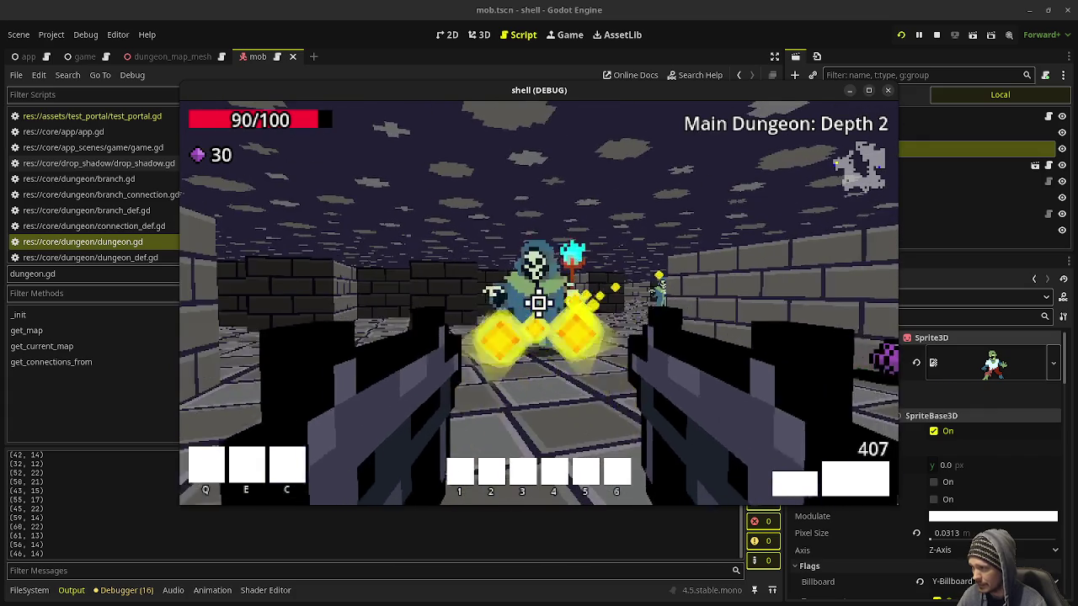
pyautogui.click(539, 304)
pyautogui.click(539, 304)
pyautogui.click(539, 303)
pyautogui.click(539, 303)
pyautogui.click(539, 304)
pyautogui.click(540, 303)
pyautogui.click(539, 303)
pyautogui.click(539, 303)
pyautogui.click(539, 304)
pyautogui.click(539, 303)
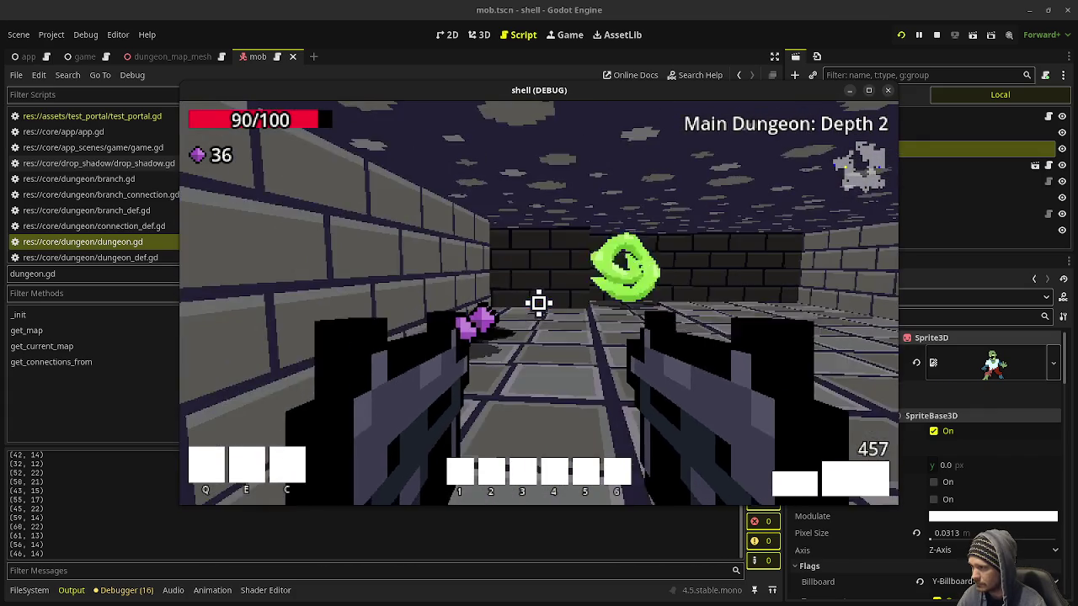
# Pass through the green portal and advance down the corridor toward the distant purple enemies
pyautogui.press('w')
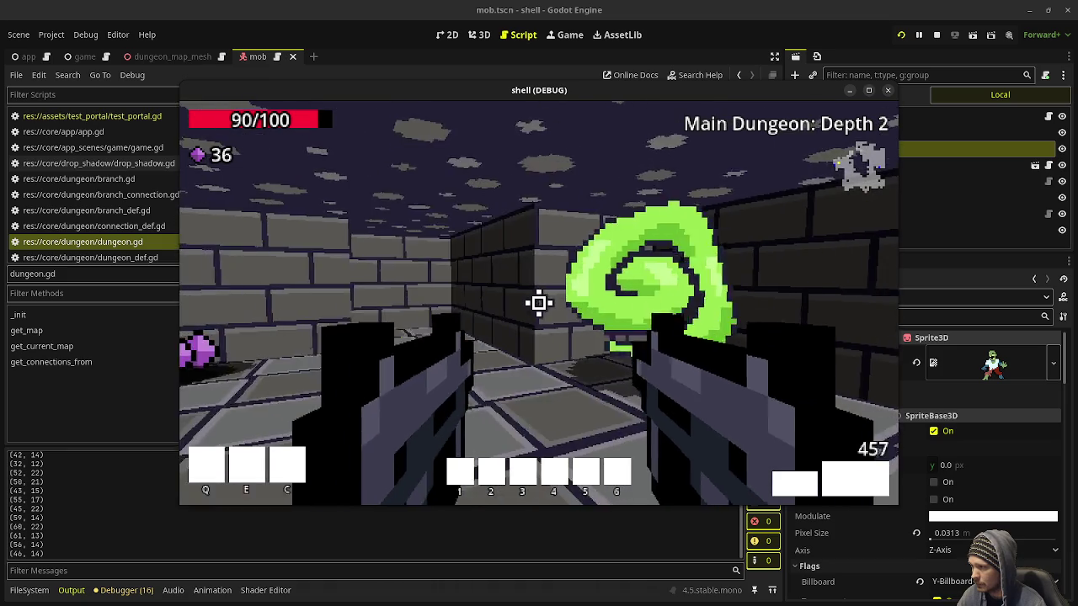
pyautogui.press('w')
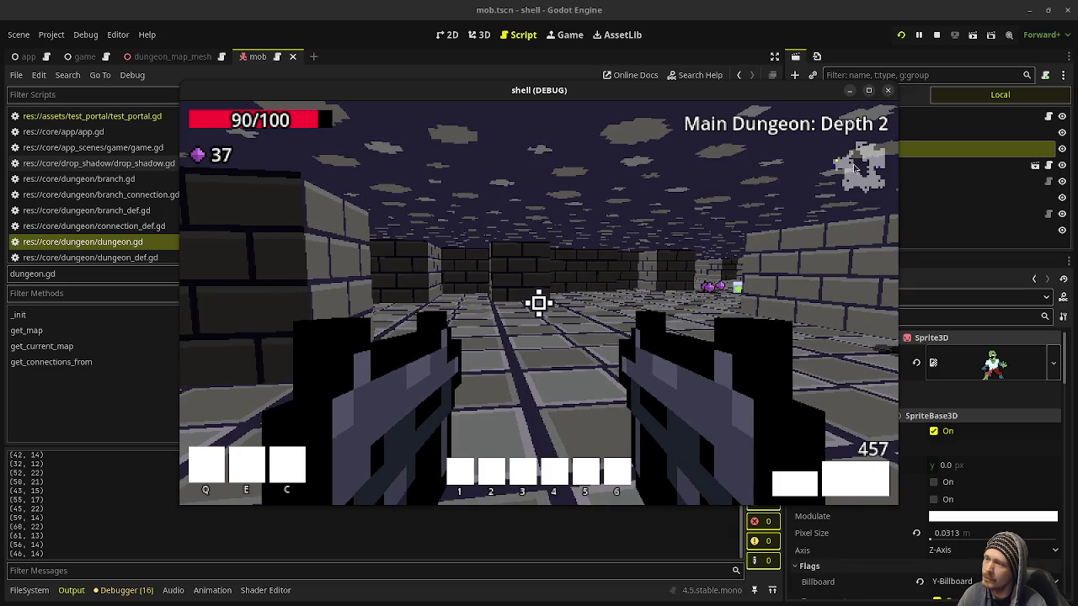
pyautogui.click(876, 165)
pyautogui.press('w')
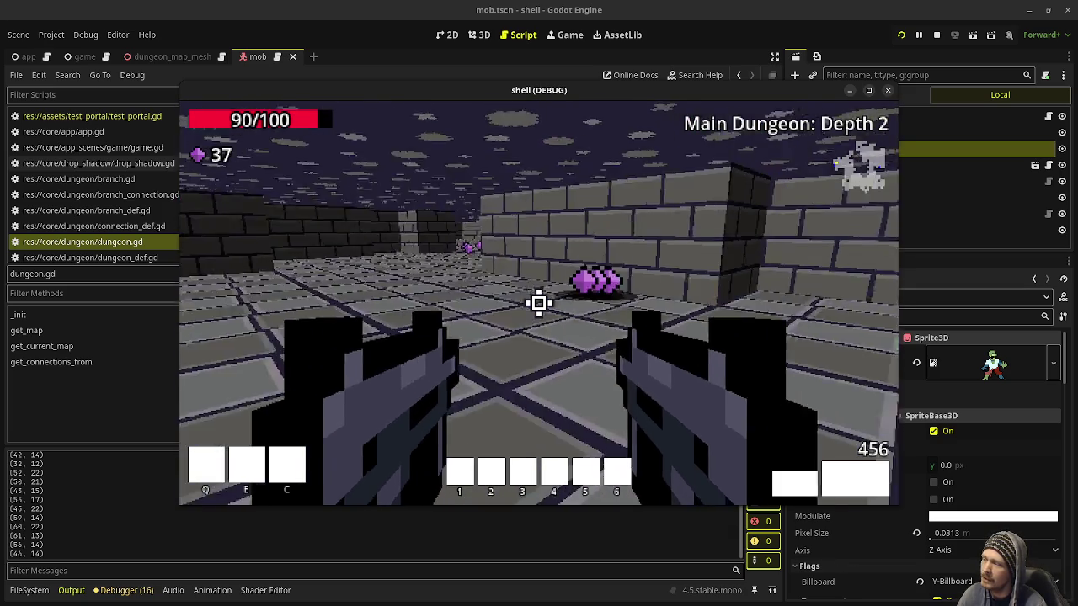
pyautogui.press('w')
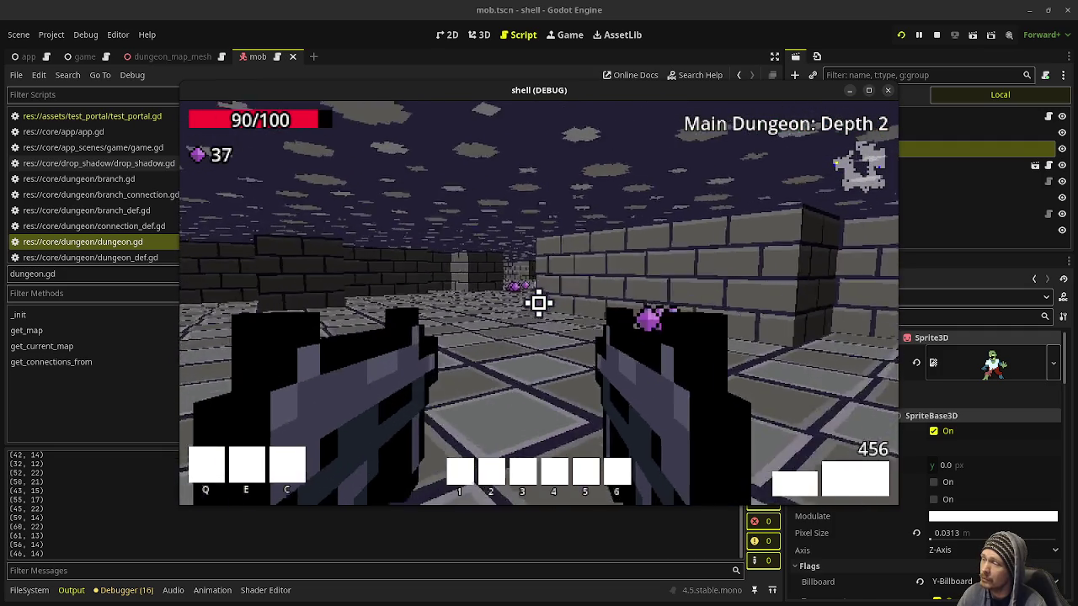
pyautogui.press('w')
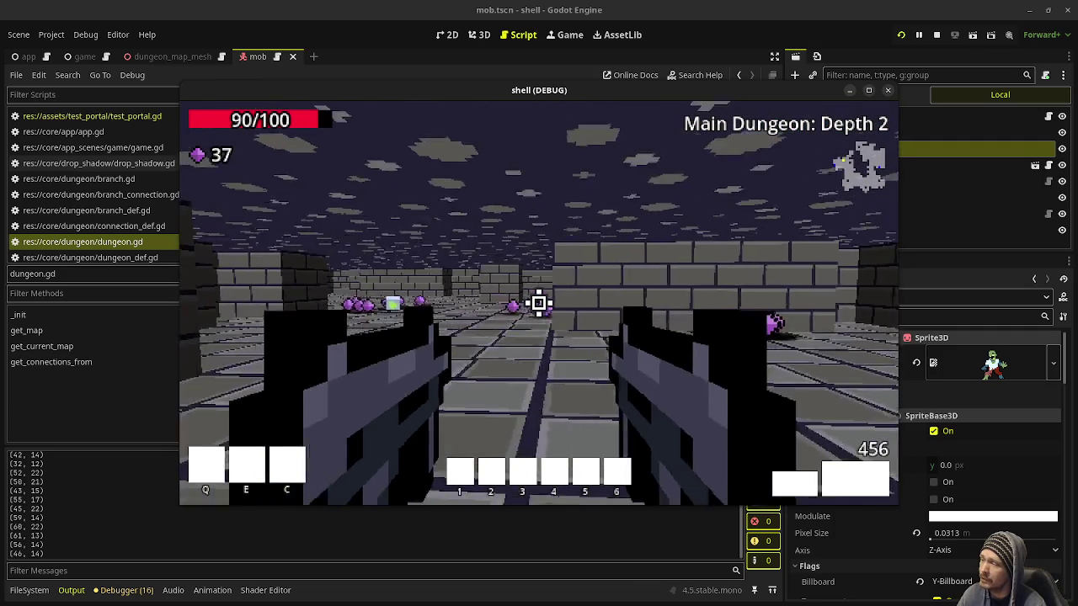
pyautogui.press('w')
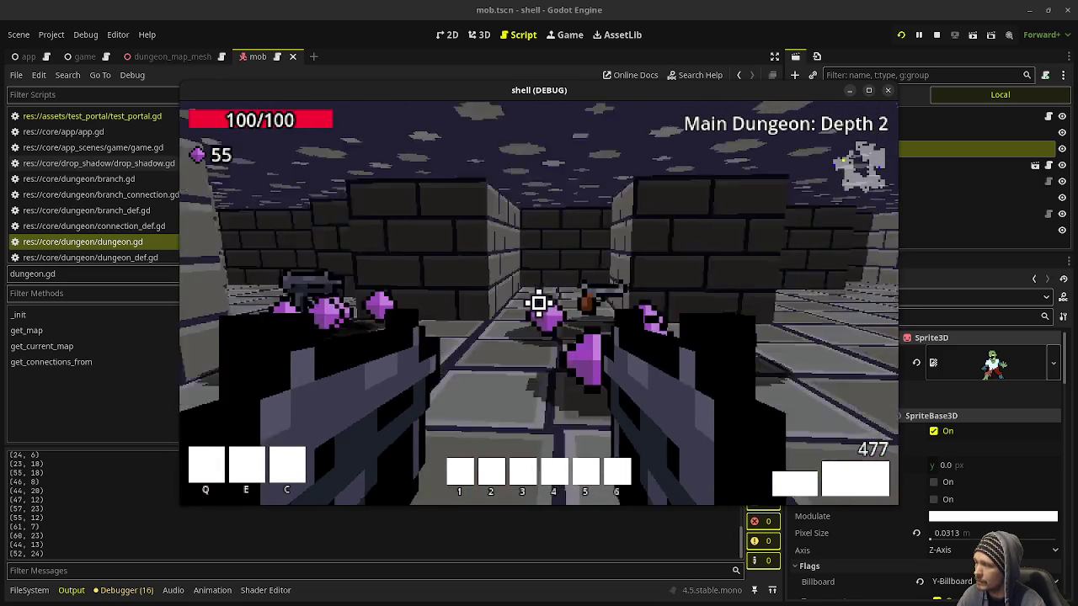
# Pick up the gems to reach 72 and walk into the green portal back to Depth 1
pyautogui.press('w')
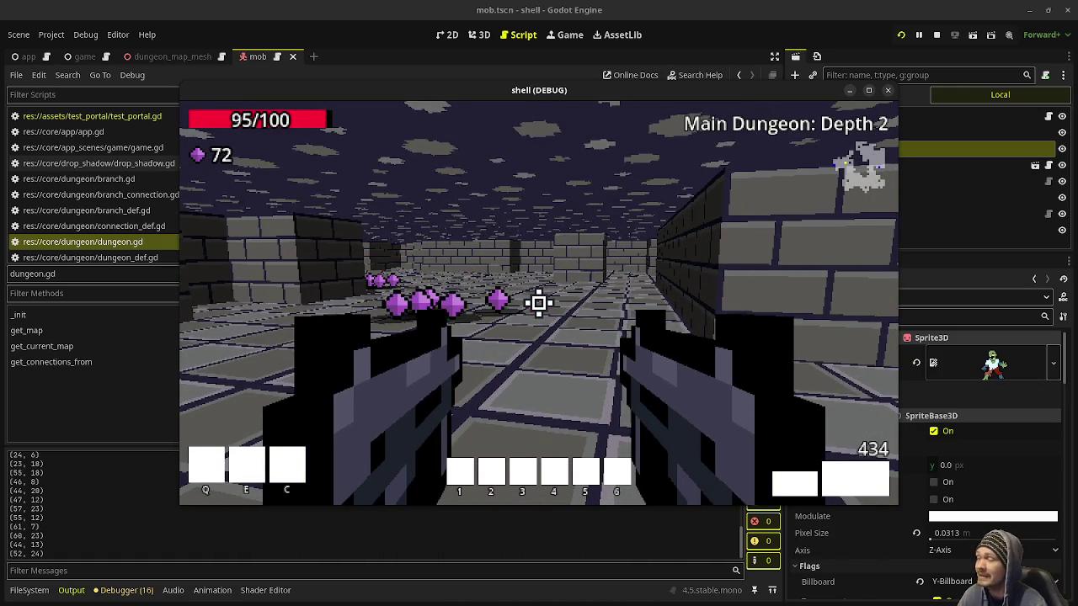
pyautogui.moveTo(539, 303)
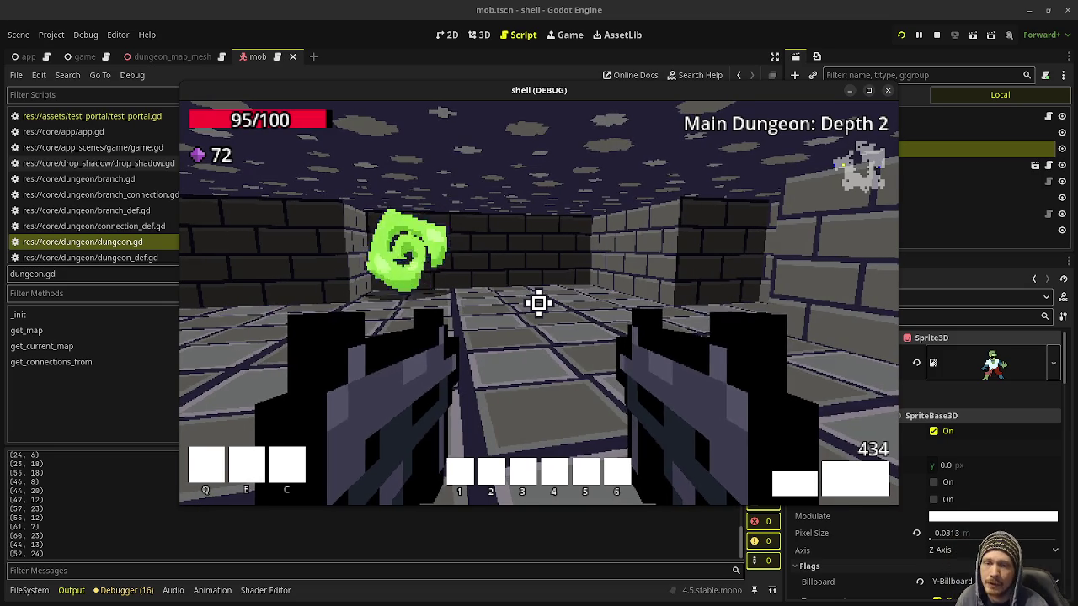
pyautogui.press('w')
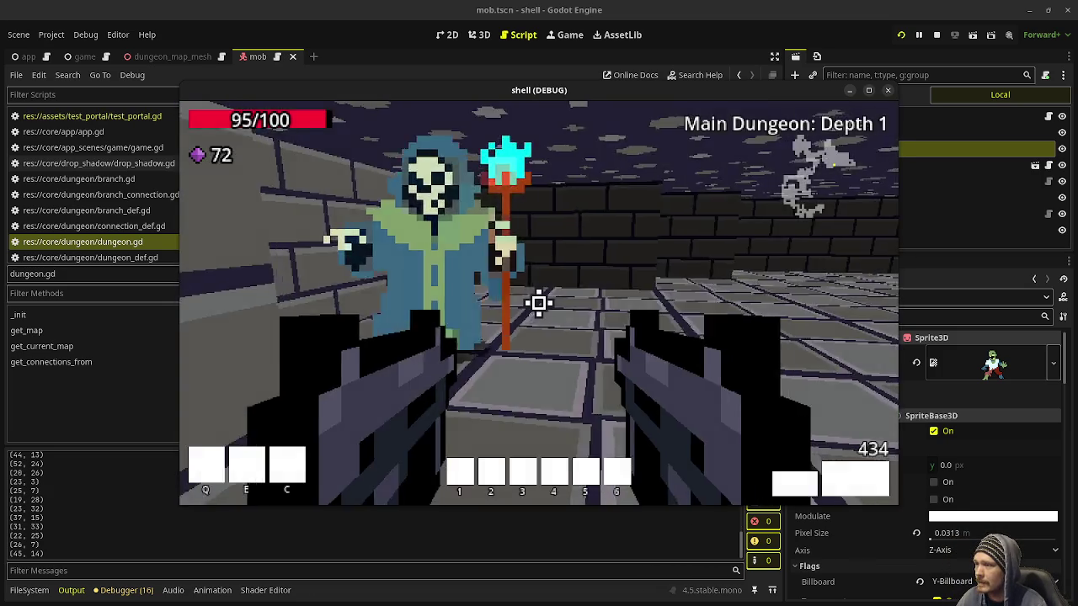
# Kill the skeleton waiting at the Depth 1 portal, collect its gems, and head down the corridor
pyautogui.click(539, 303)
pyautogui.click(539, 303)
pyautogui.press('w')
pyautogui.moveTo(539, 304)
pyautogui.press('w')
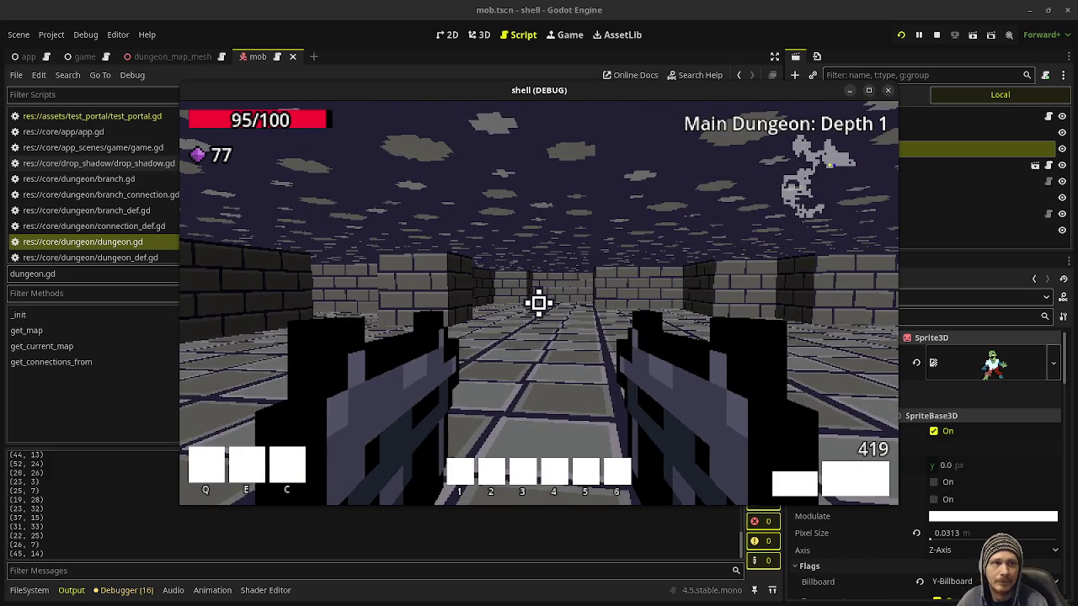
pyautogui.press('w')
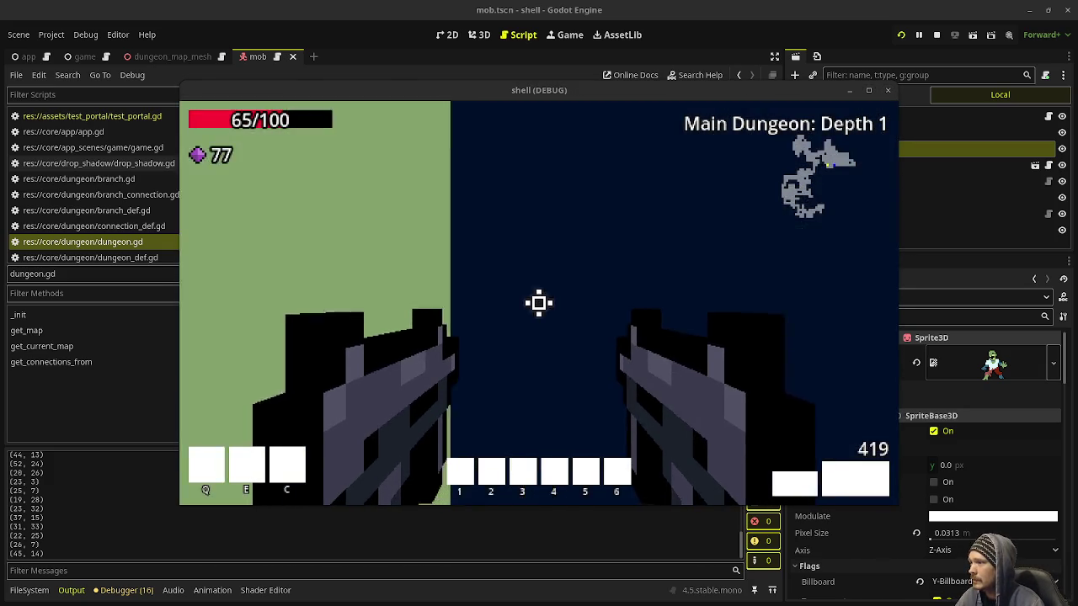
# Fire back at the attacking skeleton and pick up its gem, reaching 82 gems at 65/100 health
pyautogui.click(539, 303)
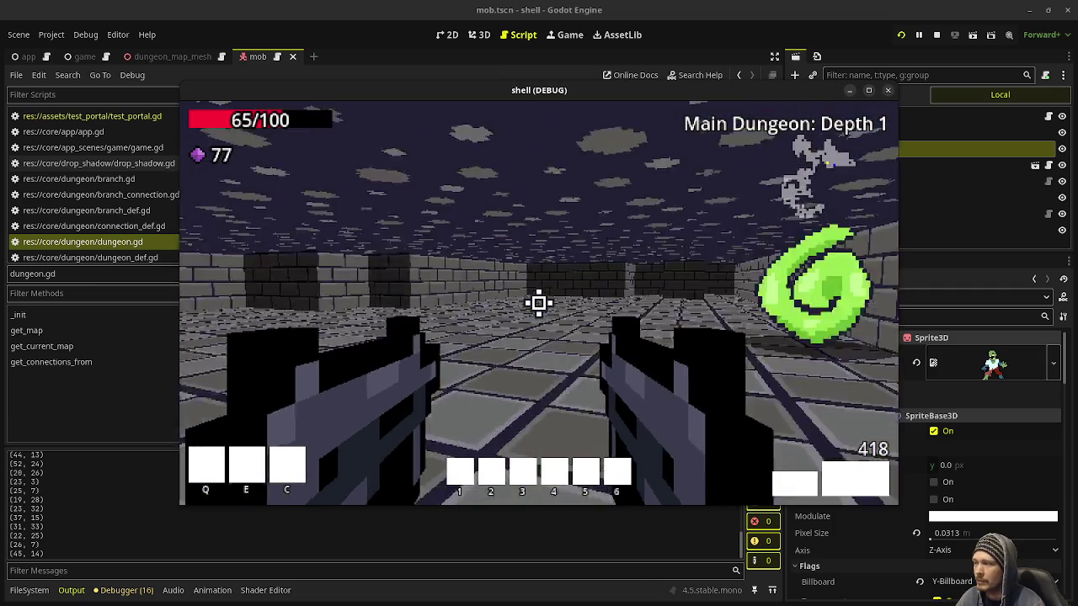
pyautogui.click(539, 303)
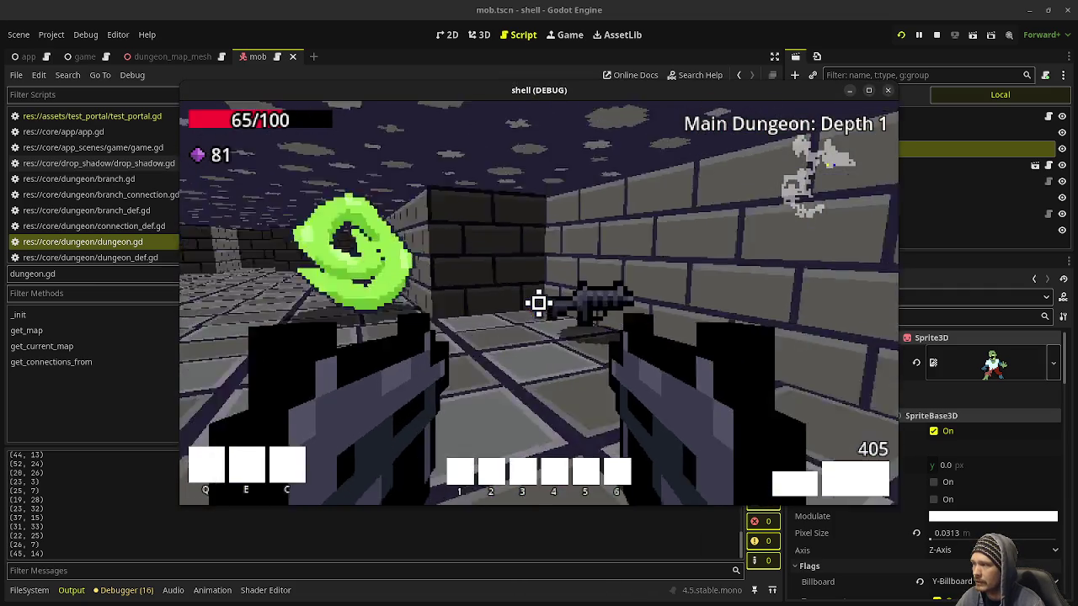
pyautogui.press('w')
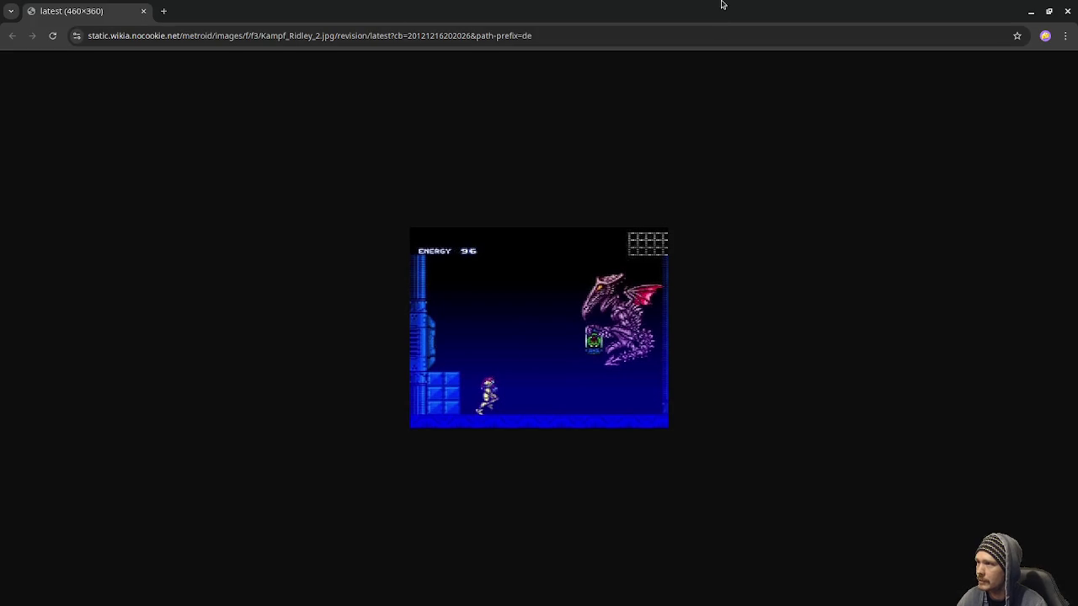
# Shrink the Chrome Ridley image window from its edges to uncover the game
pyautogui.moveTo(719, 2)
pyautogui.mouseDown()
pyautogui.moveTo(511, 77)
pyautogui.moveTo(453, 36)
pyautogui.mouseUp()
pyautogui.moveTo(769, 287); pyautogui.dragTo(348, 316)
pyautogui.moveTo(306, 39)
pyautogui.mouseDown()
pyautogui.moveTo(653, 22)
pyautogui.moveTo(640, 22)
pyautogui.mouseUp()
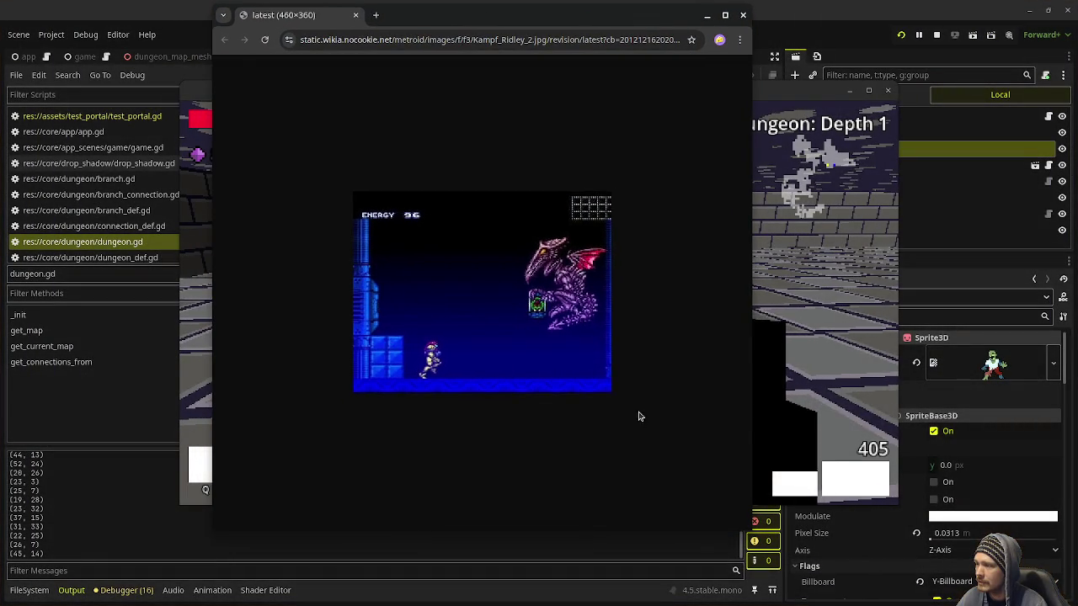
pyautogui.moveTo(633, 419); pyautogui.dragTo(641, 315)
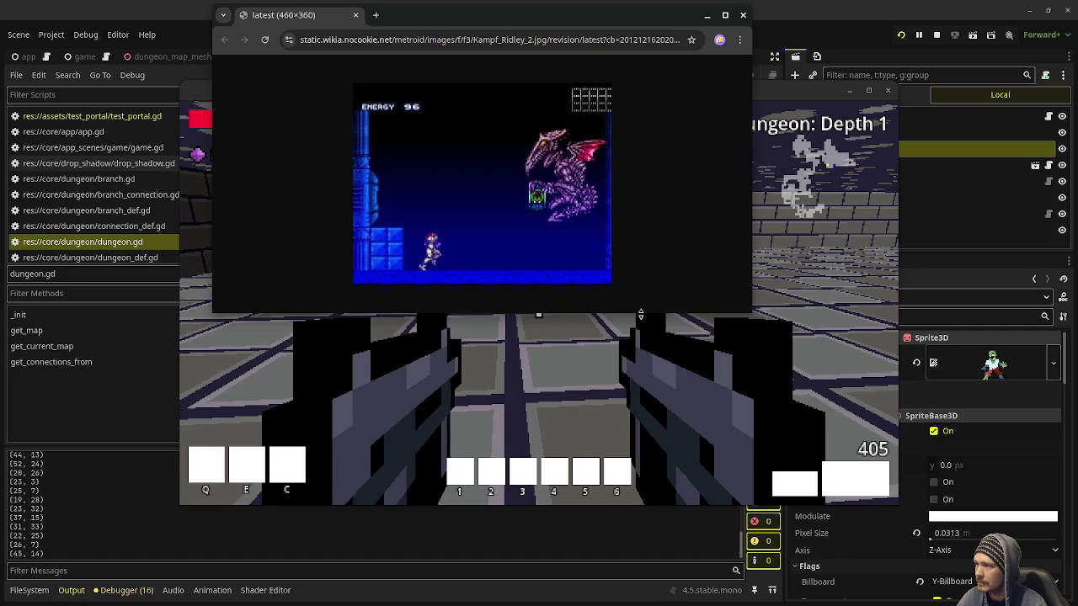
pyautogui.moveTo(212, 189); pyautogui.dragTo(477, 191)
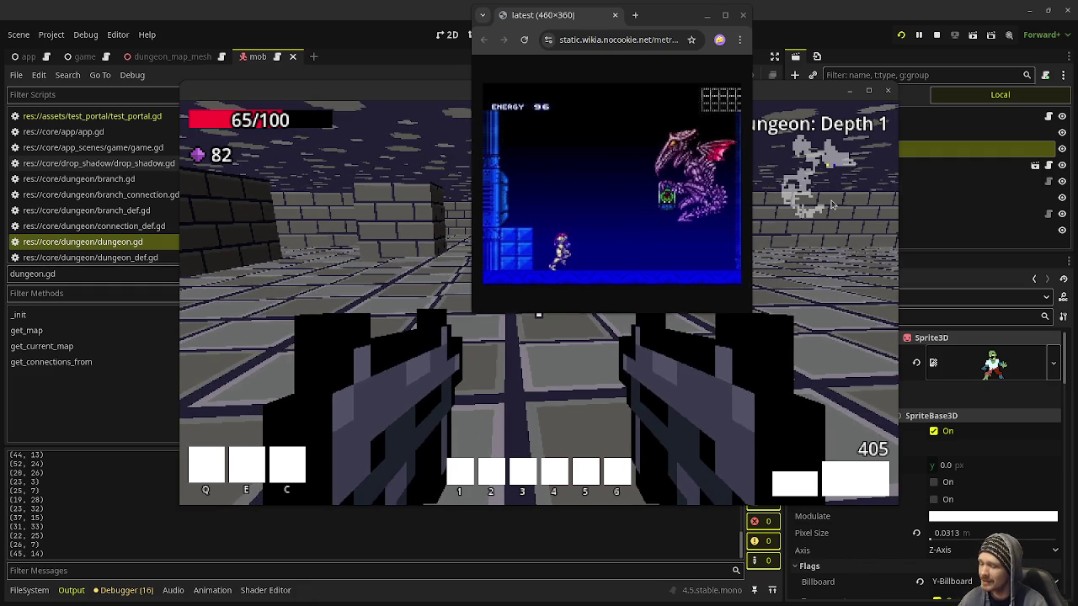
# Save a region screenshot of the Ridley image and bring the game window back to focus
pyautogui.press('Print')
pyautogui.moveTo(558, 60)
pyautogui.mouseDown()
pyautogui.moveTo(944, 304)
pyautogui.moveTo(926, 302)
pyautogui.mouseUp()
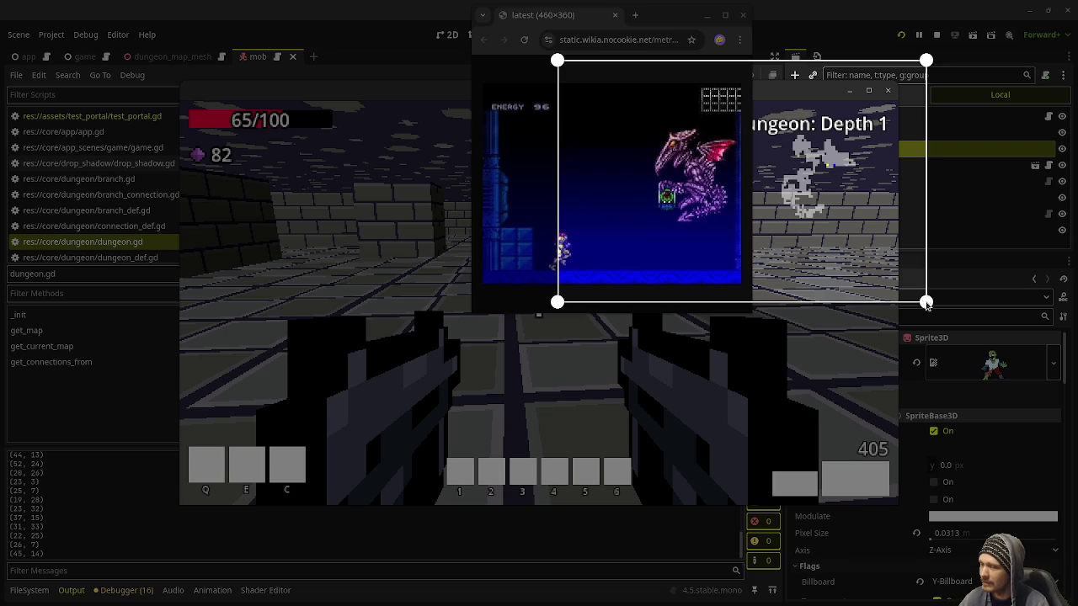
pyautogui.press('Return')
pyautogui.click(539, 303)
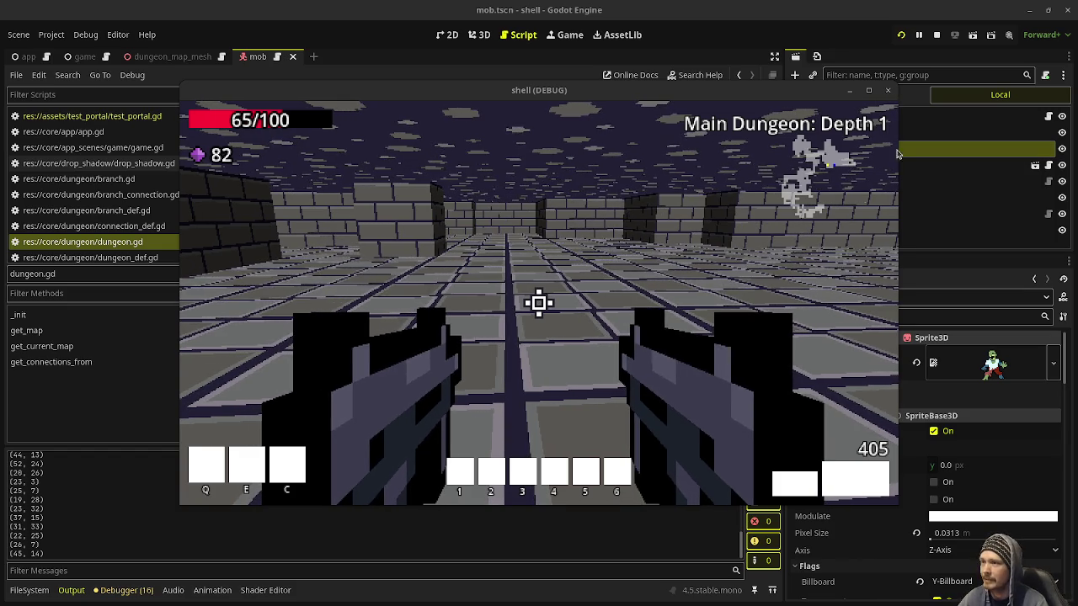
# Shoot and move through the dungeon down to Depth 4, heading for the health and gems
pyautogui.click(792, 256)
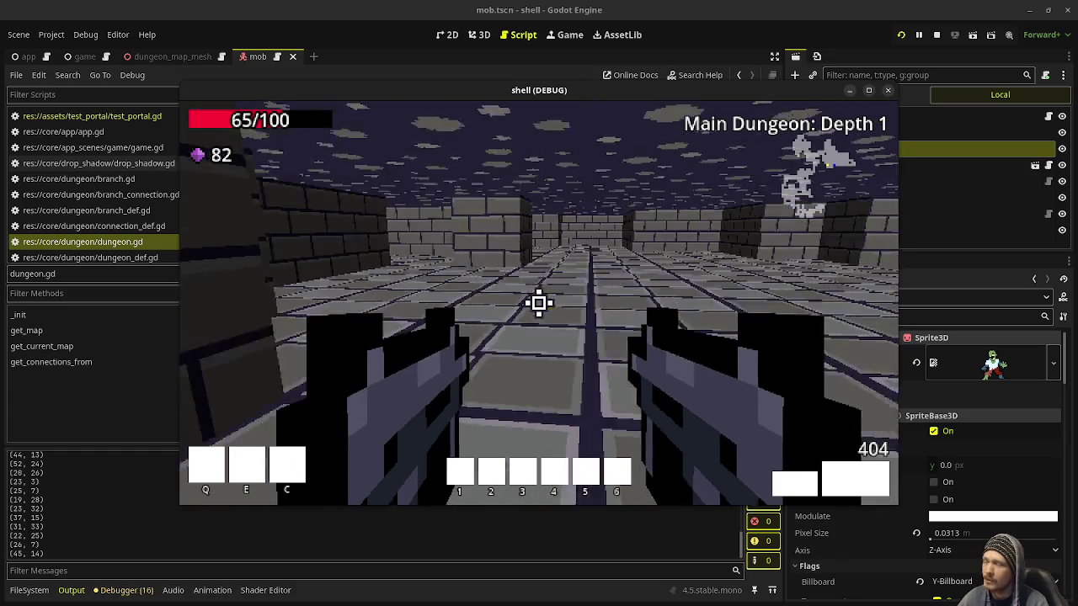
pyautogui.moveTo(539, 303)
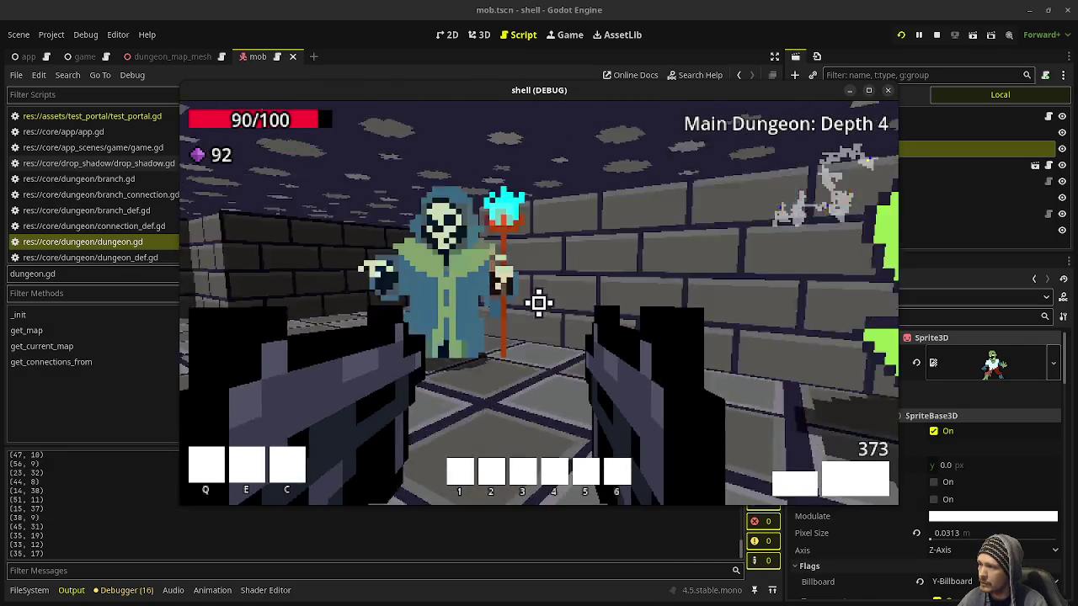
pyautogui.click(539, 303)
pyautogui.press('w')
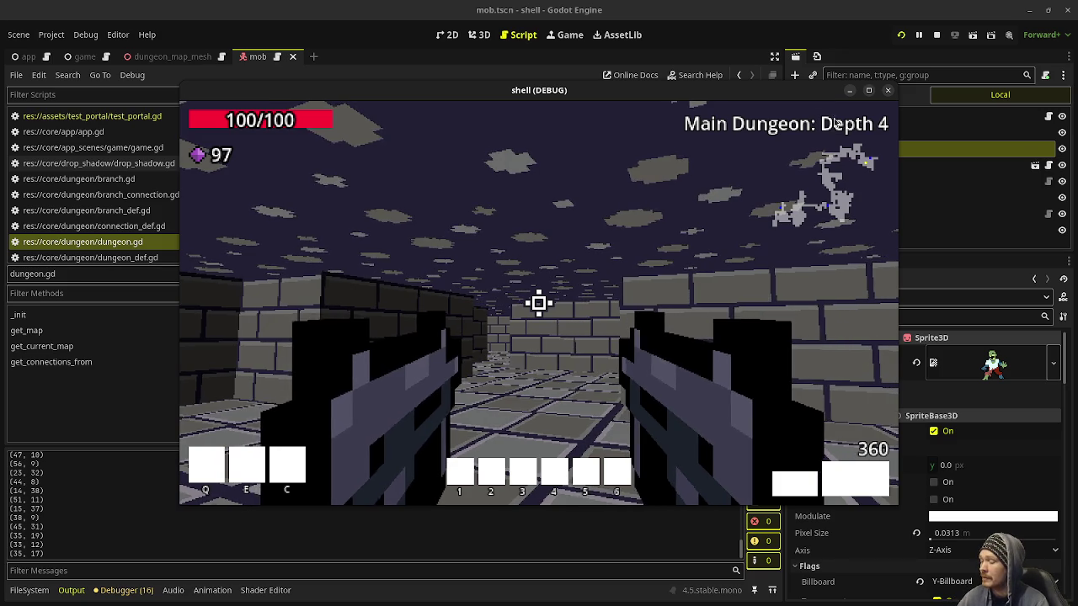
# Fire a shot on Depth 4 and maximize the debug game window to fill the screen
pyautogui.click(539, 303)
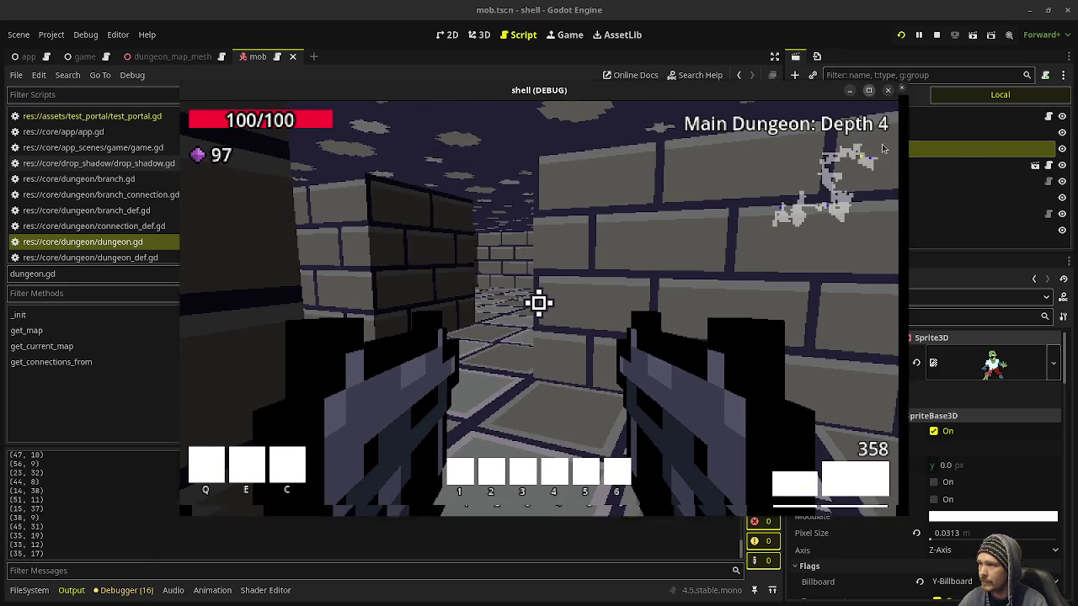
pyautogui.click(868, 90)
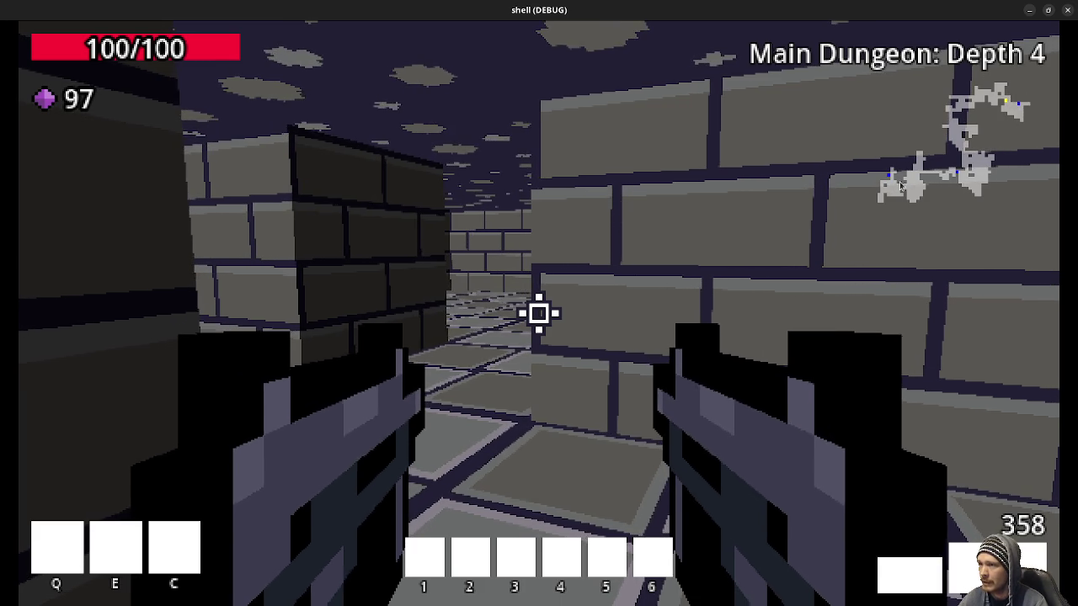
# Walk the long Depth 4 corridors into the room and up to the green slime portal
pyautogui.press('w')
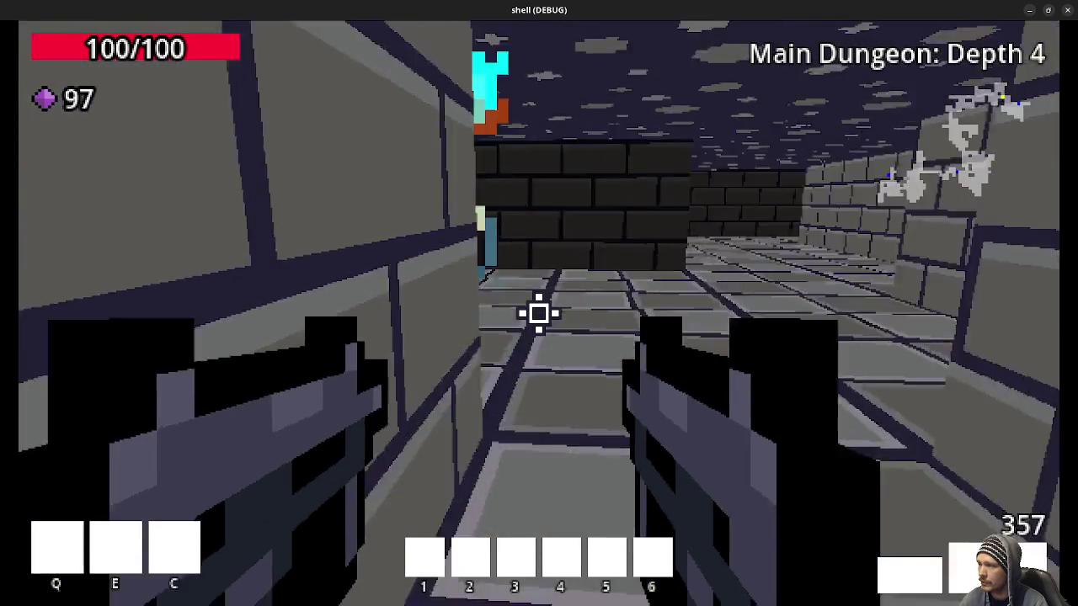
pyautogui.press('w')
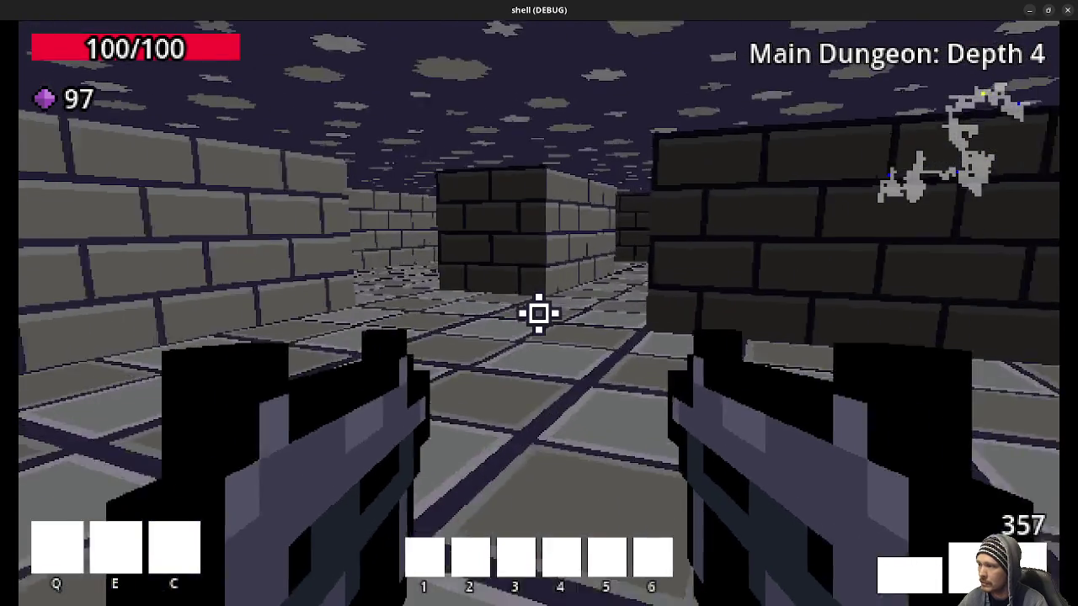
pyautogui.press('w')
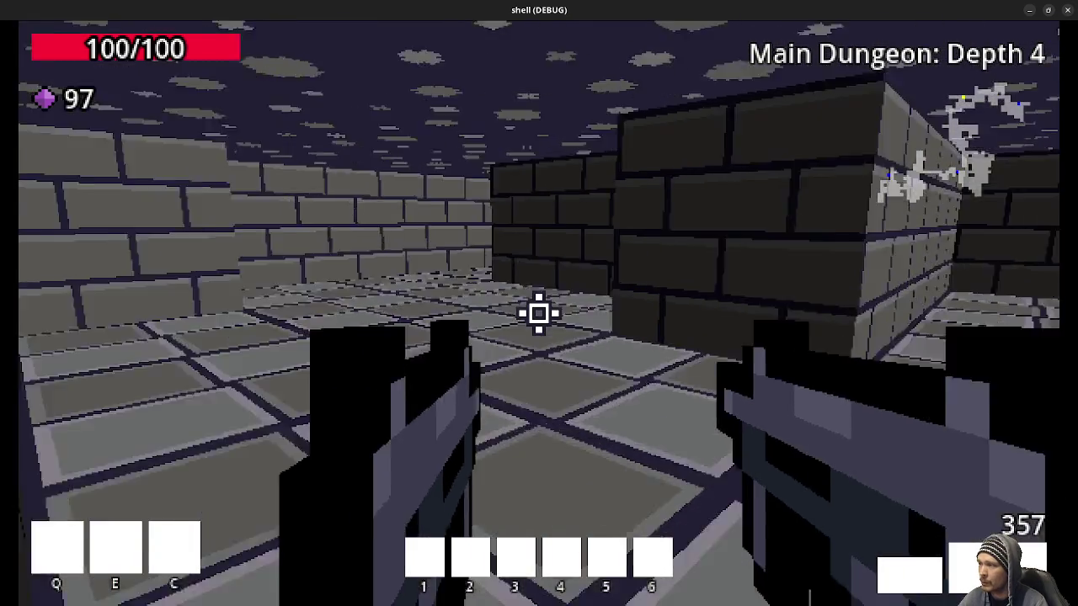
pyautogui.press('w')
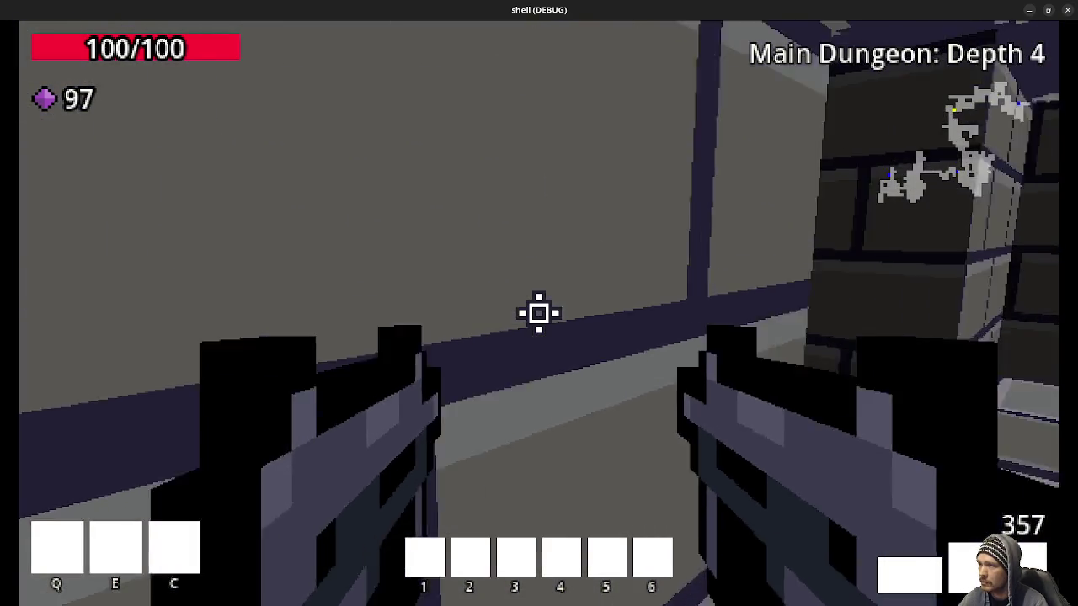
pyautogui.press('w')
pyautogui.press('w')
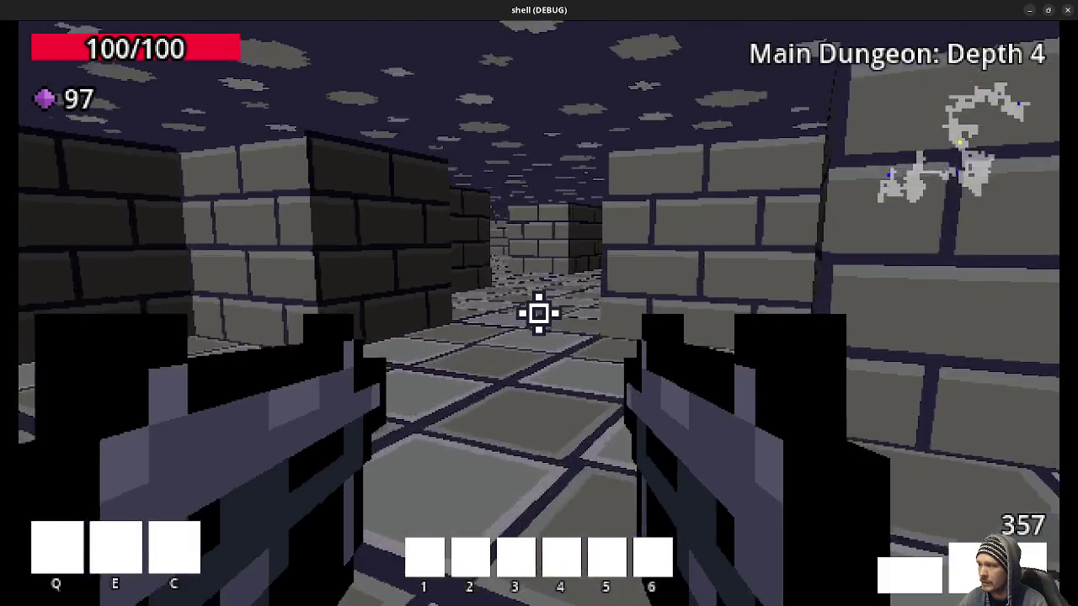
pyautogui.press('w')
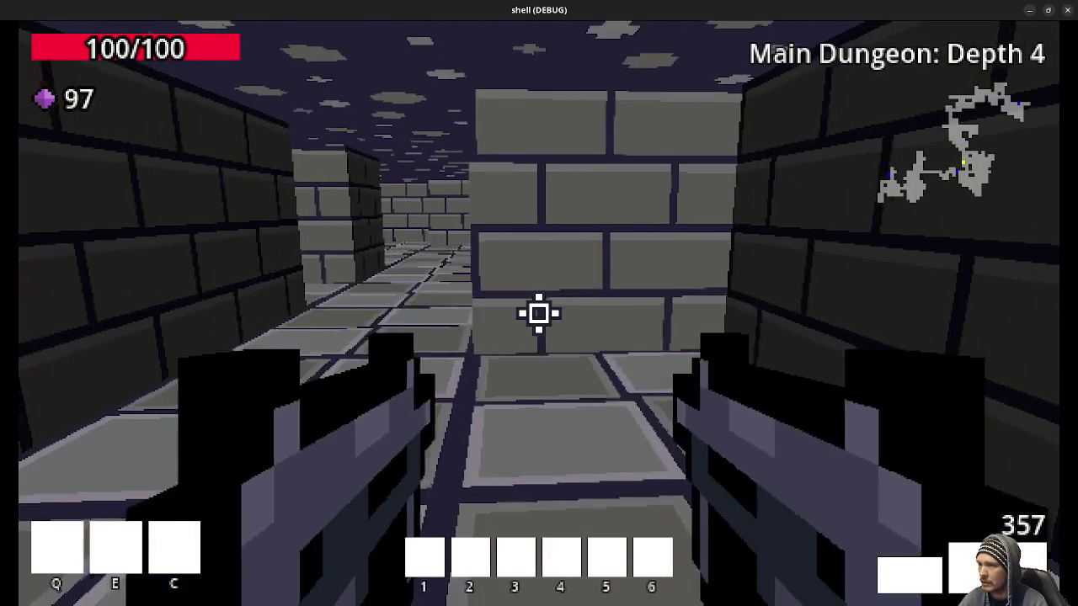
pyautogui.press('w')
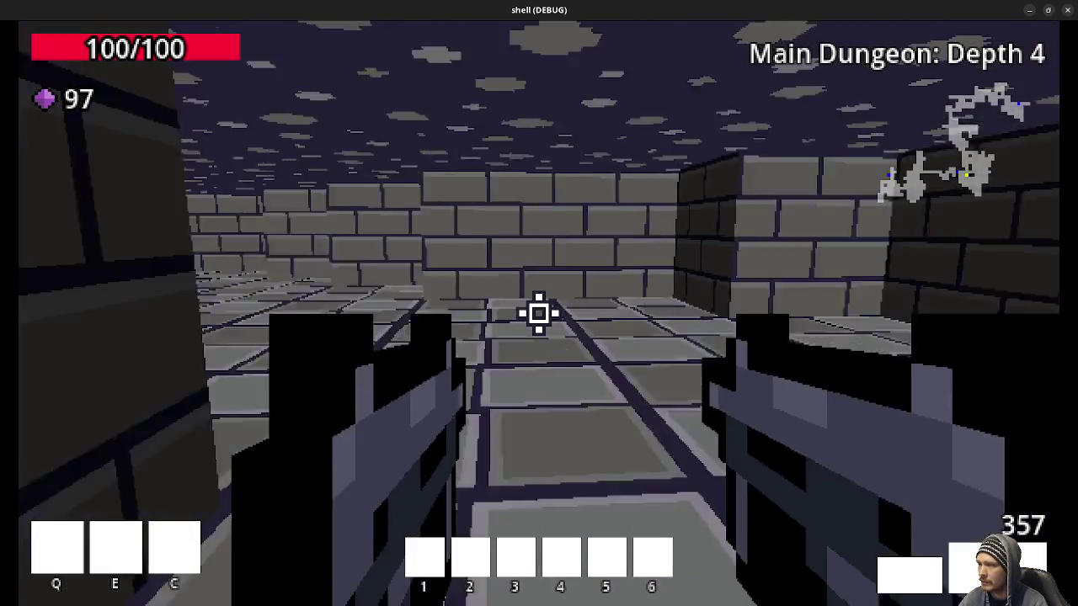
pyautogui.press('w')
pyautogui.press('w')
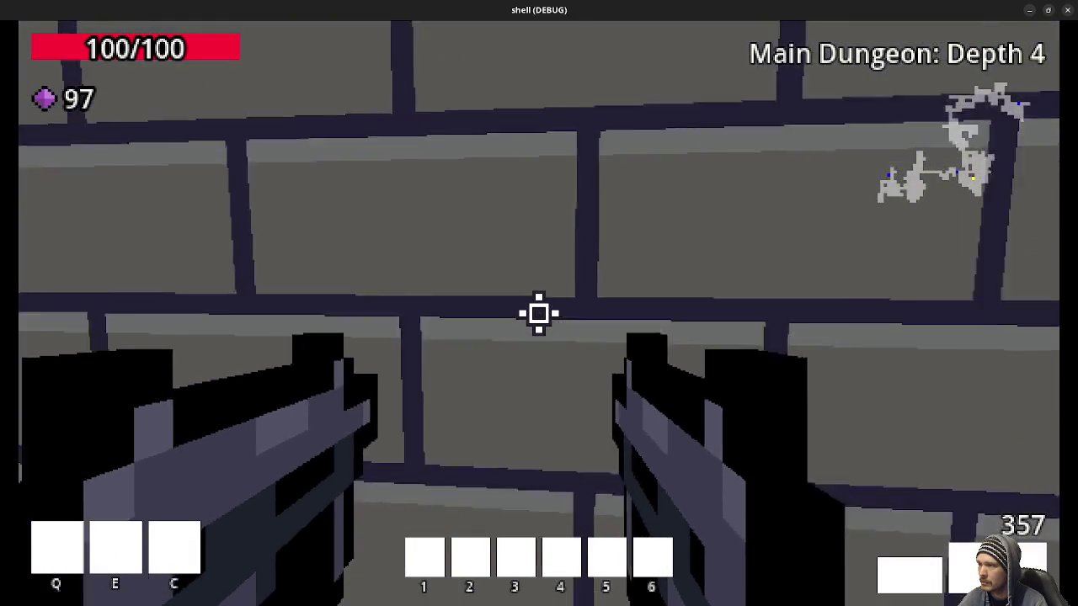
pyautogui.press('w')
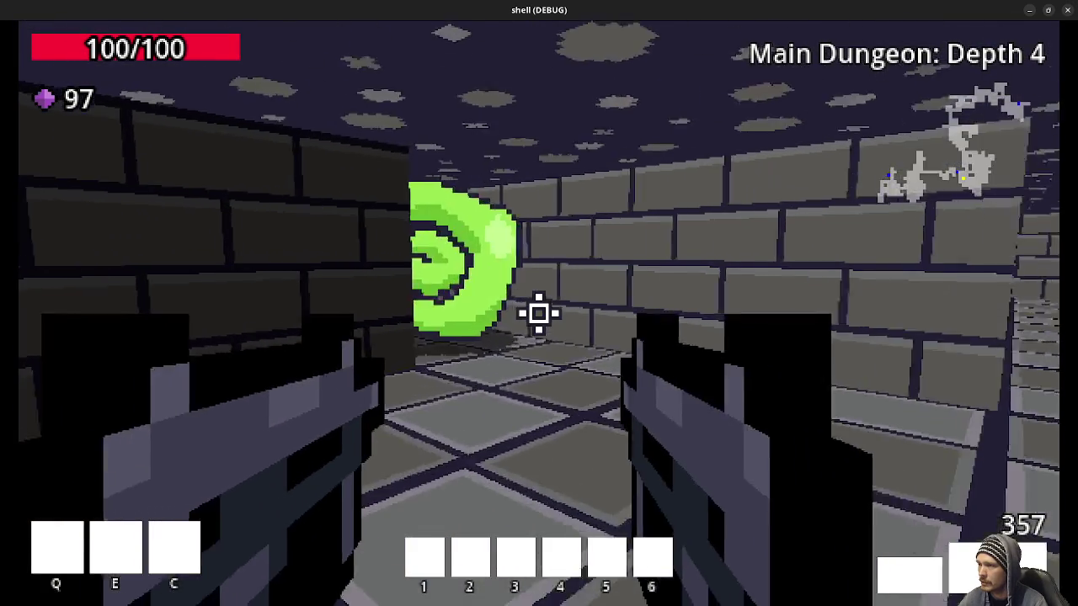
pyautogui.press('w')
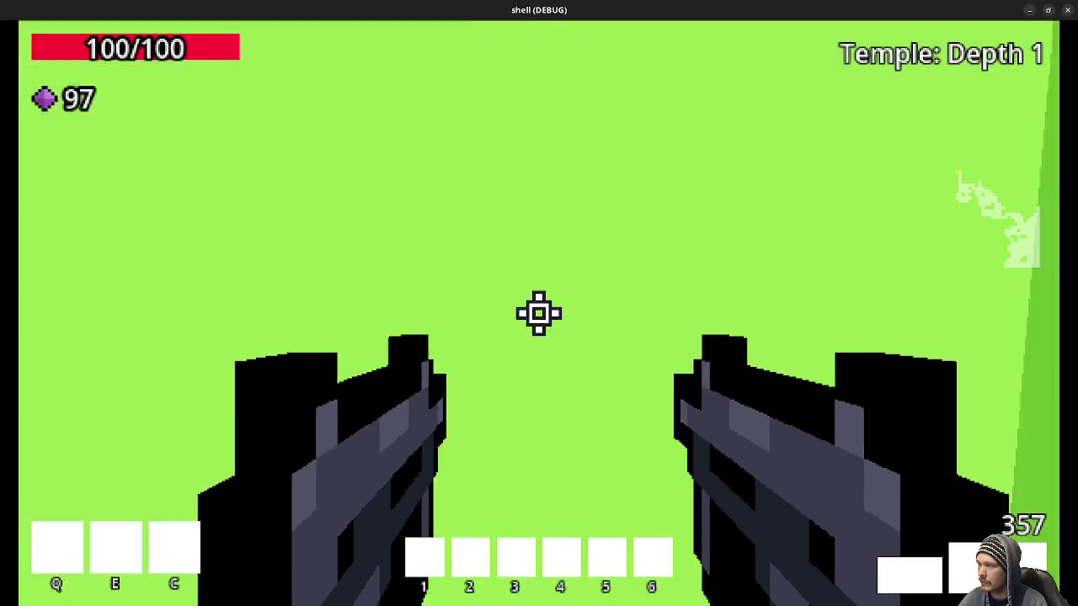
# Fire down the Temple corridor and take the green swirl portal back to Main Dungeon: Depth 4
pyautogui.click(539, 313)
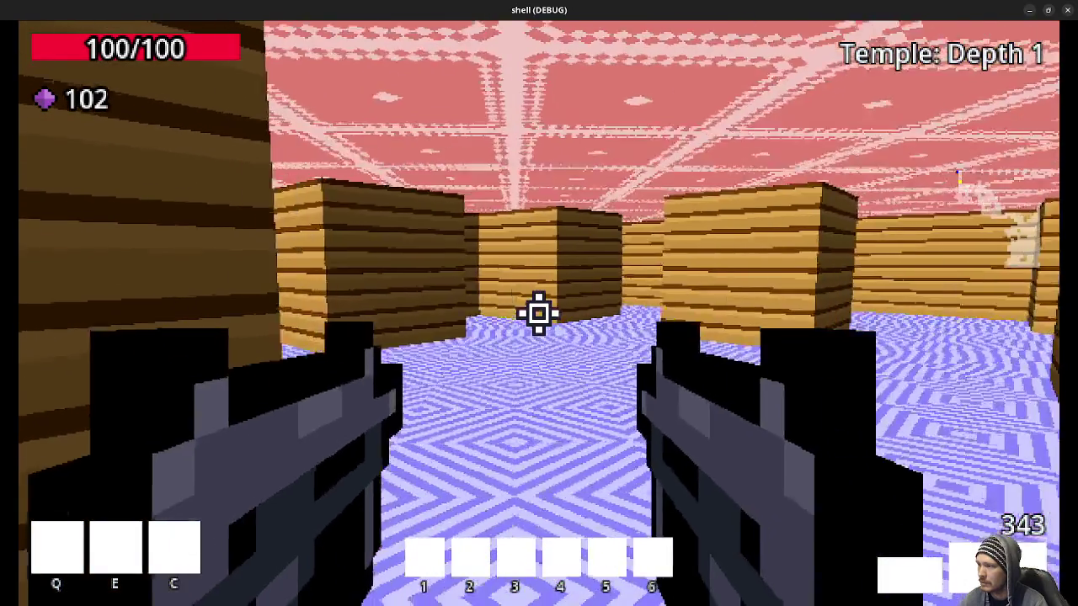
pyautogui.press('w')
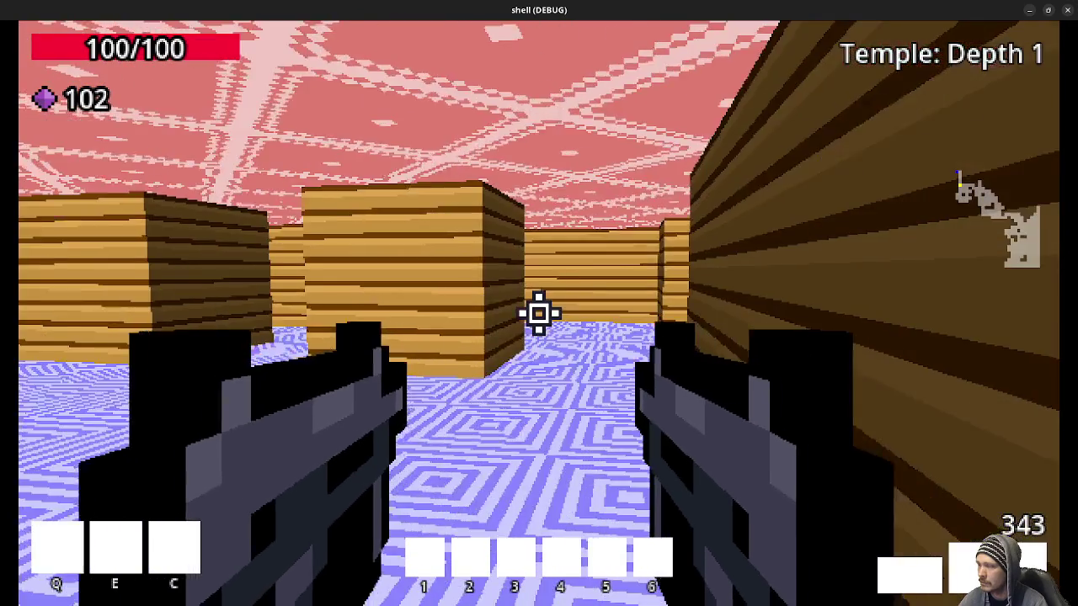
pyautogui.press('w')
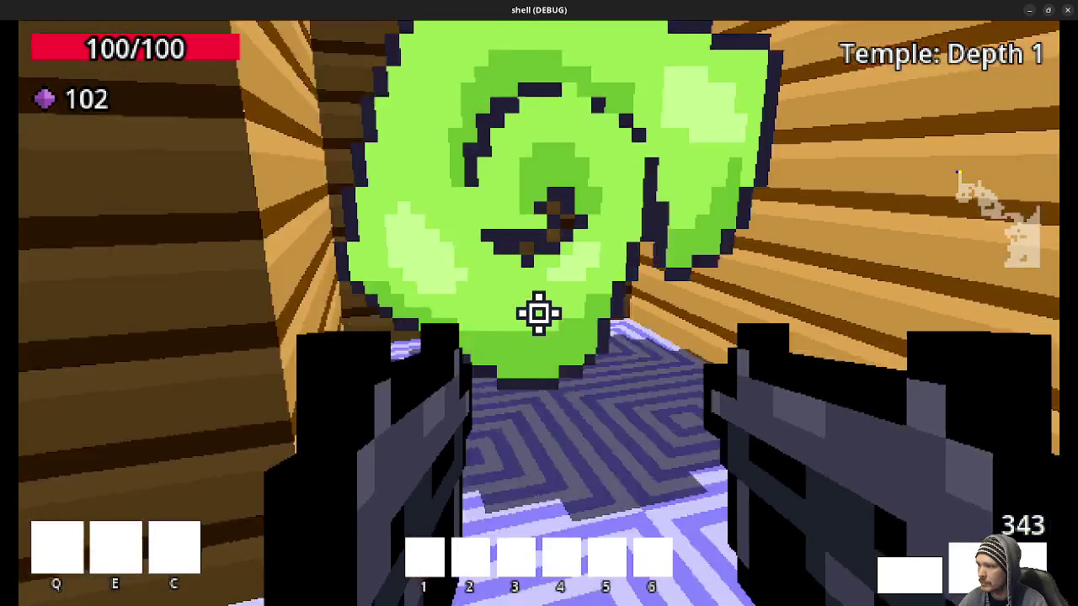
pyautogui.press('w')
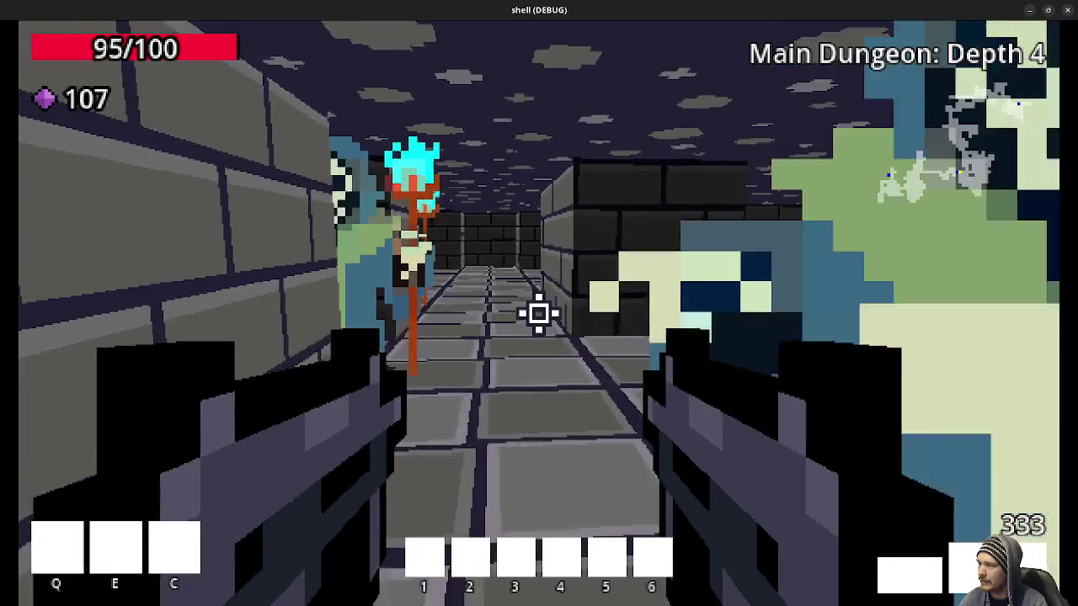
# Shoot down the skeleton mages on Depth 4, then advance toward the green portal
pyautogui.click(539, 313)
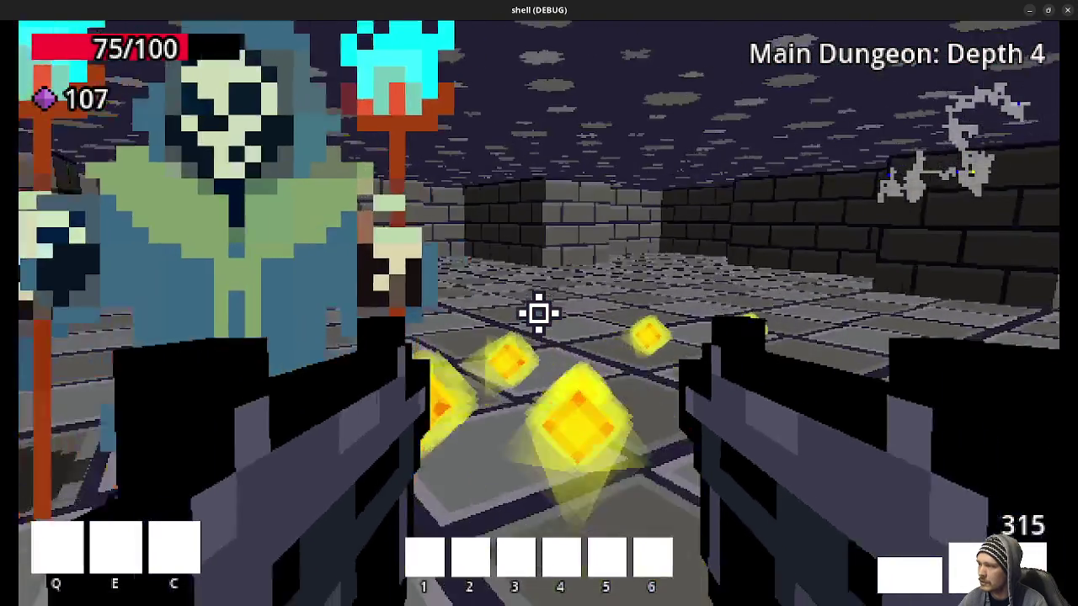
pyautogui.click(539, 313)
pyautogui.click(539, 313)
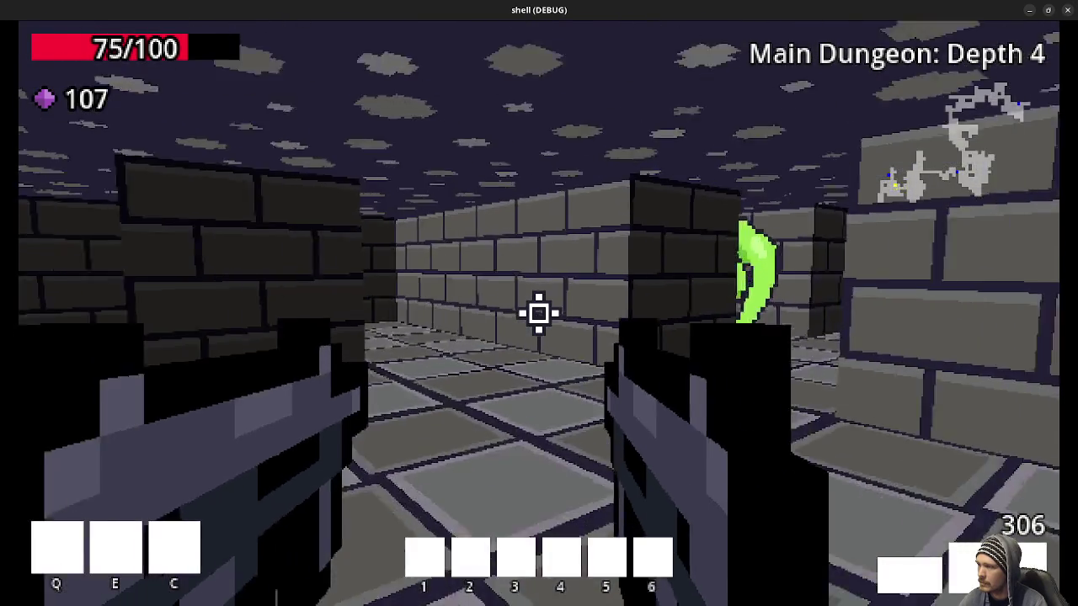
pyautogui.press('w')
pyautogui.press('w')
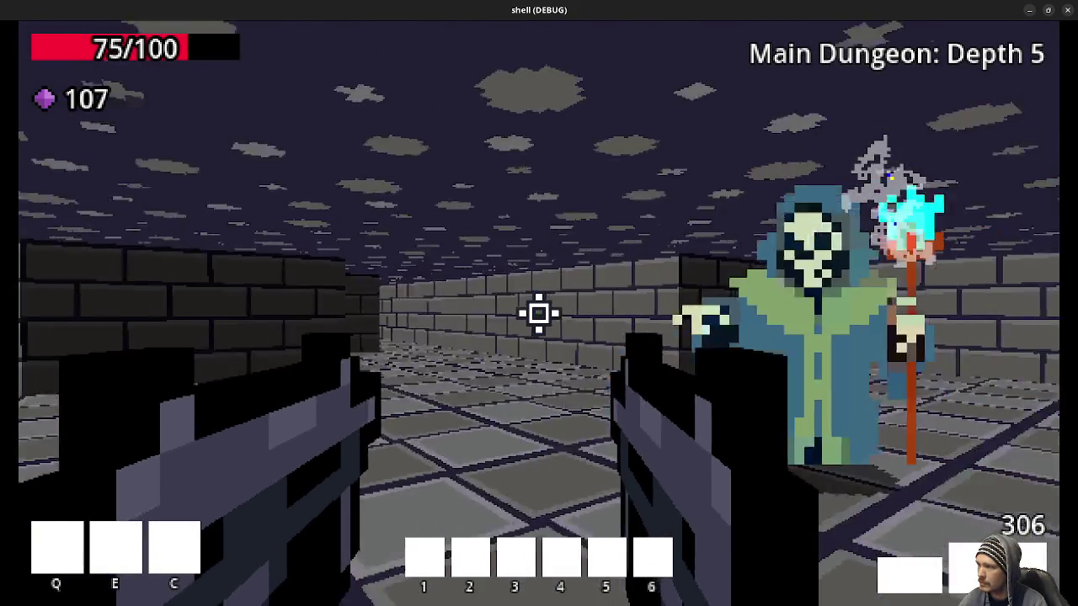
# Kill the two skeleton mages on Depth 5, gather gems, and enter the portal to Depth 6
pyautogui.click(539, 313)
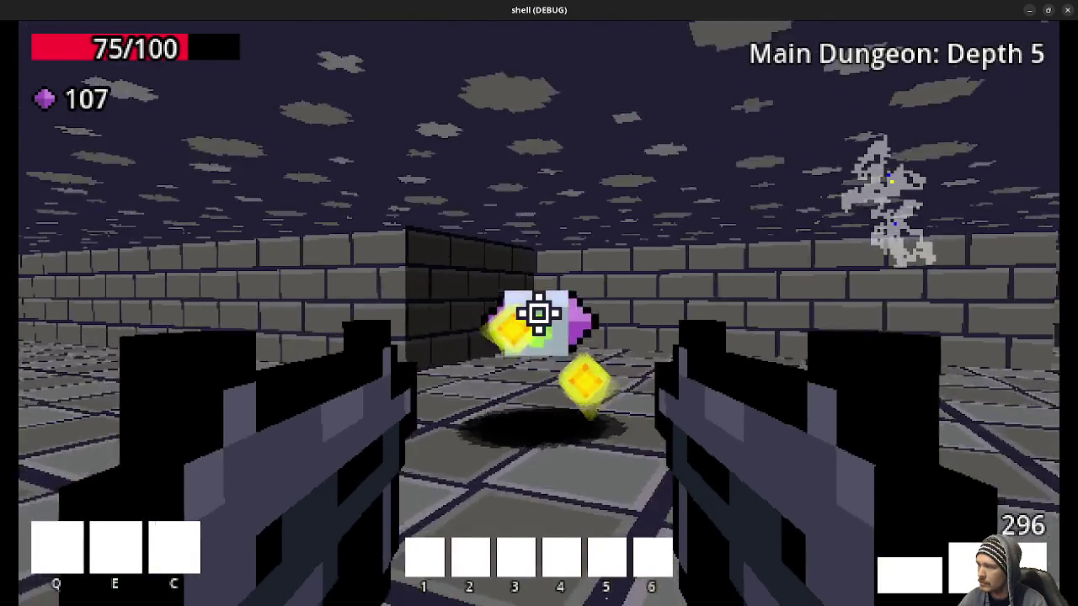
pyautogui.click(539, 313)
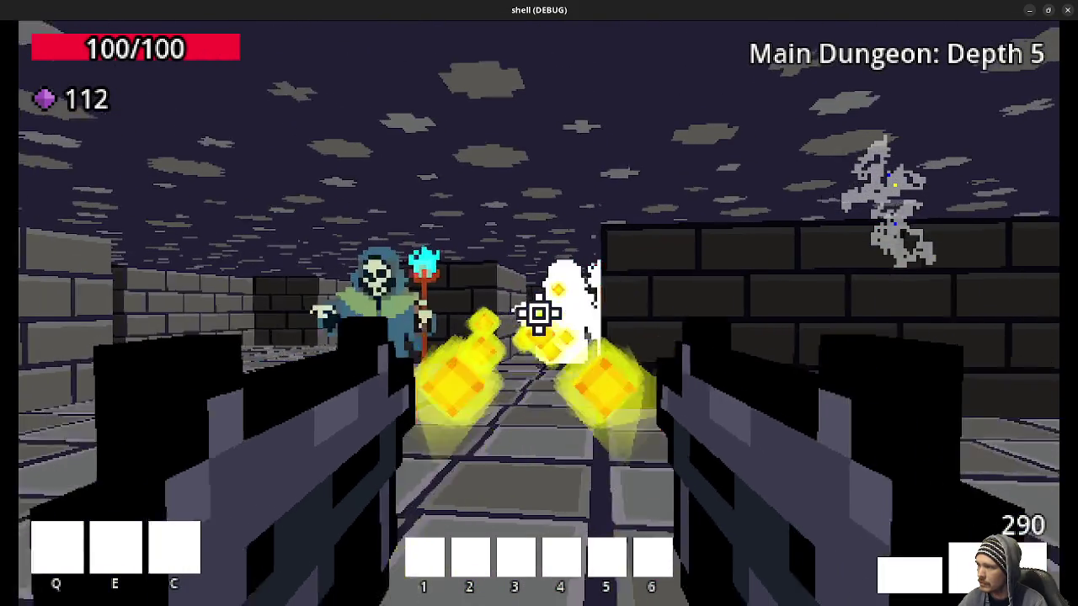
pyautogui.click(539, 313)
pyautogui.press('d')
pyautogui.press('w')
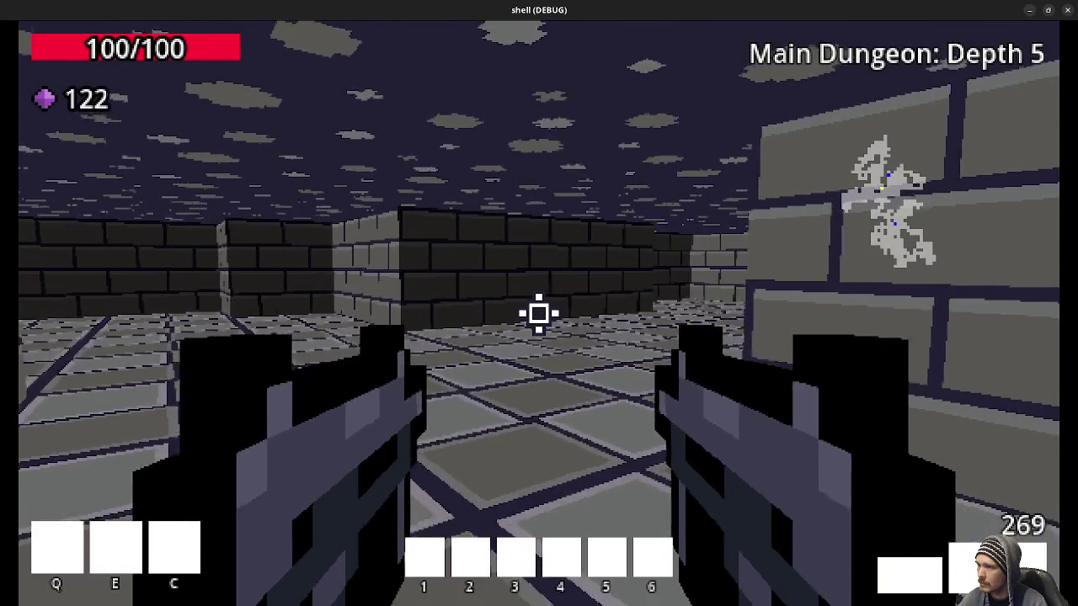
pyautogui.press('w')
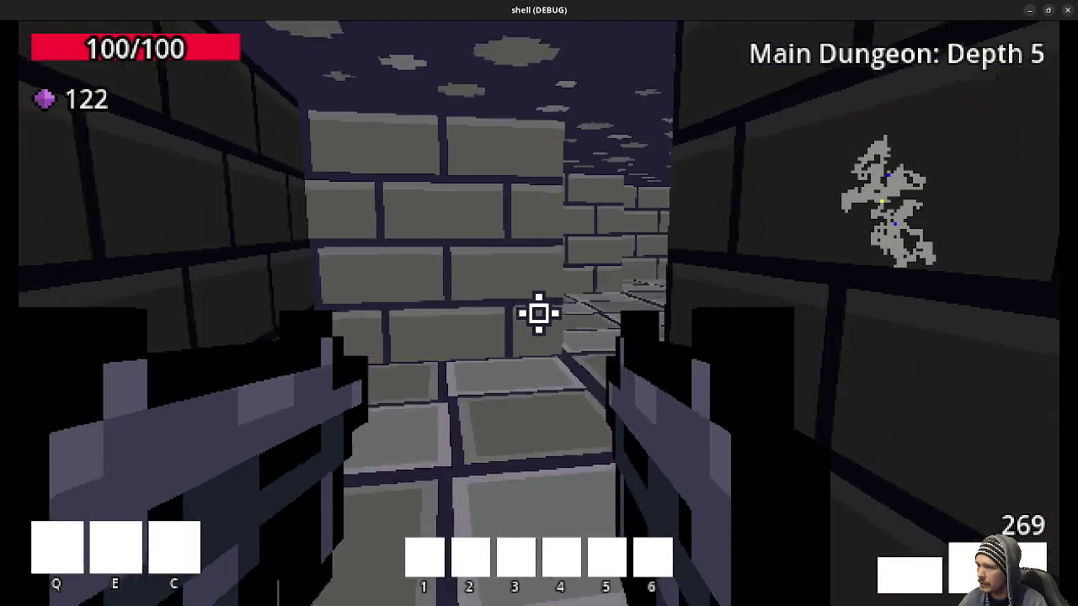
pyautogui.press('w')
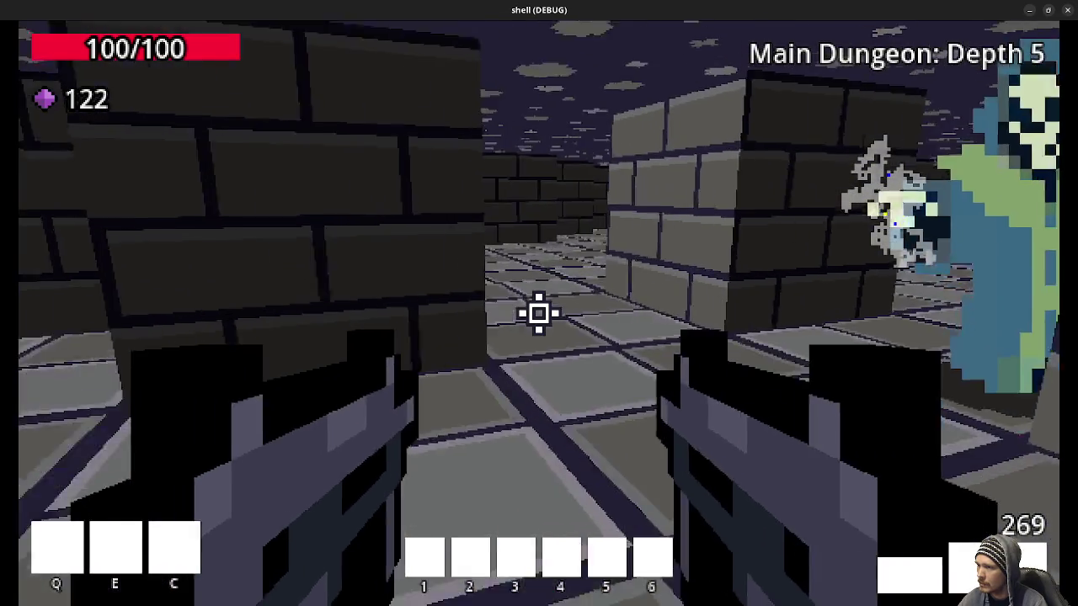
pyautogui.press('w')
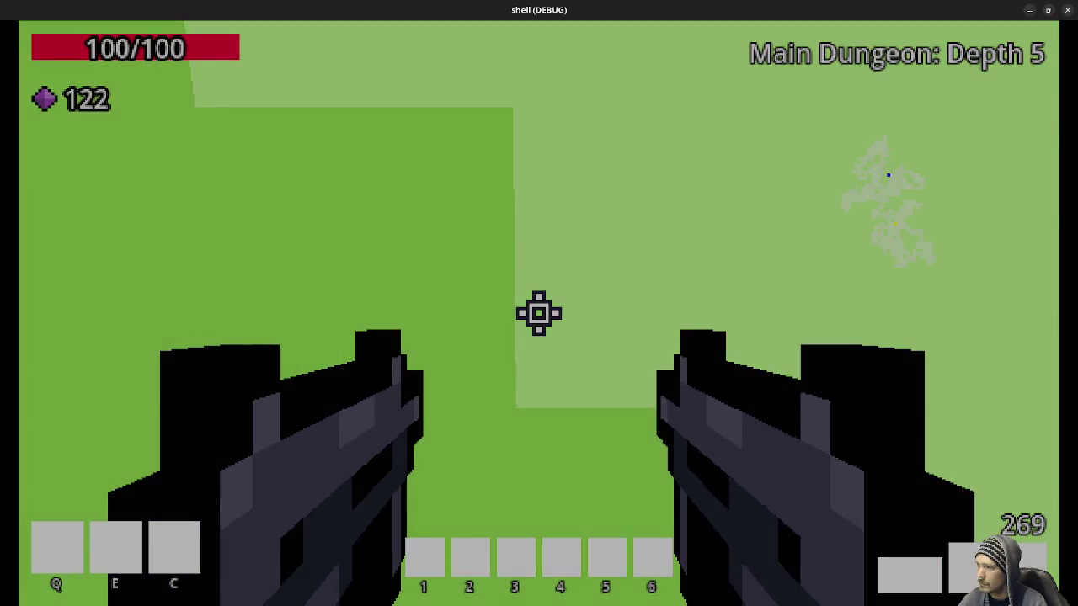
# Advance down the Depth 6 corridor, shoot the skeleton mage, and enter the portal to Depth 7
pyautogui.press('w')
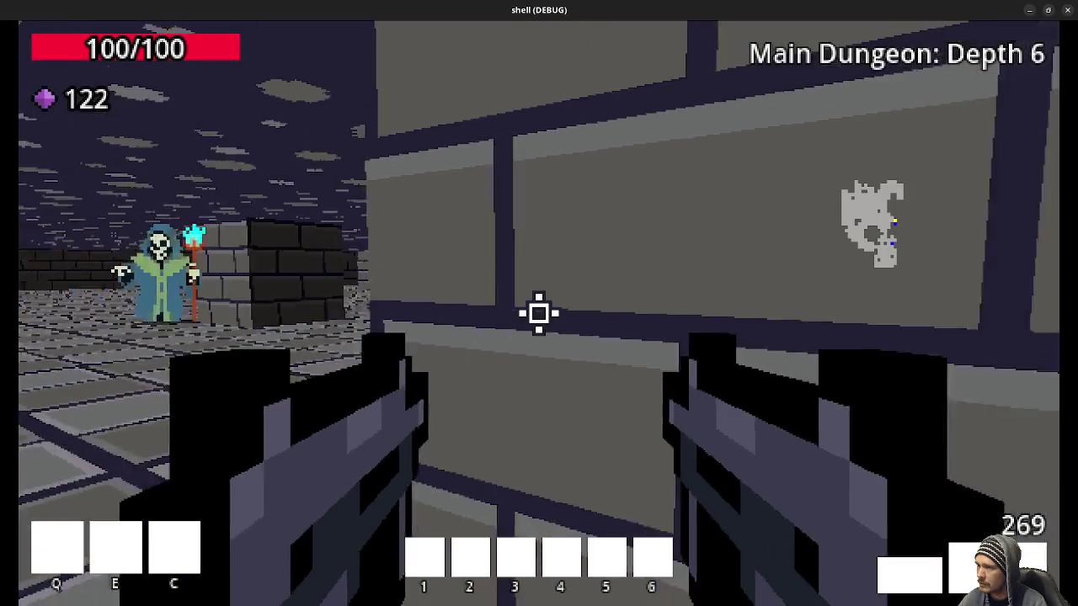
pyautogui.press('w')
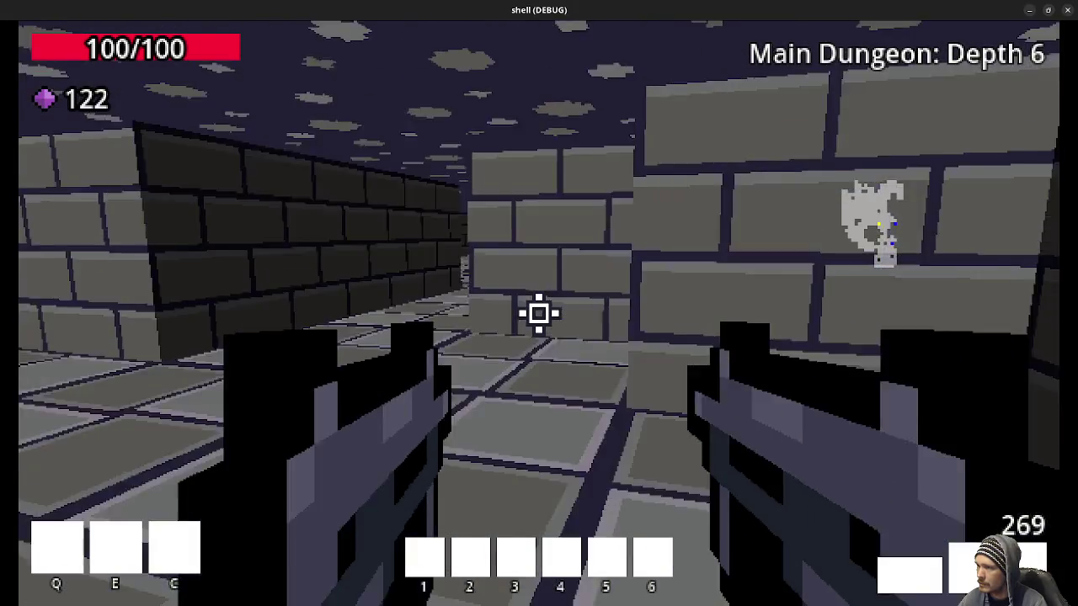
pyautogui.click(539, 313)
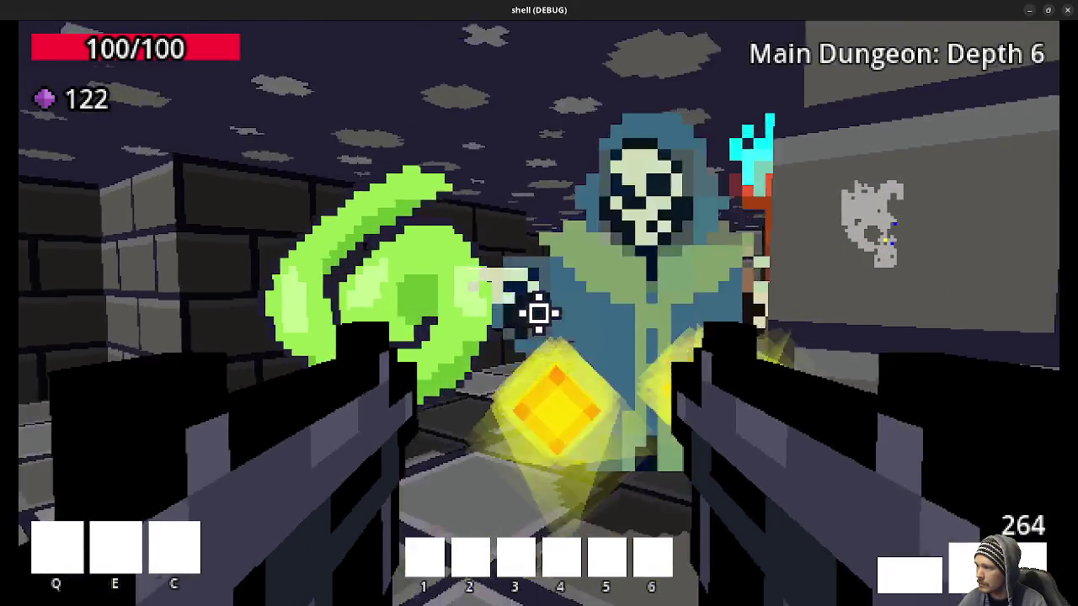
pyautogui.press('w')
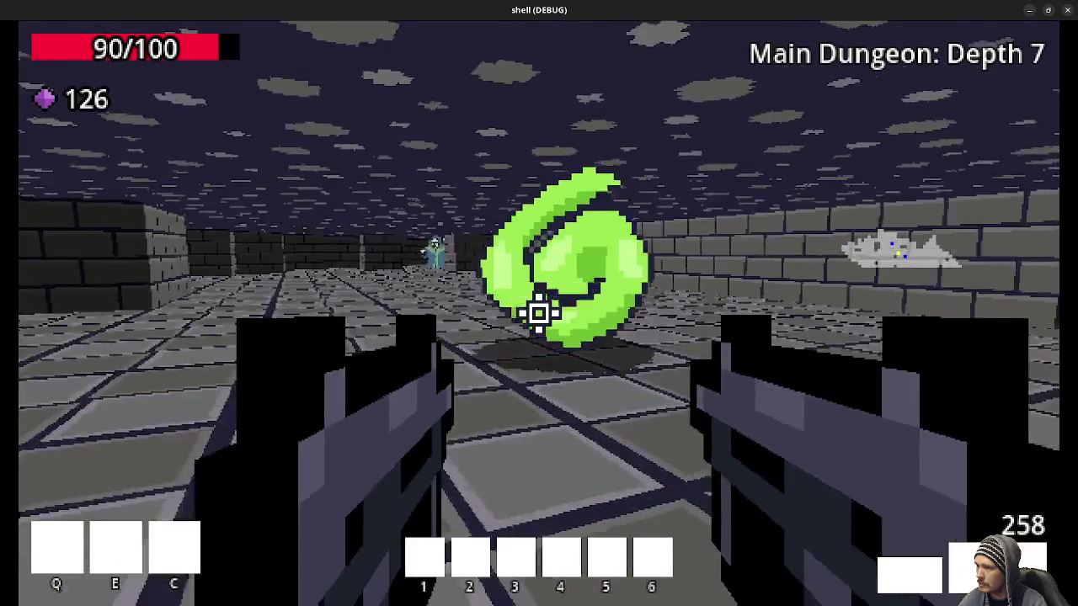
# Fire down the Depth 7 corridor at the green swirl and step through the portal to Depth 8
pyautogui.click(539, 314)
pyautogui.click(539, 314)
pyautogui.click(539, 313)
pyautogui.click(539, 313)
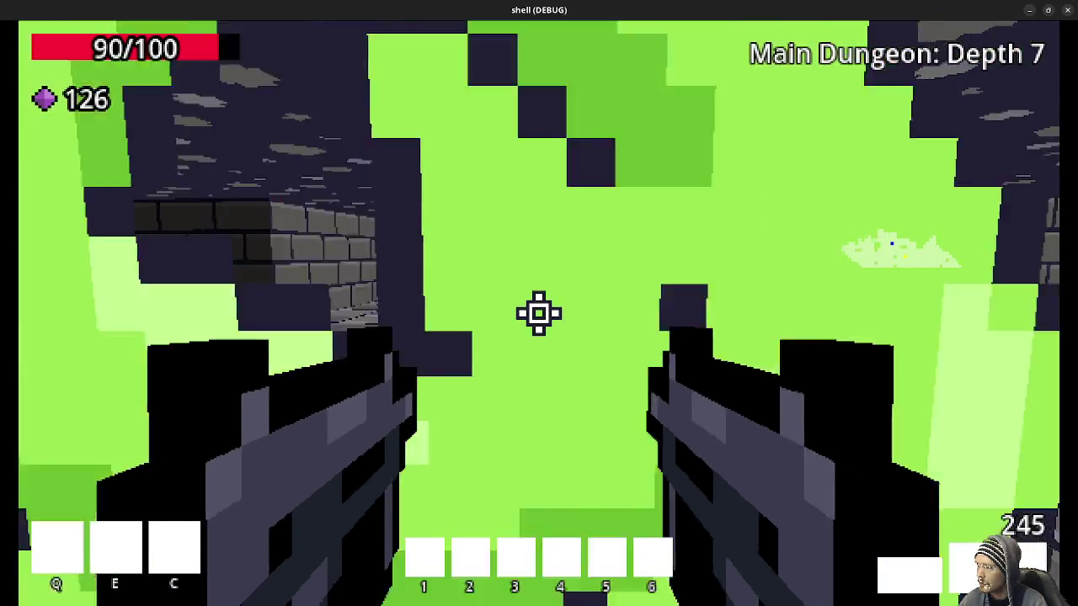
pyautogui.press('w')
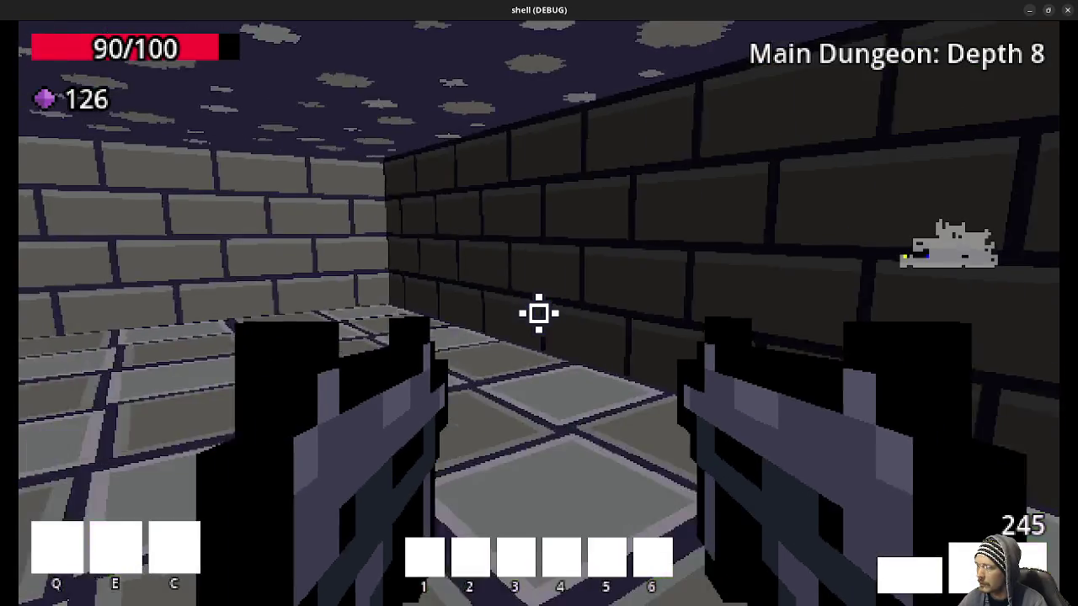
# Clear the group of skeleton mages on Depth 8, pick up their gems, and enter the portal to Depth 9
pyautogui.click(539, 313)
pyautogui.click(539, 313)
pyautogui.click(539, 313)
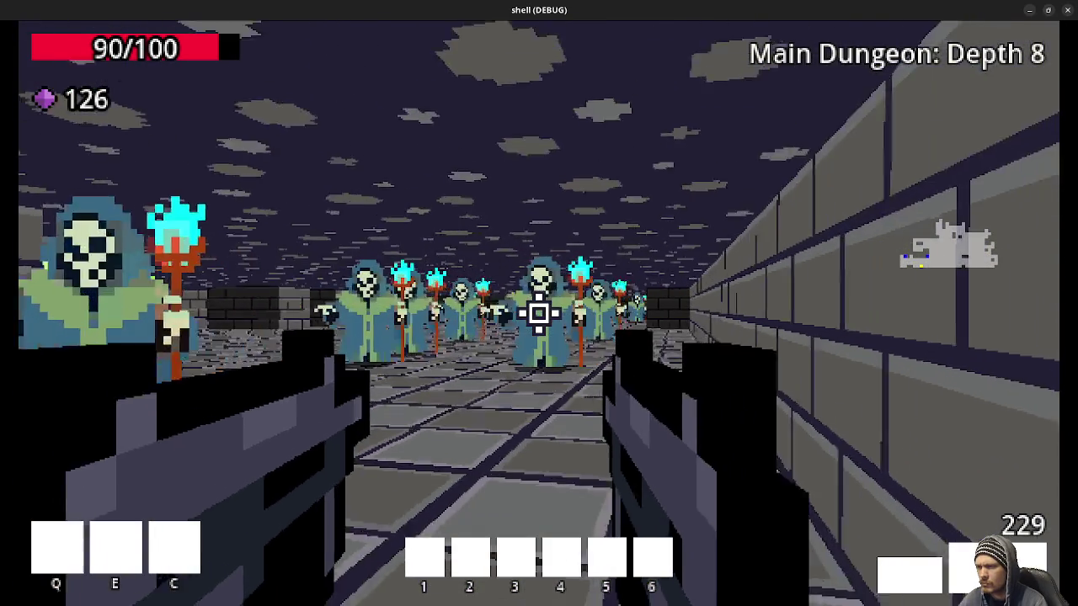
pyautogui.click(539, 314)
pyautogui.click(539, 313)
pyautogui.click(539, 313)
pyautogui.click(539, 313)
pyautogui.click(539, 313)
pyautogui.click(539, 314)
pyautogui.click(539, 314)
pyautogui.click(539, 313)
pyautogui.click(539, 313)
pyautogui.click(539, 313)
pyautogui.click(539, 314)
pyautogui.click(539, 314)
pyautogui.click(539, 313)
pyautogui.click(539, 313)
pyautogui.press('w')
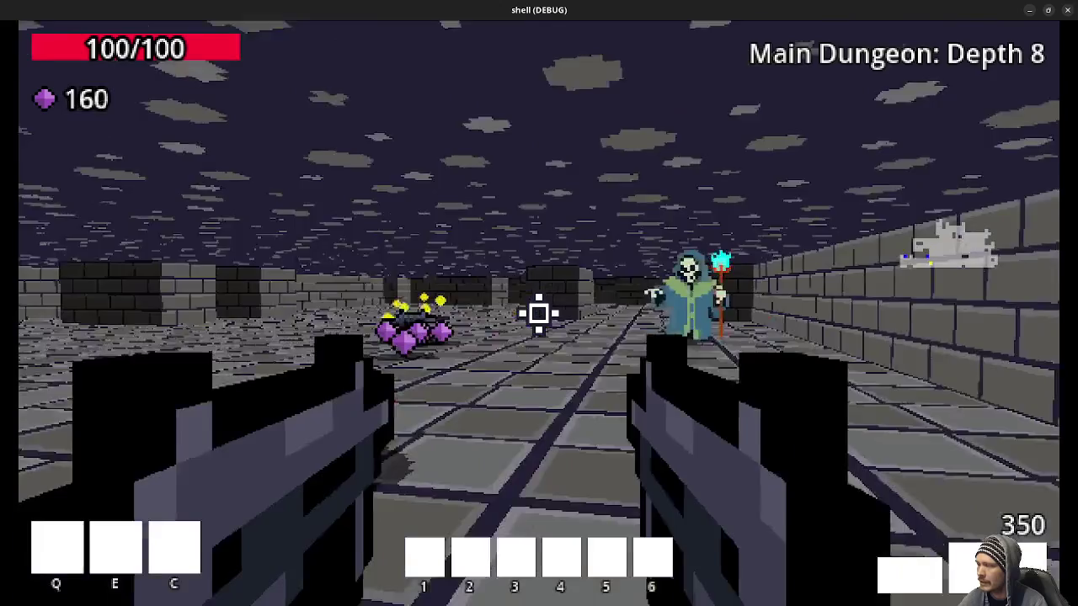
pyautogui.press('w')
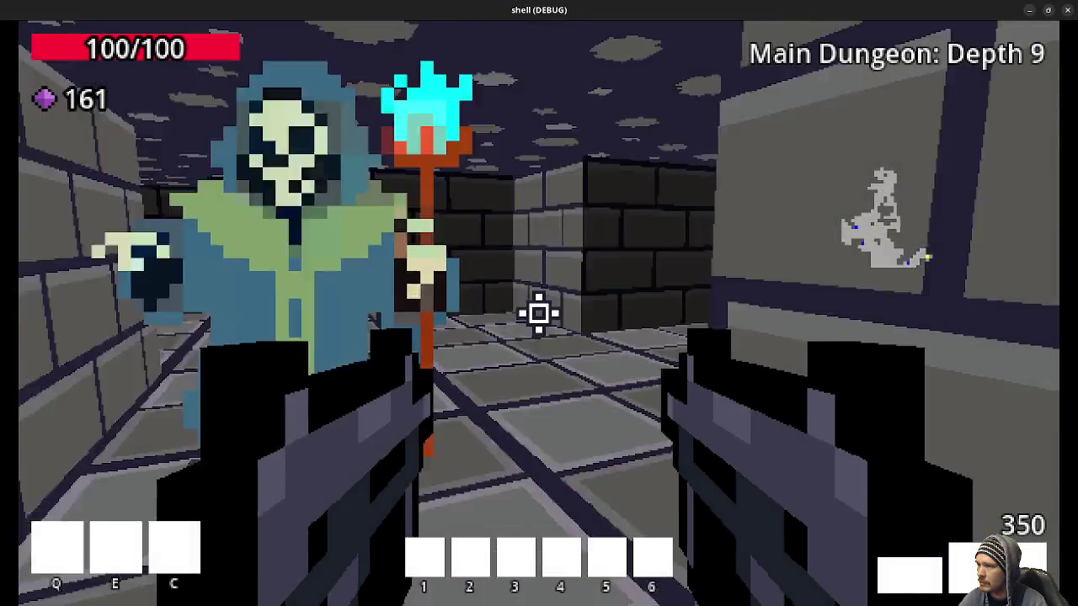
# Shoot the Depth 9 skeleton mage, collect its gems and ammo, and enter the portal to The Lair
pyautogui.click(539, 313)
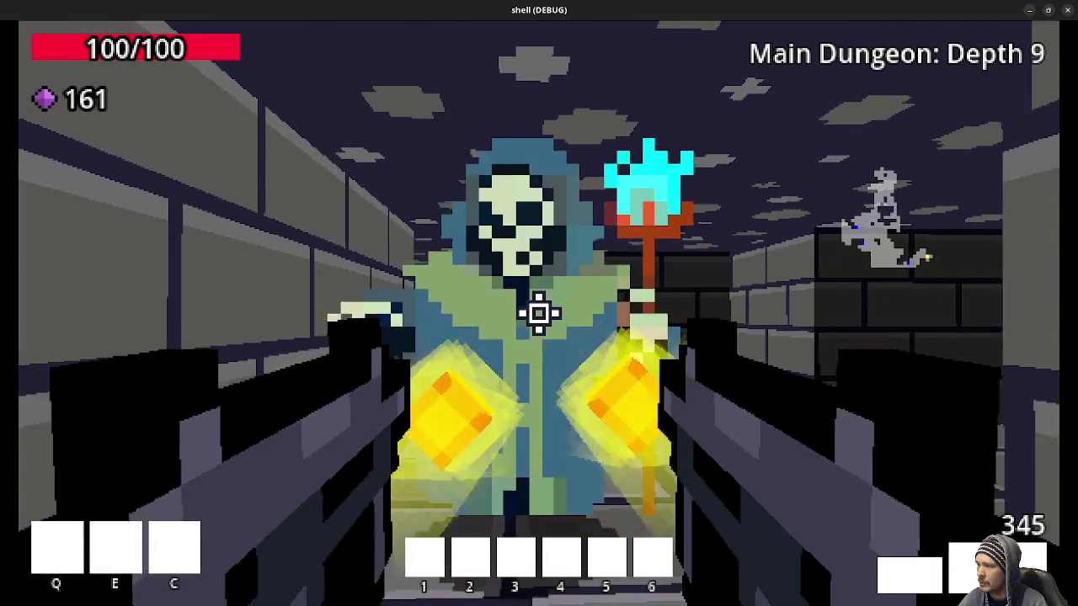
pyautogui.click(539, 314)
pyautogui.press('w')
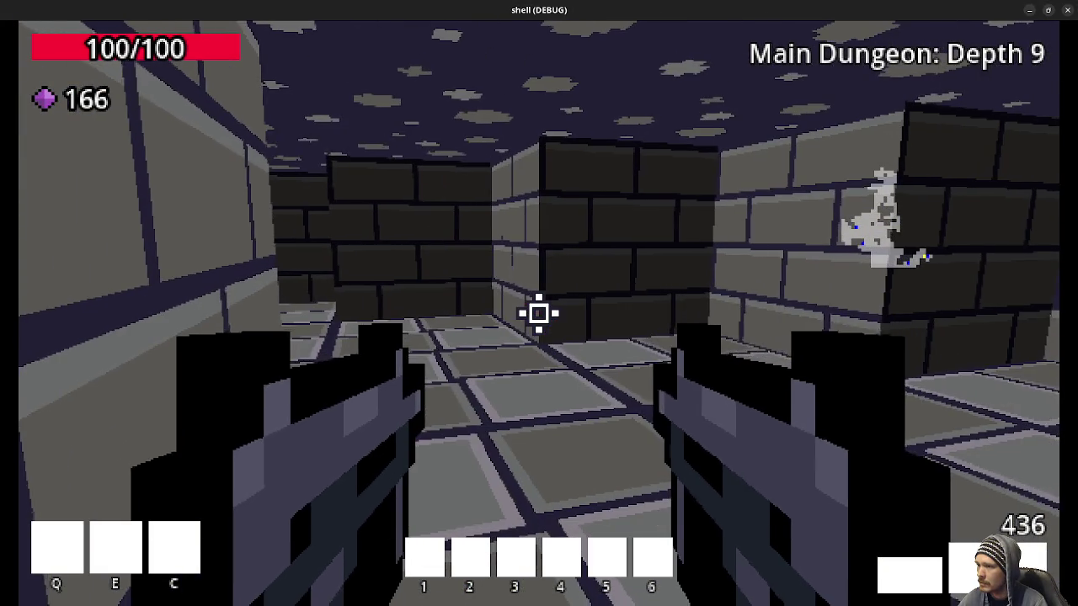
pyautogui.press('w')
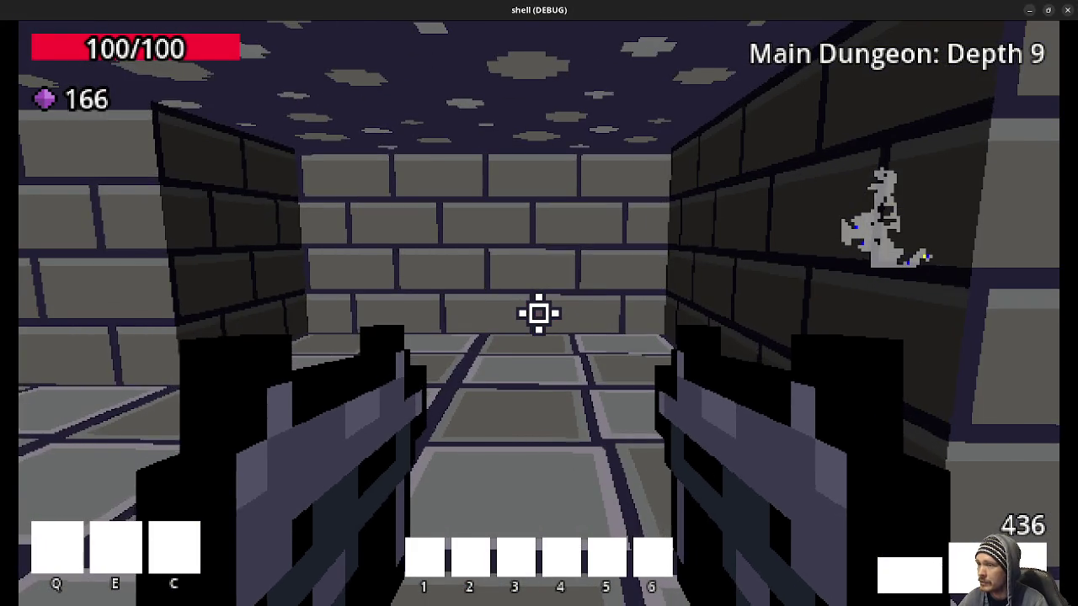
pyautogui.press('w')
pyautogui.press('w')
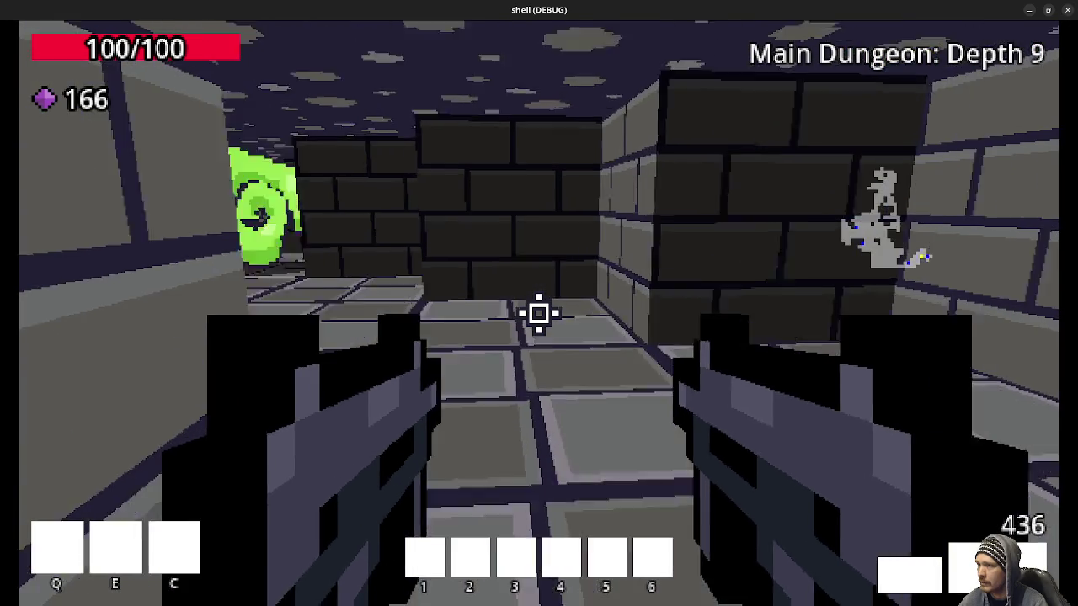
pyautogui.press('w')
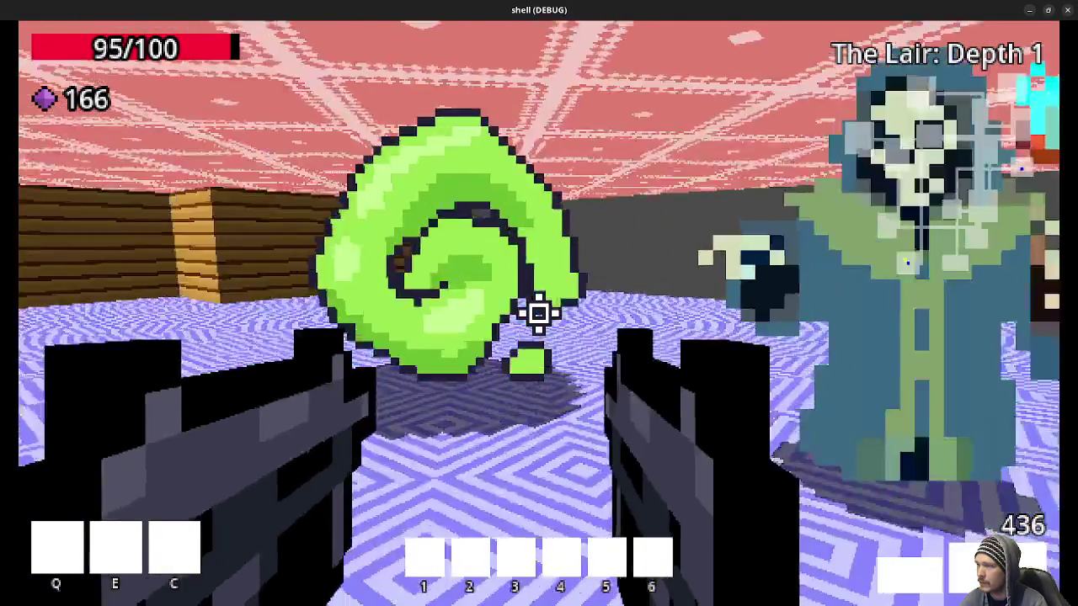
# Shoot the green swirl creature and collect the purple gems around the Lair: Depth 1 room
pyautogui.click(539, 313)
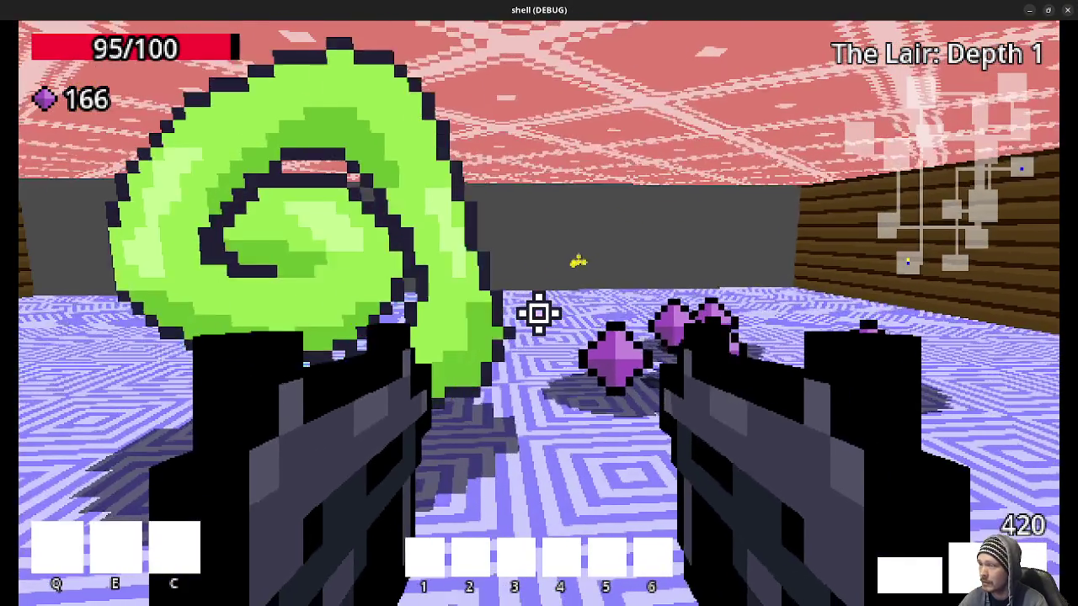
pyautogui.press('w')
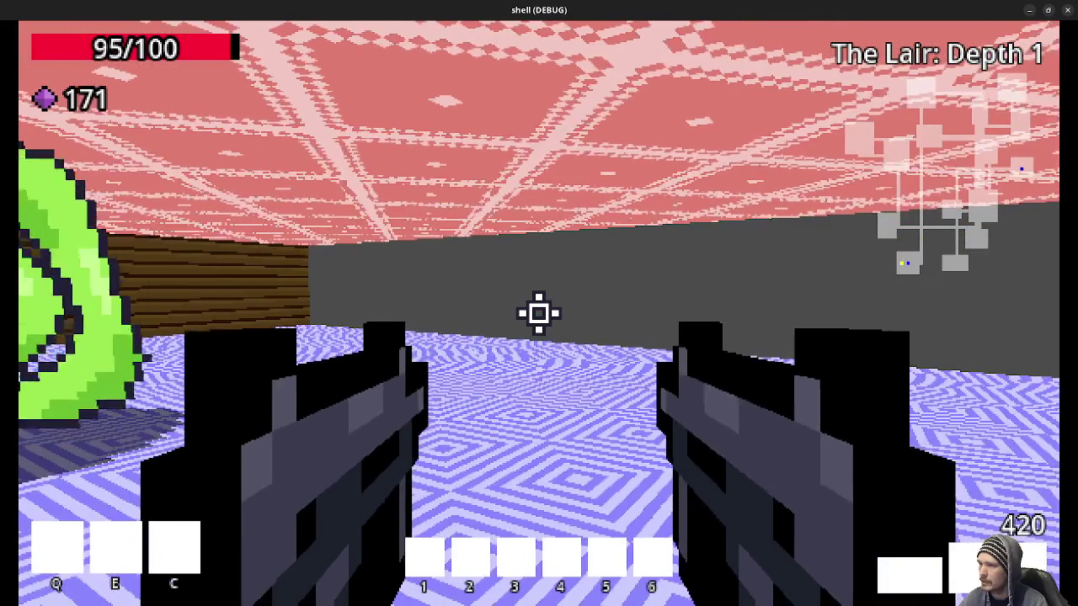
pyautogui.press('w')
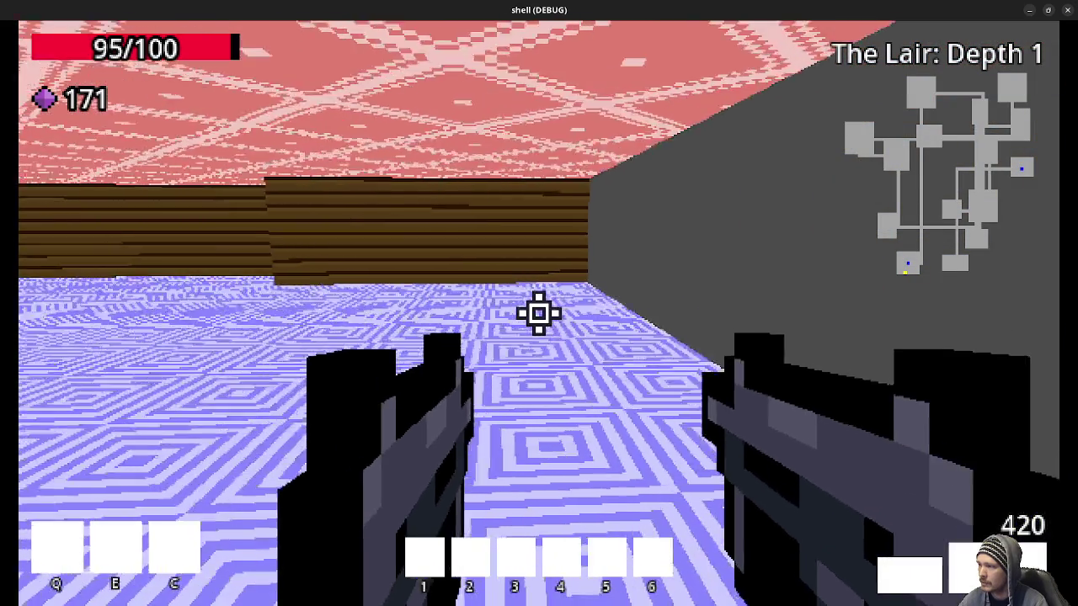
pyautogui.press('w')
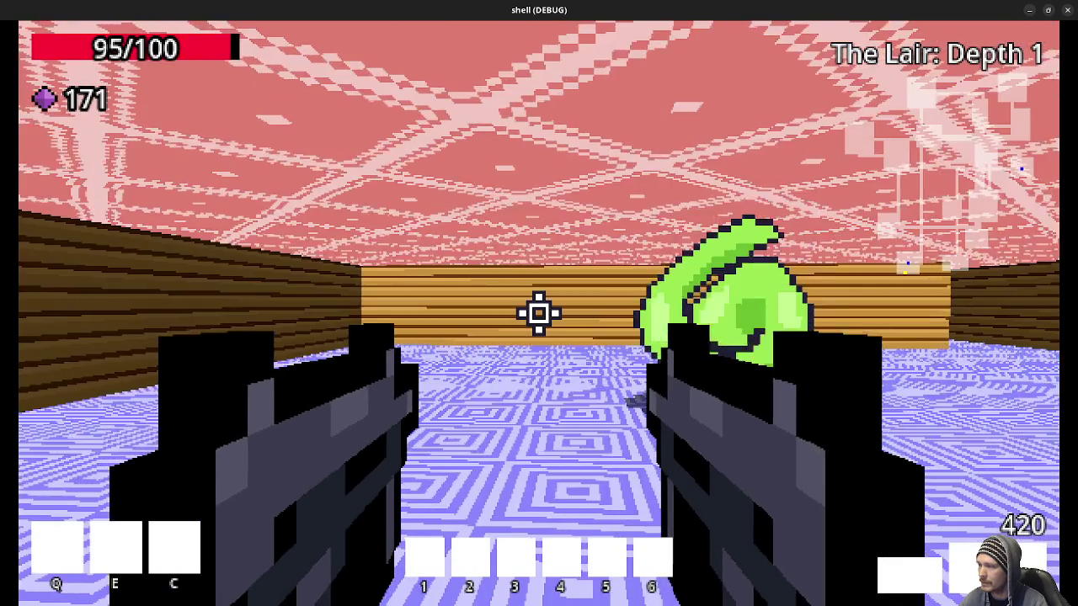
pyautogui.press('w')
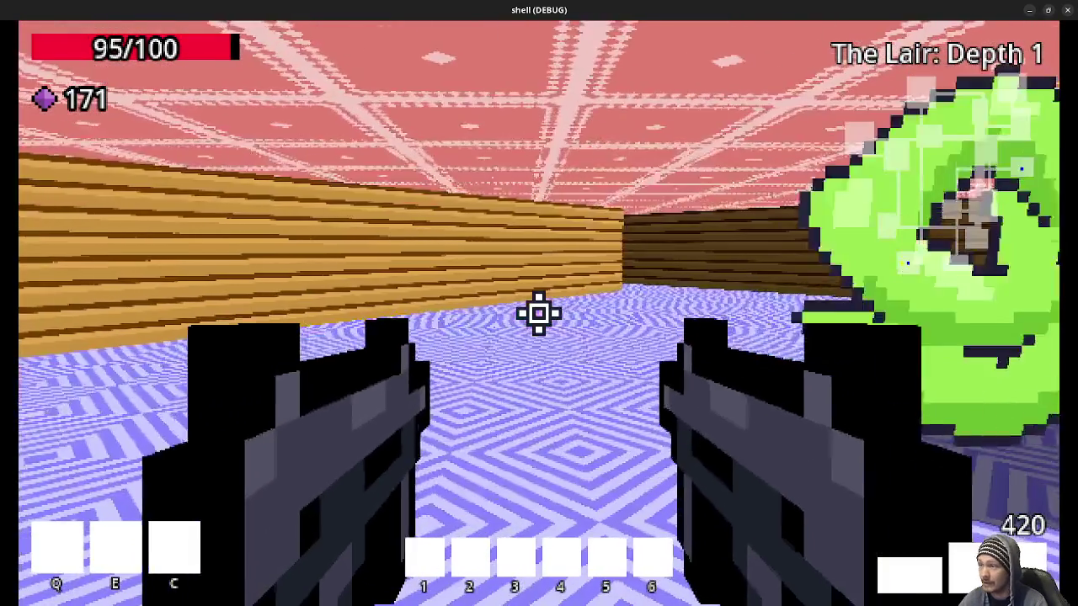
pyautogui.press('w')
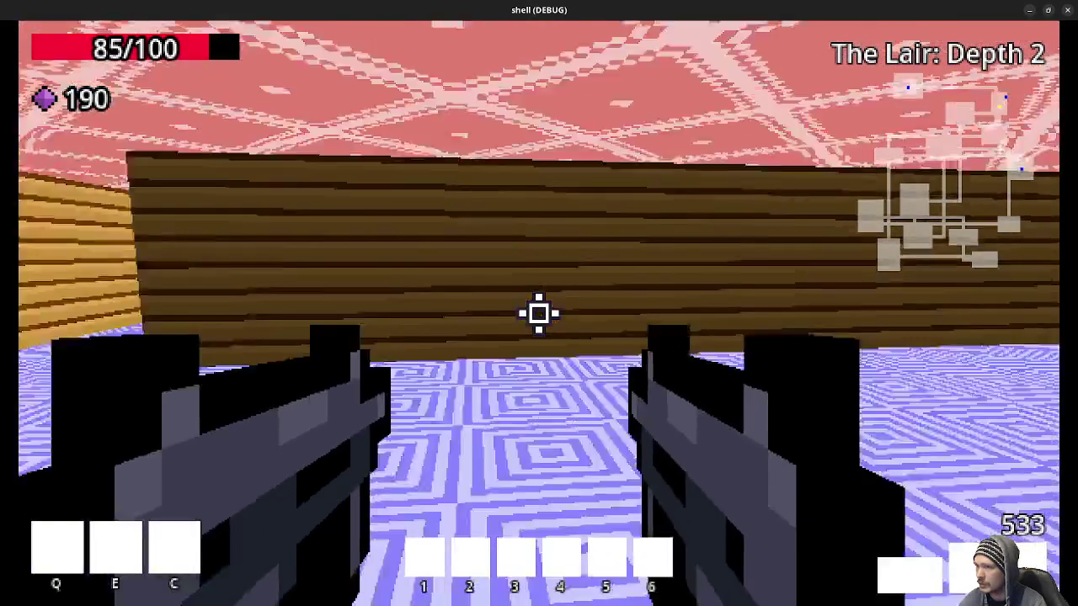
# Start along the wooden corridor on The Lair: Depth 2
pyautogui.press('w')
pyautogui.press('w')
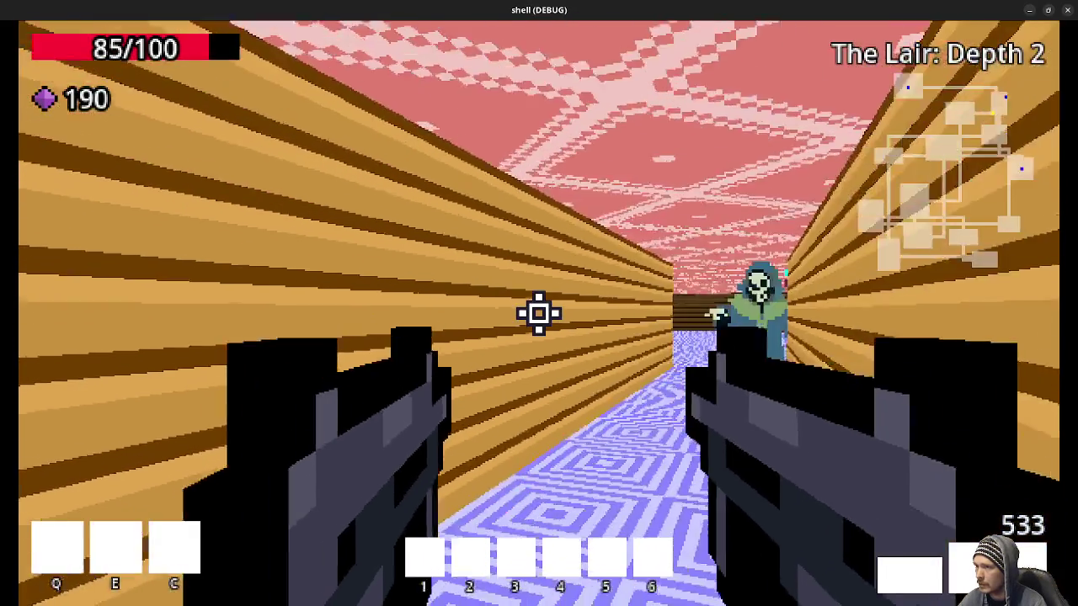
pyautogui.press('w')
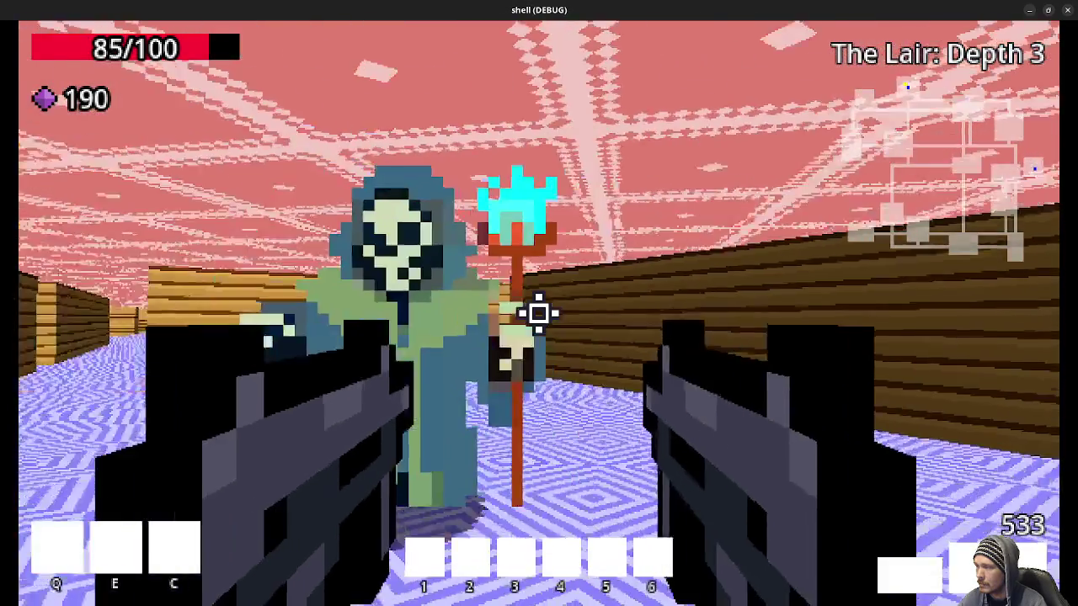
# Walk past the slime through Depth 3's corridors and rooms into the green portal at 85/100 health
pyautogui.press('w')
pyautogui.press('w')
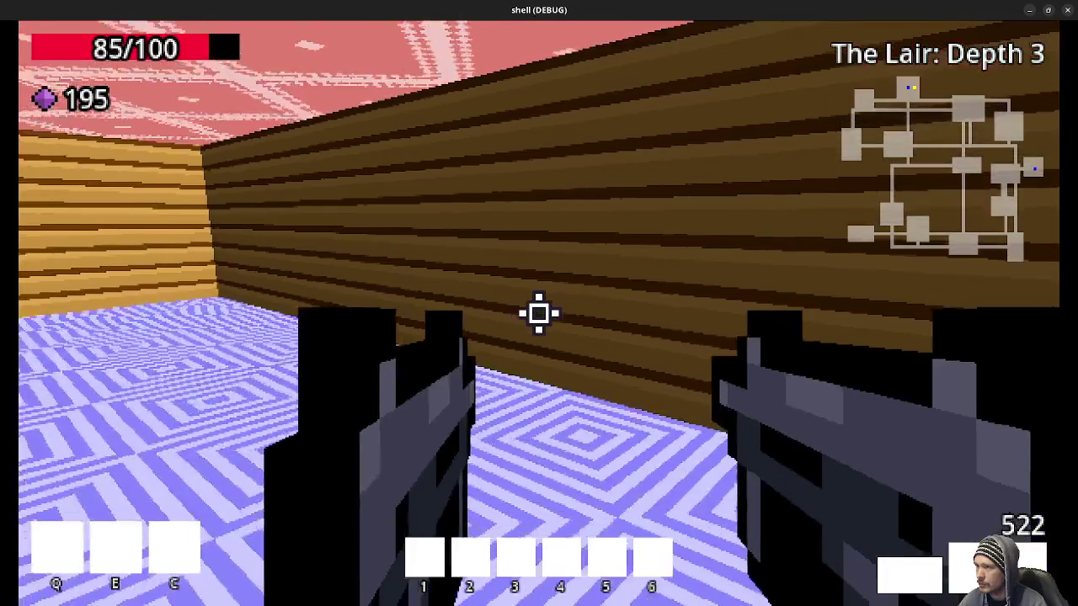
pyautogui.press('w')
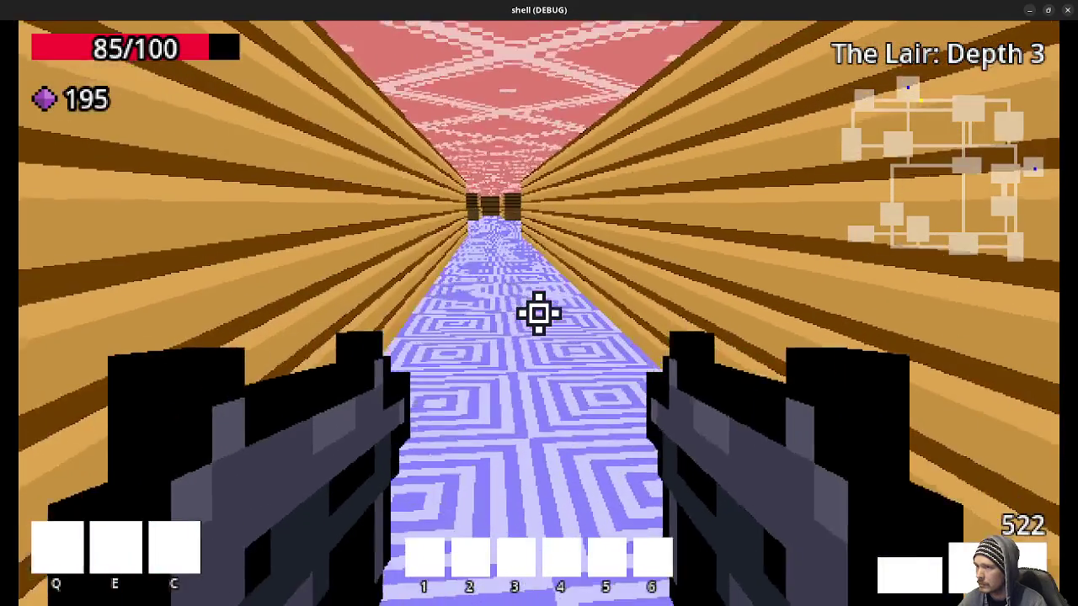
pyautogui.press('w')
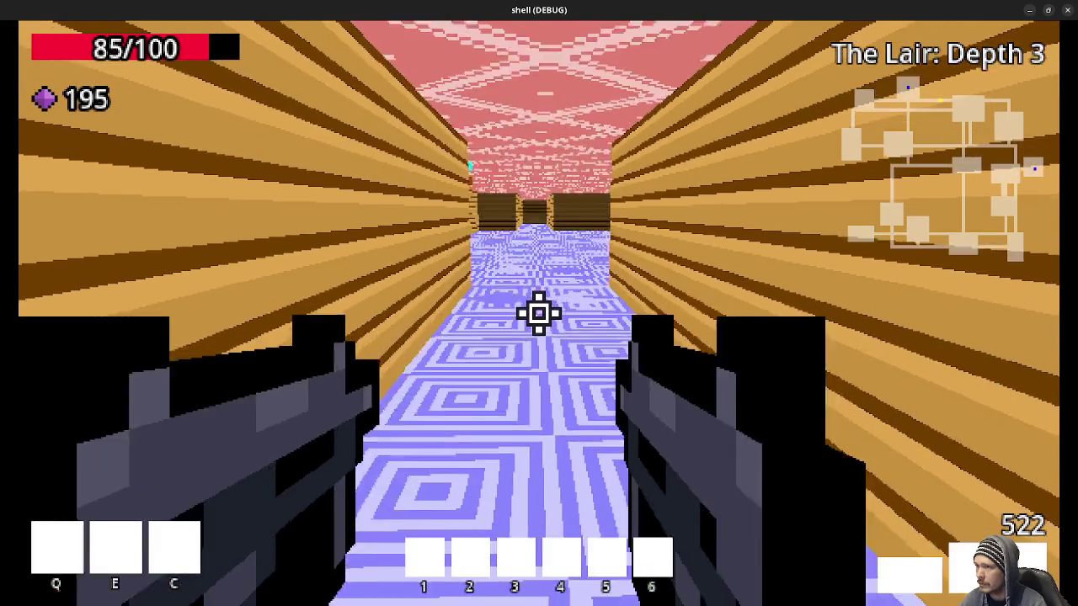
pyautogui.press('w')
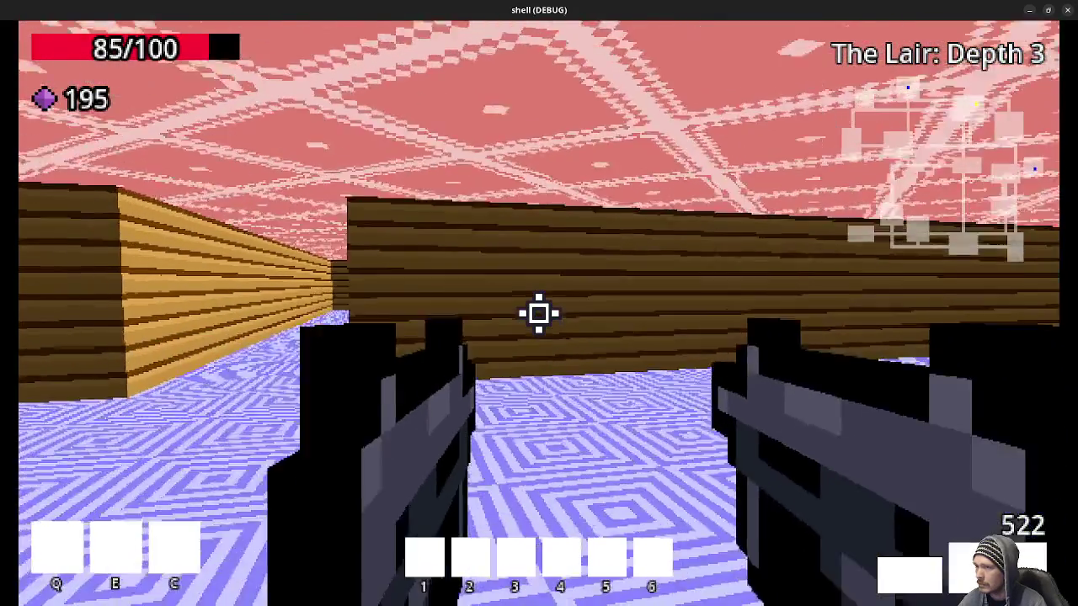
pyautogui.press('w')
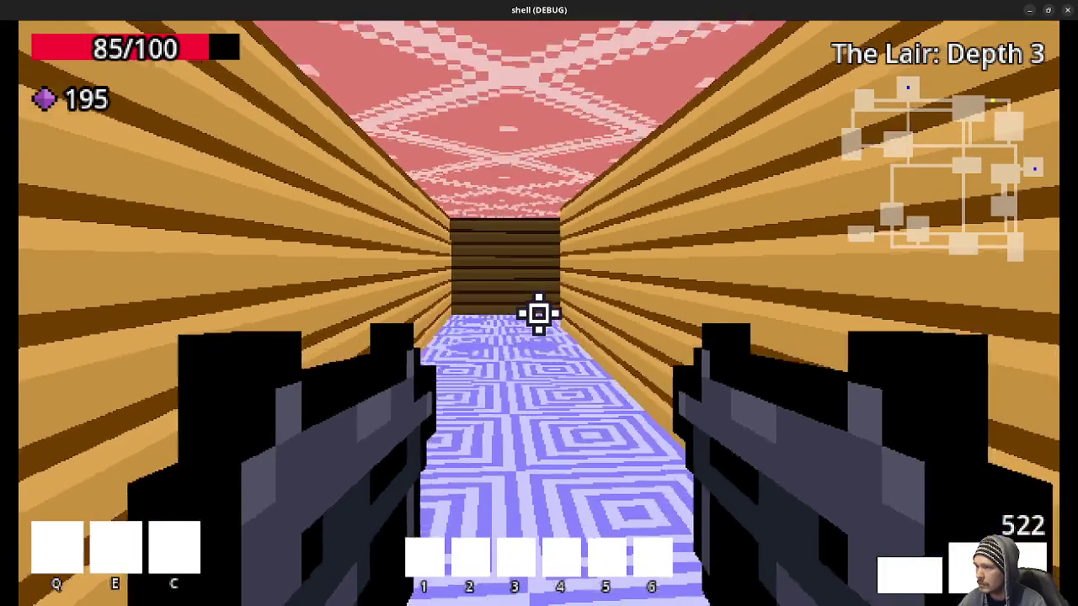
pyautogui.press('w')
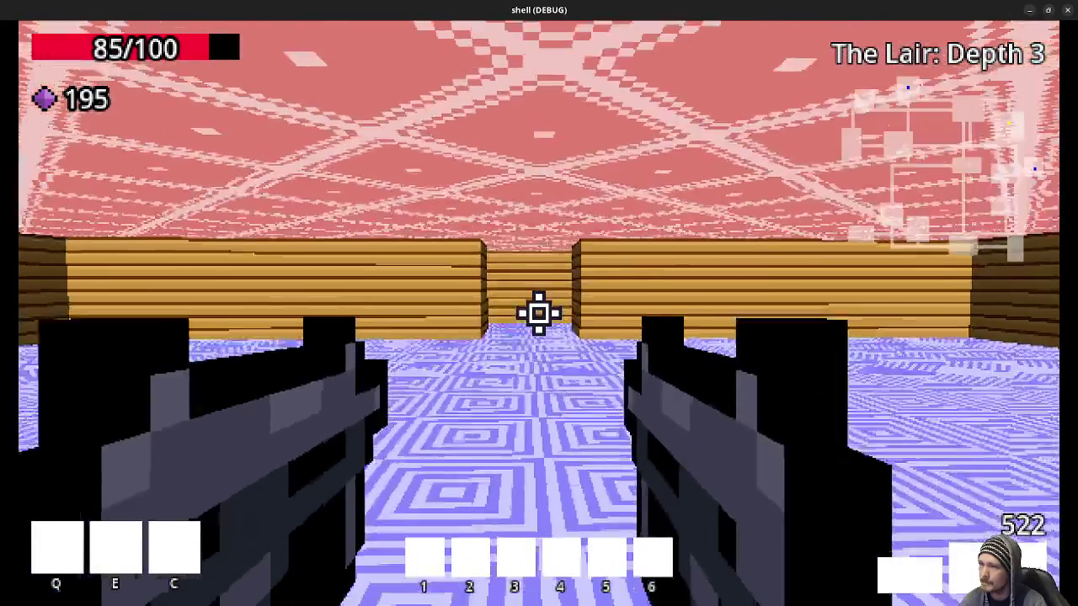
pyautogui.press('w')
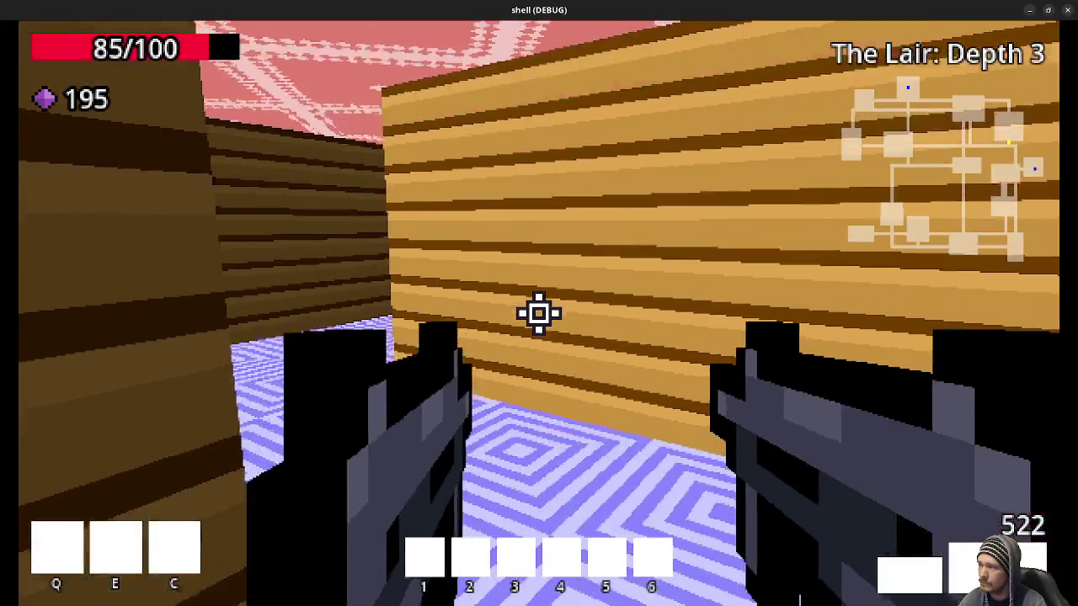
pyautogui.press('w')
pyautogui.press('w')
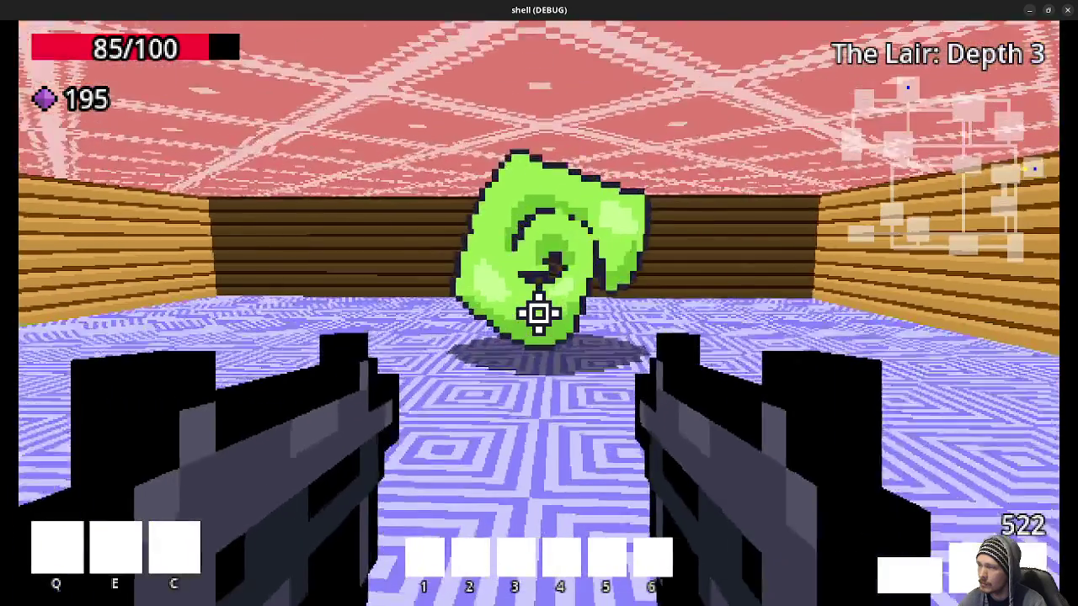
pyautogui.press('w')
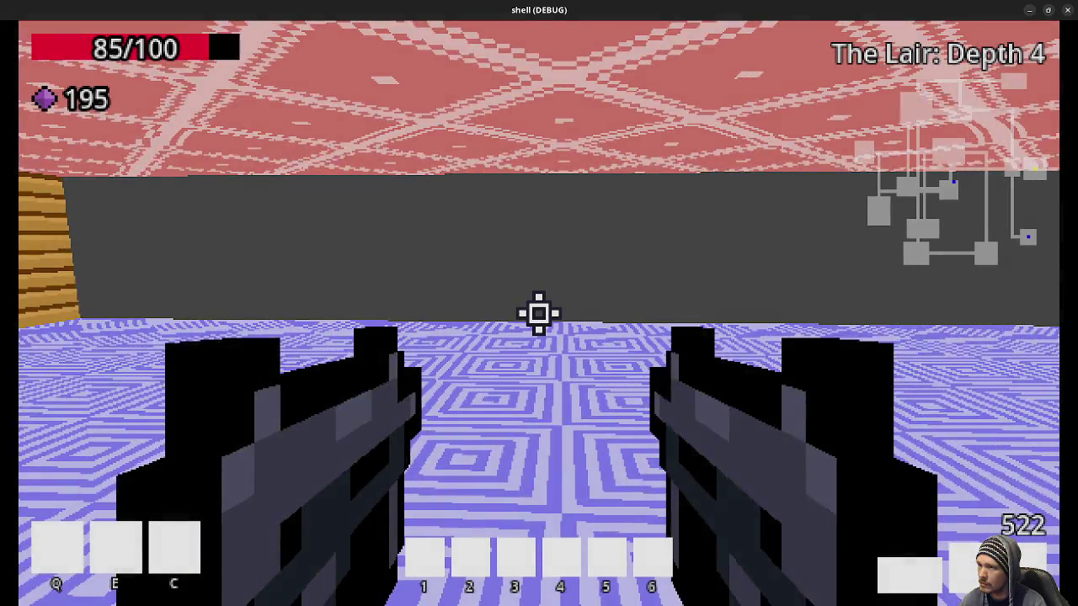
# Walk down the long wooden corridor on Depth 4 and turn left into the next one
pyautogui.press('w')
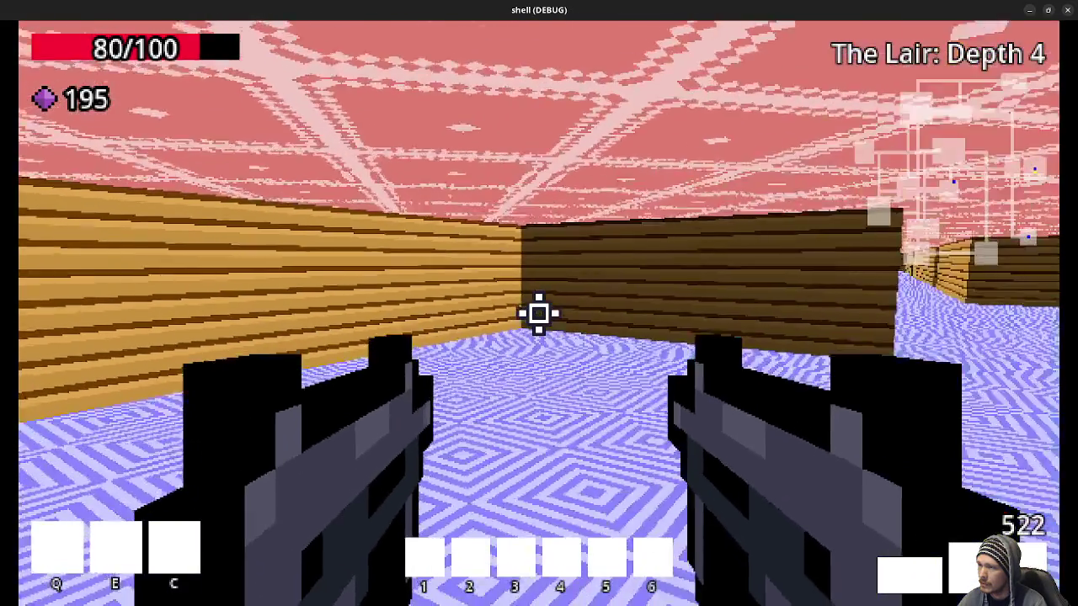
pyautogui.press('w')
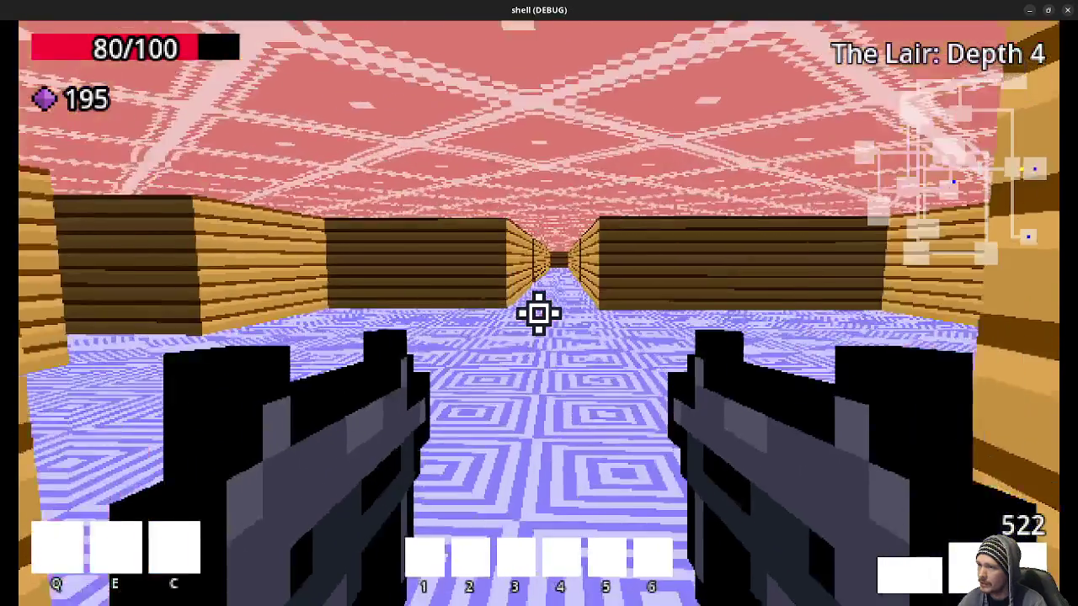
pyautogui.press('w')
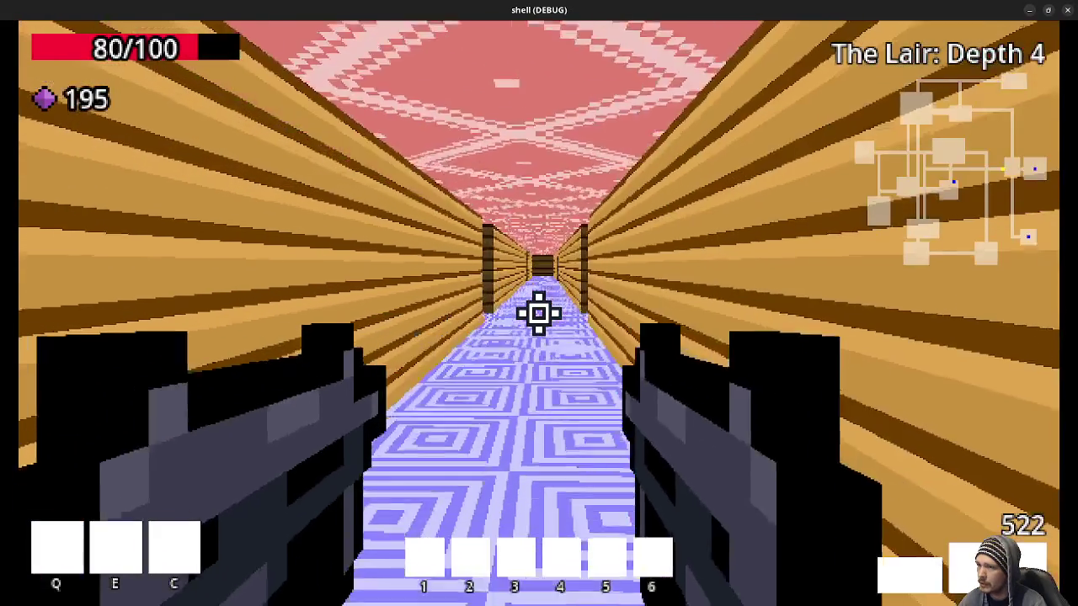
pyautogui.press('w')
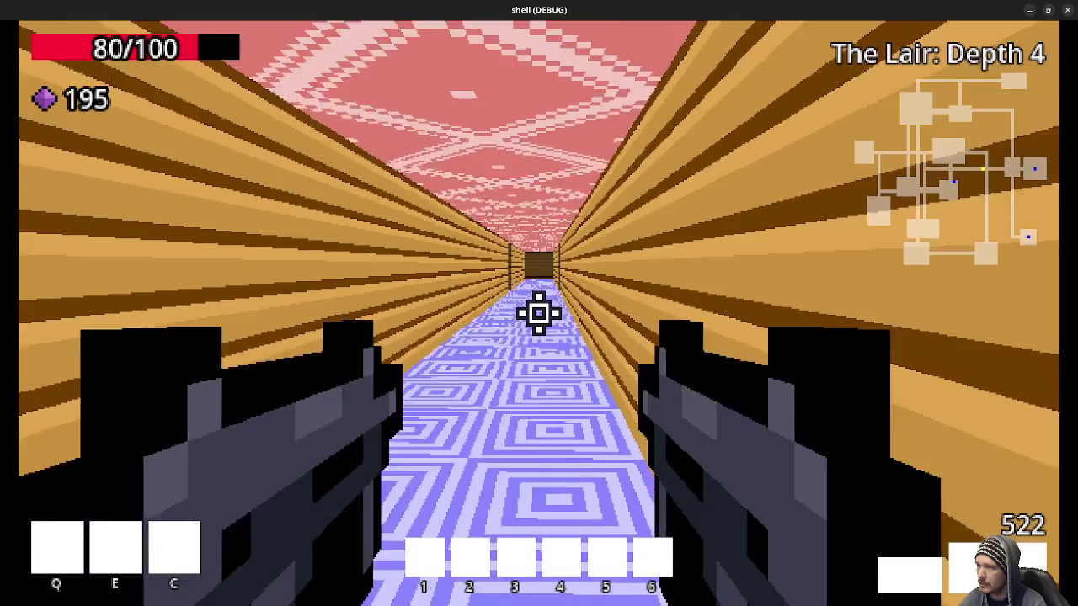
pyautogui.press('w')
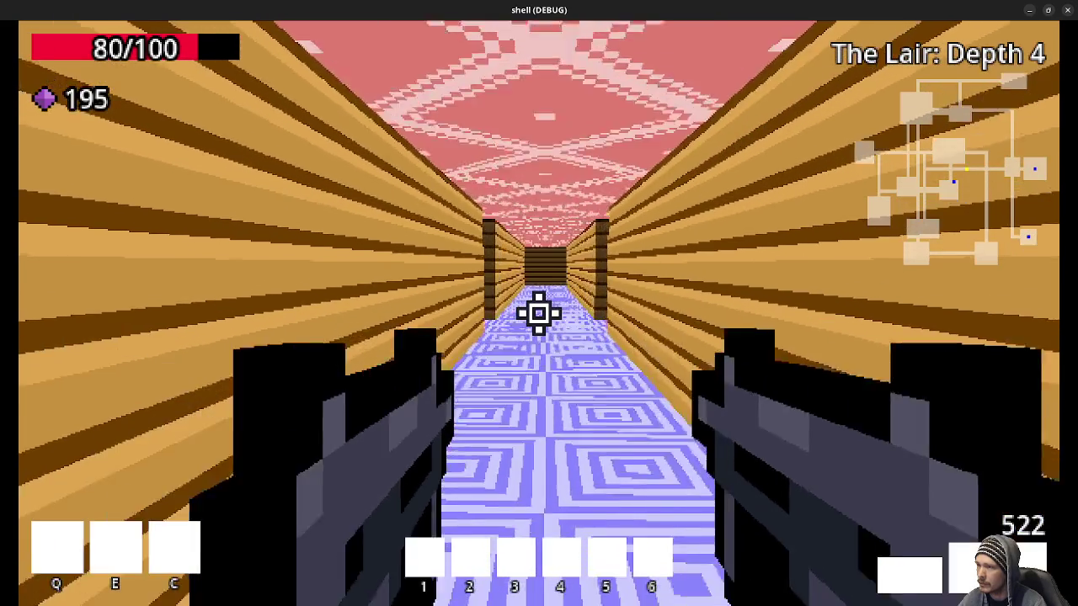
pyautogui.press('w')
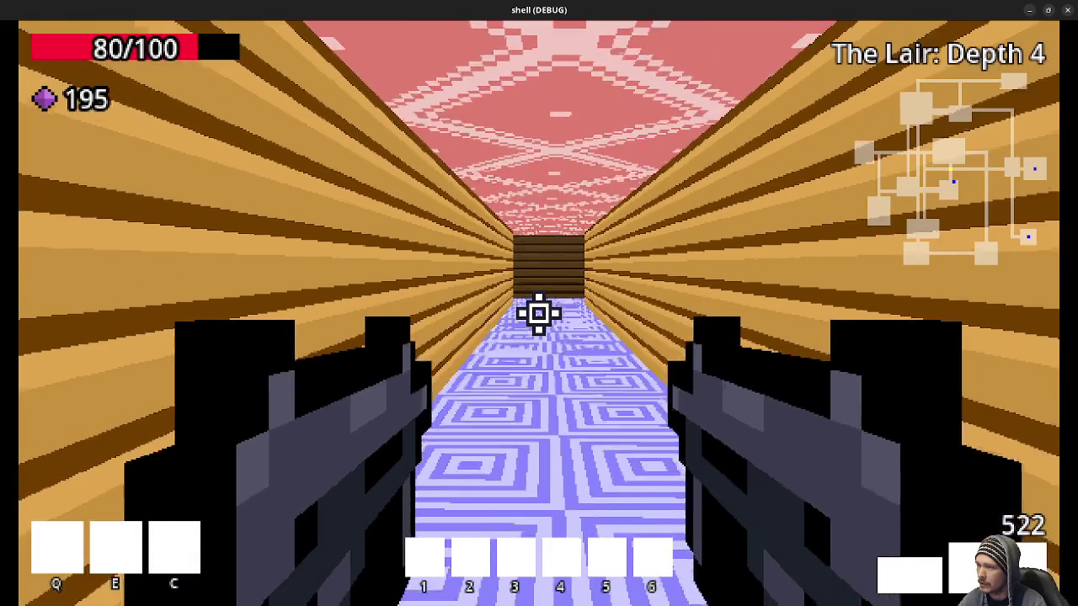
pyautogui.press('w')
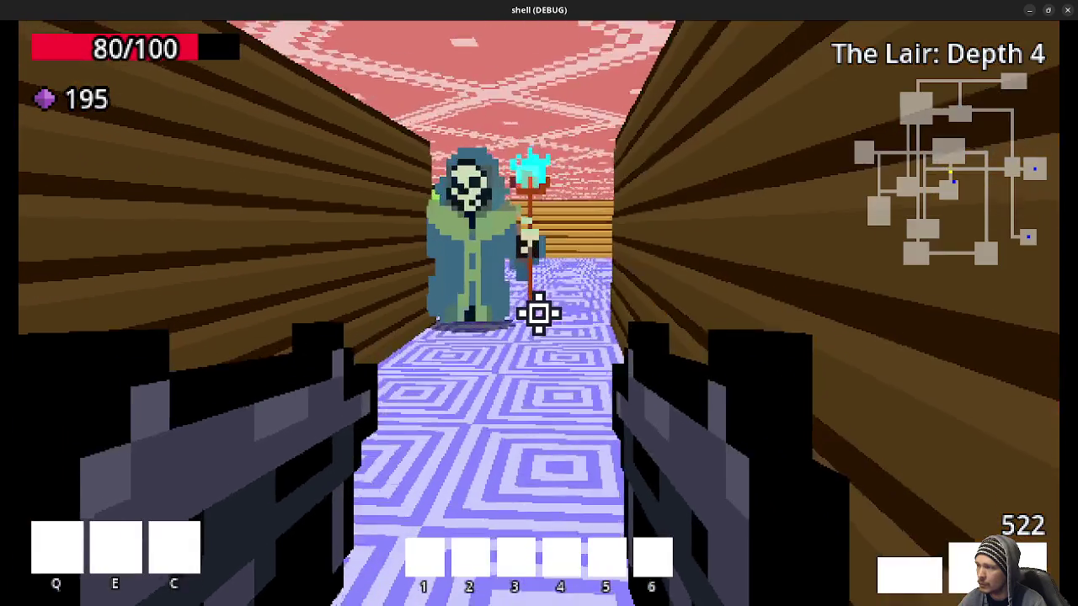
# Kill the robed skeleton mage for gems and walk into the green portal
pyautogui.click(539, 313)
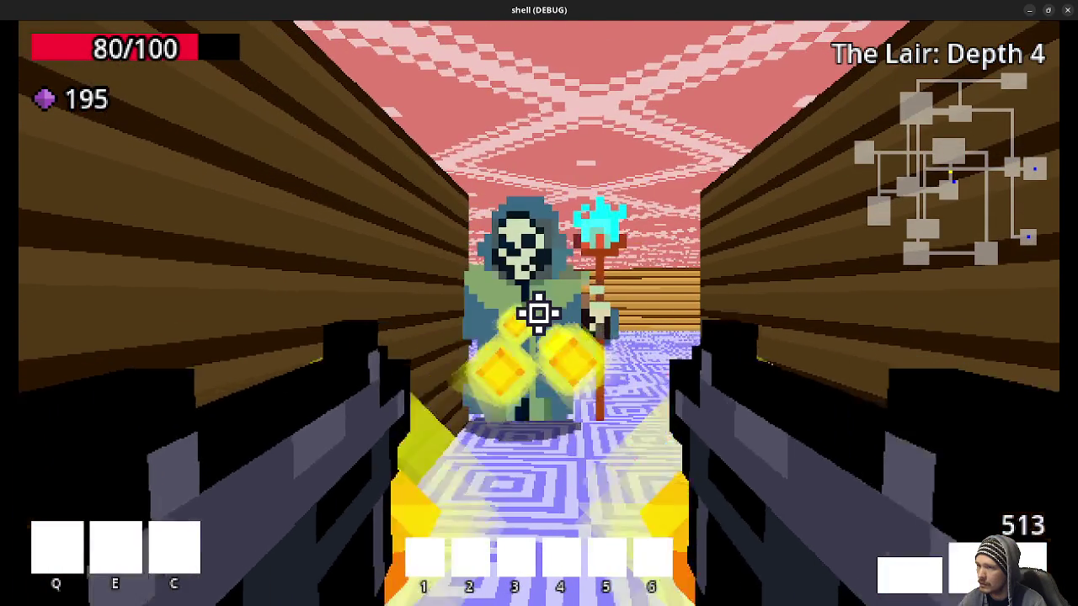
pyautogui.press('w')
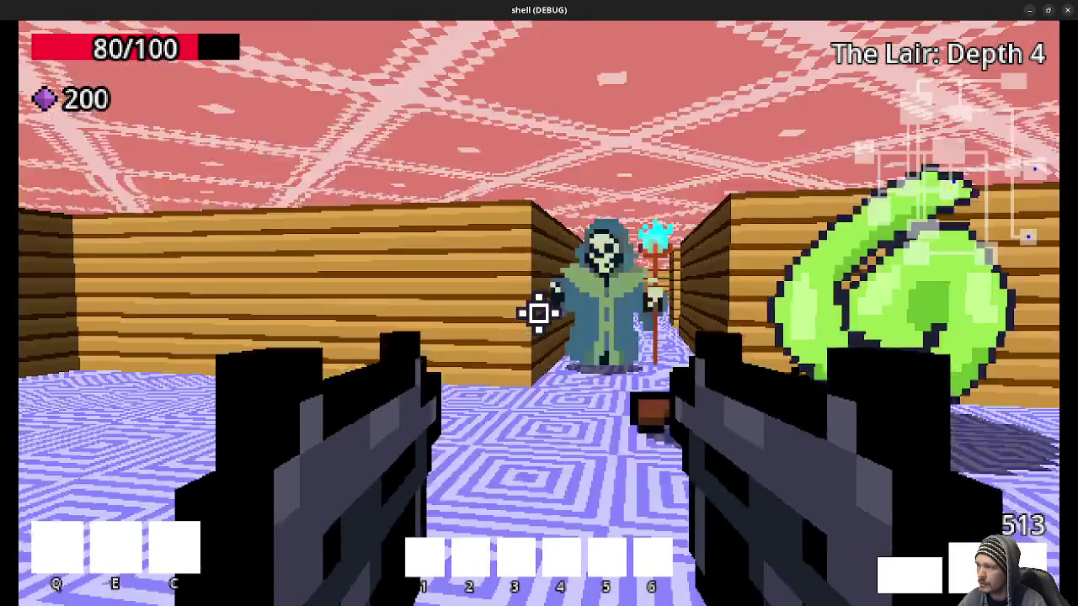
pyautogui.click(539, 313)
pyautogui.click(539, 313)
pyautogui.press('w')
pyautogui.press('w')
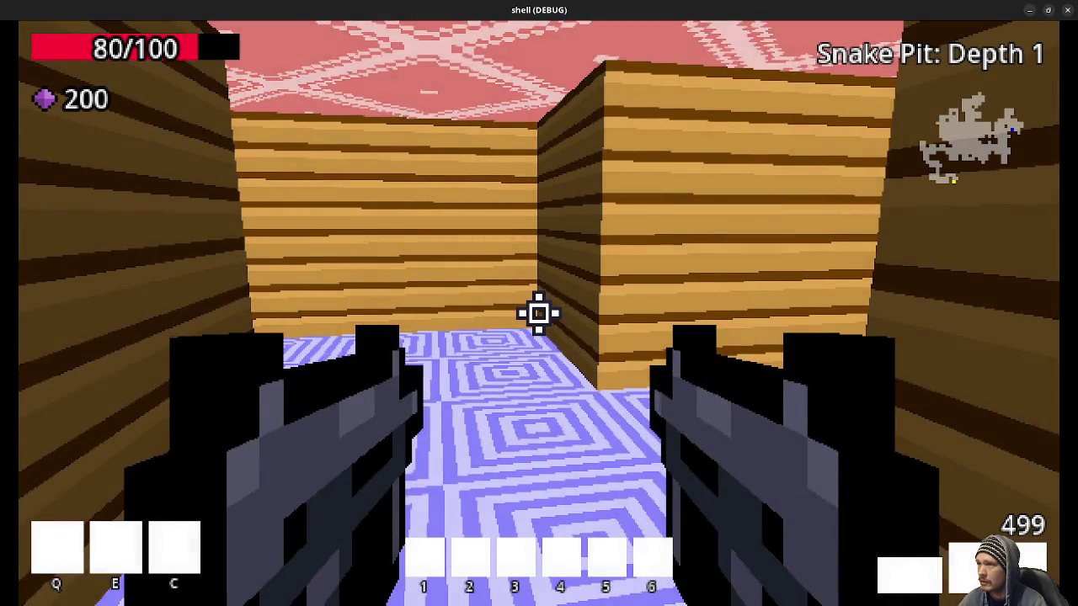
# Cross the Depth 4 corridors and rooms and kill the skeleton mage
pyautogui.press('w')
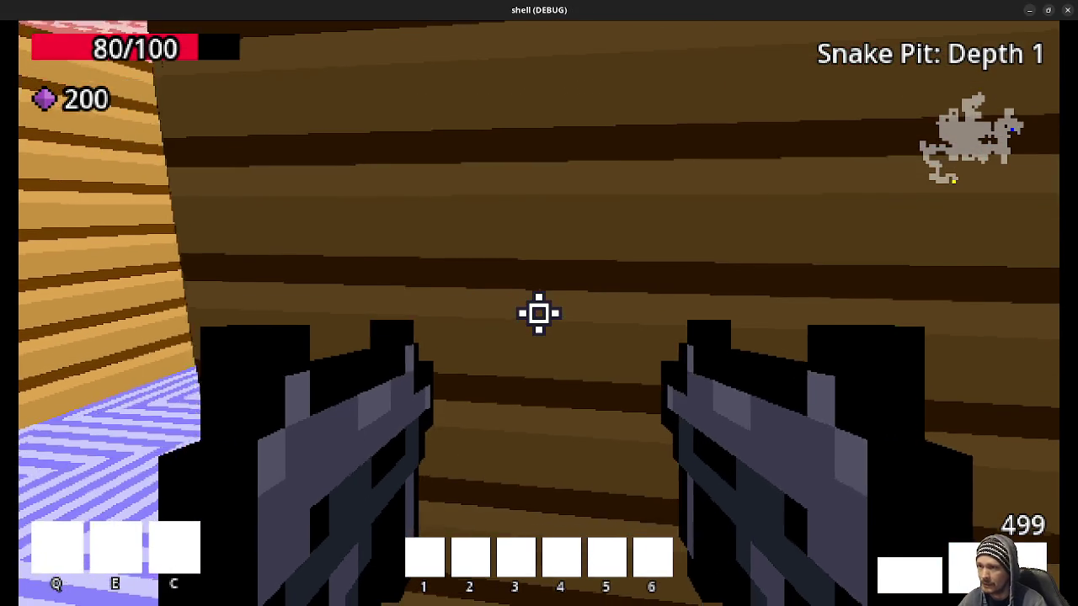
pyautogui.press('w')
pyautogui.press('Escape')
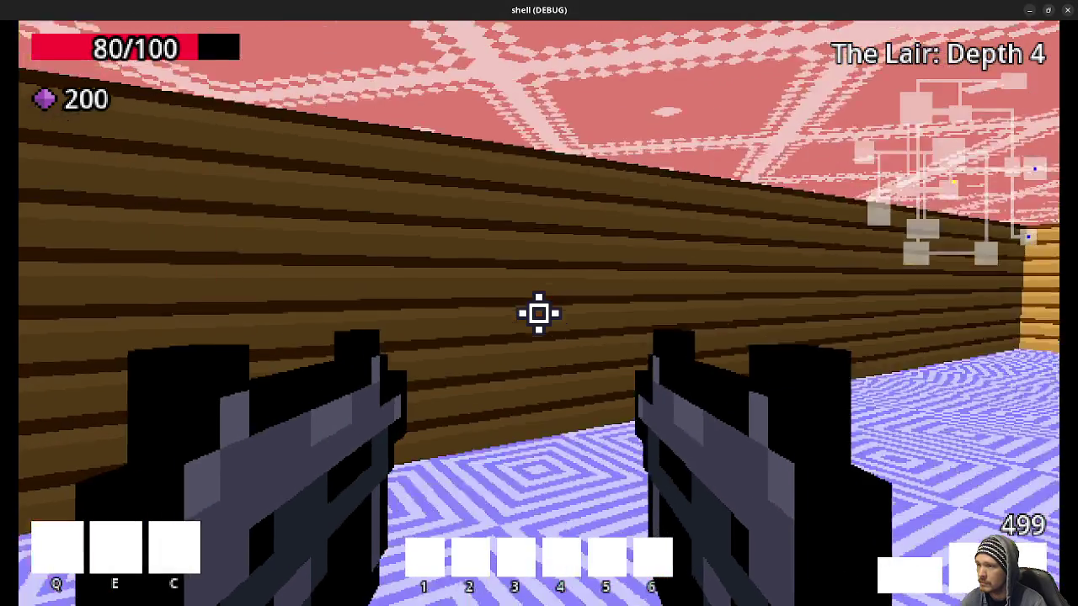
pyautogui.press('w')
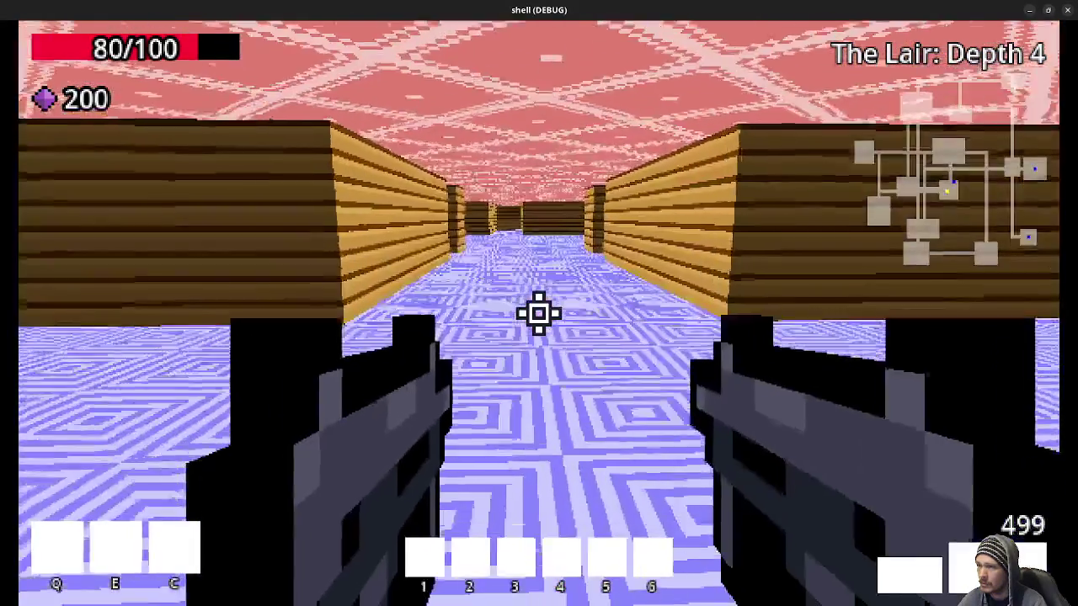
pyautogui.press('w')
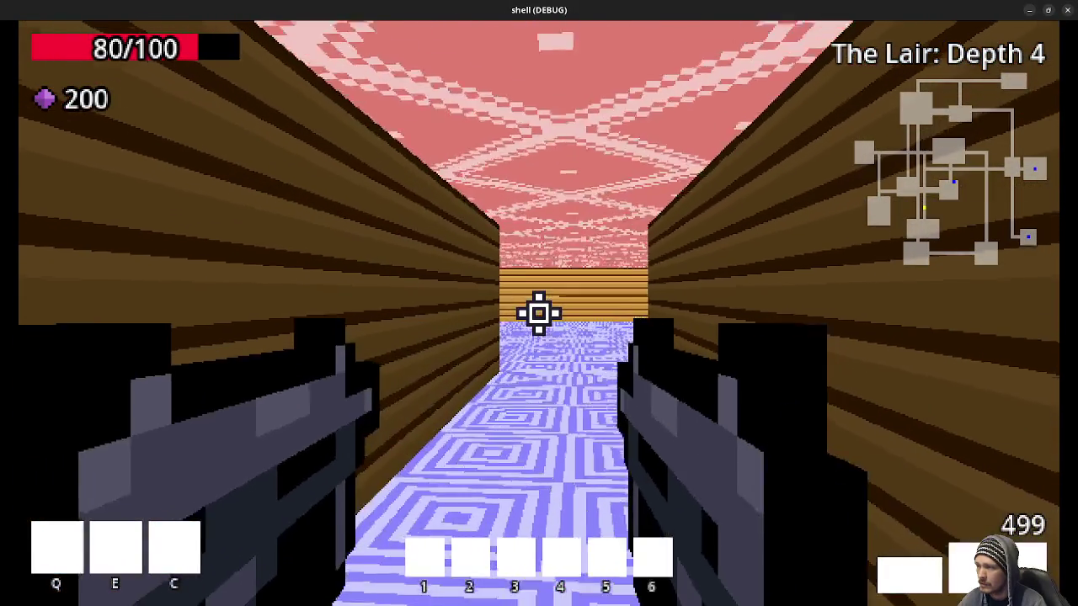
pyautogui.press('w')
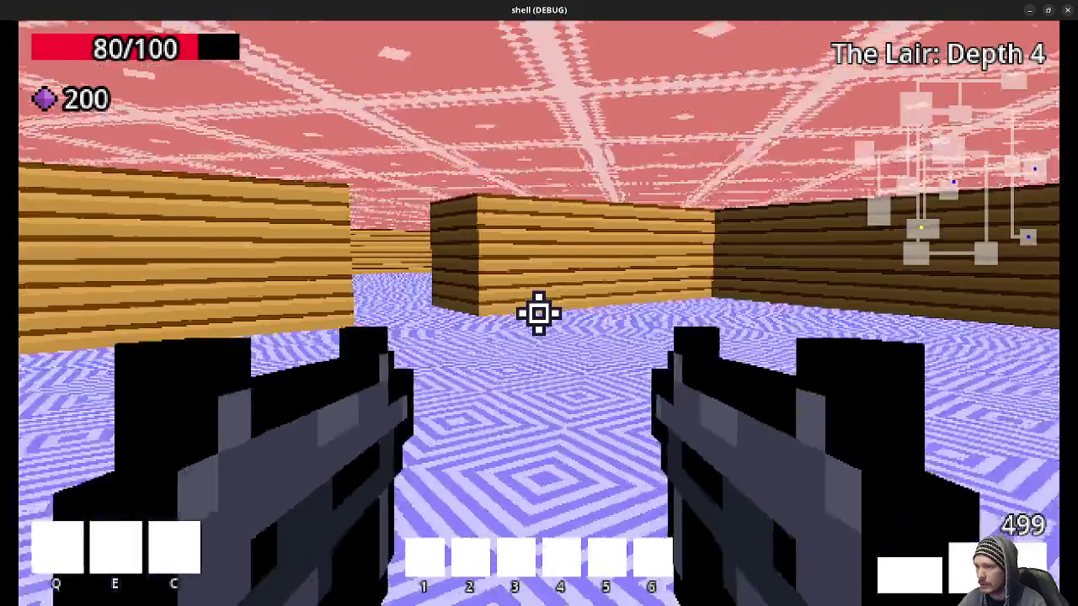
pyautogui.press('w')
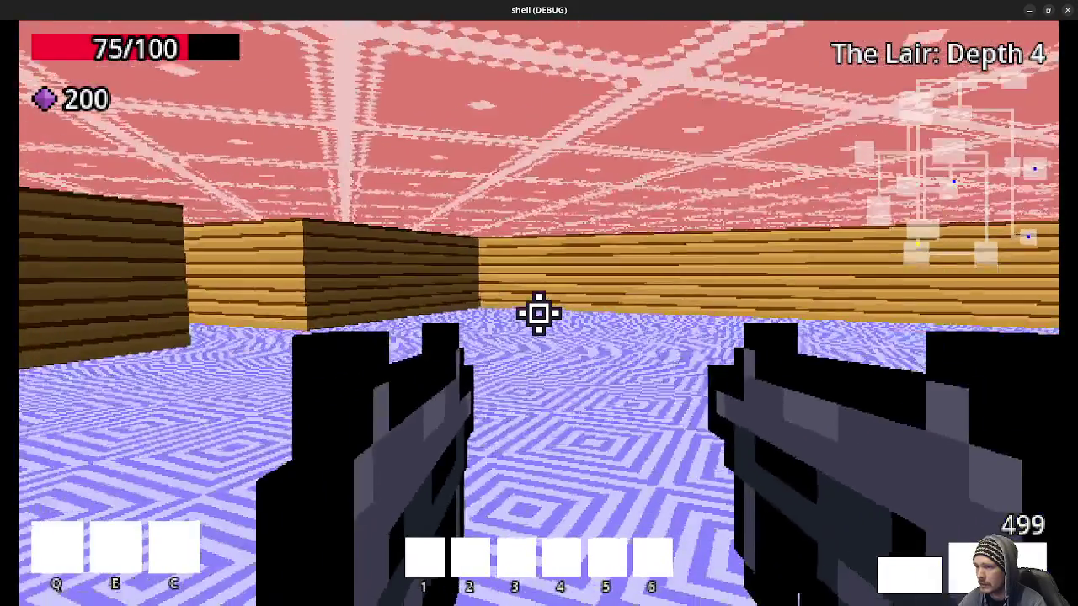
pyautogui.press('w')
pyautogui.click(540, 313)
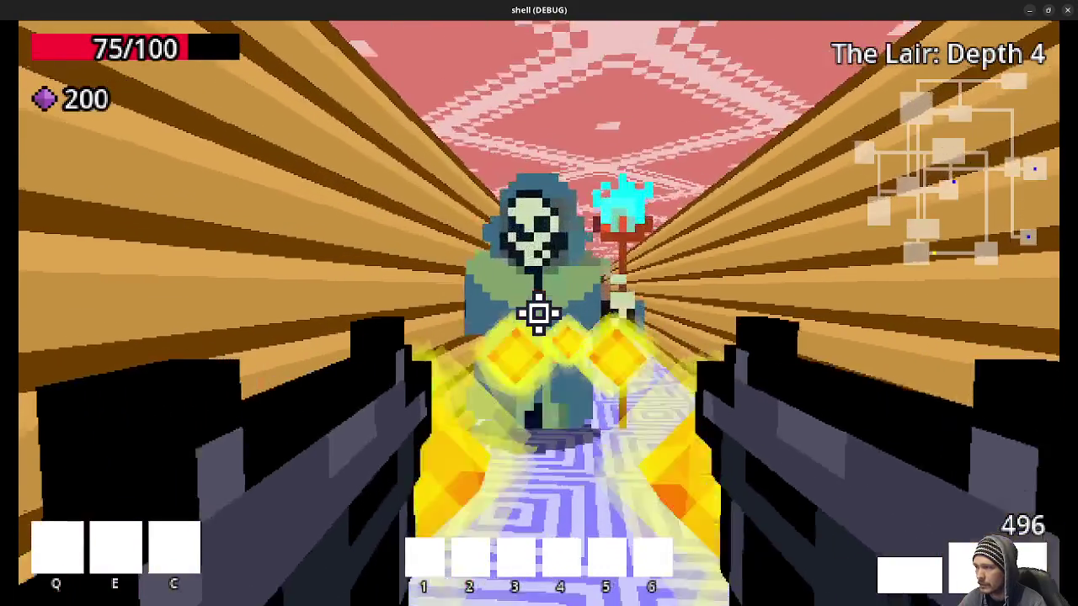
pyautogui.click(539, 313)
# Collect the mage's drops to reach 207 gems and full health, then follow the corridors onward
pyautogui.press('w')
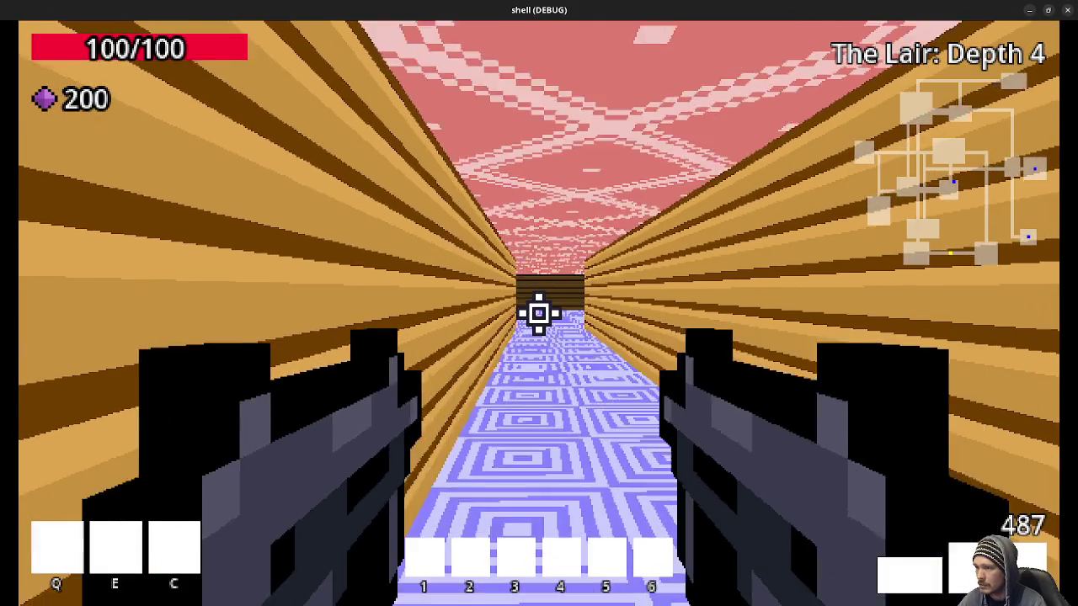
pyautogui.press('w')
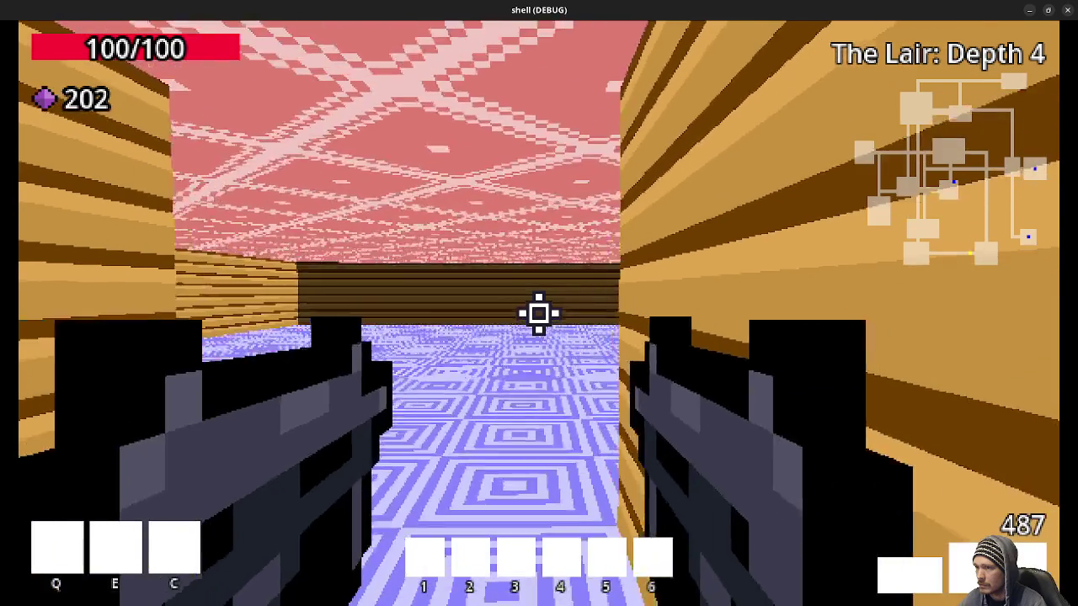
pyautogui.press('w')
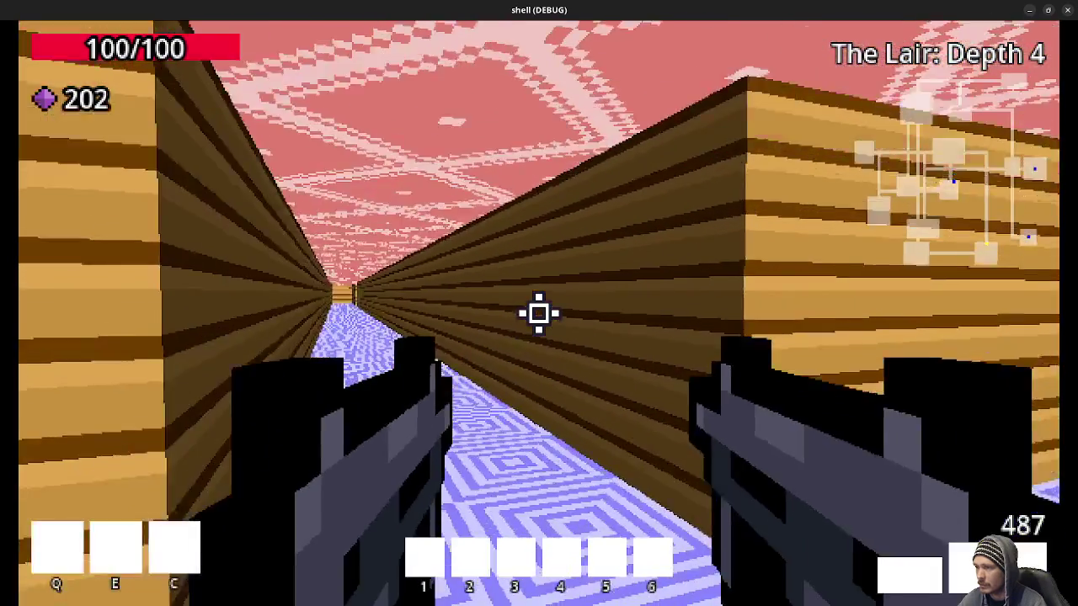
pyautogui.press('w')
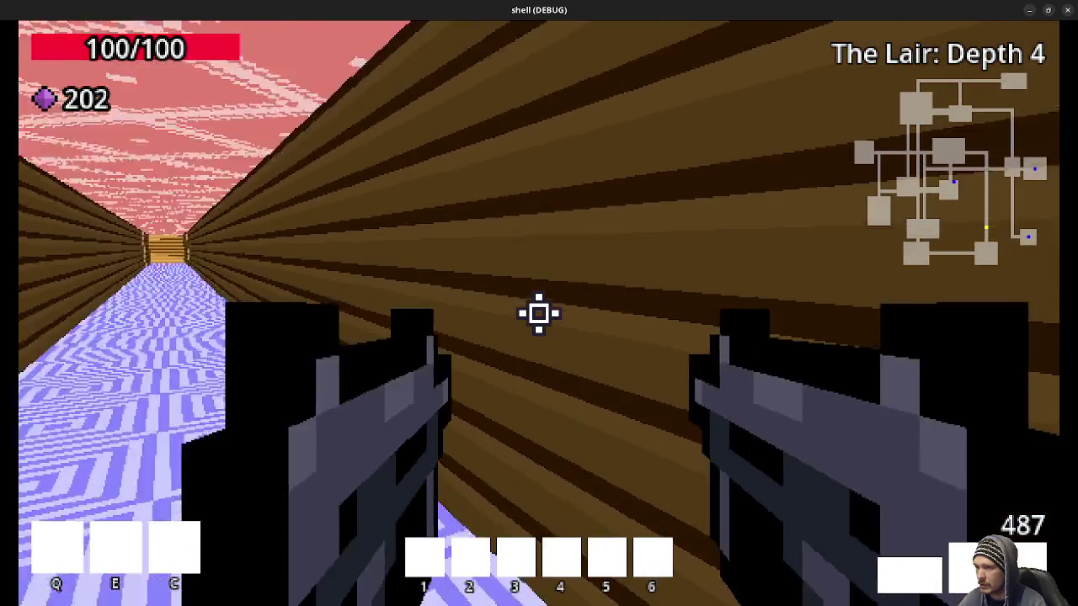
pyautogui.press('w')
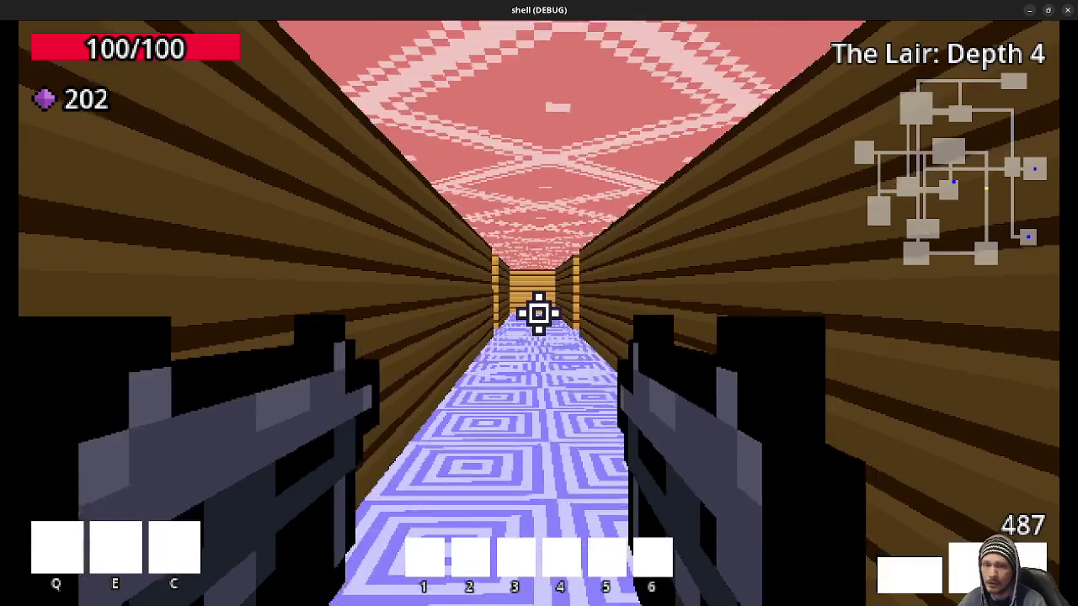
pyautogui.press('w')
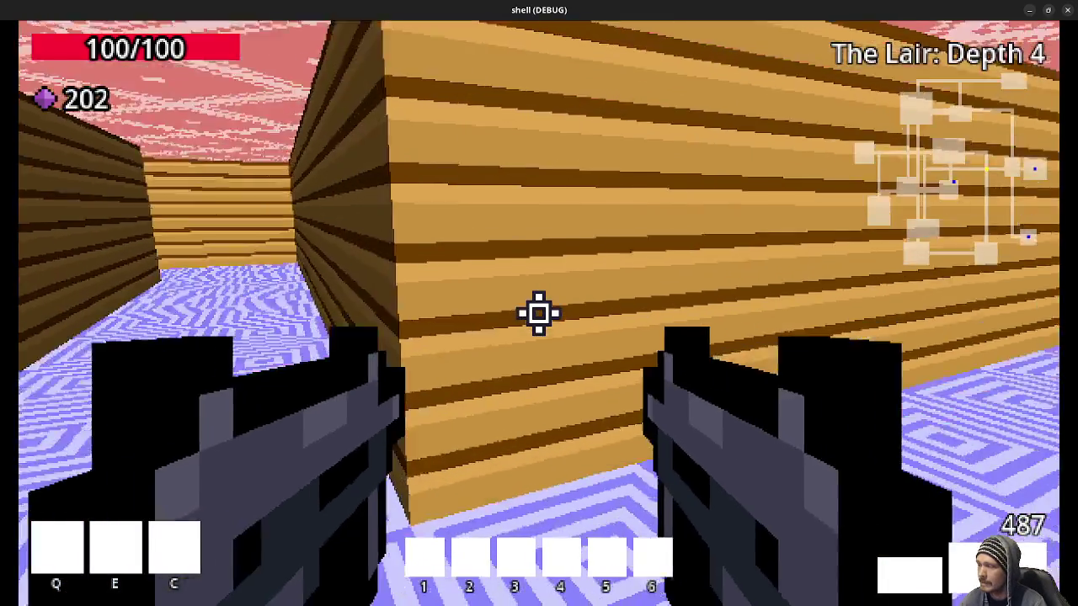
pyautogui.press('w')
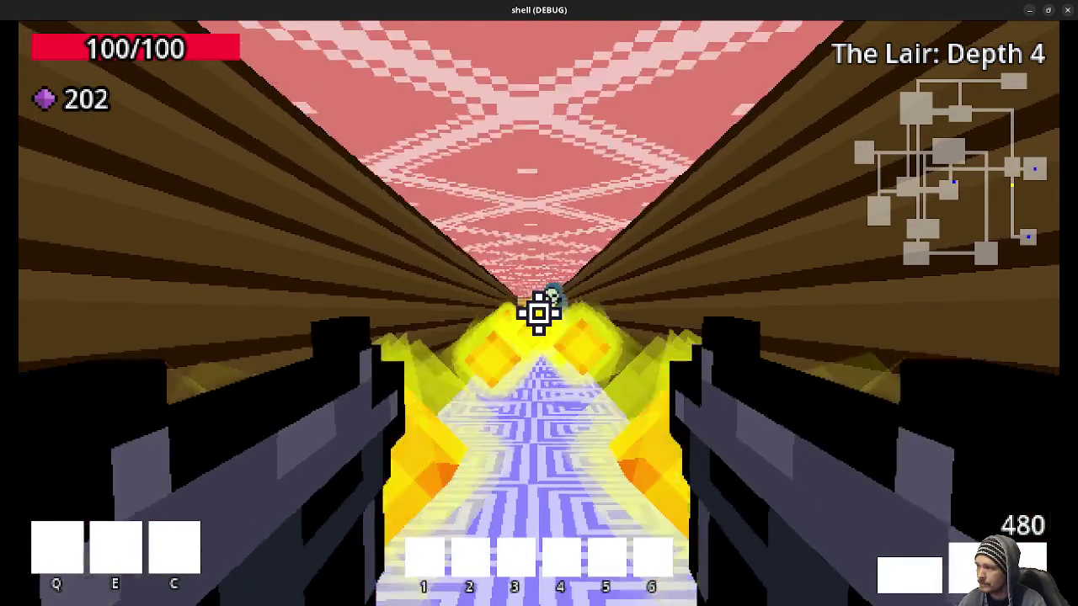
pyautogui.press('w')
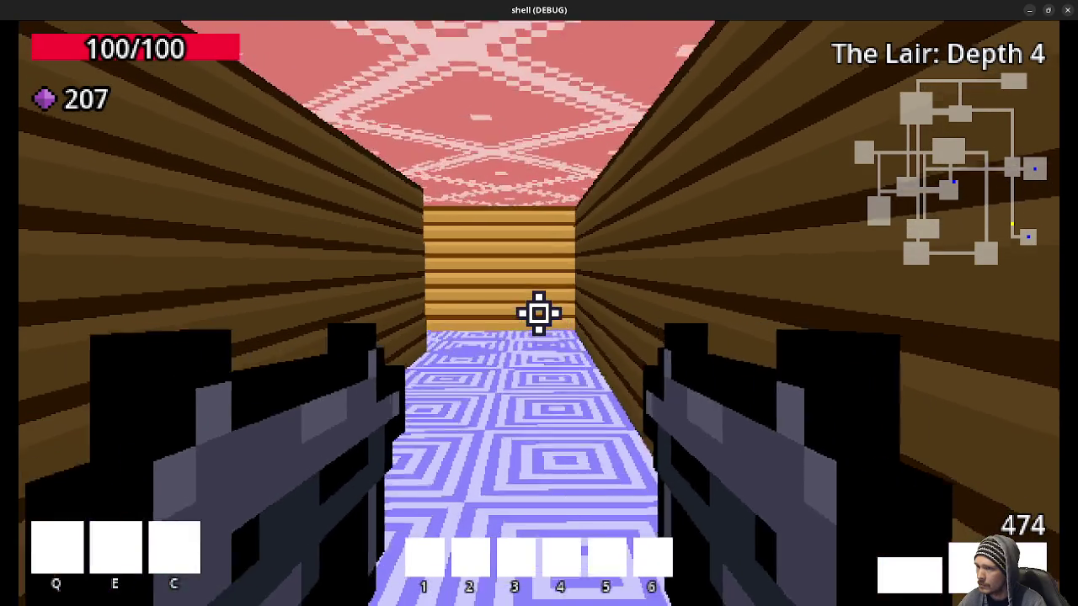
# Enter the portal down to Depth 5 and kill the green creature there
pyautogui.press('w')
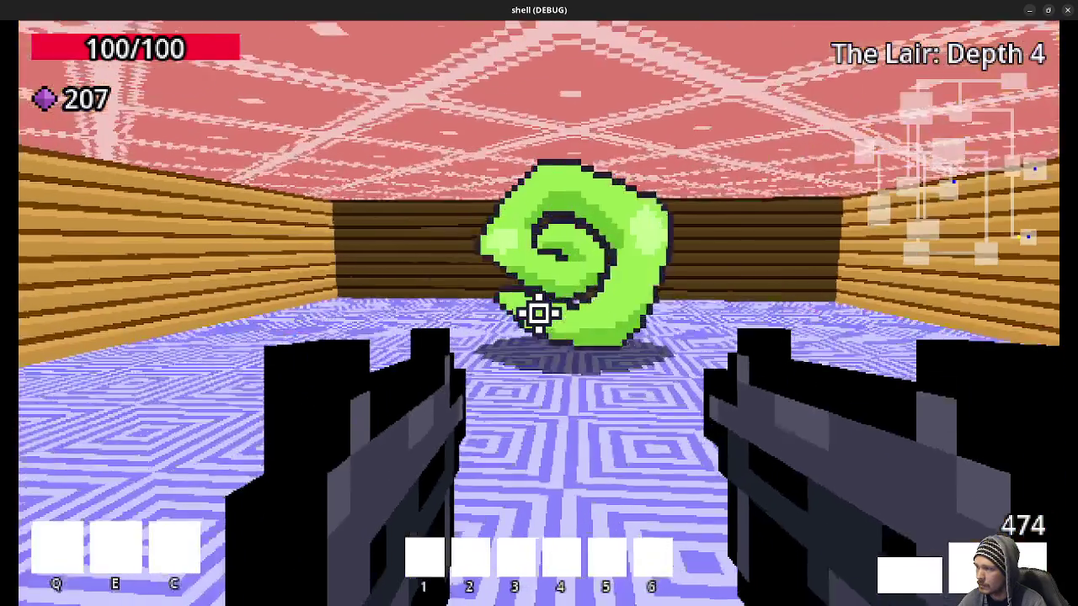
pyautogui.press('w')
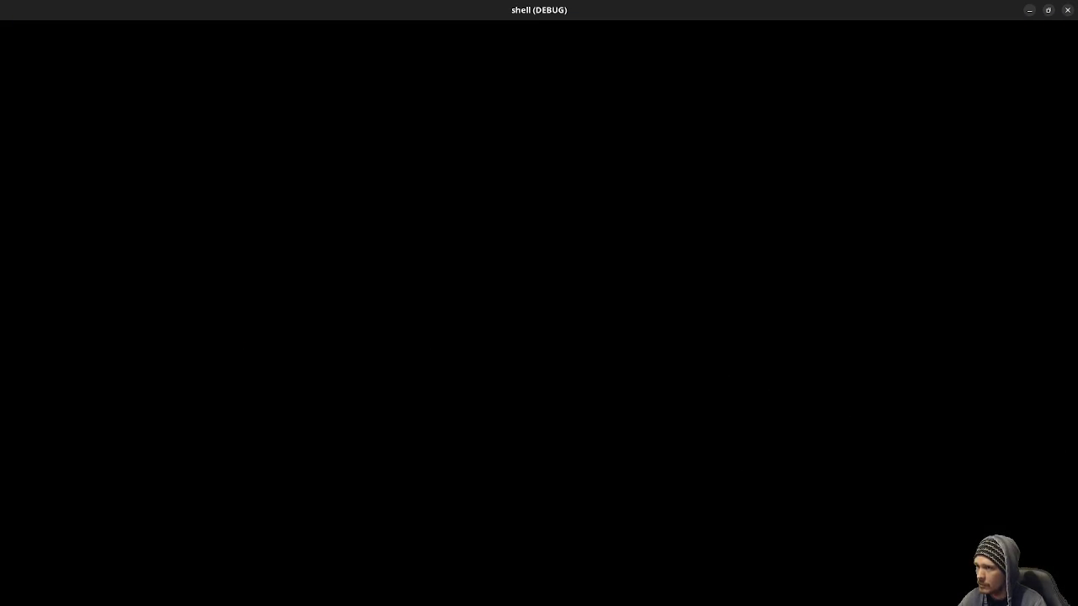
pyautogui.press('w')
pyautogui.press('w')
pyautogui.press('w')
# Walk down the long Depth 5 corridor toward the skeleton mage
pyautogui.press('w')
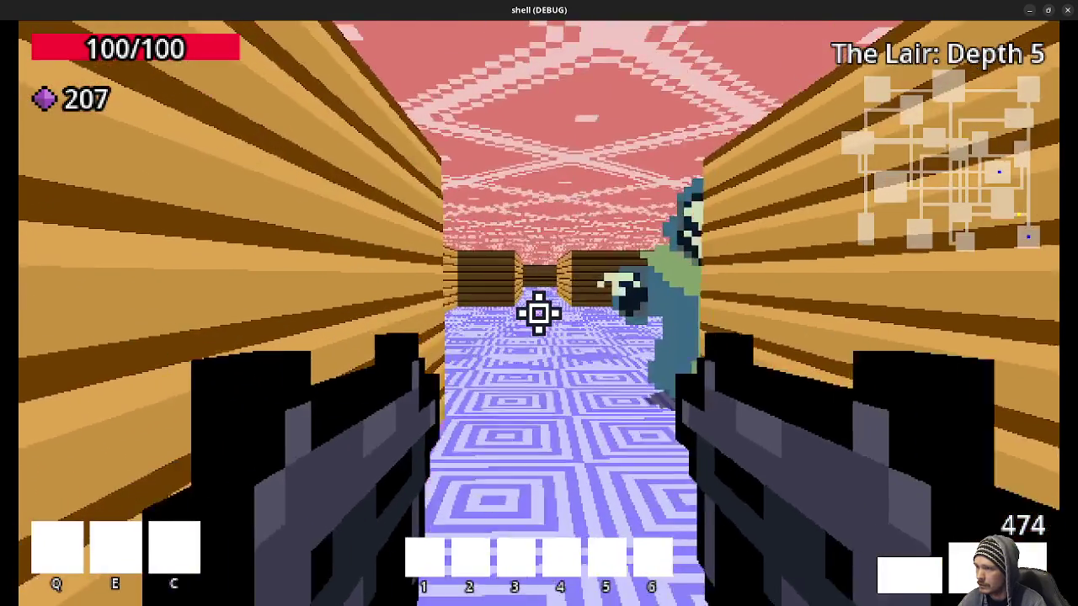
pyautogui.click(539, 313)
pyautogui.click(539, 314)
pyautogui.press('w')
pyautogui.press('w')
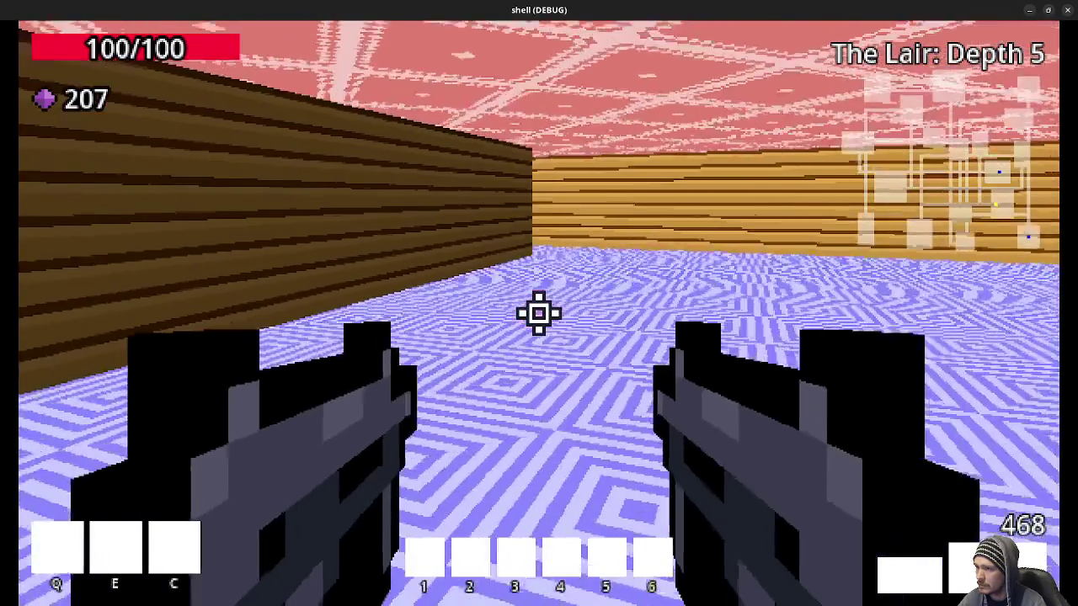
pyautogui.press('w')
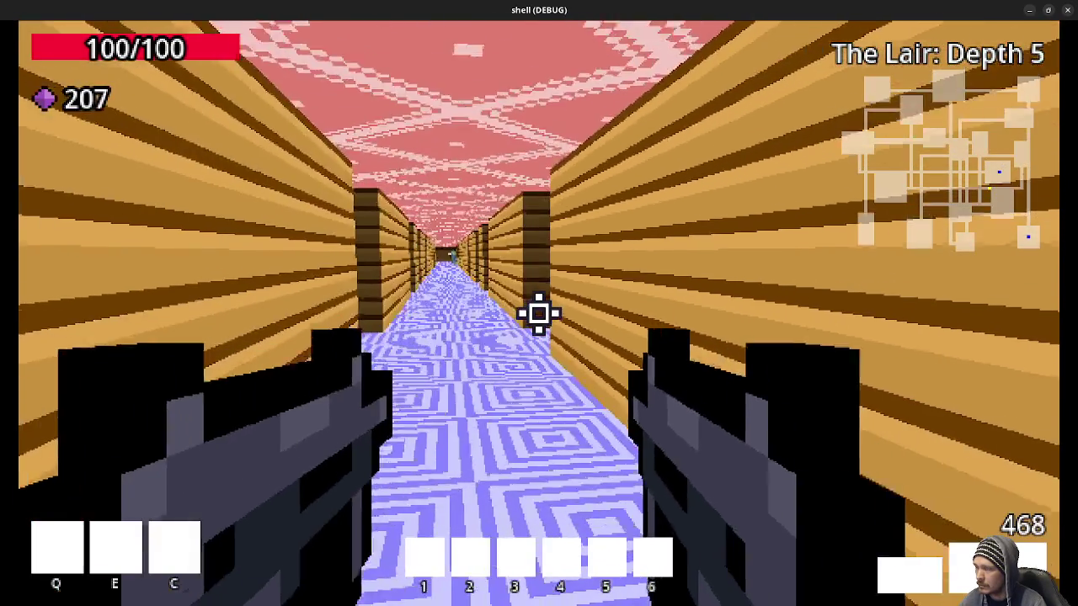
pyautogui.press('w')
pyautogui.press('w')
pyautogui.press('w')
pyautogui.press('w')
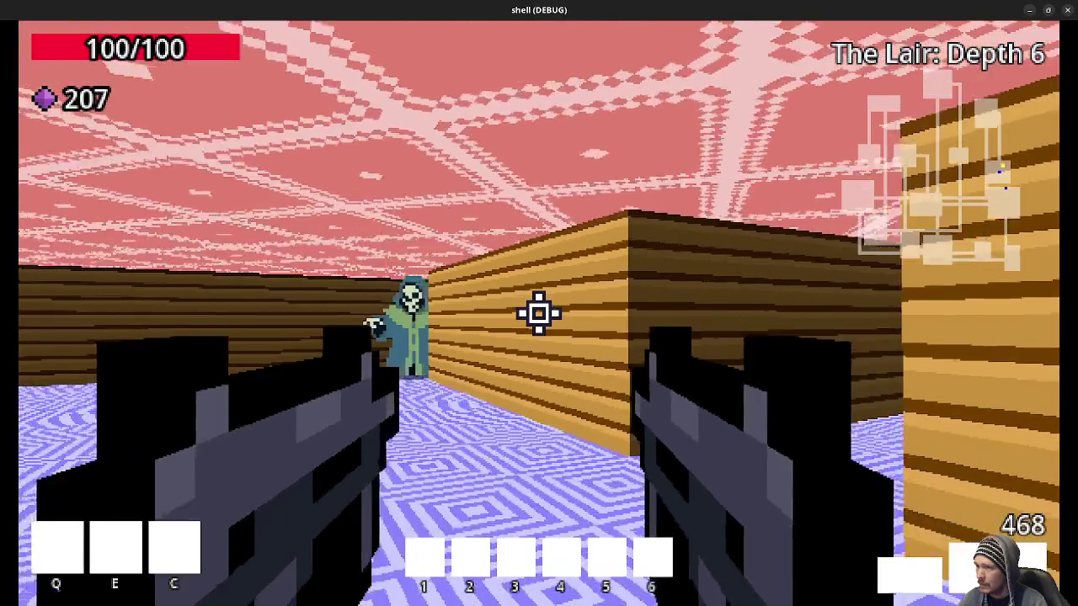
# Kill the skeleton mage, collect its gems, and step into the green swirl portal
pyautogui.click(539, 314)
pyautogui.click(539, 313)
pyautogui.press('w')
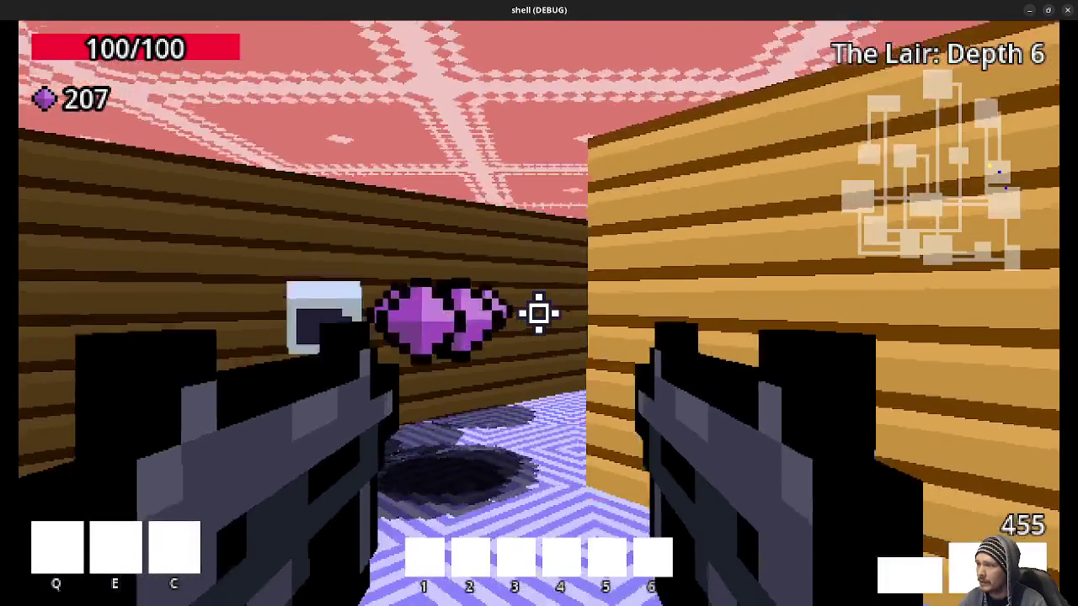
pyautogui.press('w')
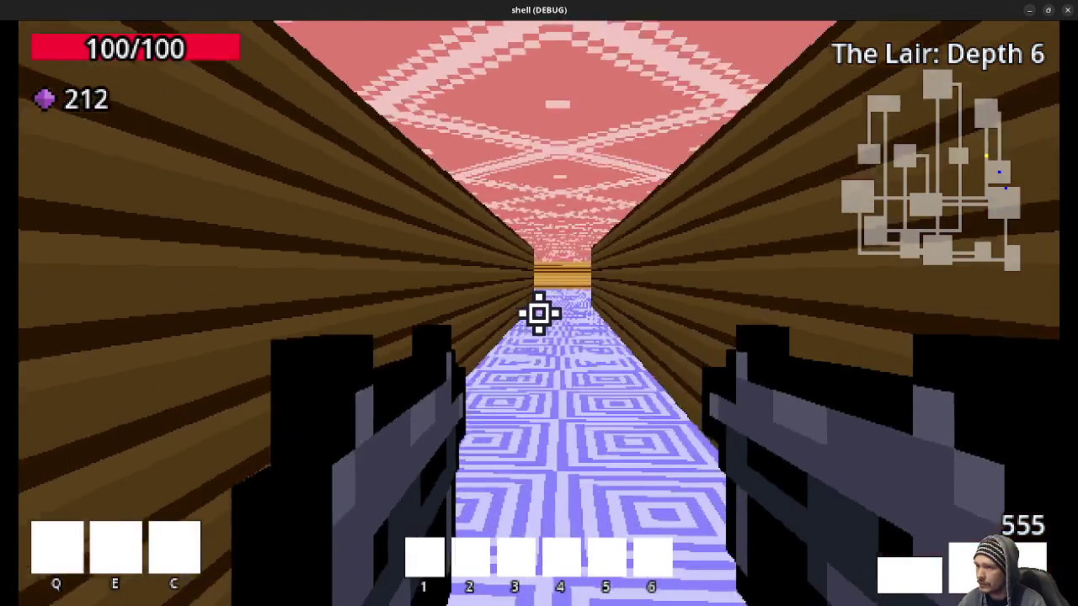
pyautogui.press('w')
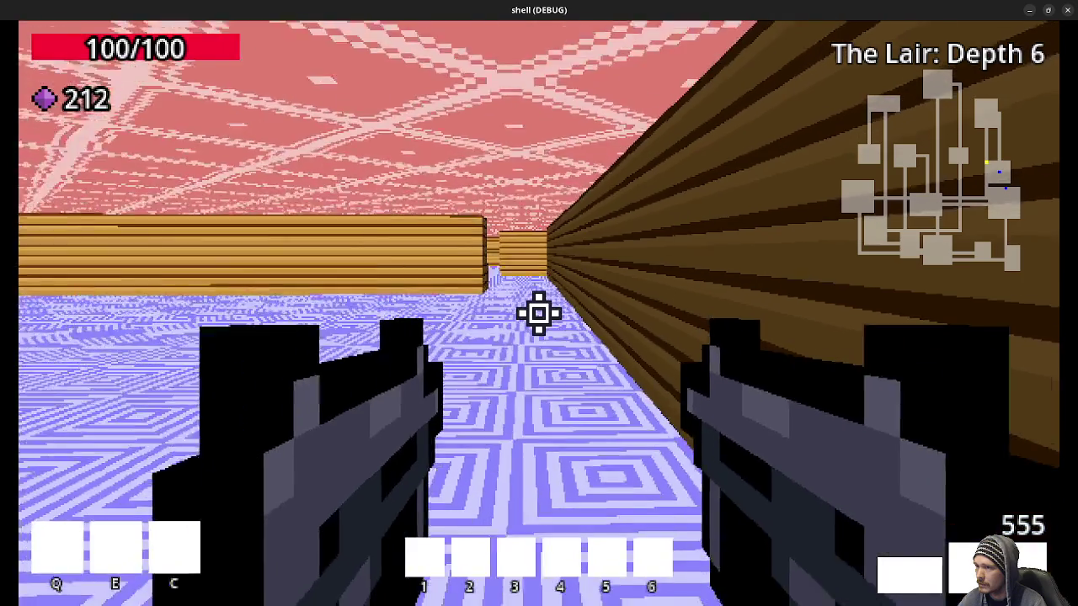
pyautogui.press('w')
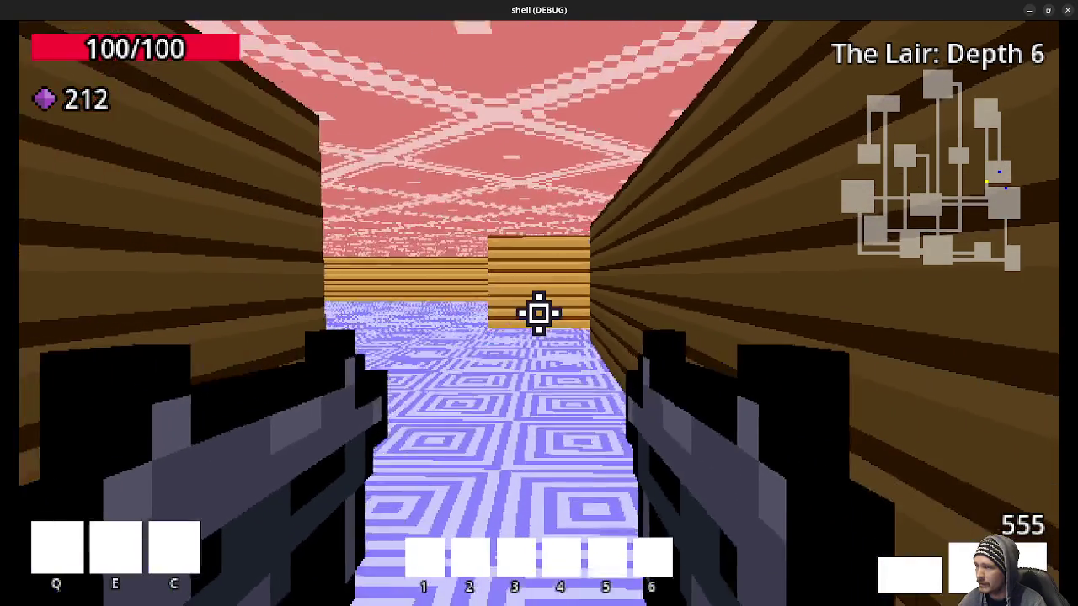
pyautogui.press('w')
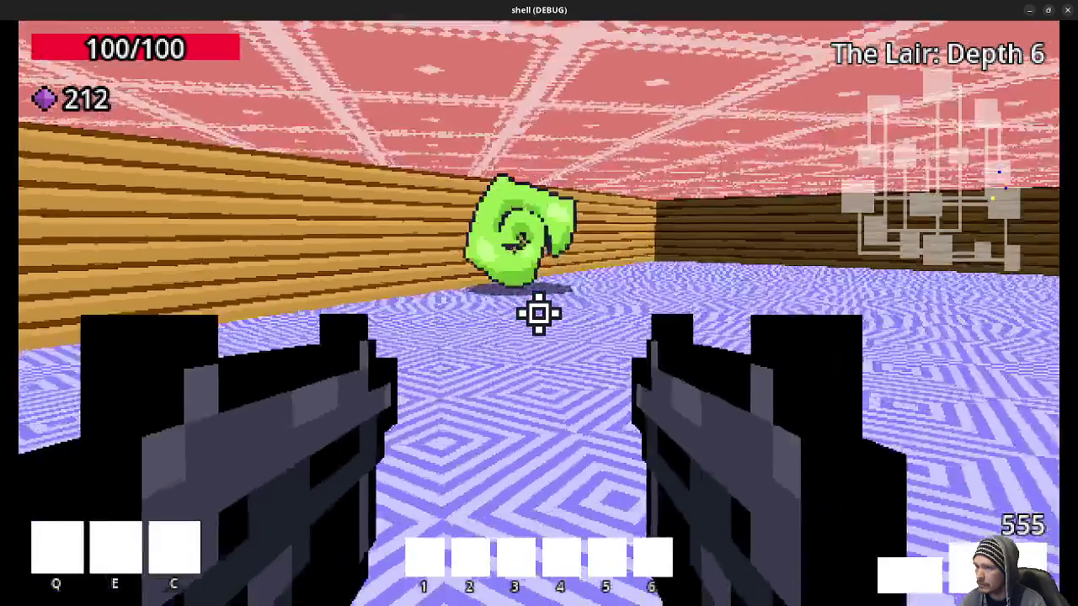
pyautogui.press('w')
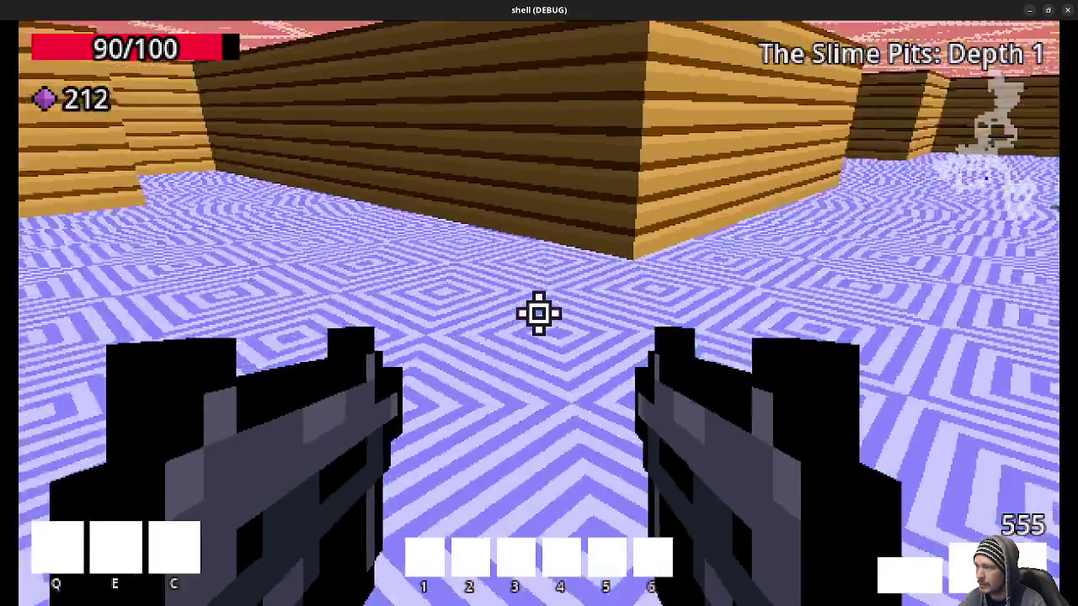
# Shoot down the ghost enemy near the portal
pyautogui.click(539, 313)
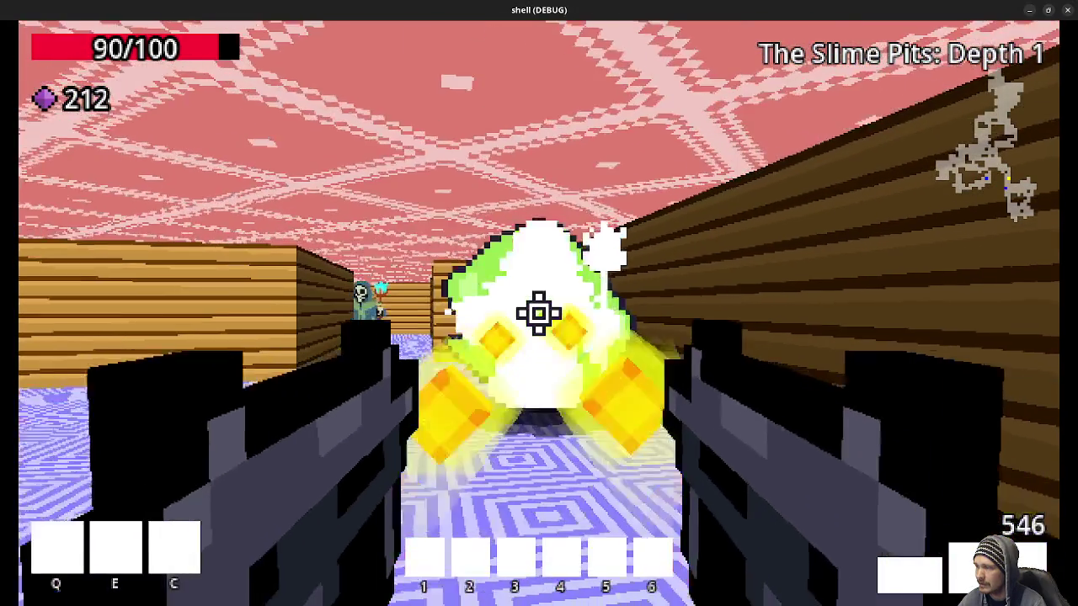
pyautogui.press('w')
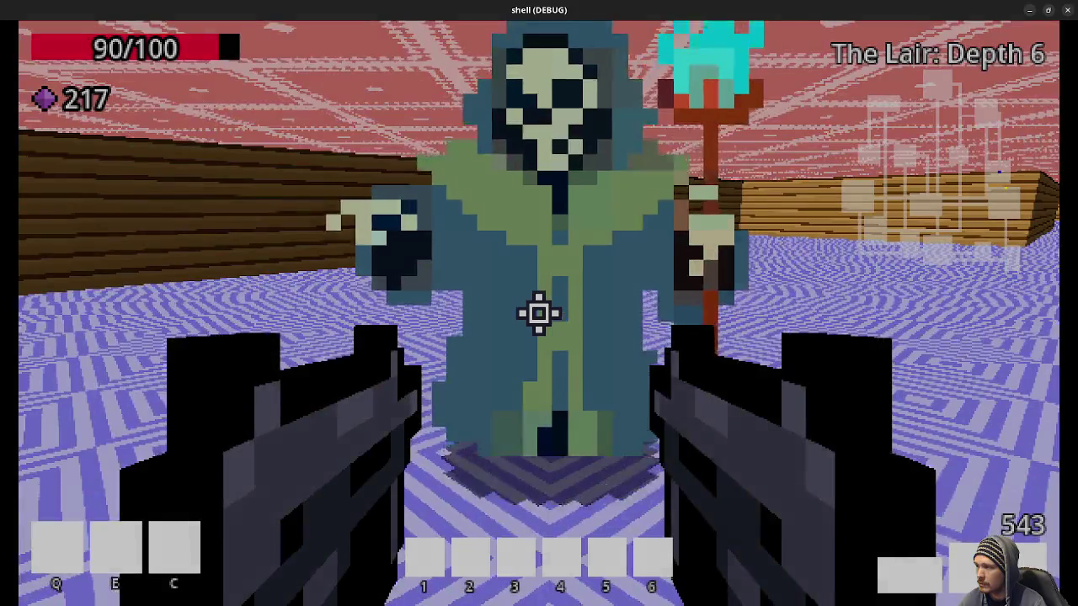
pyautogui.click(539, 313)
pyautogui.click(539, 314)
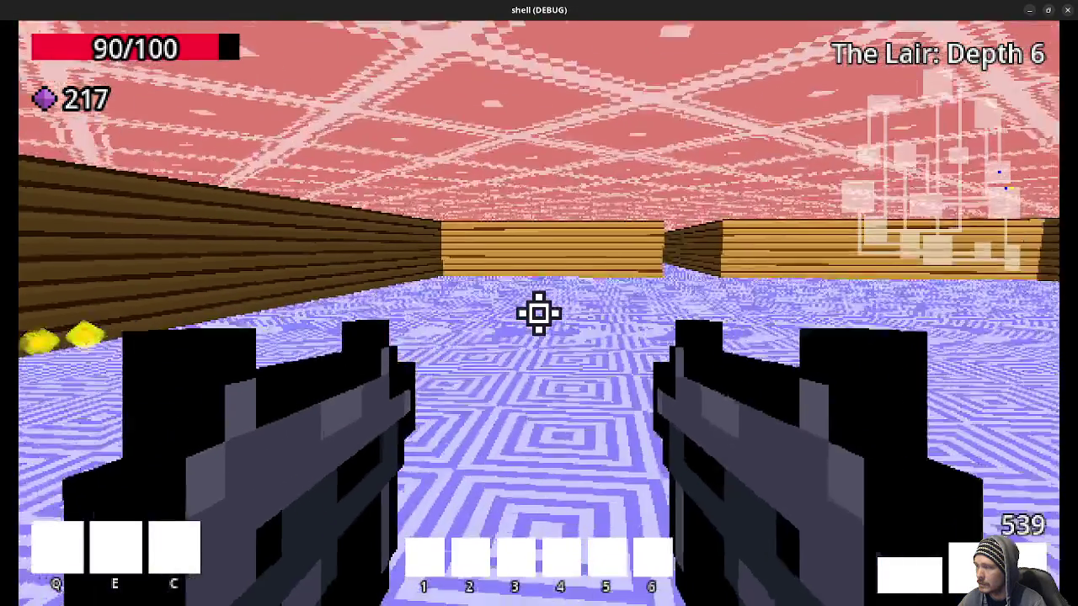
# Fight along the long wooden corridor past the skeleton and walk into the next green portal
pyautogui.press('w')
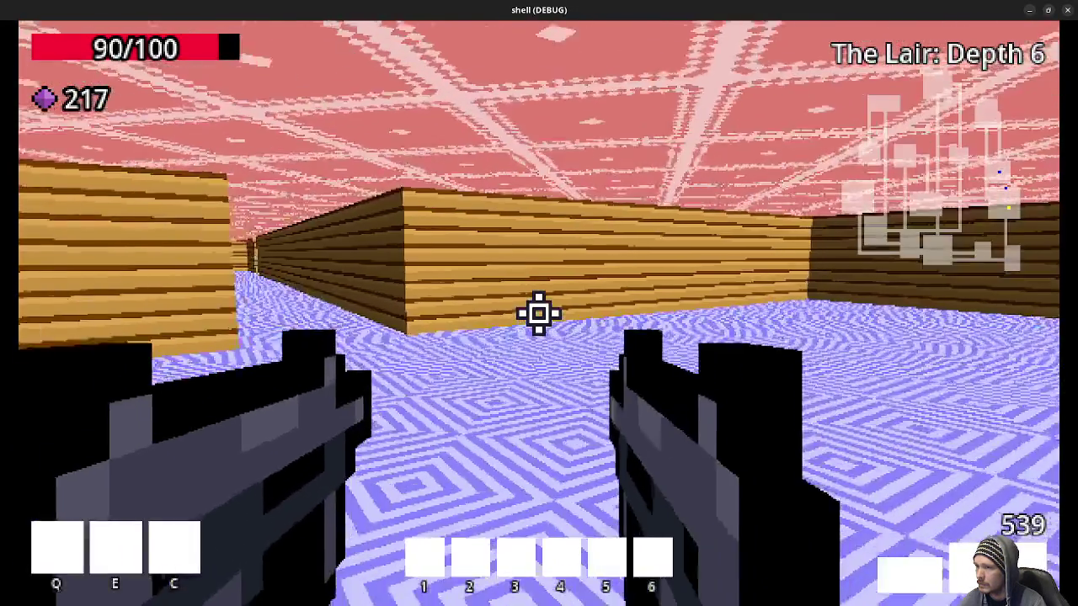
pyautogui.press('w')
pyautogui.press('w')
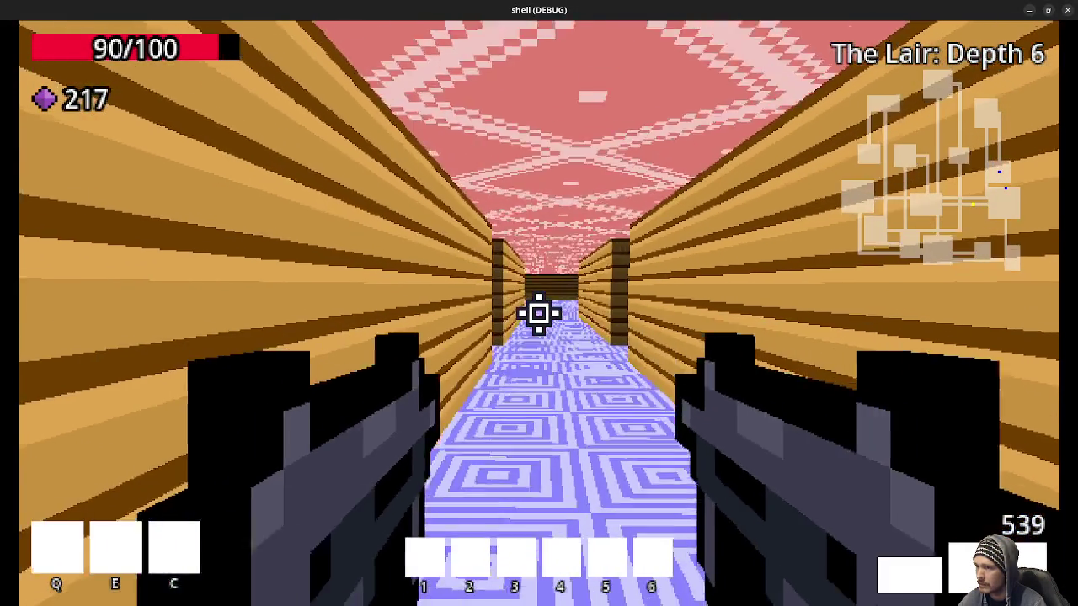
pyautogui.press('w')
pyautogui.press('w')
pyautogui.click(539, 313)
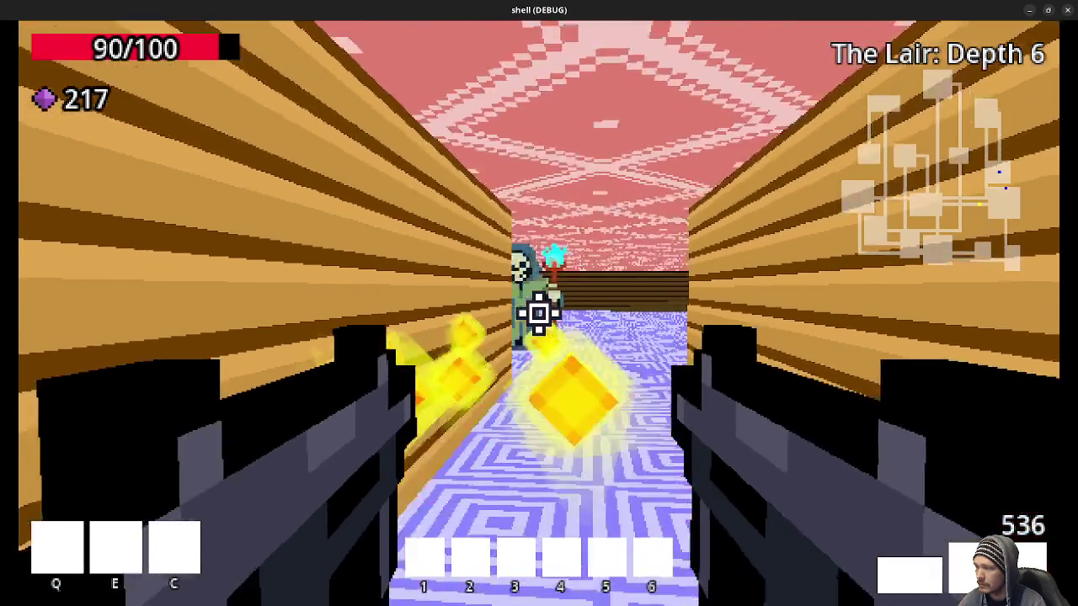
pyautogui.press('w')
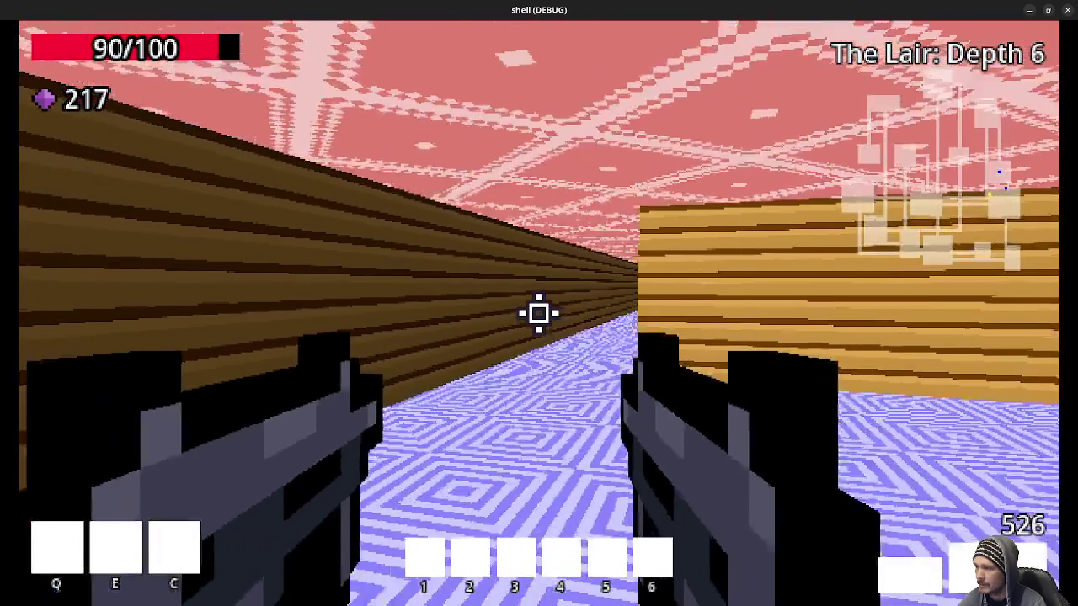
pyautogui.press('w')
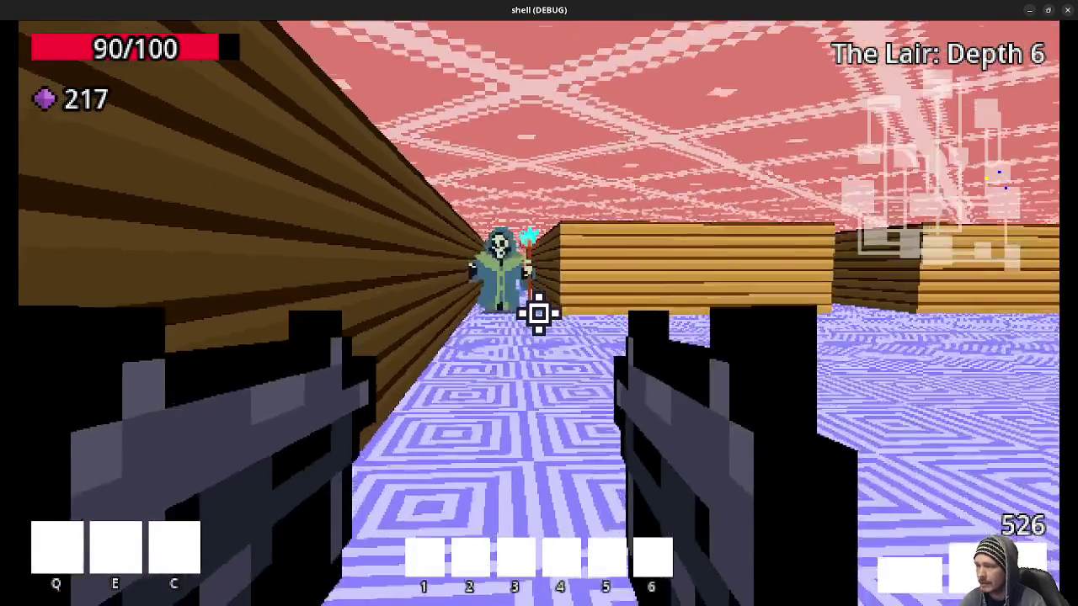
pyautogui.press('w')
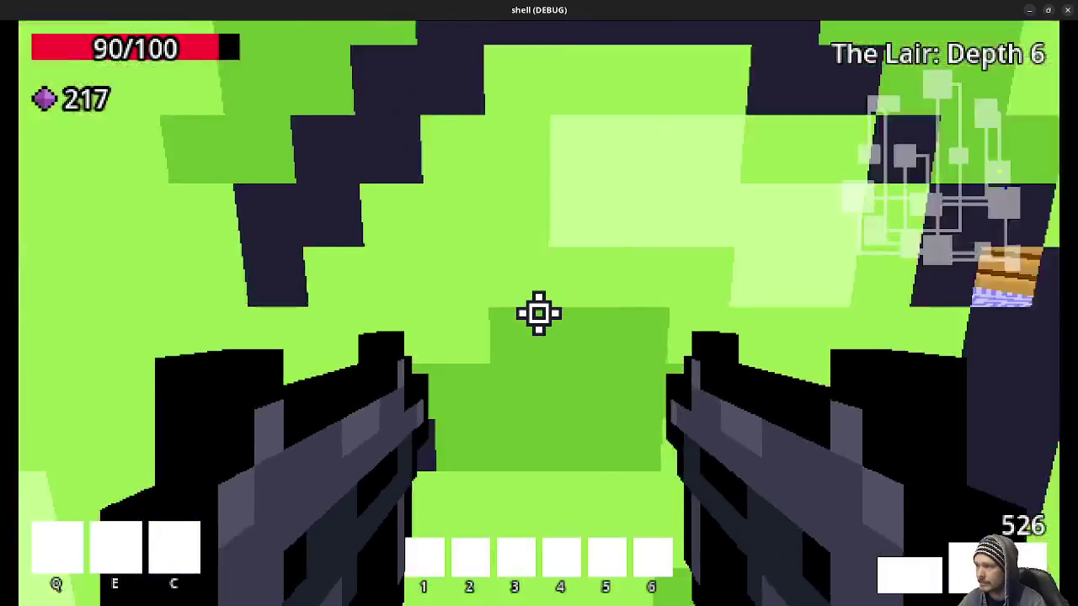
pyautogui.press('w')
pyautogui.press('w')
pyautogui.press('w')
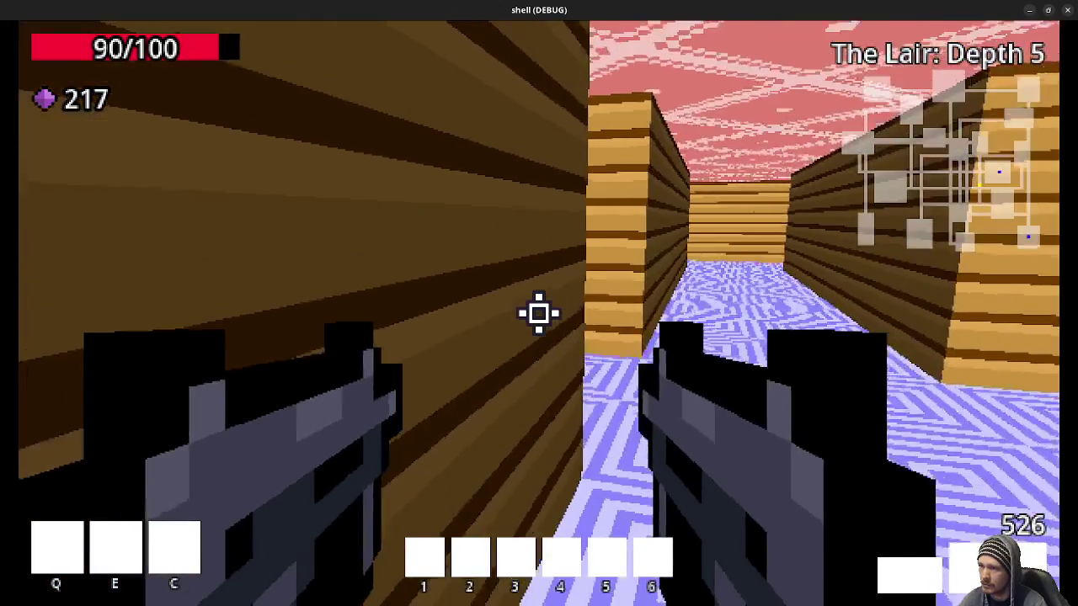
pyautogui.press('w')
pyautogui.press('w')
pyautogui.press('w')
pyautogui.press('w')
pyautogui.press('w')
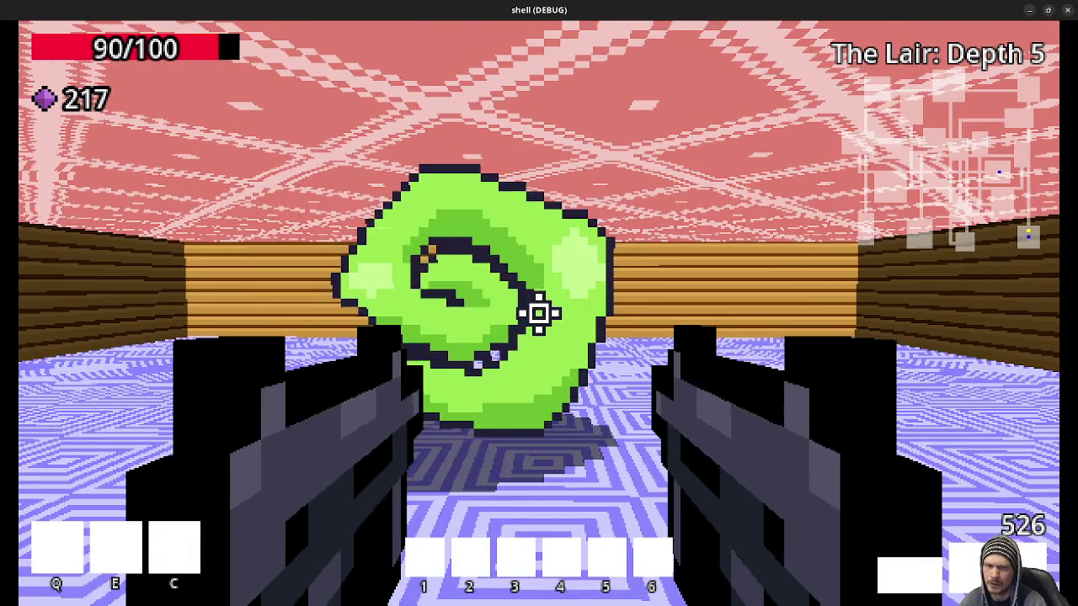
pyautogui.press('w')
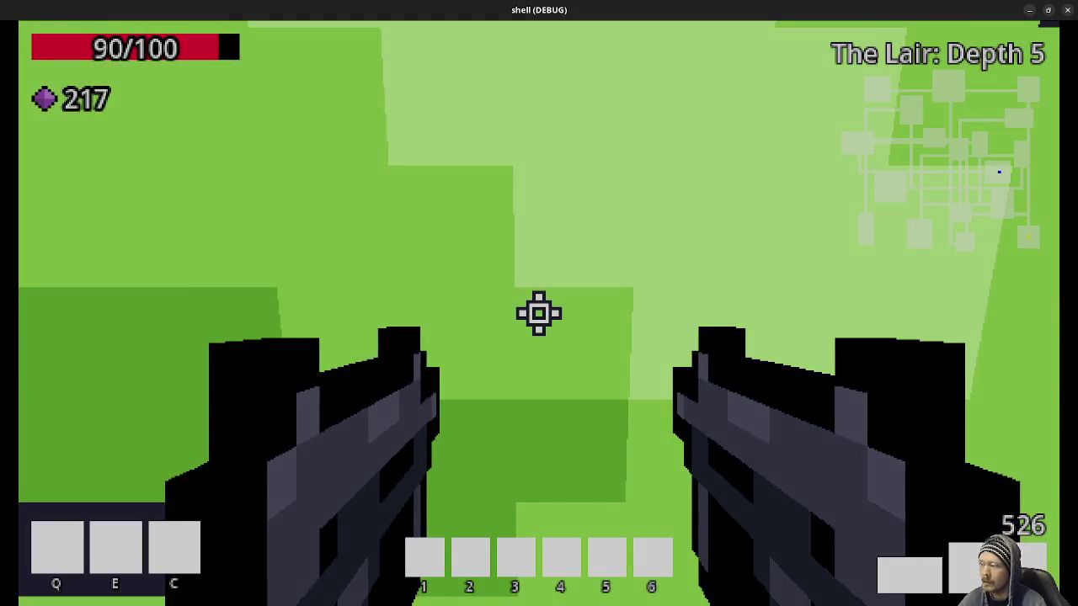
# Follow the wooden corridor to the room with the green portal and enter it
pyautogui.press('w')
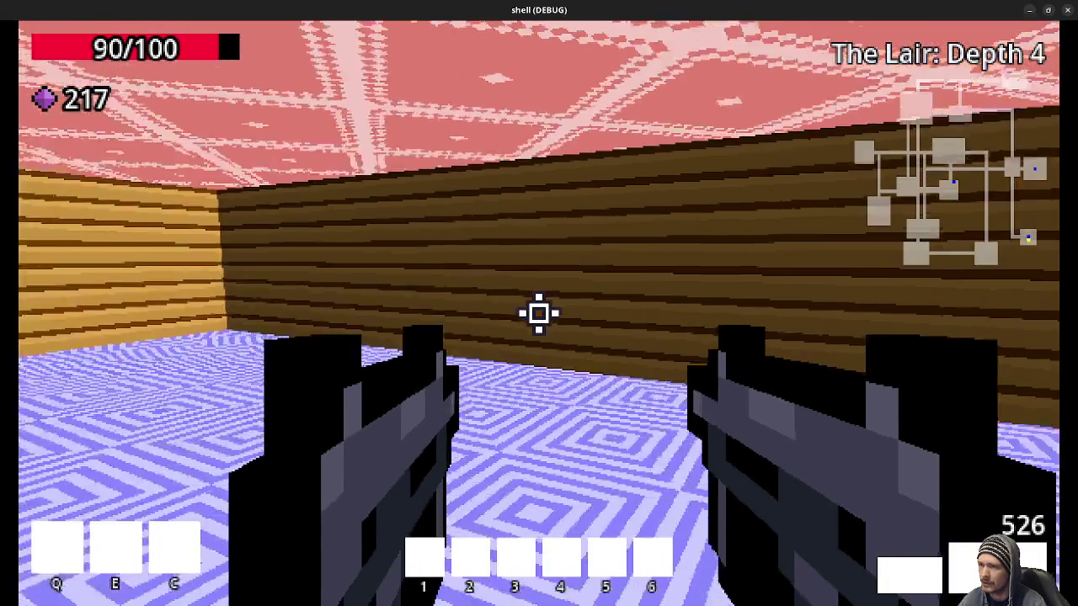
pyautogui.press('w')
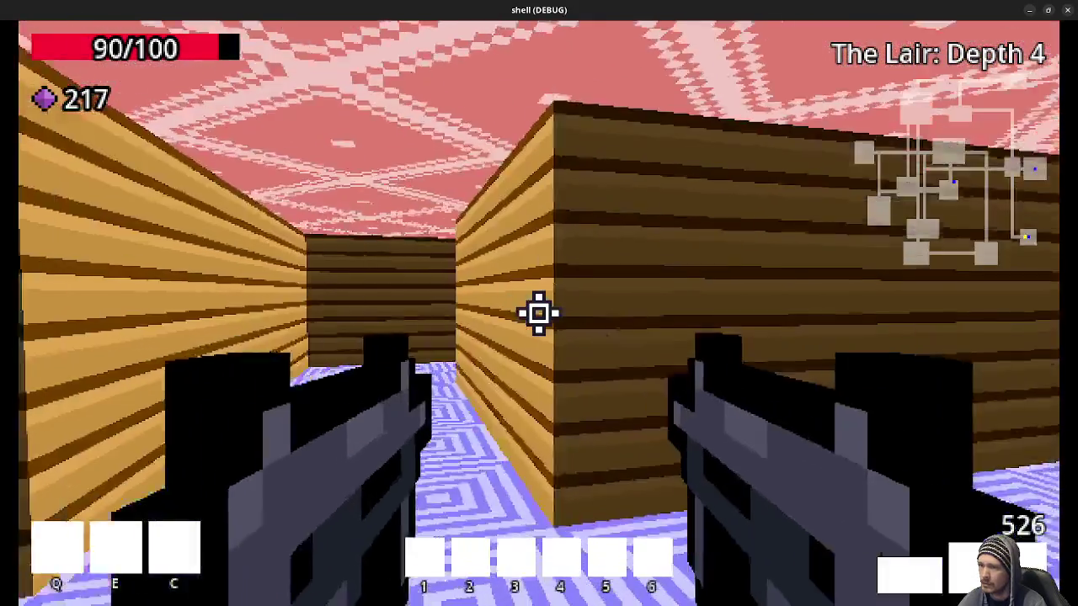
pyautogui.press('w')
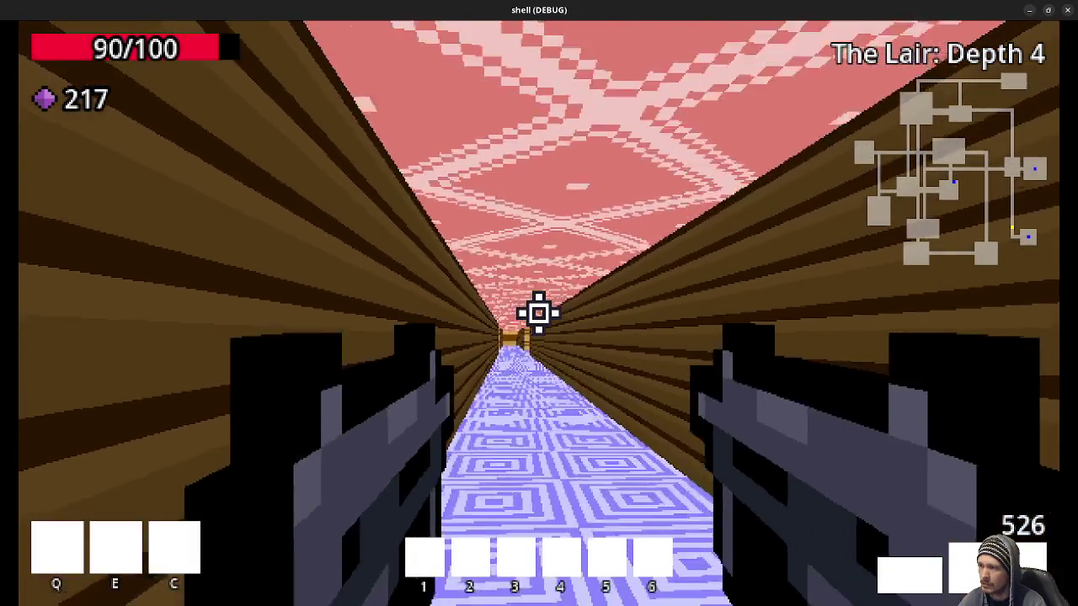
pyautogui.press('w')
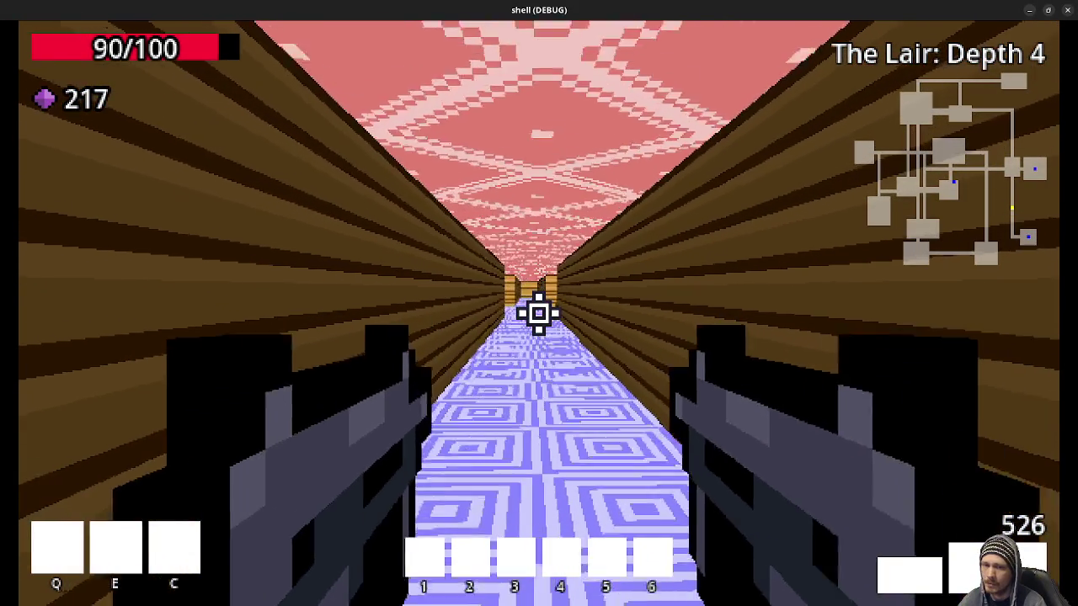
pyautogui.press('w')
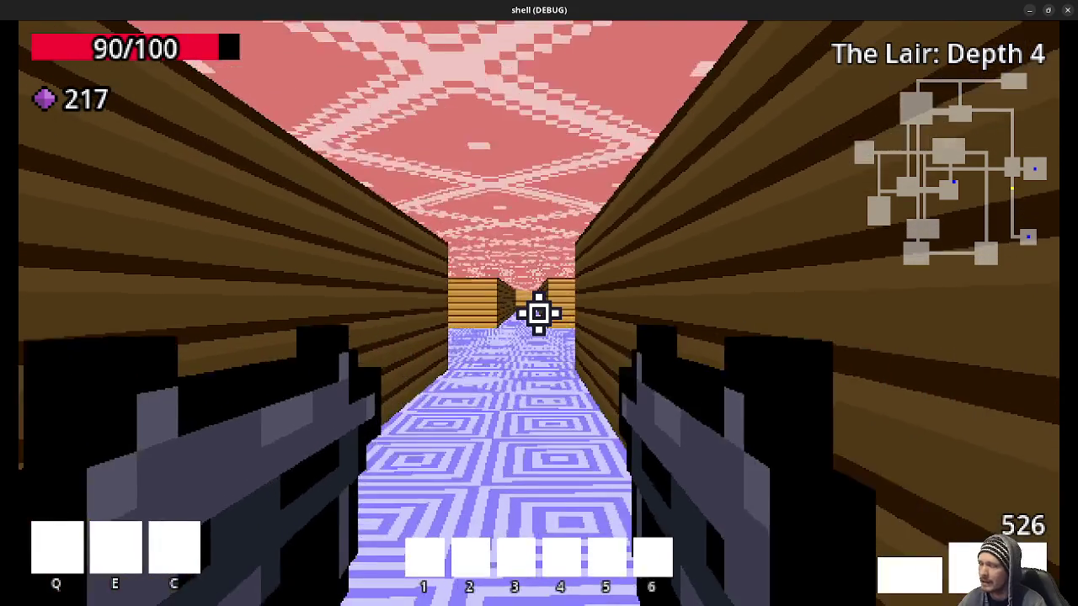
pyautogui.press('w')
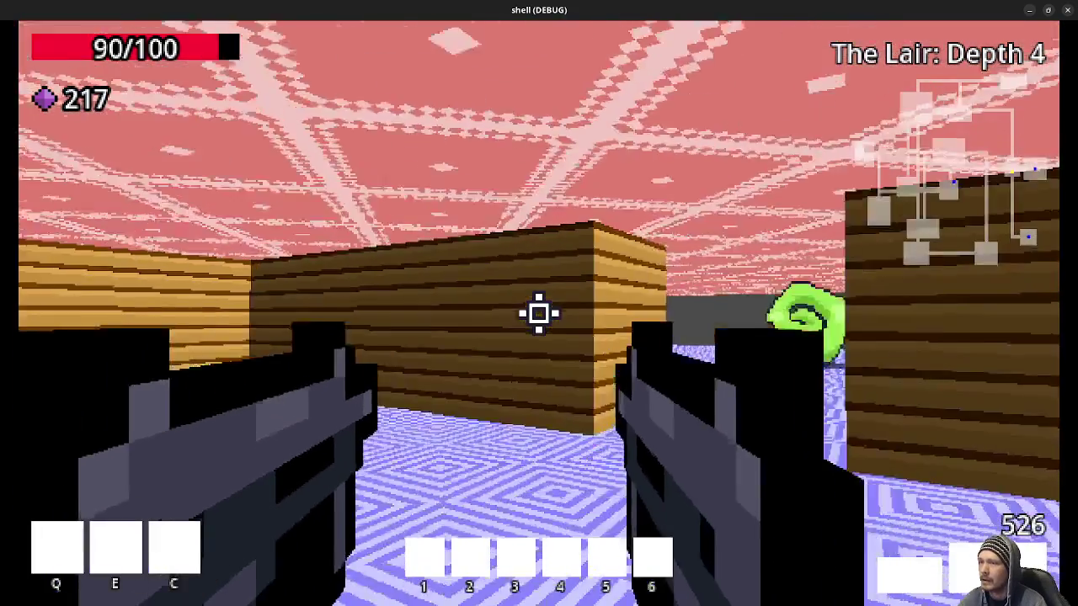
pyautogui.press('w')
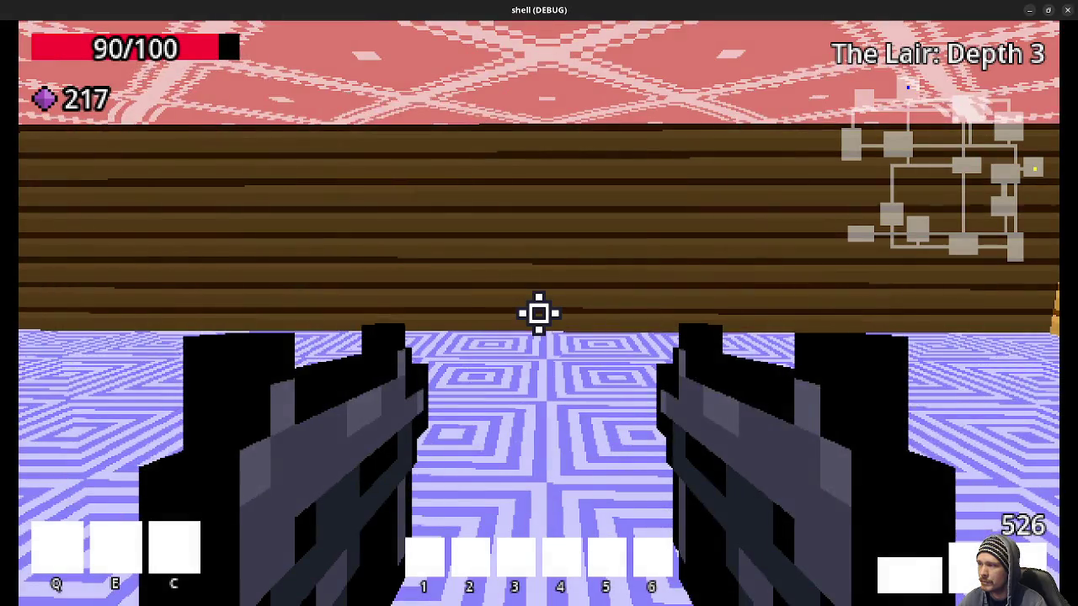
pyautogui.moveTo(539, 314)
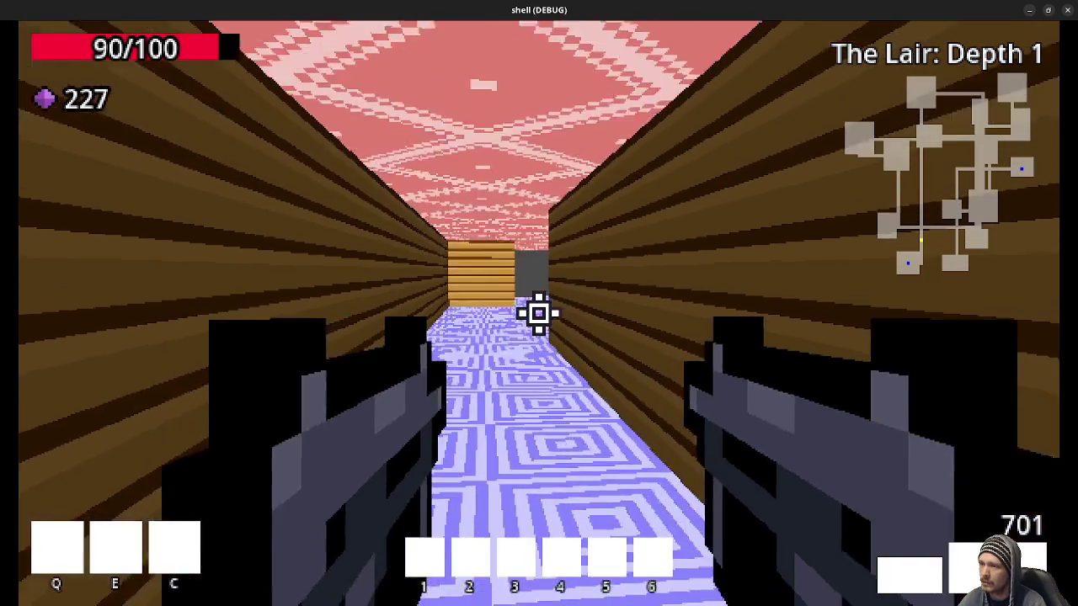
# Advance down the corridor through the green portal to Main Dungeon: Depth 9
pyautogui.press('w')
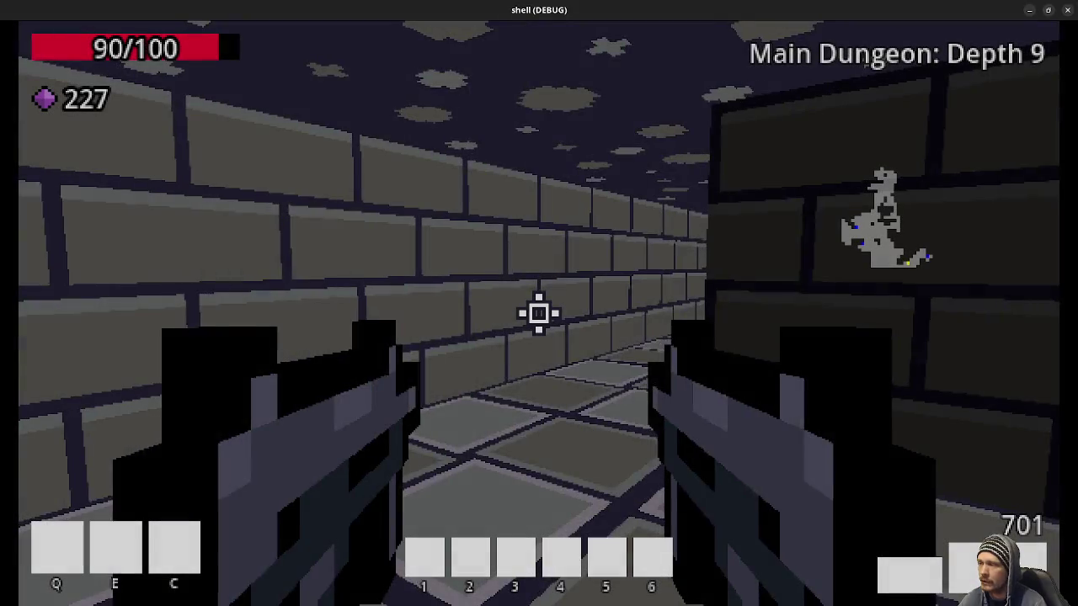
# Shoot the attacking skeleton mage on Depth 9 and walk up to the green swirls
pyautogui.press('w')
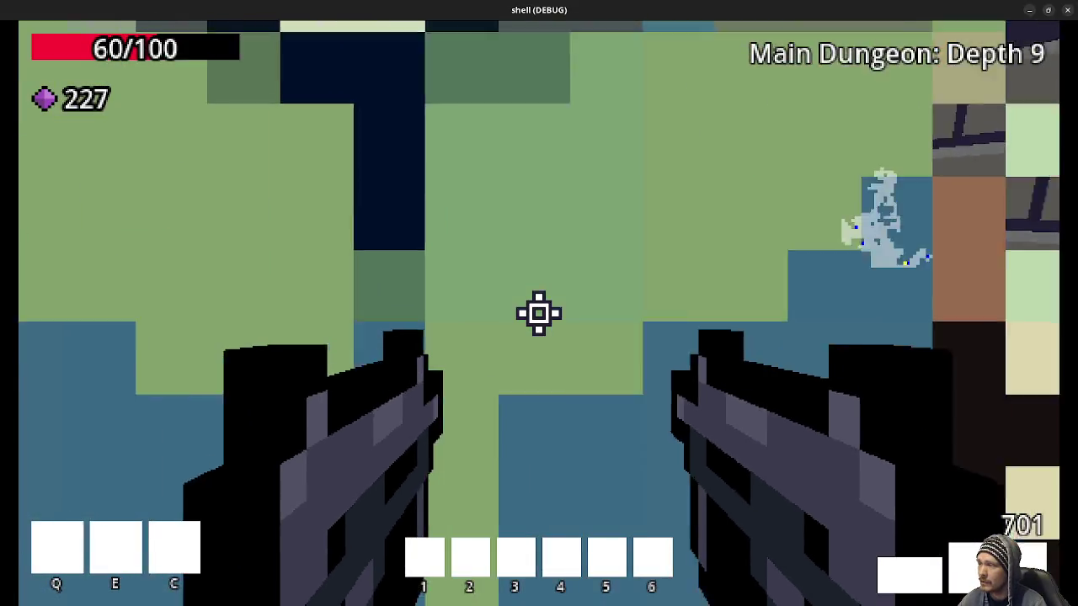
pyautogui.moveTo(539, 313); pyautogui.dragTo(539, 313)
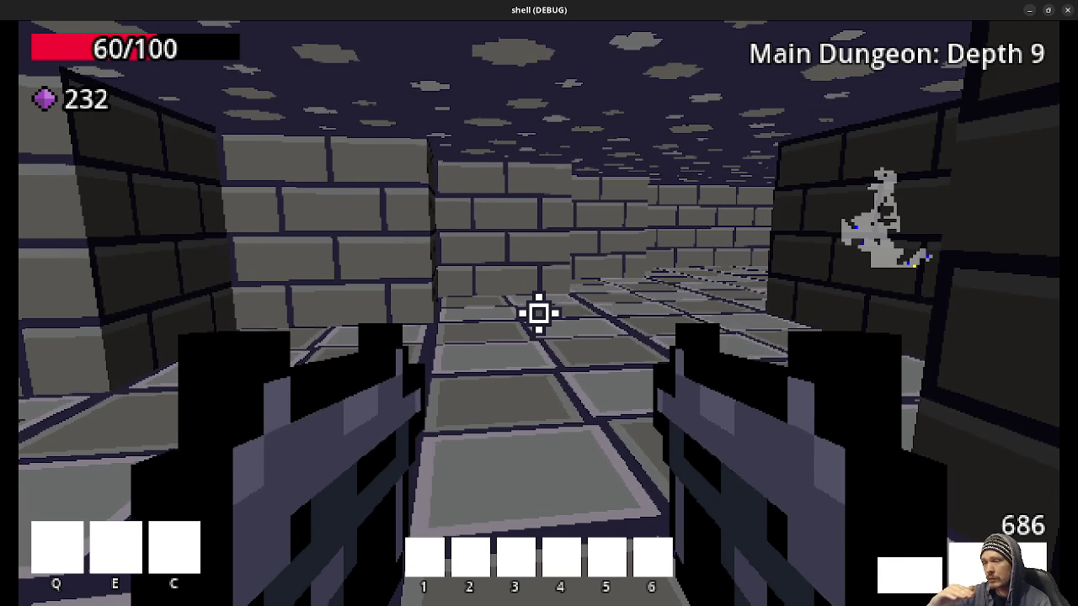
pyautogui.click(539, 313)
pyautogui.press('w')
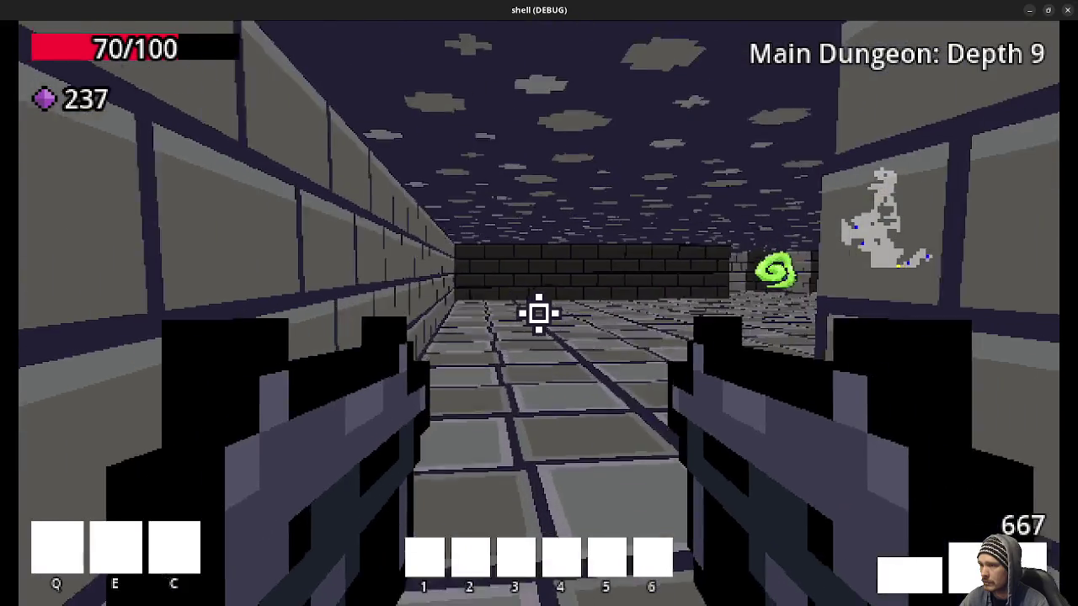
pyautogui.press('w')
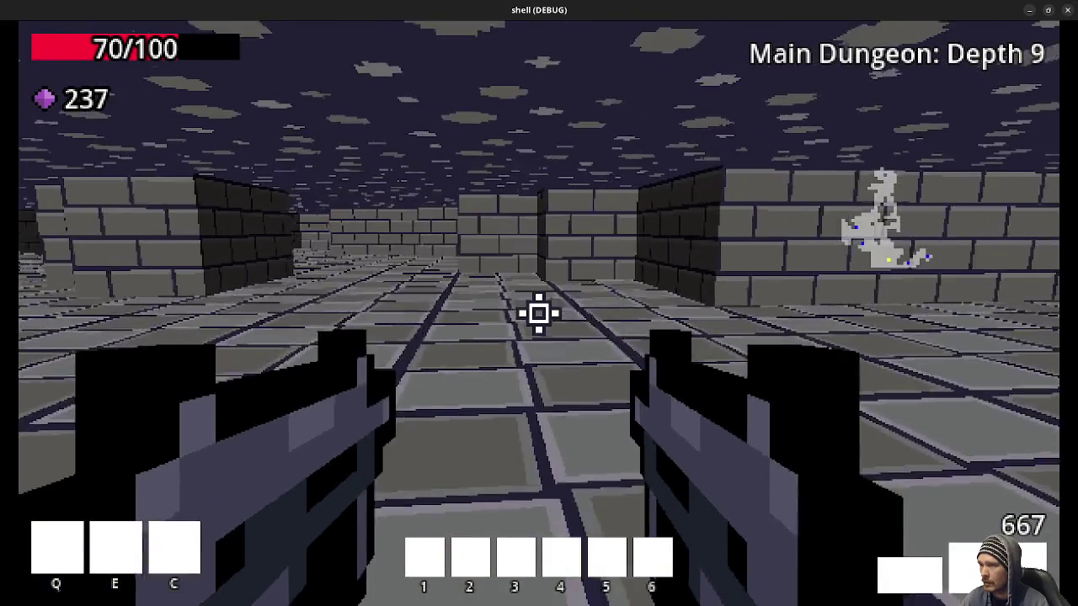
pyautogui.press('w')
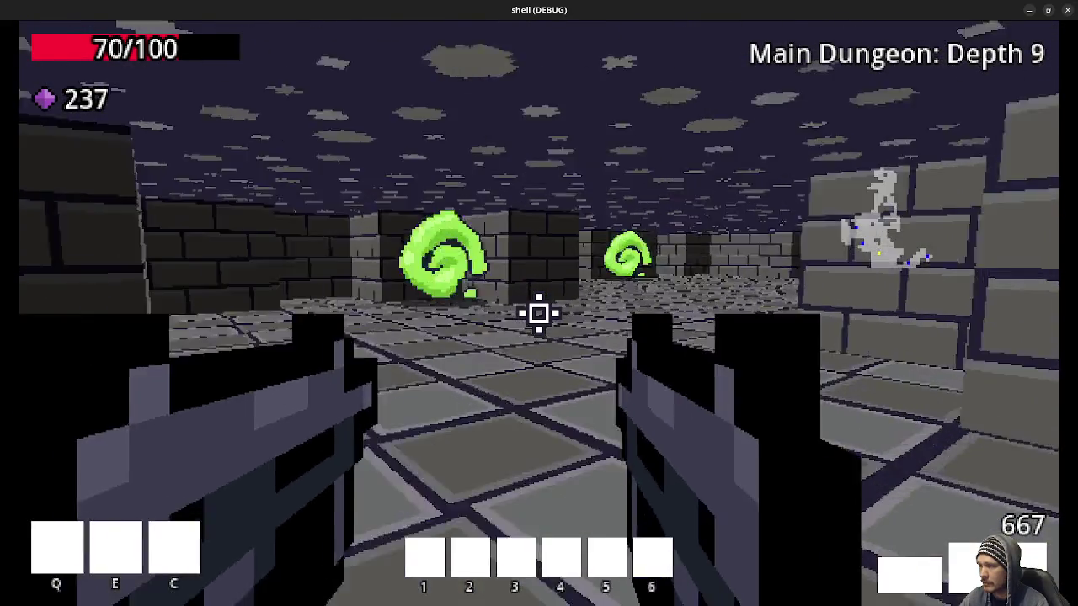
# Hop through portals to the Orc Mines and Depth 8, returning to Depth 9 each time
pyautogui.press('w')
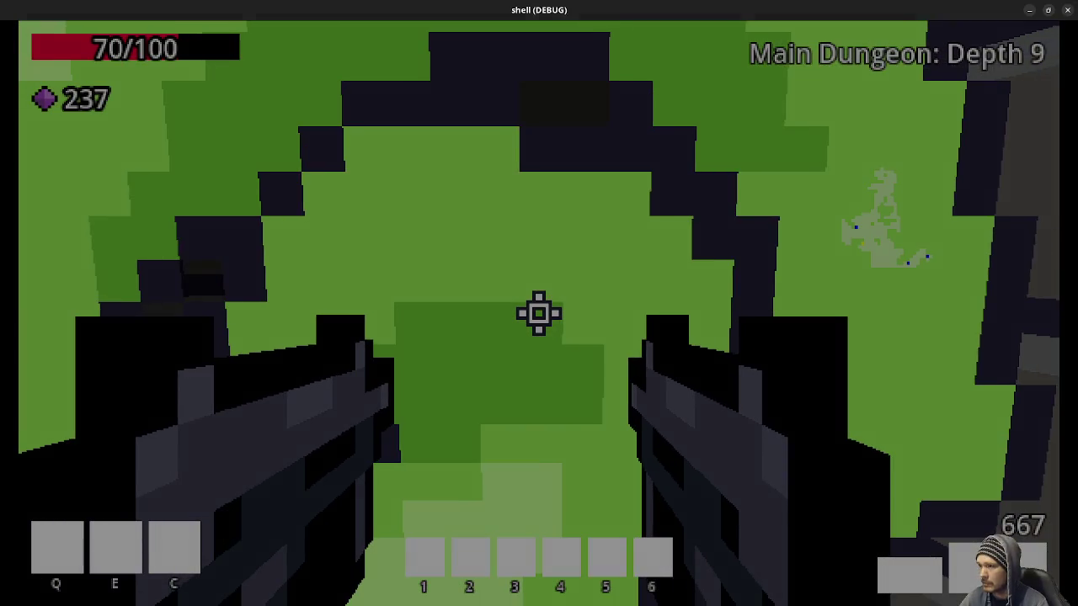
pyautogui.press('w')
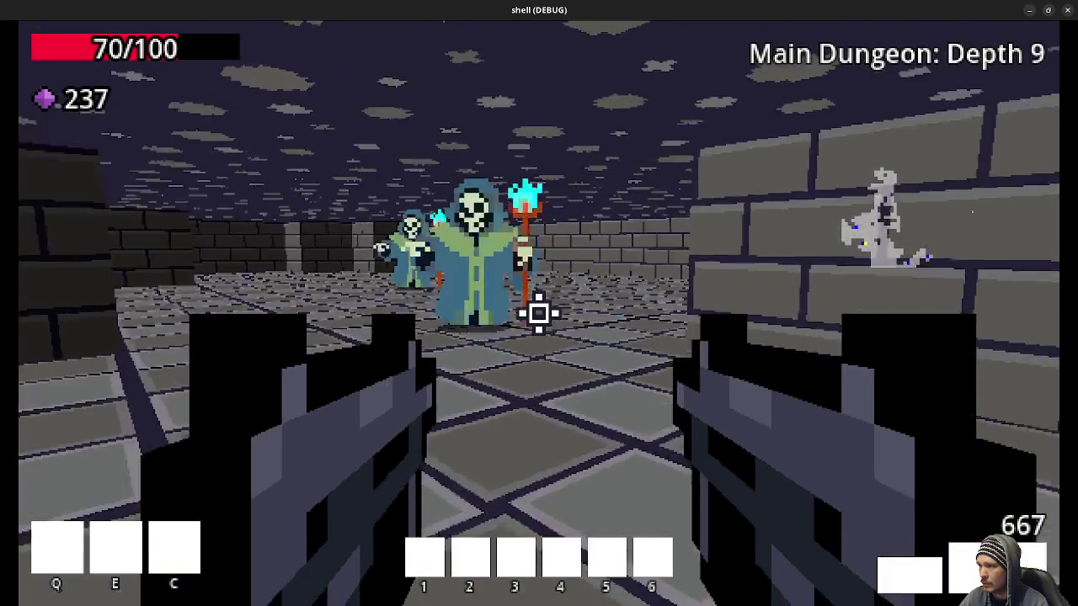
pyautogui.click(539, 314)
pyautogui.moveTo(539, 313); pyautogui.dragTo(539, 313)
pyautogui.press('w')
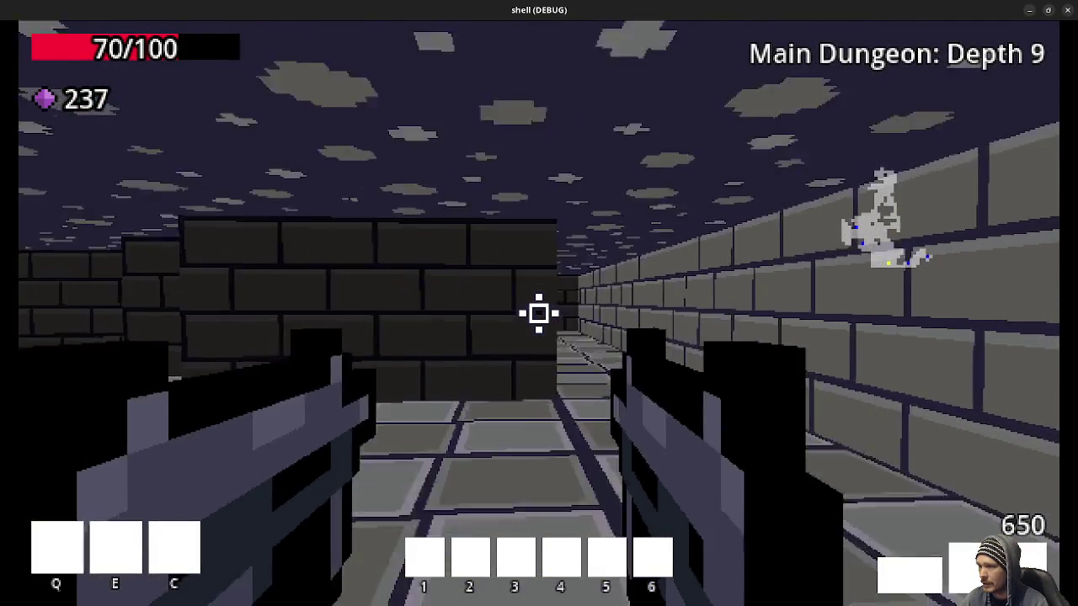
pyautogui.press('w')
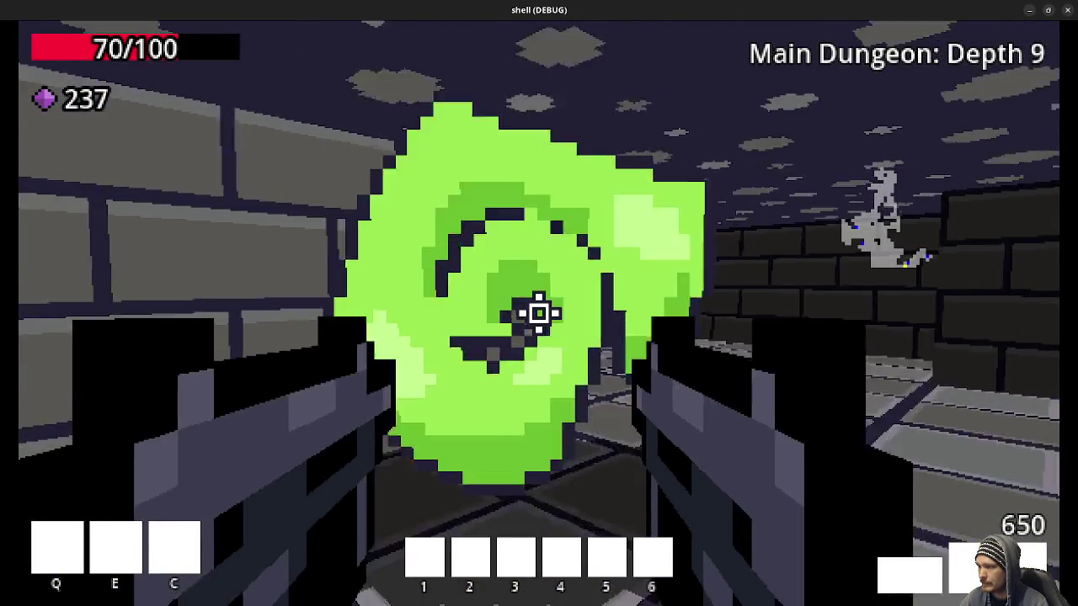
pyautogui.press('w')
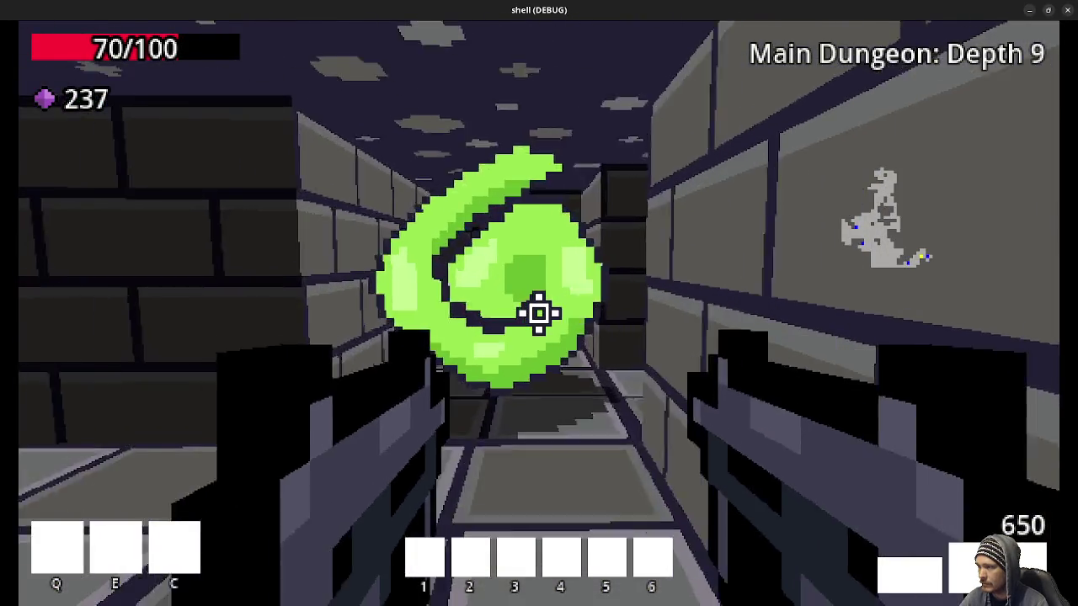
pyautogui.press('n')
# Kill the skeleton mages by the portal, collecting their dropped gems and the green health pickup
pyautogui.press('w')
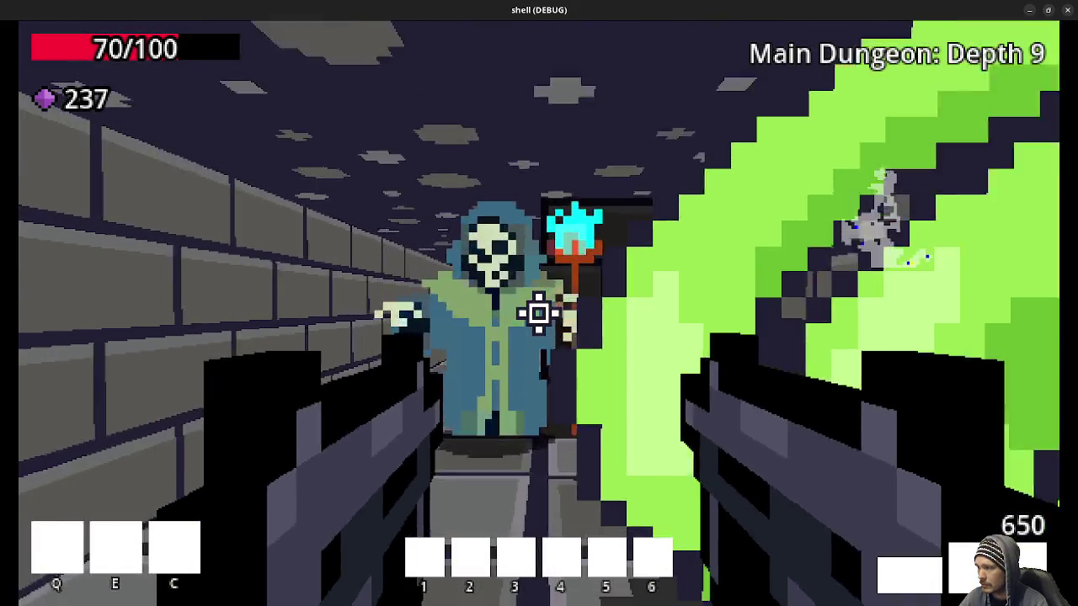
pyautogui.click(539, 313)
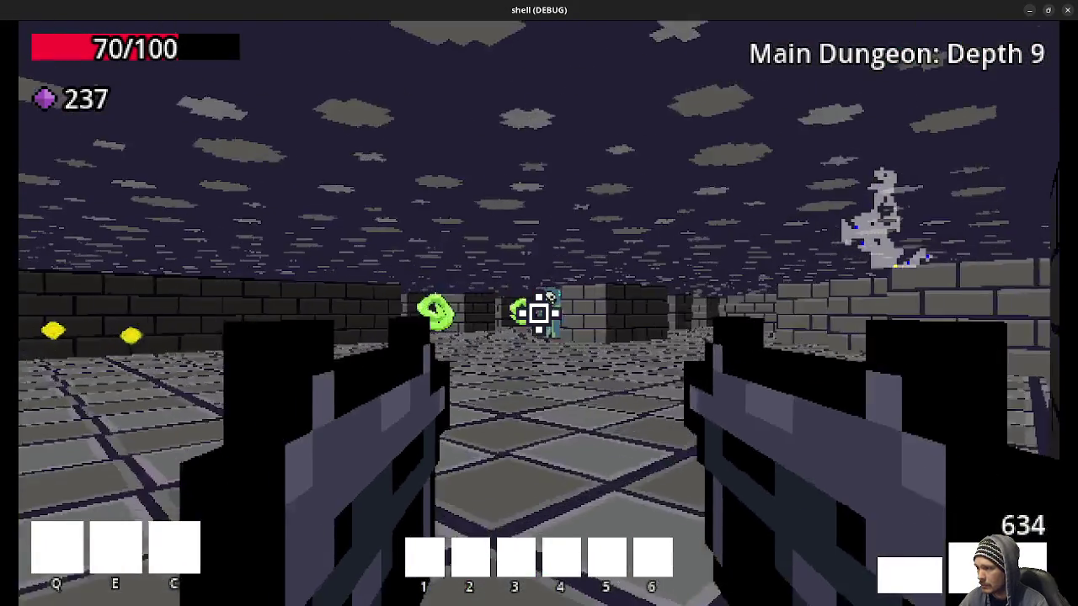
pyautogui.press('w')
pyautogui.click(539, 314)
pyautogui.click(539, 313)
pyautogui.press('w')
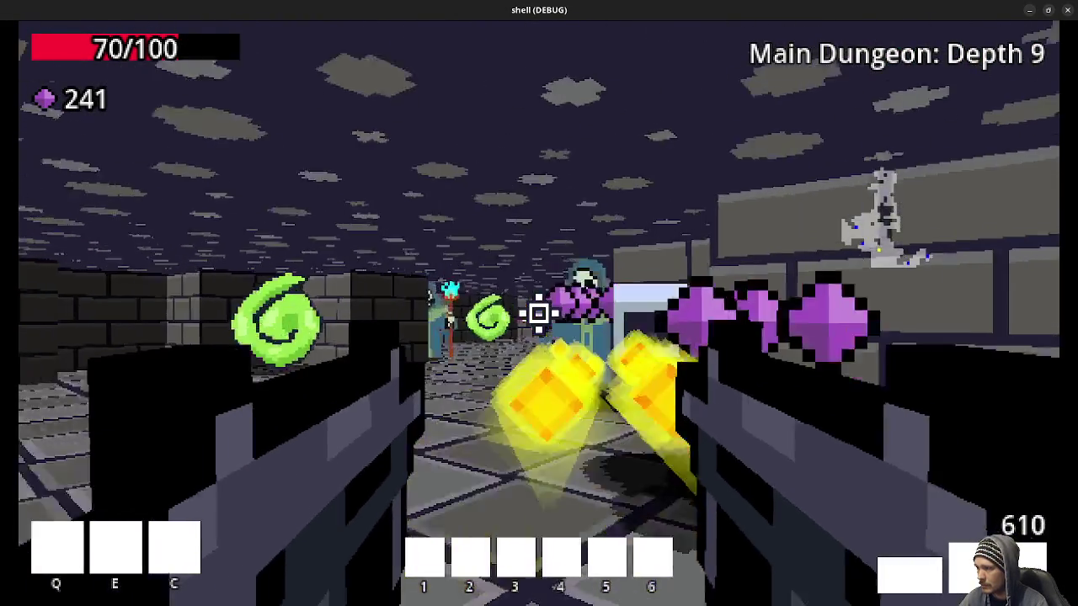
pyautogui.press('w')
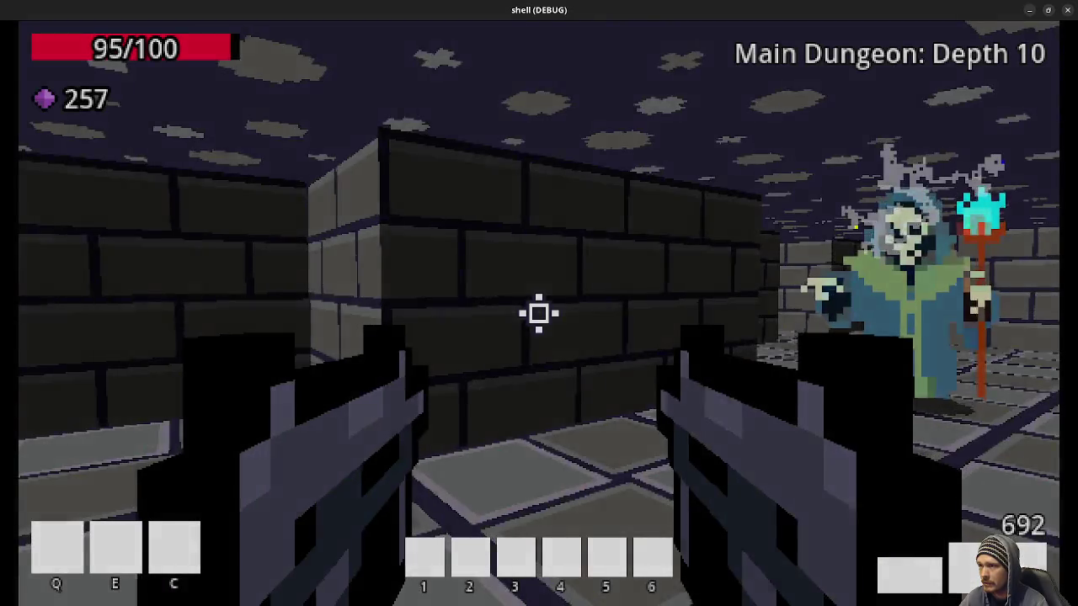
pyautogui.click(539, 313)
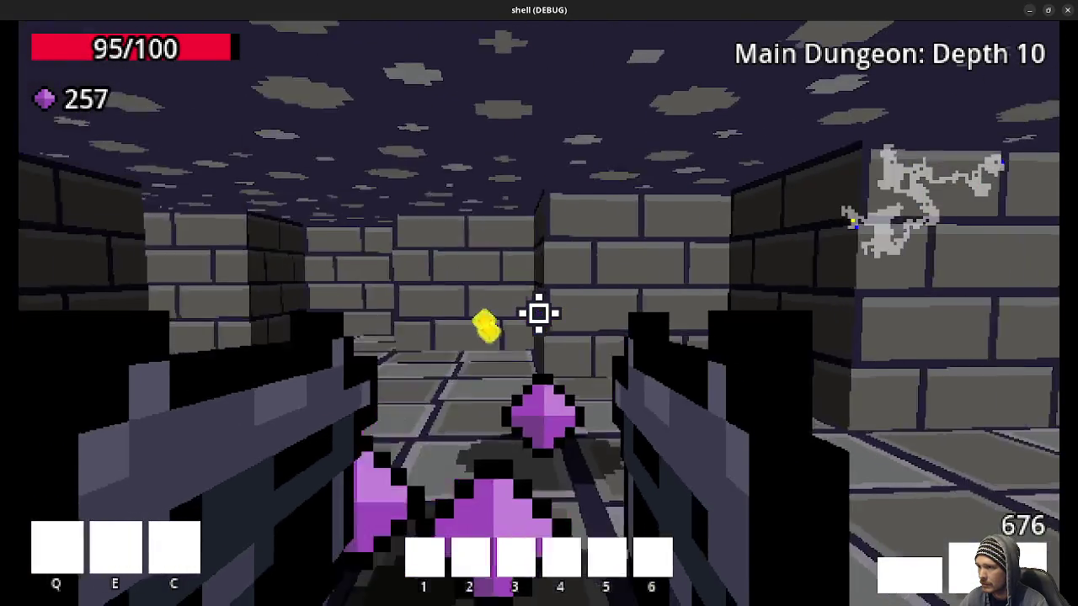
# Roam the Depth 10 corridors and wide room, picking up gems along the way
pyautogui.press('w')
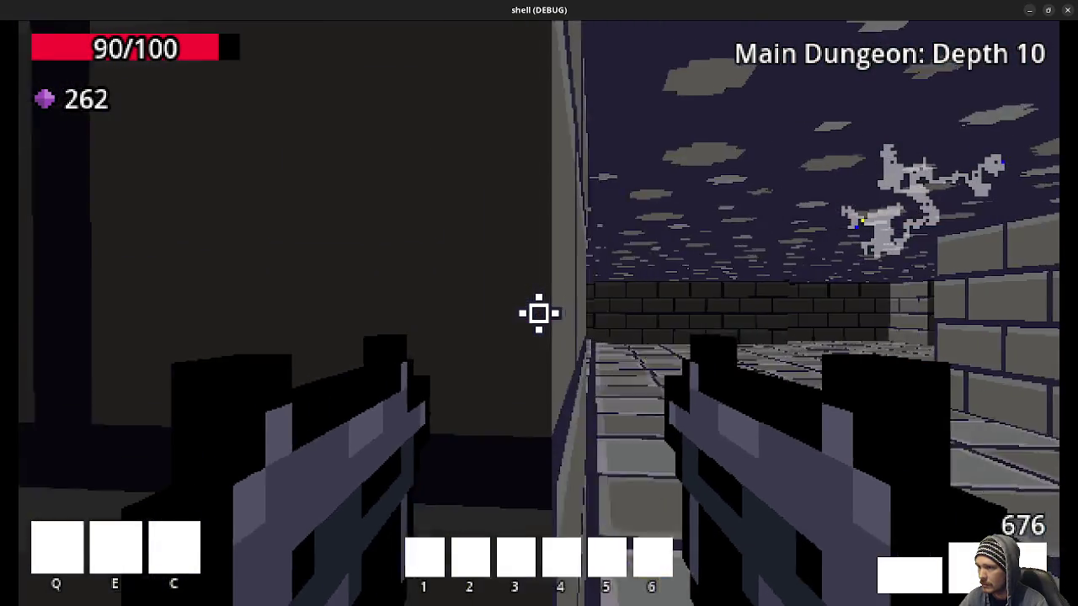
pyautogui.click(539, 313)
pyautogui.press('w')
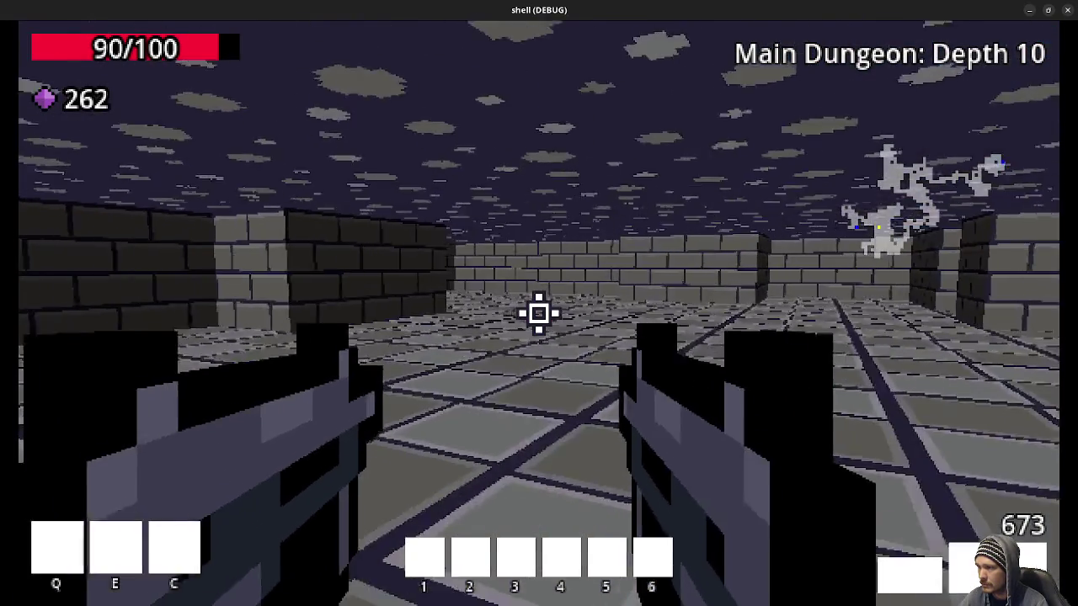
pyautogui.press('w')
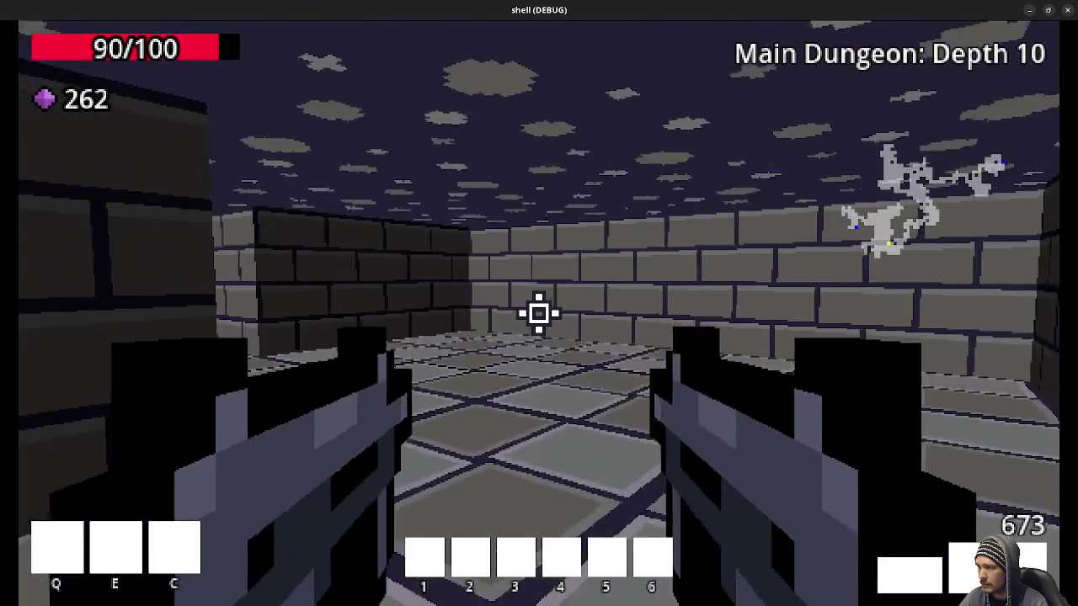
pyautogui.press('w')
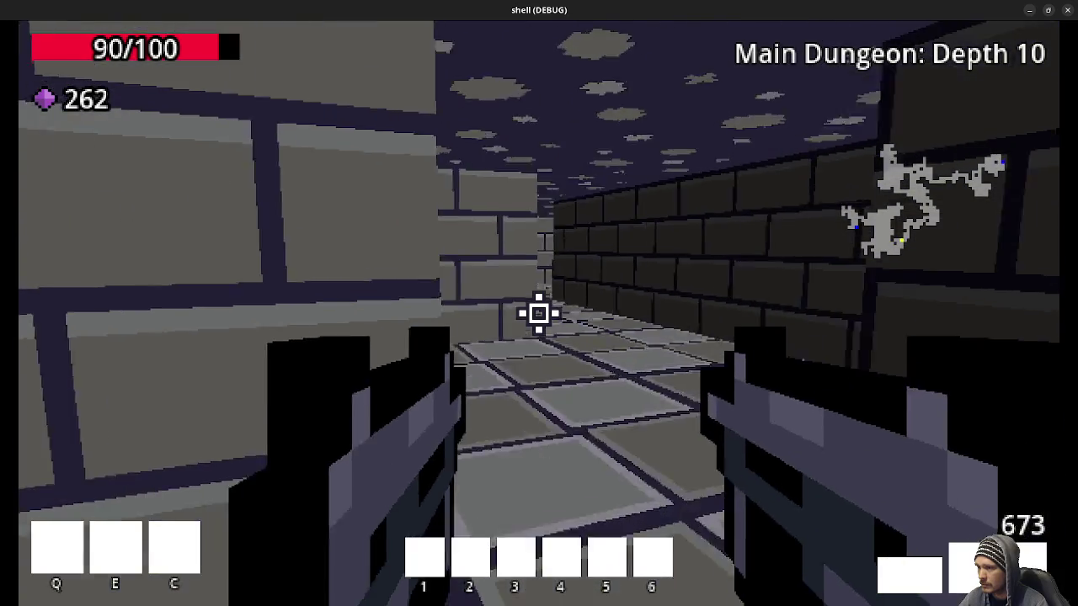
pyautogui.press('w')
pyautogui.press('w')
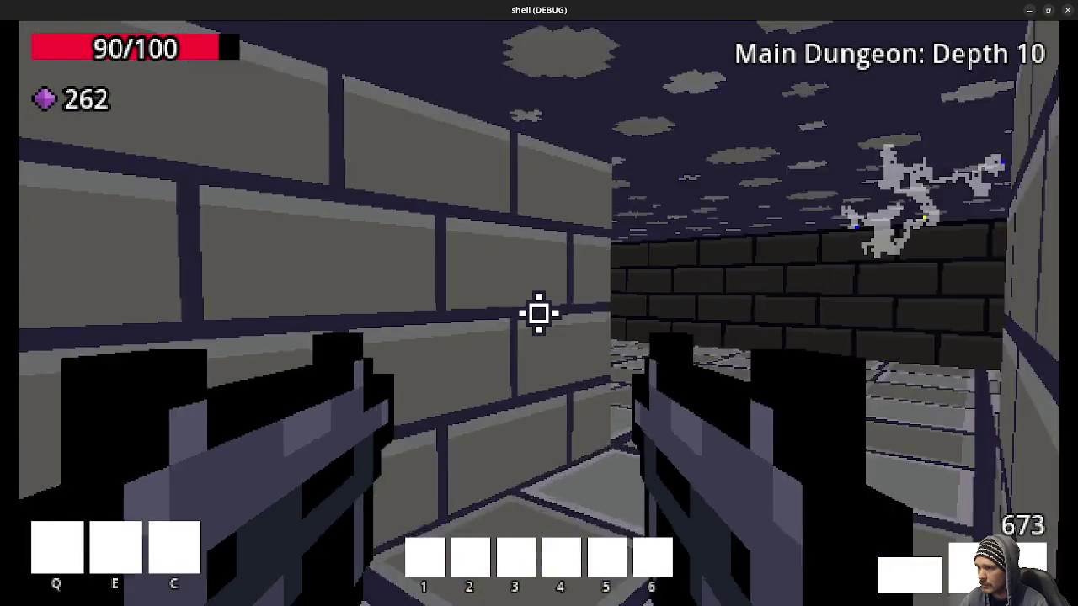
pyautogui.press('w')
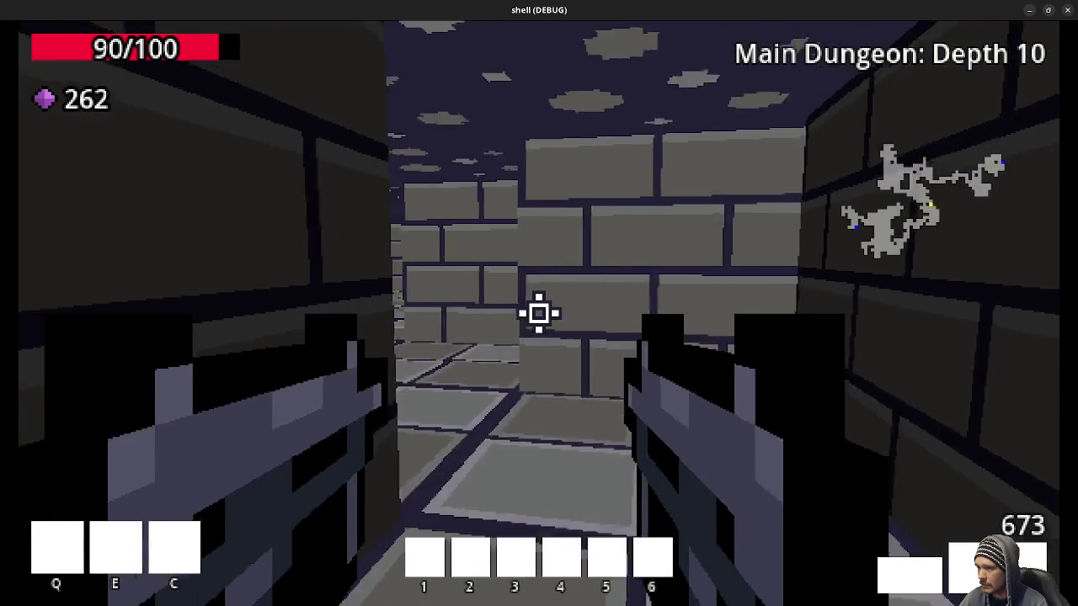
pyautogui.press('w')
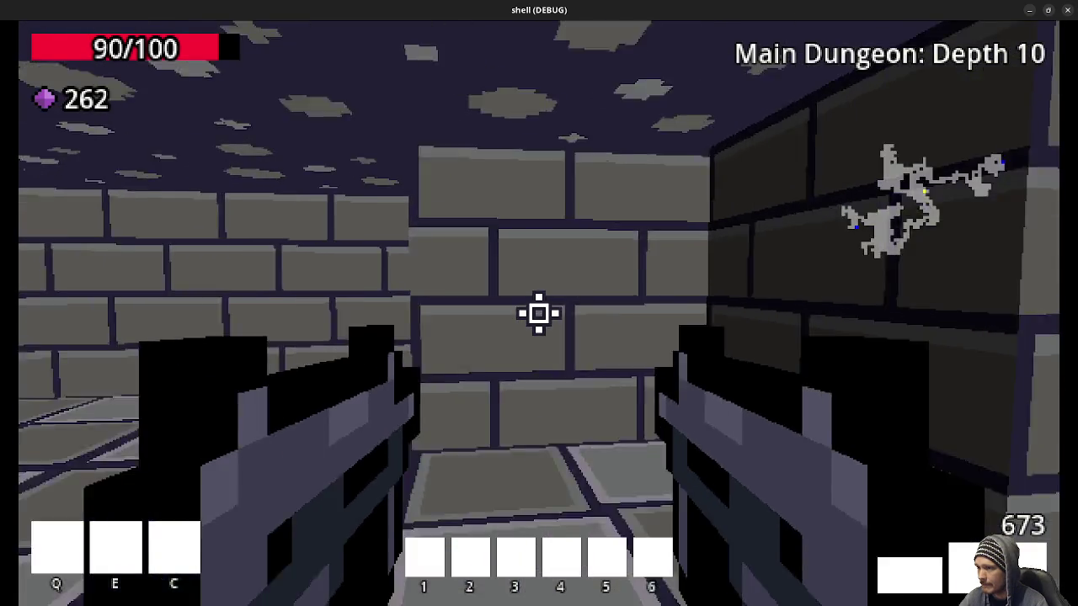
# Continue down the long corridor into a larger room and shoot down the skeleton mage
pyautogui.press('w')
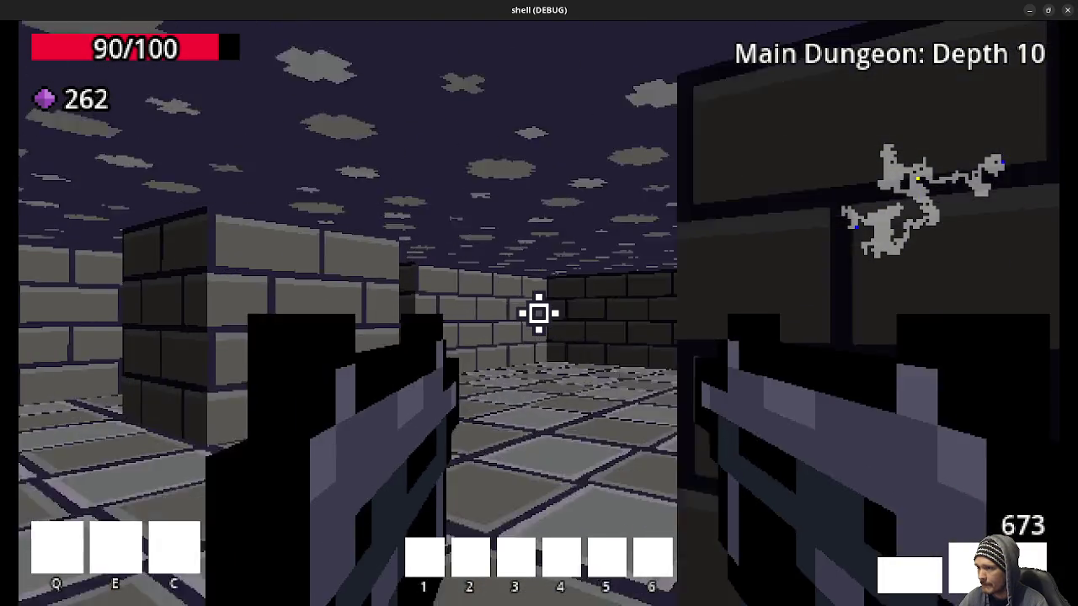
pyautogui.press('w')
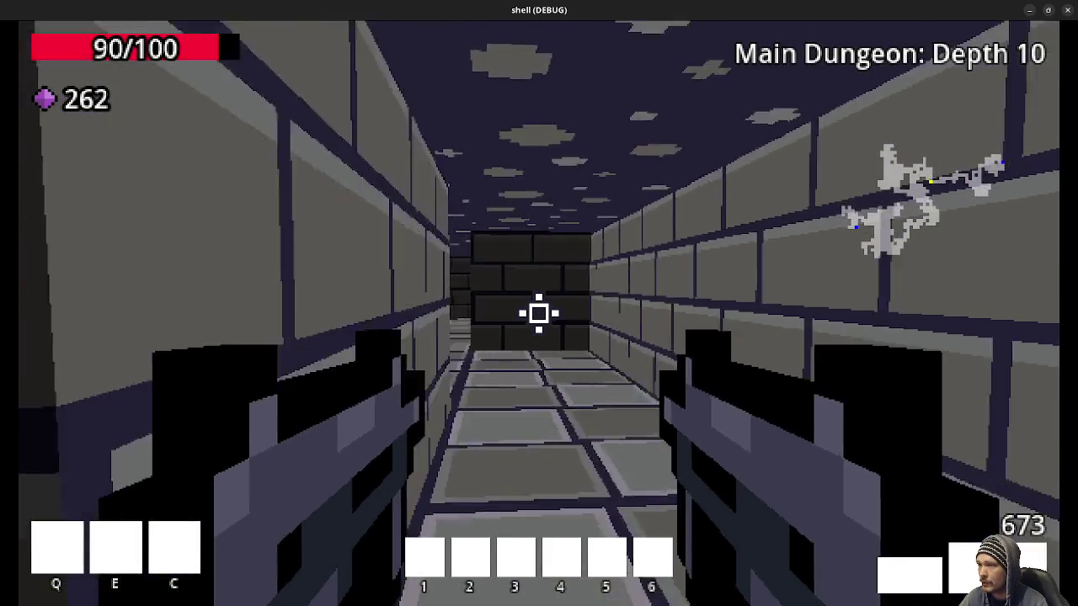
pyautogui.press('w')
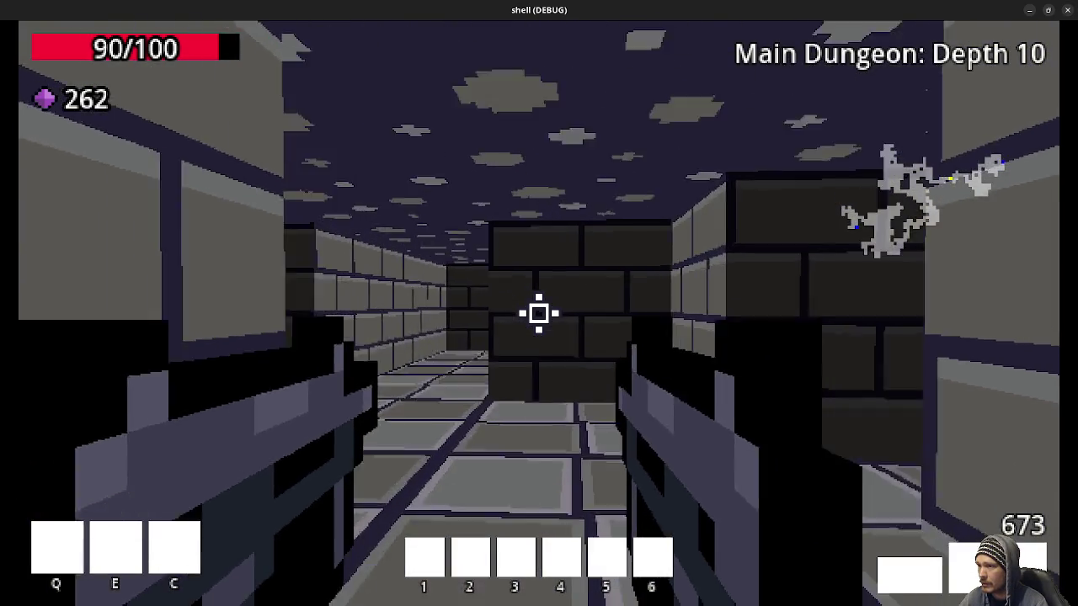
pyautogui.press('w')
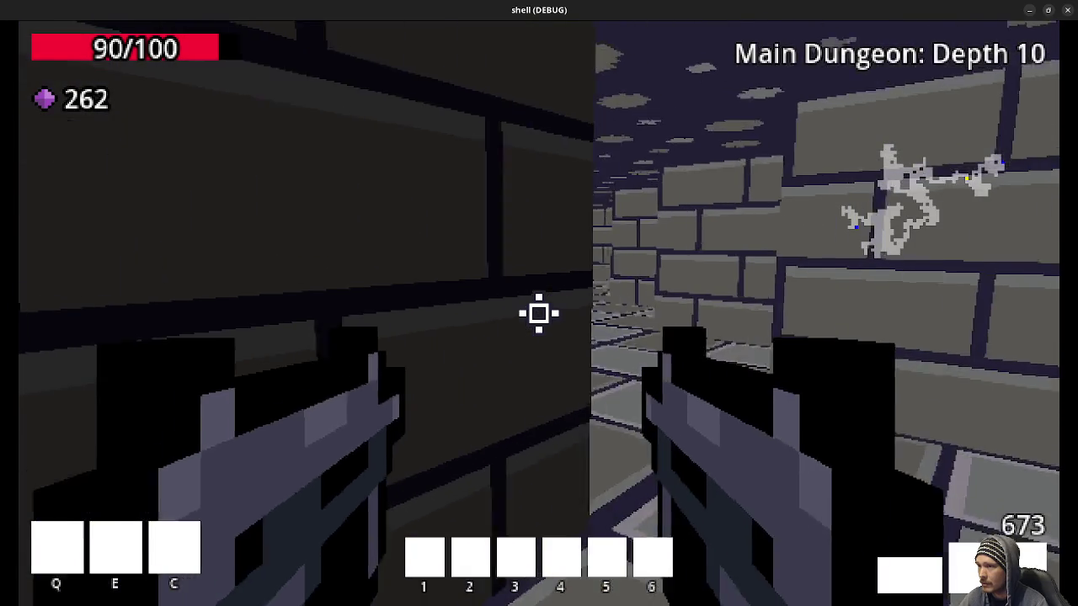
pyautogui.press('w')
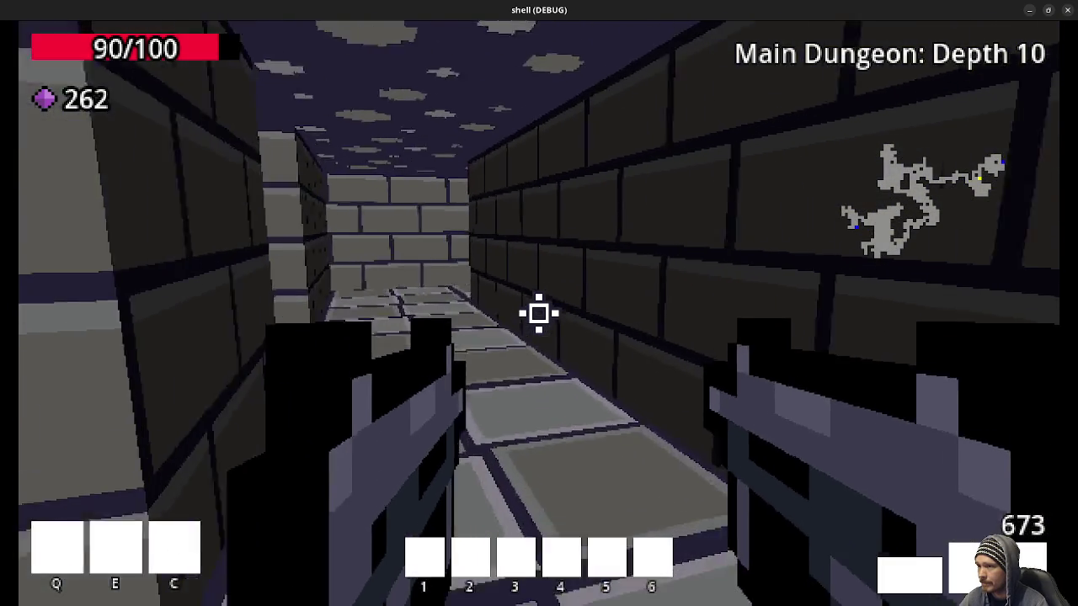
pyautogui.press('w')
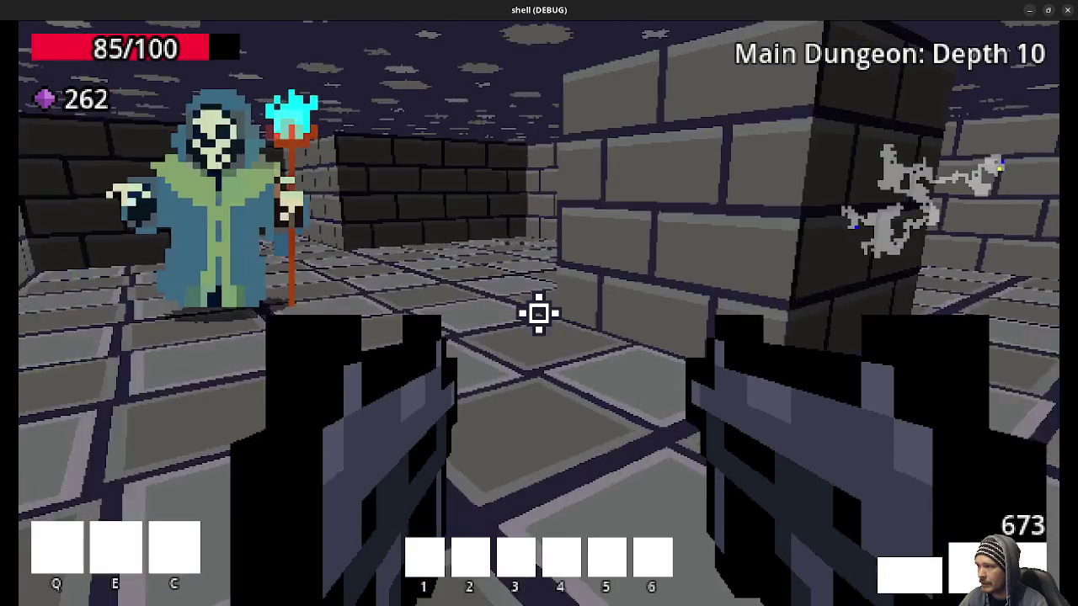
pyautogui.click(539, 313)
pyautogui.click(539, 313)
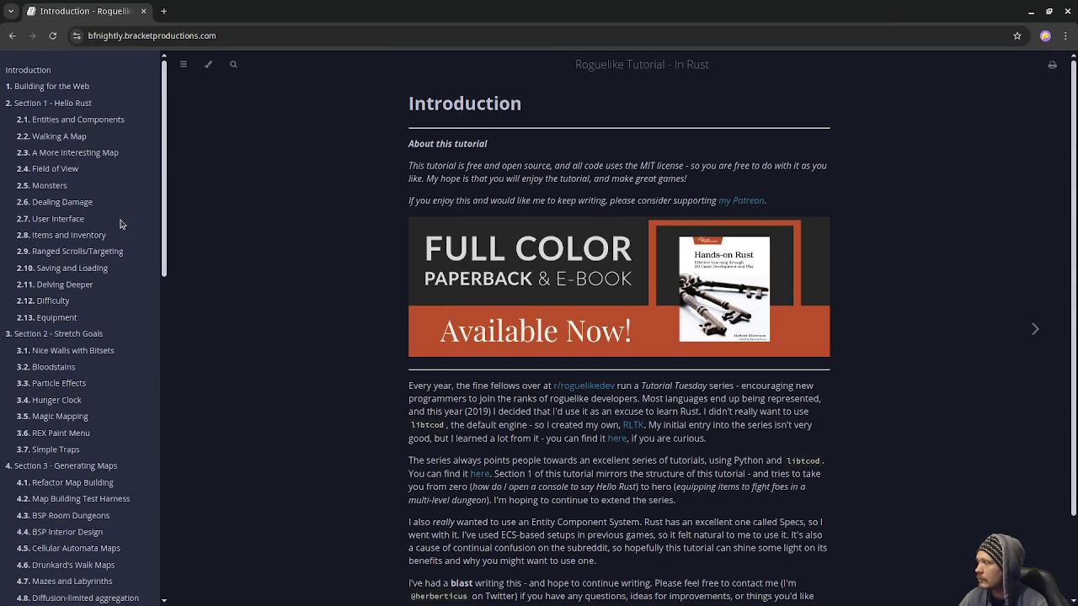
pyautogui.scroll(-5, 66, 215)
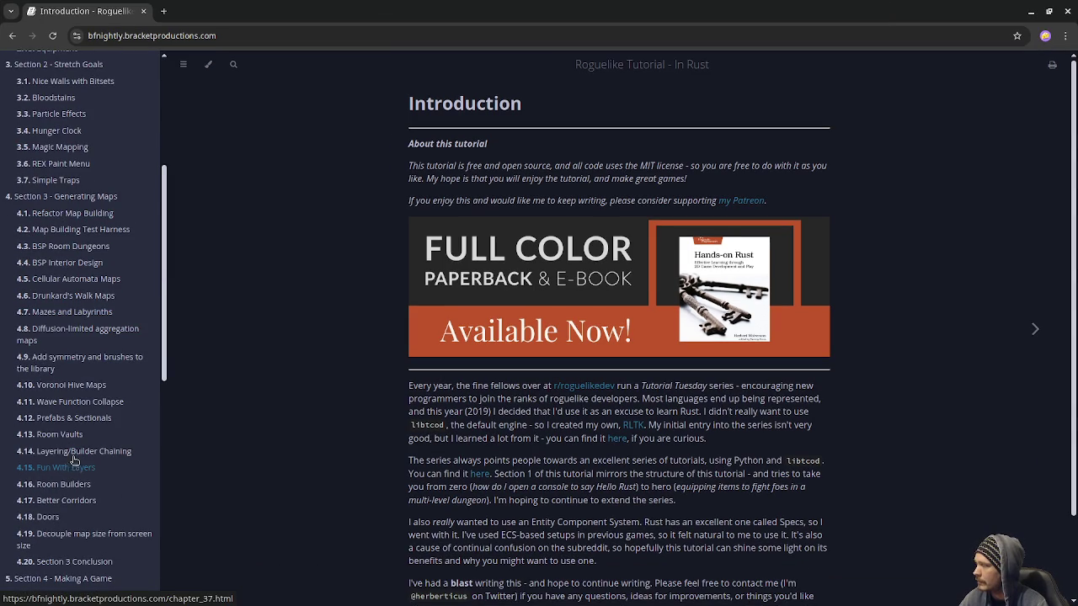
# Open the Layering/Builder Chaining chapter and scroll down to the Random Builder - Take 1 code
pyautogui.scroll(-1, 78, 454)
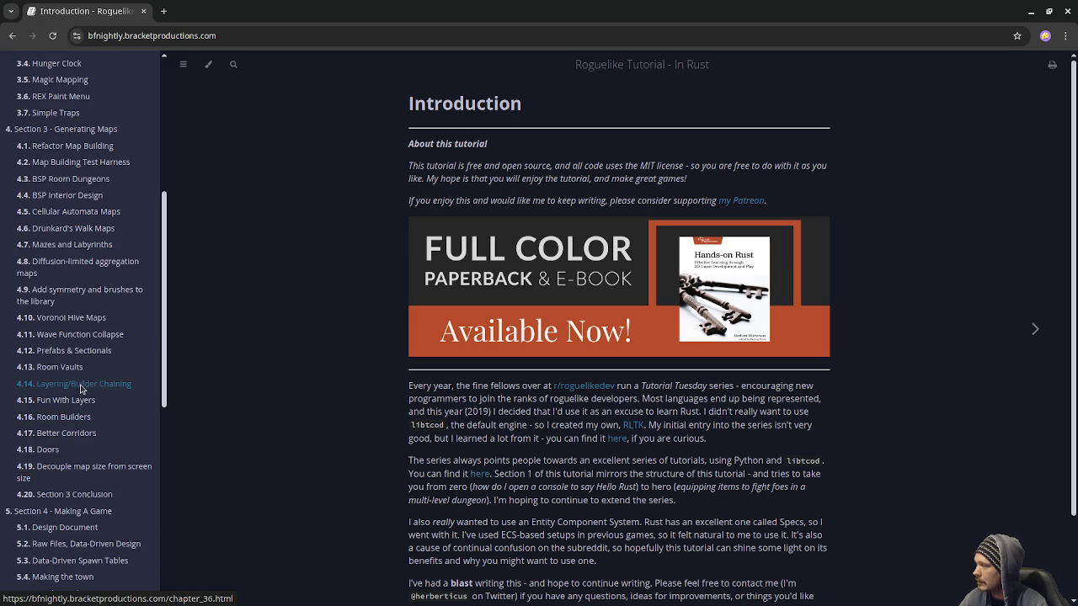
pyautogui.click(81, 388)
pyautogui.scroll(-10, 464, 397)
pyautogui.scroll(-4, 464, 397)
pyautogui.scroll(-6, 466, 403)
pyautogui.scroll(-10, 465, 402)
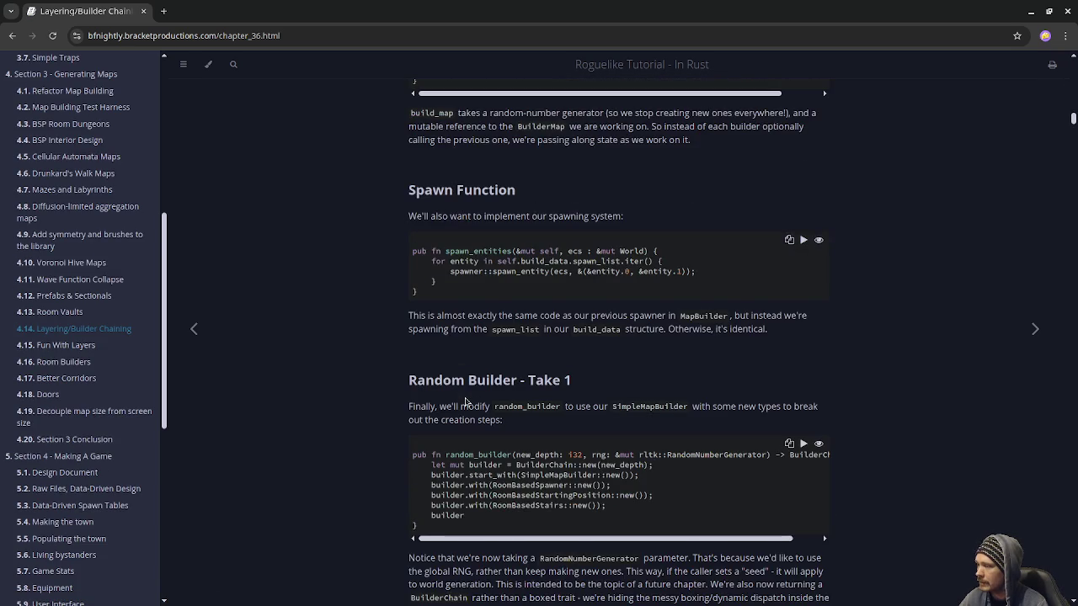
pyautogui.scroll(-5, 465, 401)
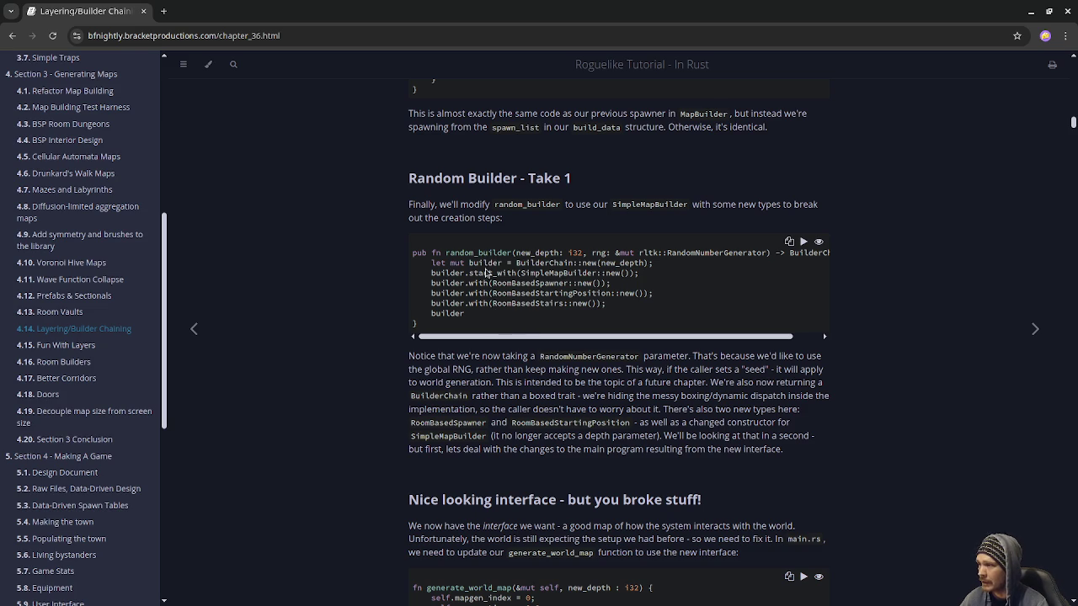
# Highlight each BuilderChain line: SimpleMapBuilder::new(), RoomBasedSpawner, RoomBasedStartingPosition and the next step
pyautogui.moveTo(523, 262); pyautogui.dragTo(569, 263)
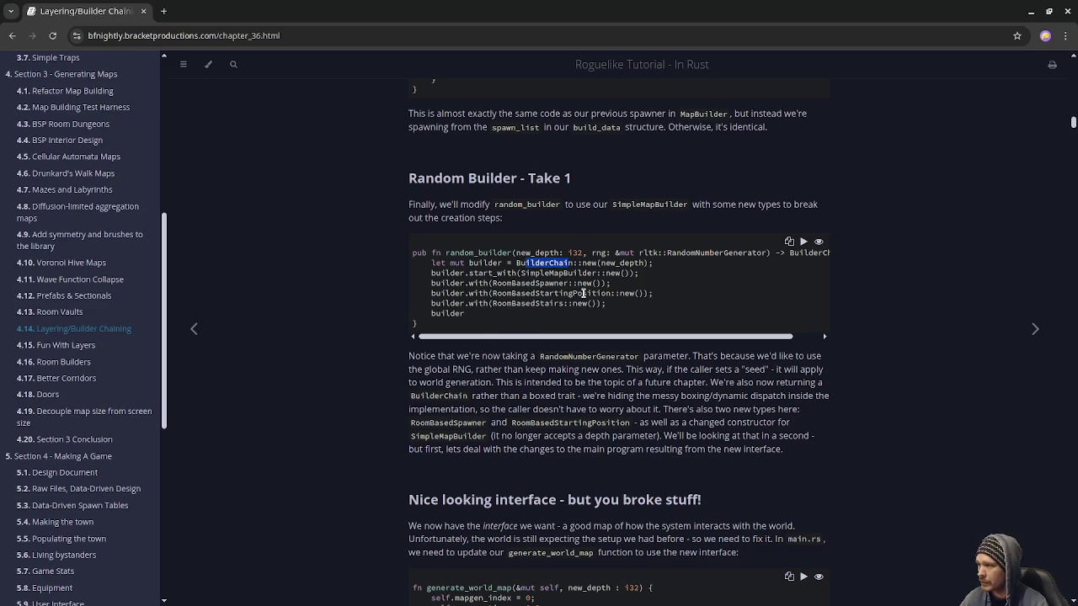
pyautogui.moveTo(638, 273); pyautogui.dragTo(524, 273)
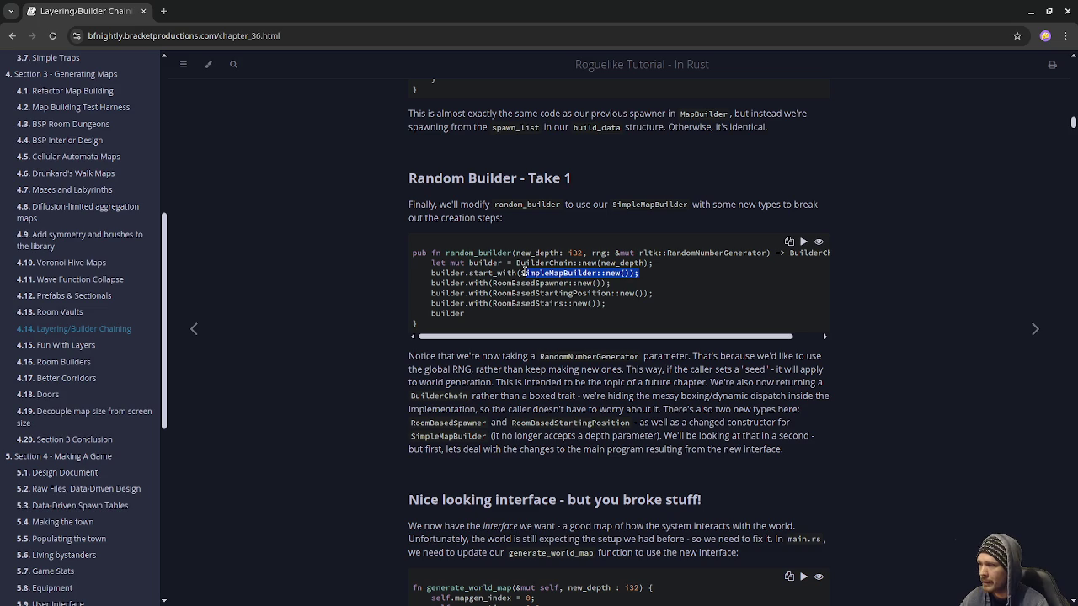
pyautogui.moveTo(609, 283); pyautogui.dragTo(489, 283)
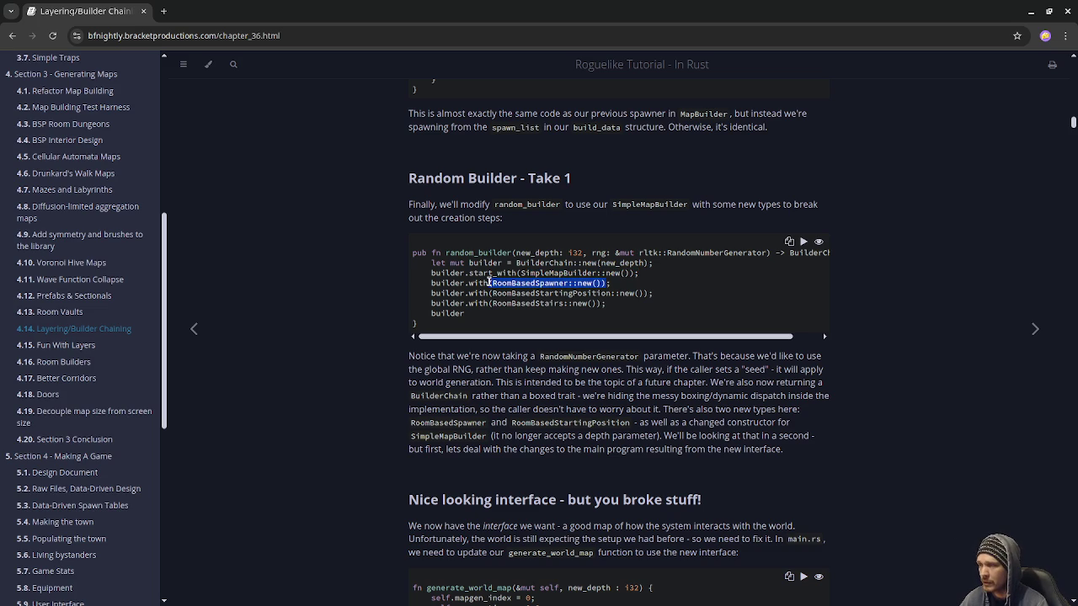
pyautogui.moveTo(652, 293); pyautogui.dragTo(488, 290)
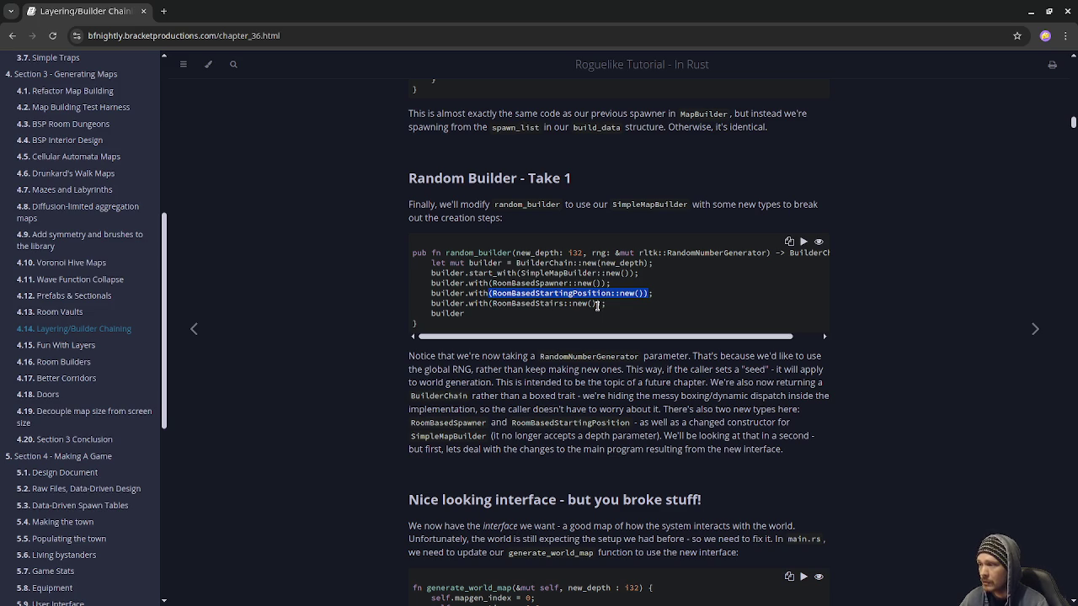
pyautogui.moveTo(598, 305); pyautogui.dragTo(492, 303)
pyautogui.scroll(-3, 567, 337)
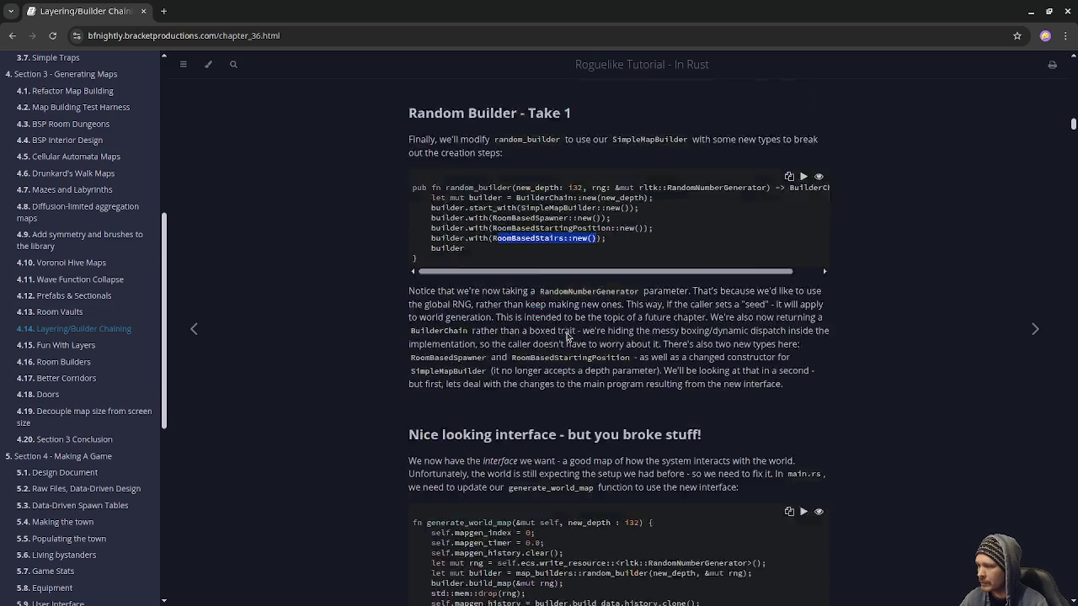
# Scroll past the BSP and Cellular Automata sections to the Testing Cellular Automata builder chain
pyautogui.scroll(-15, 567, 337)
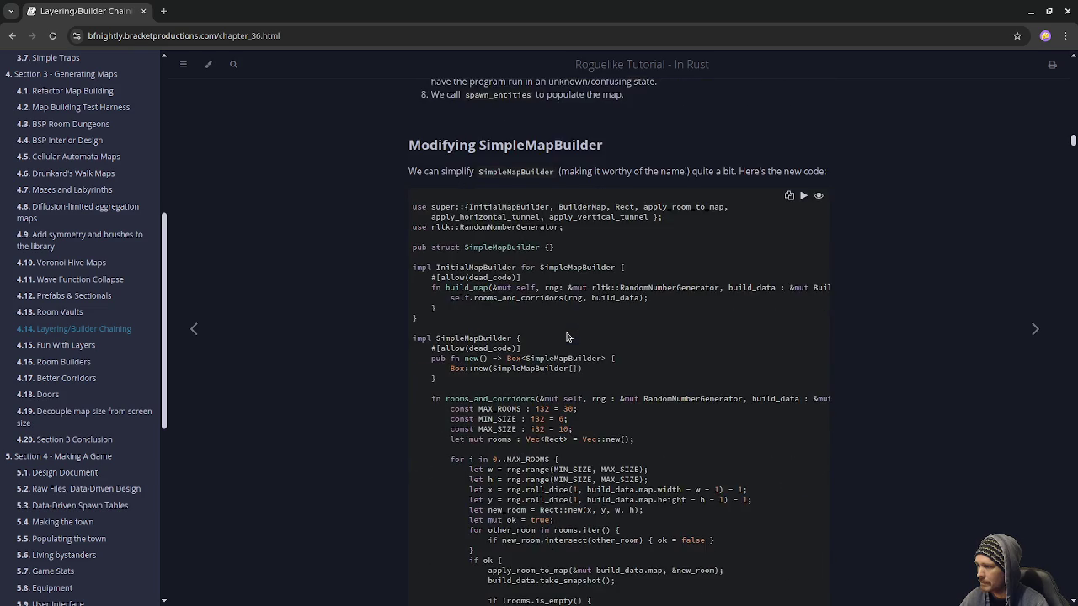
pyautogui.scroll(-15, 567, 337)
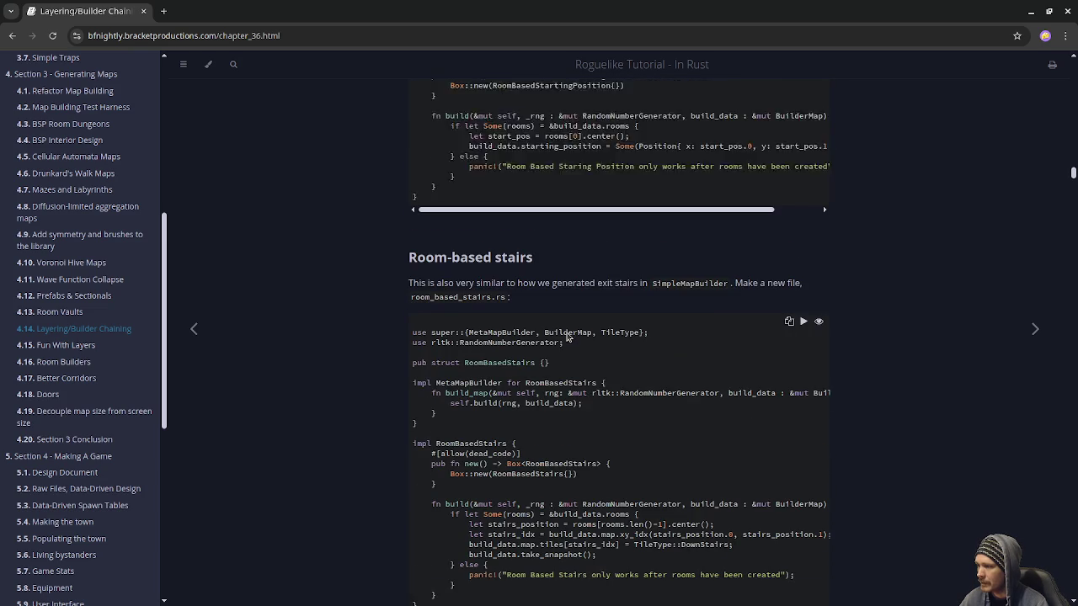
pyautogui.scroll(-3, 566, 337)
pyautogui.scroll(2, 567, 337)
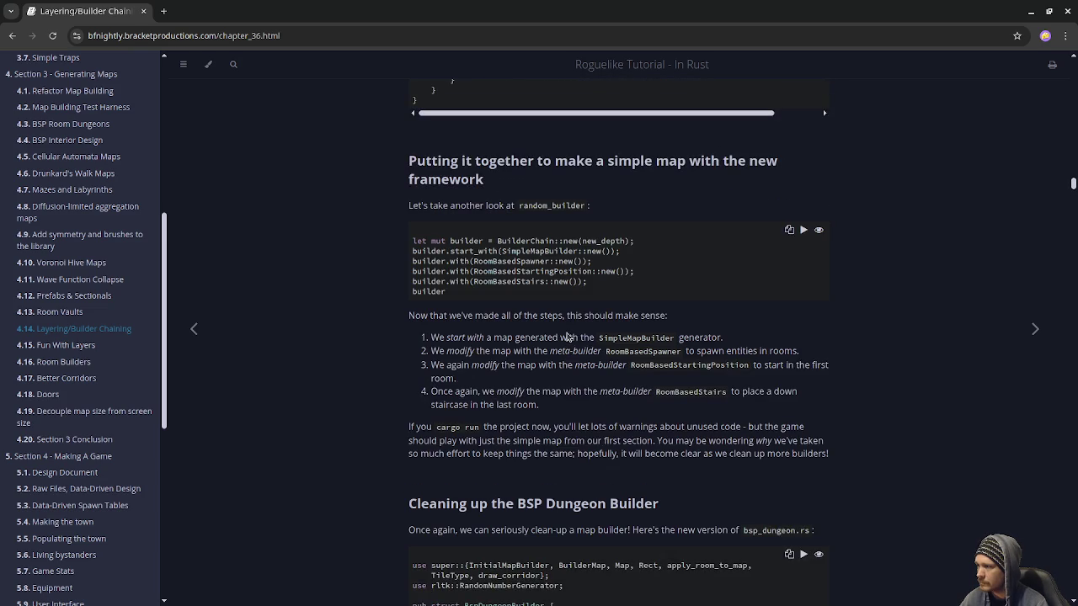
pyautogui.scroll(-15, 567, 333)
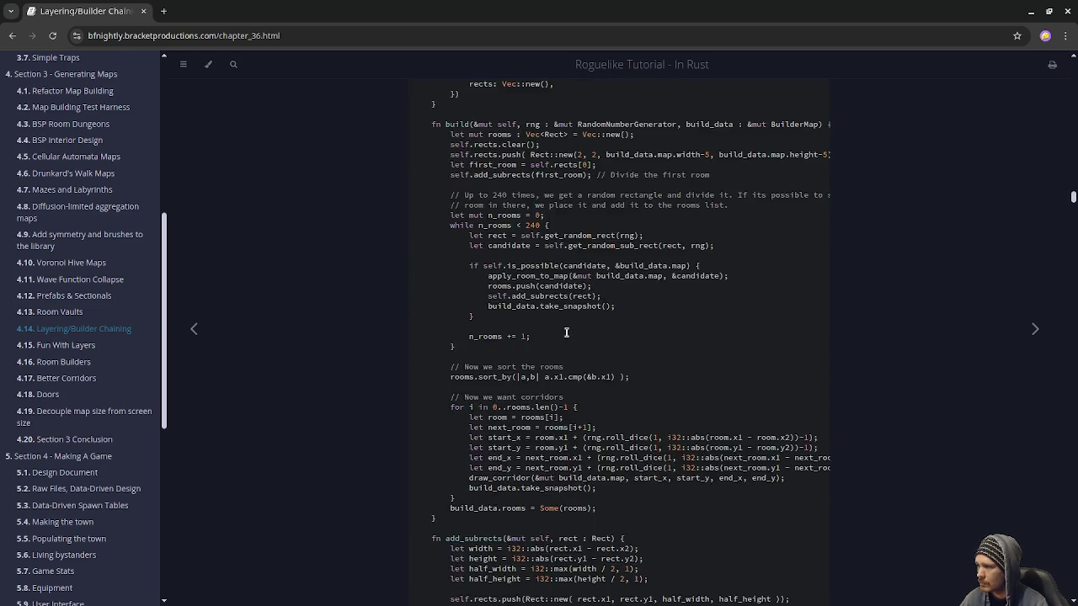
pyautogui.scroll(-3, 567, 333)
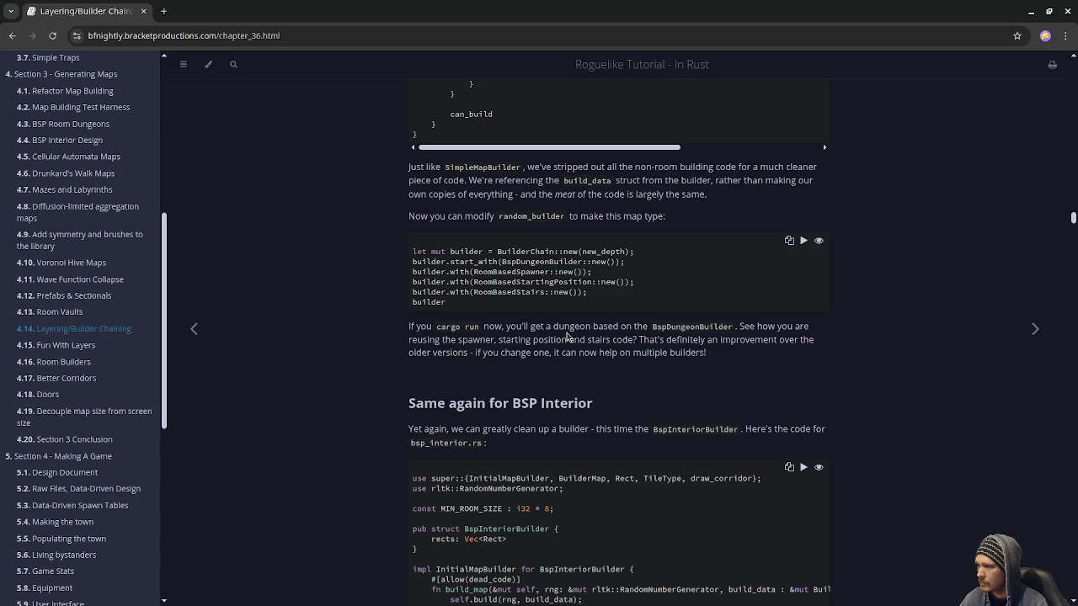
pyautogui.scroll(-12, 567, 337)
pyautogui.scroll(-15, 566, 337)
pyautogui.scroll(-15, 566, 333)
pyautogui.scroll(-12, 567, 337)
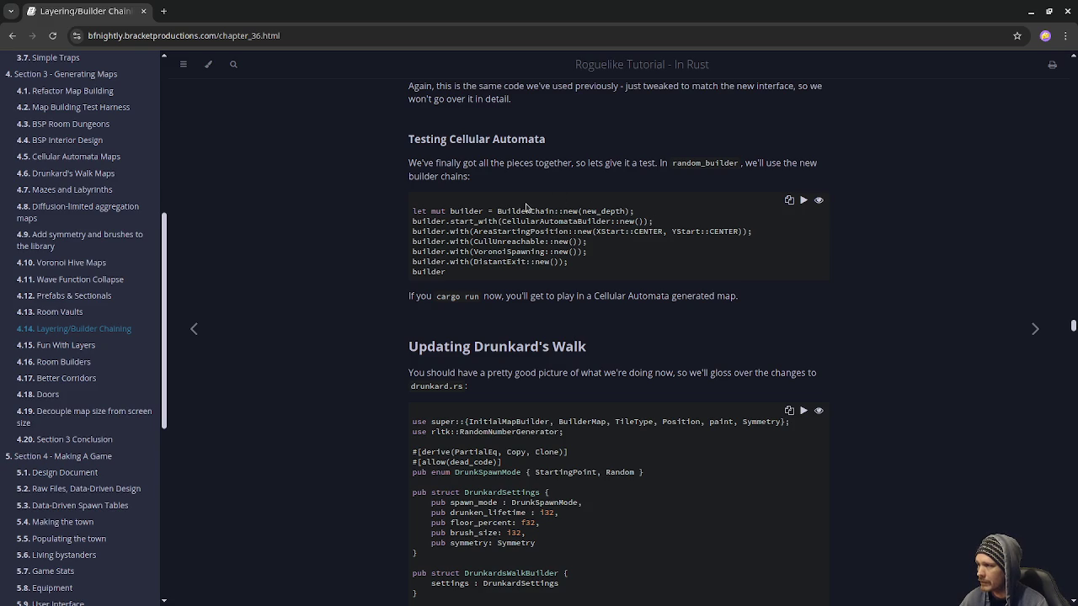
pyautogui.moveTo(653, 221); pyautogui.dragTo(496, 221)
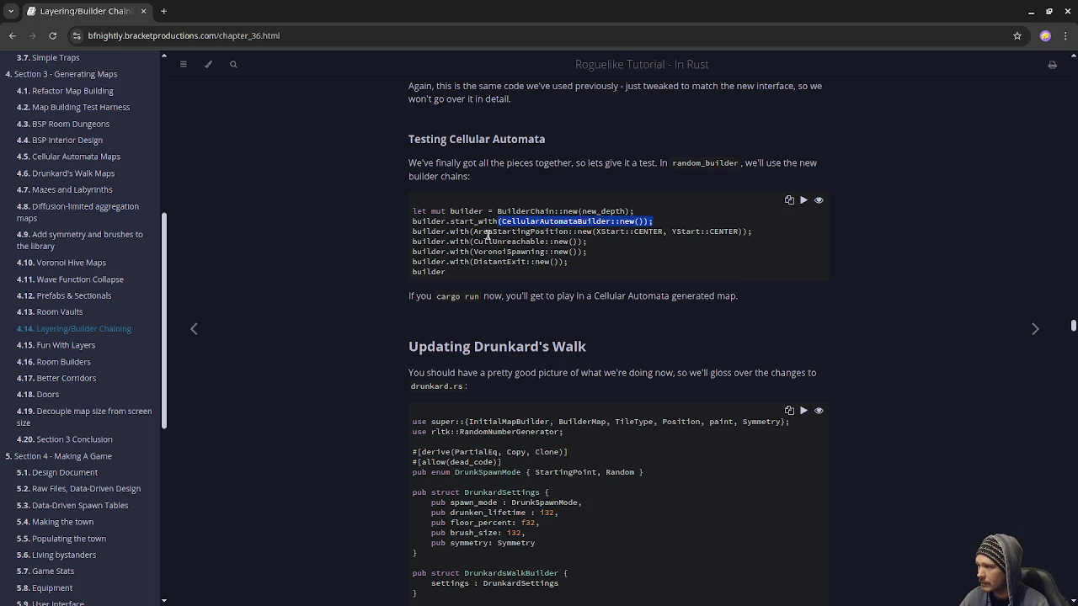
pyautogui.moveTo(477, 234); pyautogui.dragTo(741, 231)
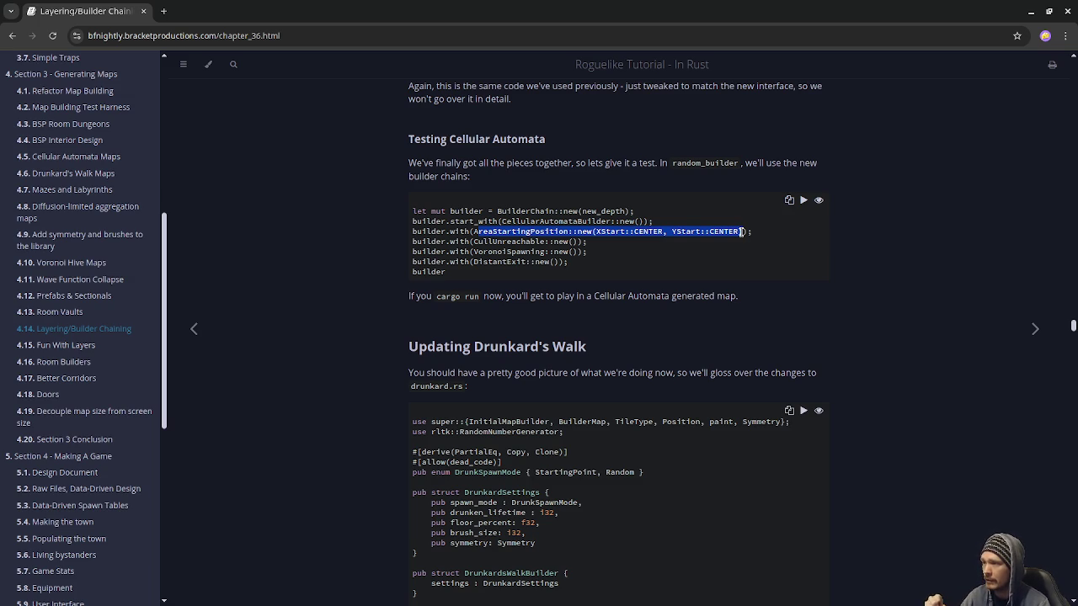
pyautogui.moveTo(576, 242); pyautogui.dragTo(469, 241)
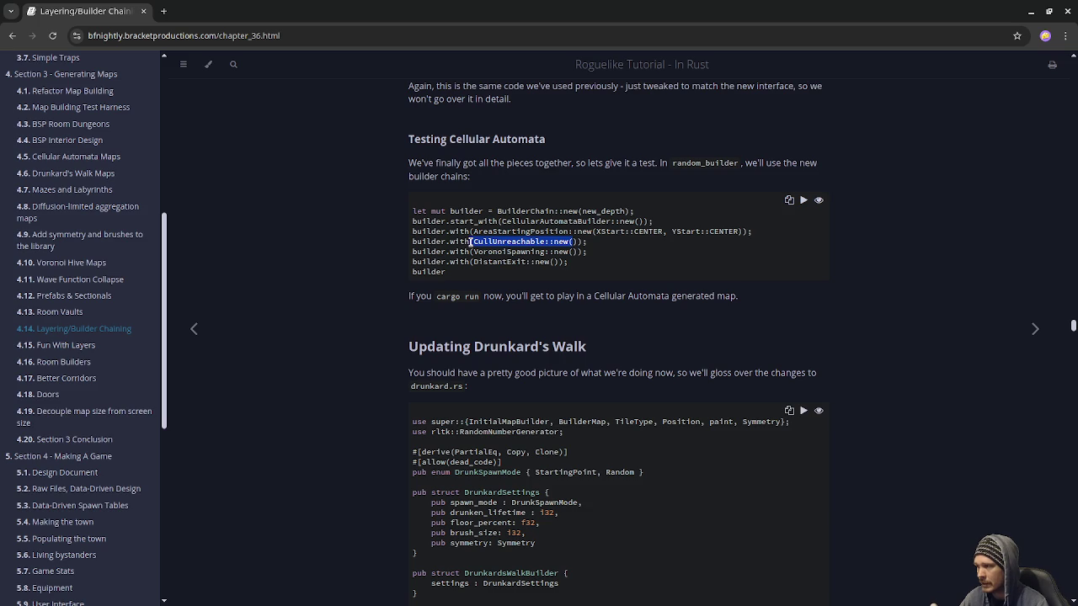
pyautogui.moveTo(579, 253); pyautogui.dragTo(477, 250)
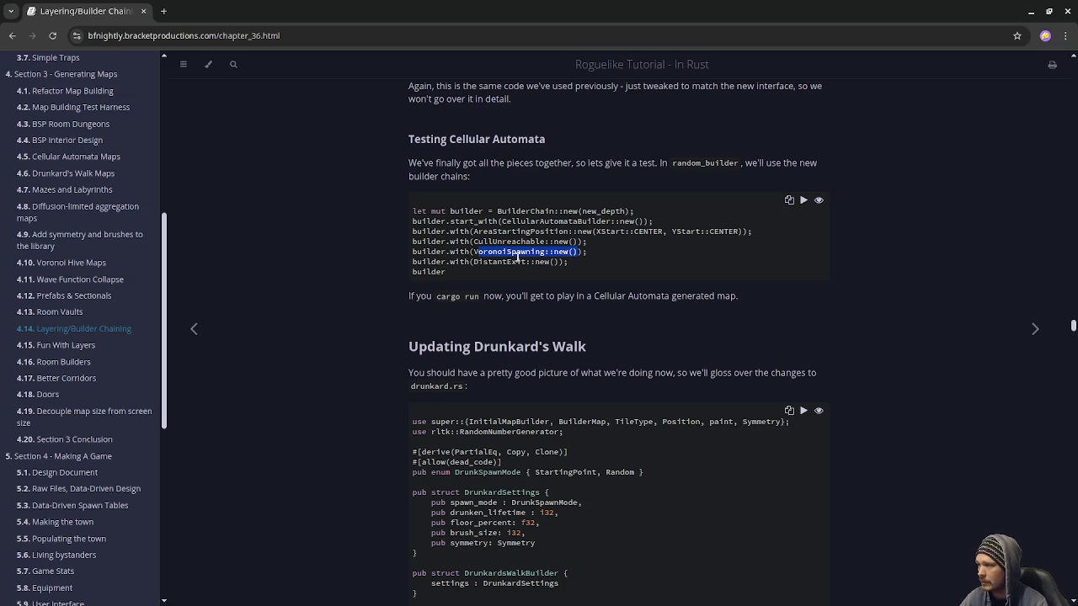
pyautogui.moveTo(557, 264); pyautogui.dragTo(469, 262)
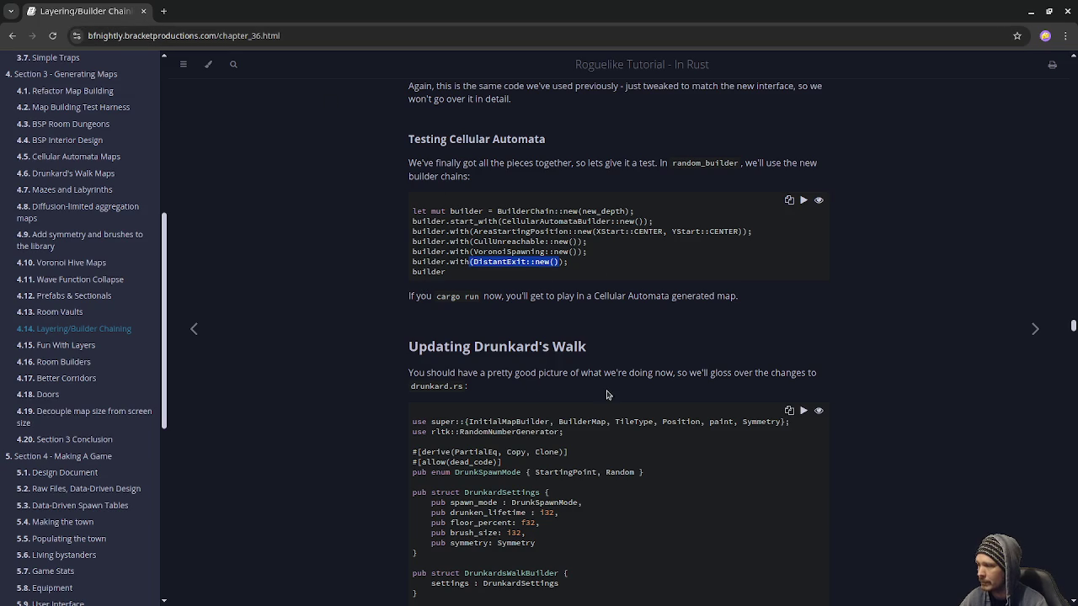
# Skim down past the Drunkard's Walk, DLA, Maze and Voronoi code sections
pyautogui.scroll(-5, 605, 400)
pyautogui.scroll(-20, 600, 410)
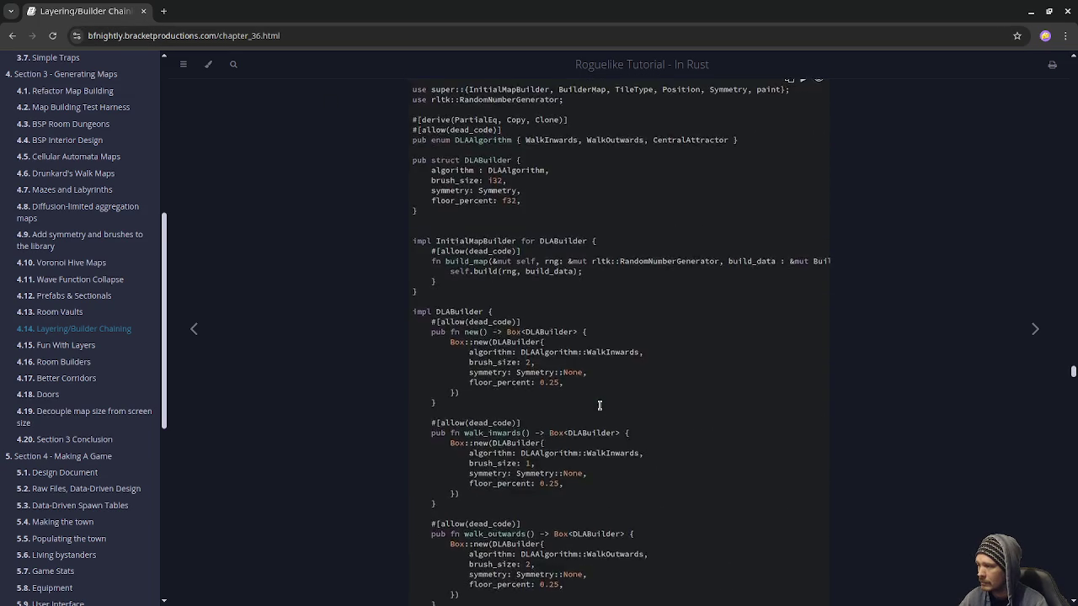
pyautogui.scroll(-15, 600, 406)
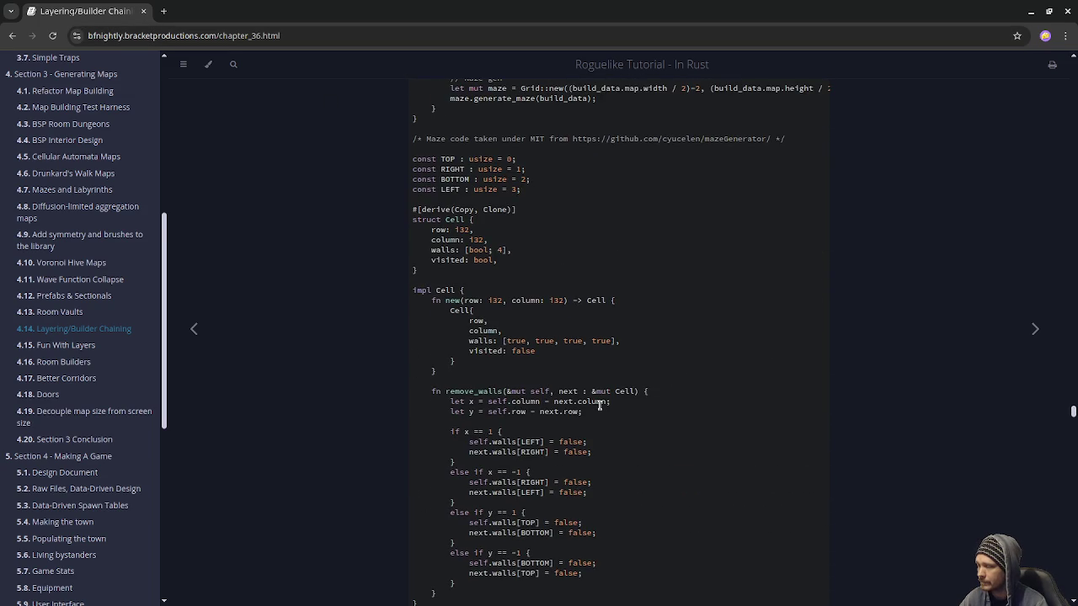
pyautogui.scroll(-20, 600, 406)
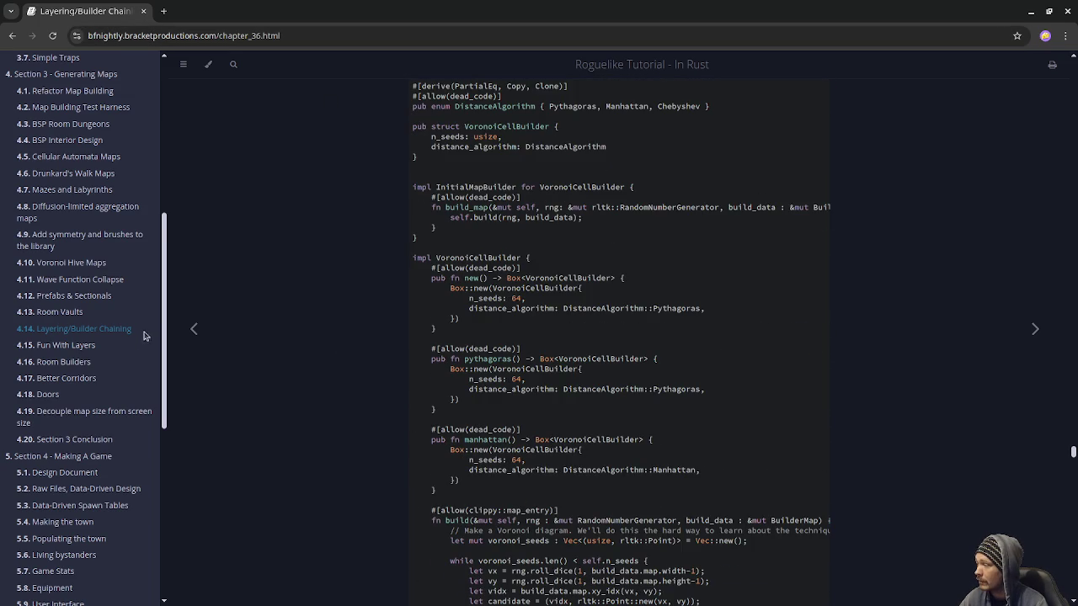
pyautogui.click(238, 38)
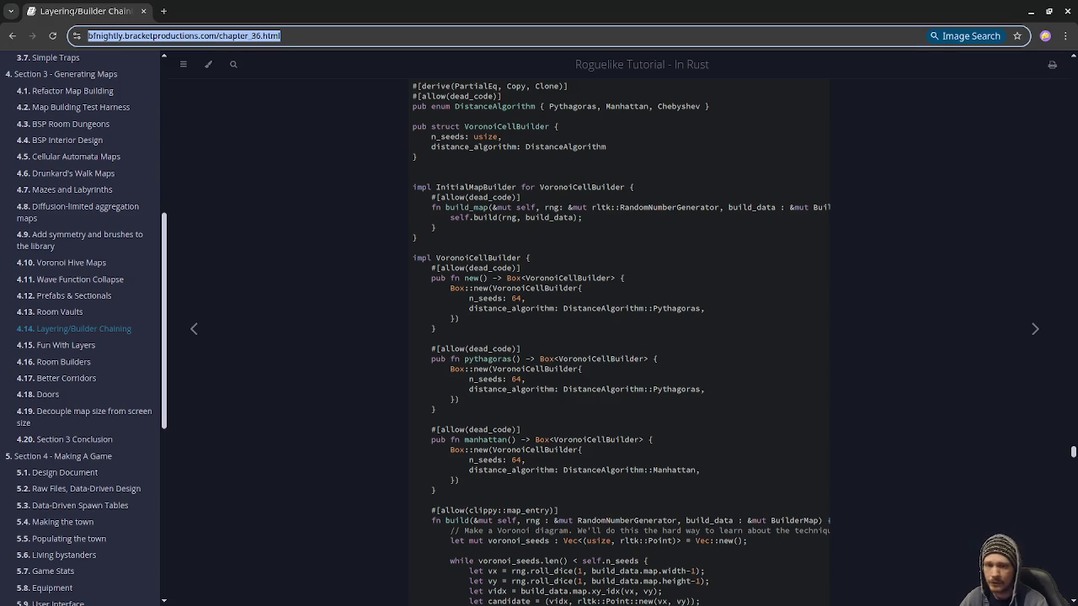
pyautogui.hotkey('alt', 'Tab')
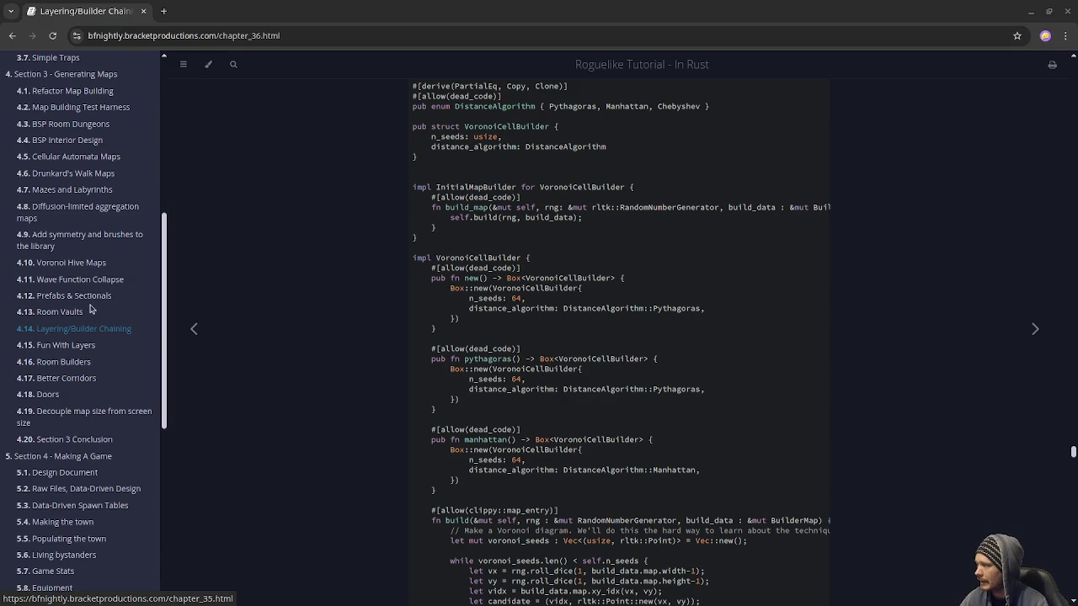
# Scroll to Updating Wave Function Collapse and open the Fun With Layers chapter
pyautogui.scroll(-10, 500, 425)
pyautogui.scroll(-2, 500, 426)
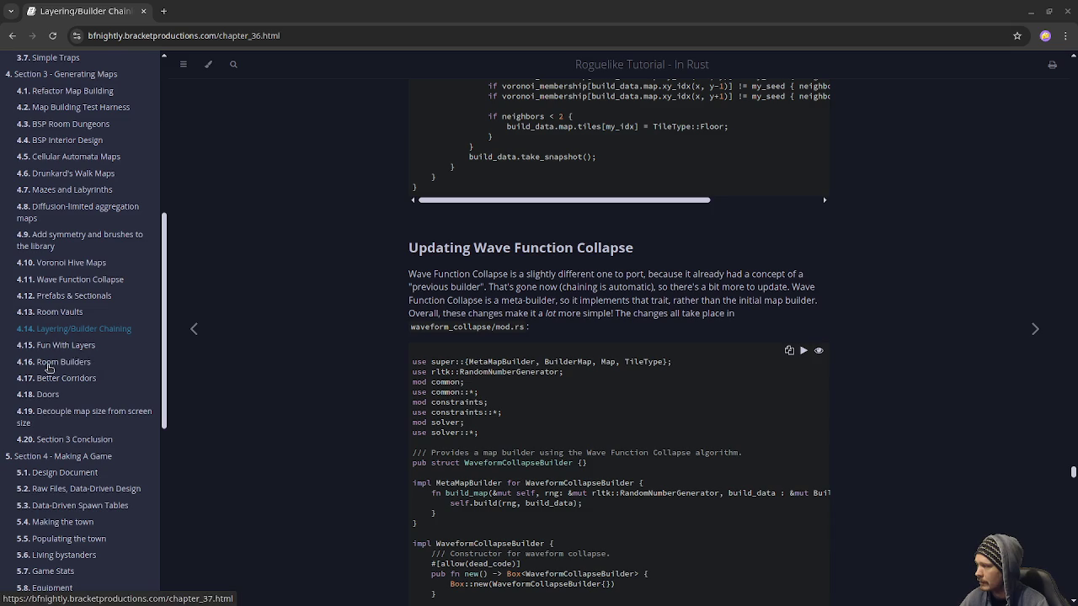
pyautogui.click(76, 346)
# Highlight the VoronoiCellBuilder, CellularAutomataBuilder and AreaStartingPosition chain lines, then scroll to the drunken dwarves example
pyautogui.scroll(-6, 465, 389)
pyautogui.scroll(-6, 448, 380)
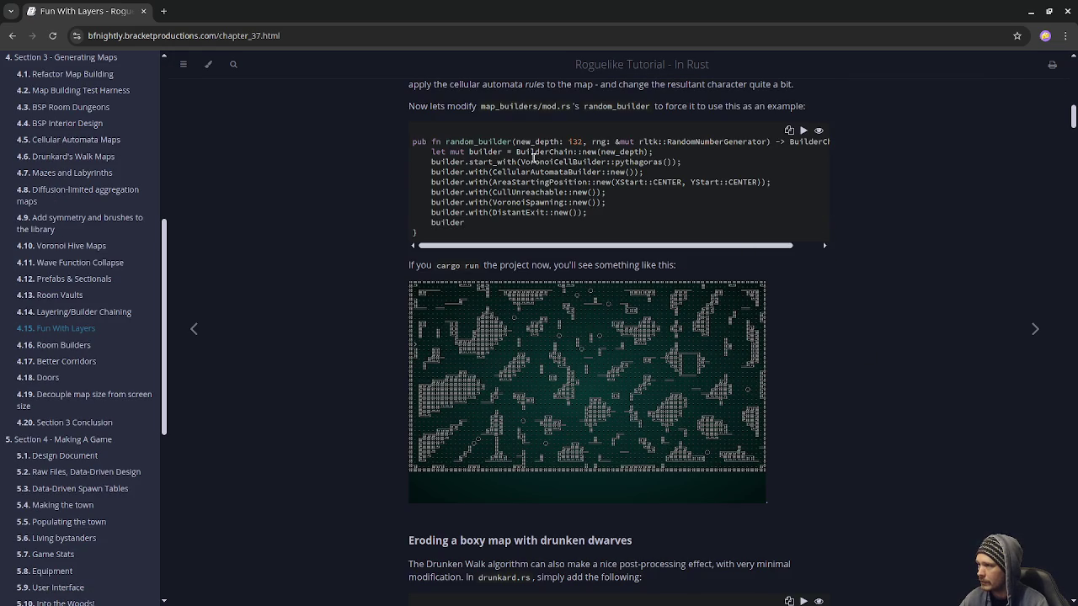
pyautogui.moveTo(521, 162); pyautogui.dragTo(583, 155)
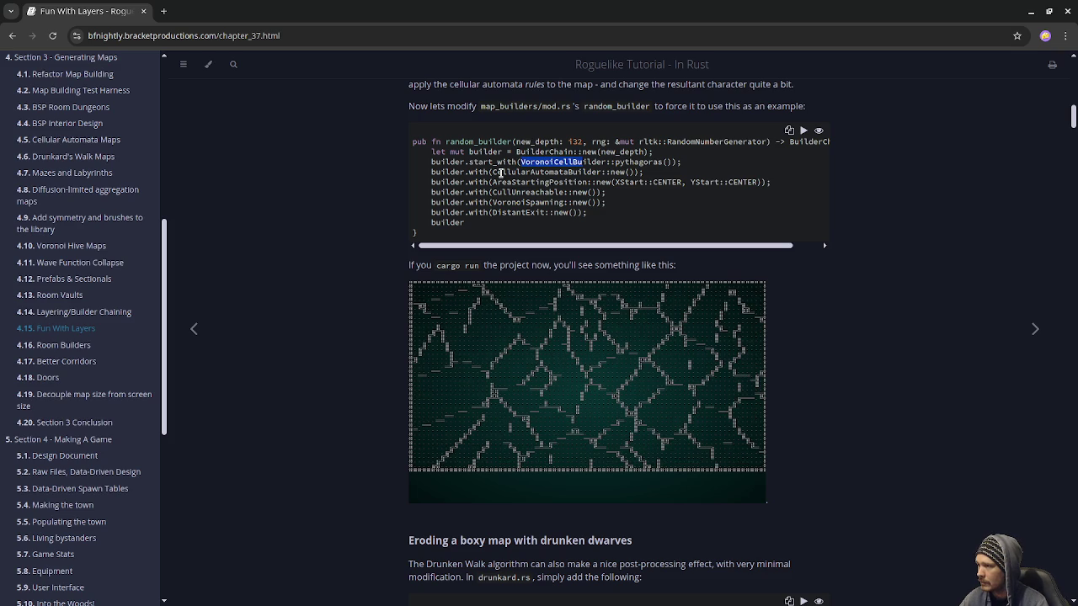
pyautogui.moveTo(494, 172); pyautogui.dragTo(605, 172)
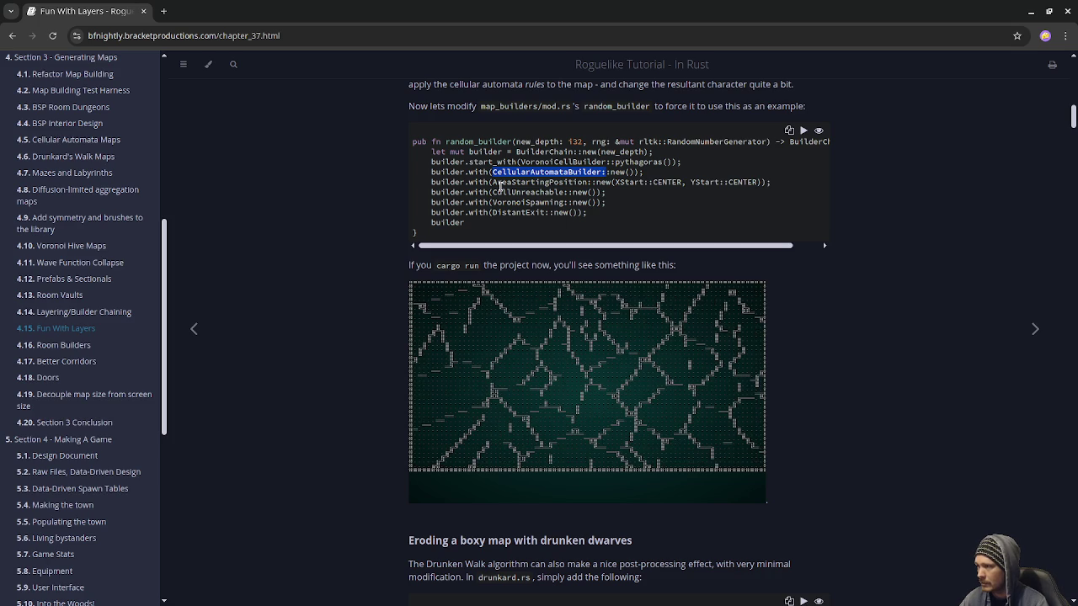
pyautogui.moveTo(497, 182)
pyautogui.mouseDown()
pyautogui.moveTo(732, 193)
pyautogui.moveTo(759, 182)
pyautogui.mouseUp()
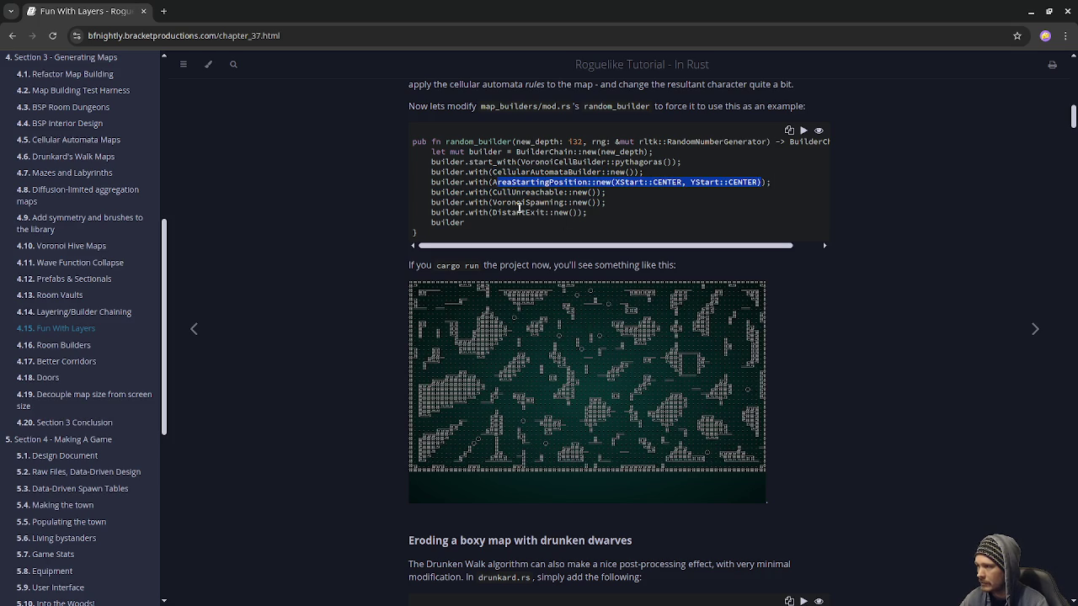
pyautogui.moveTo(497, 194); pyautogui.dragTo(505, 203)
pyautogui.click(561, 202)
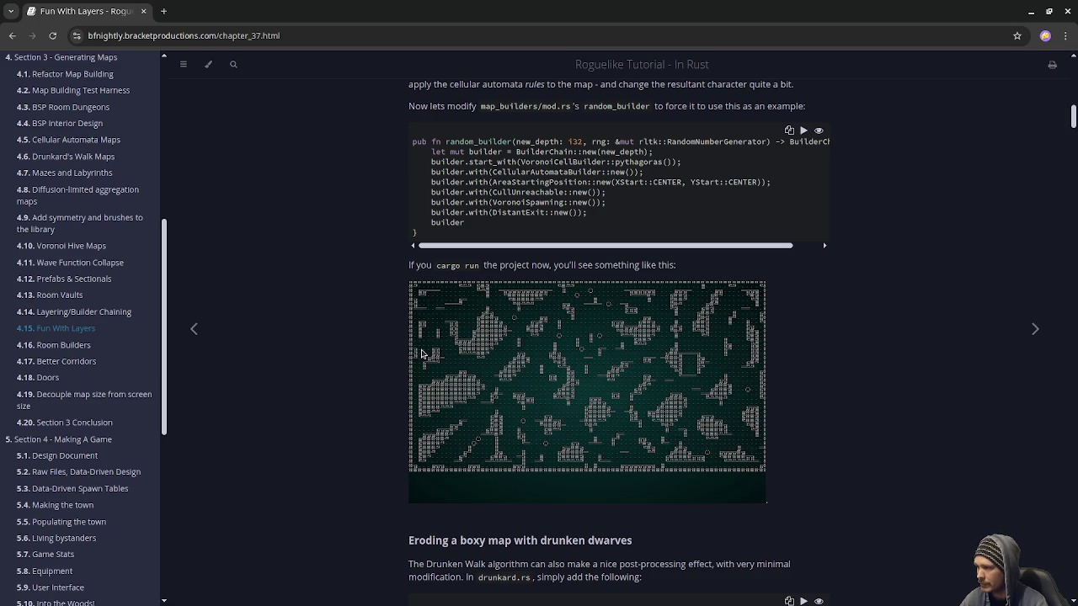
pyautogui.scroll(-5, 822, 432)
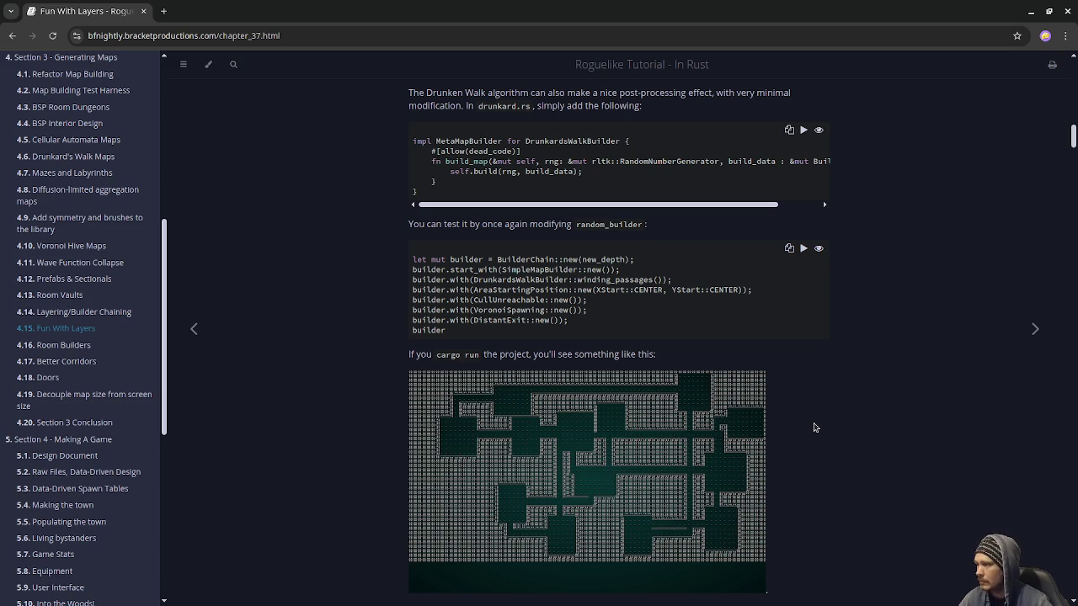
pyautogui.click(49, 352)
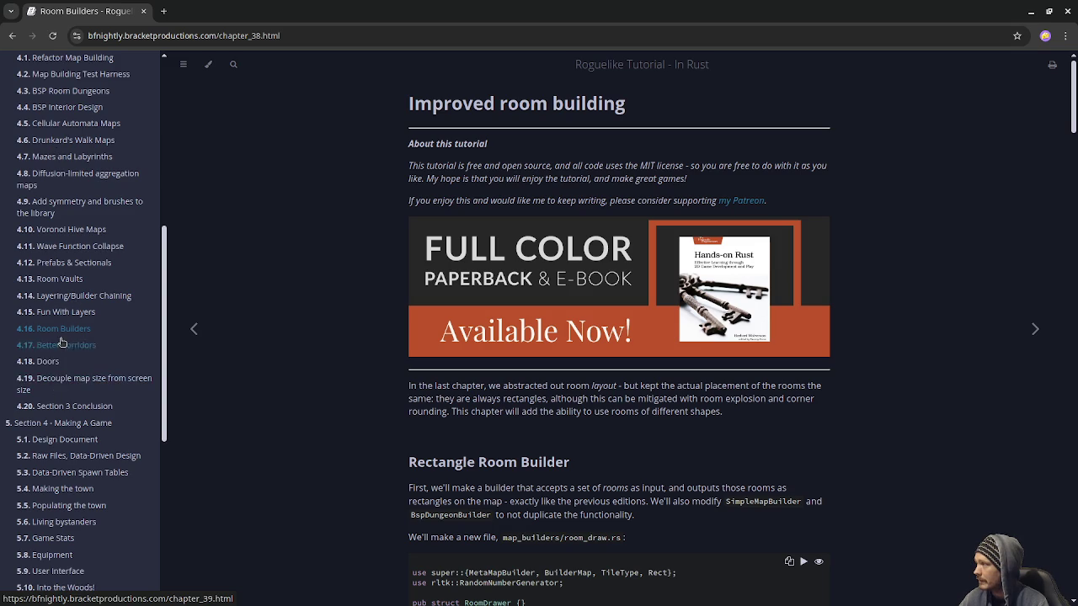
pyautogui.scroll(2, 61, 341)
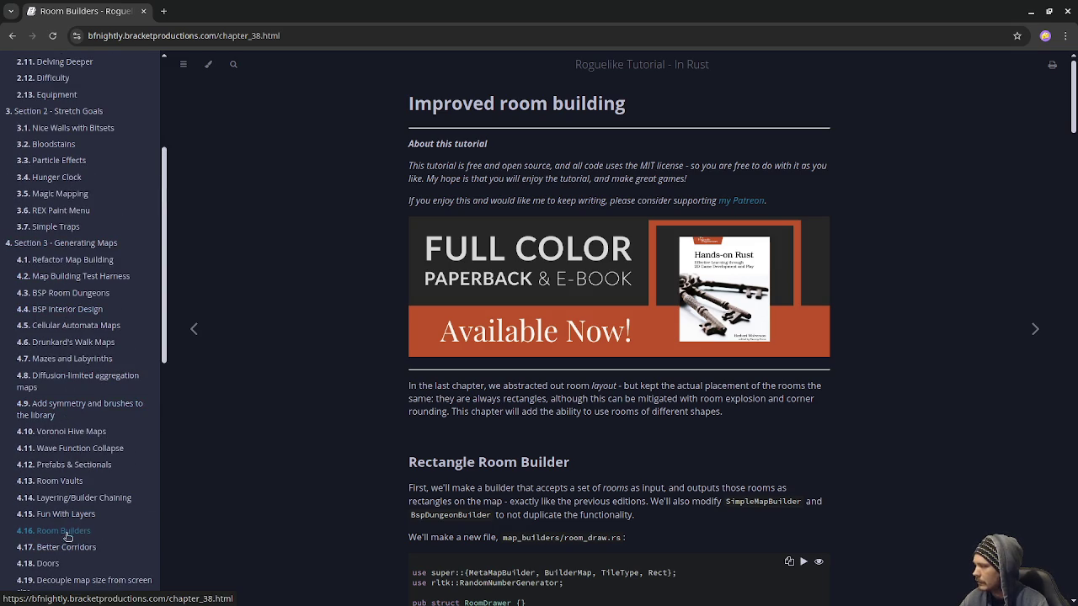
pyautogui.scroll(-4, 413, 401)
pyautogui.scroll(-5, 410, 408)
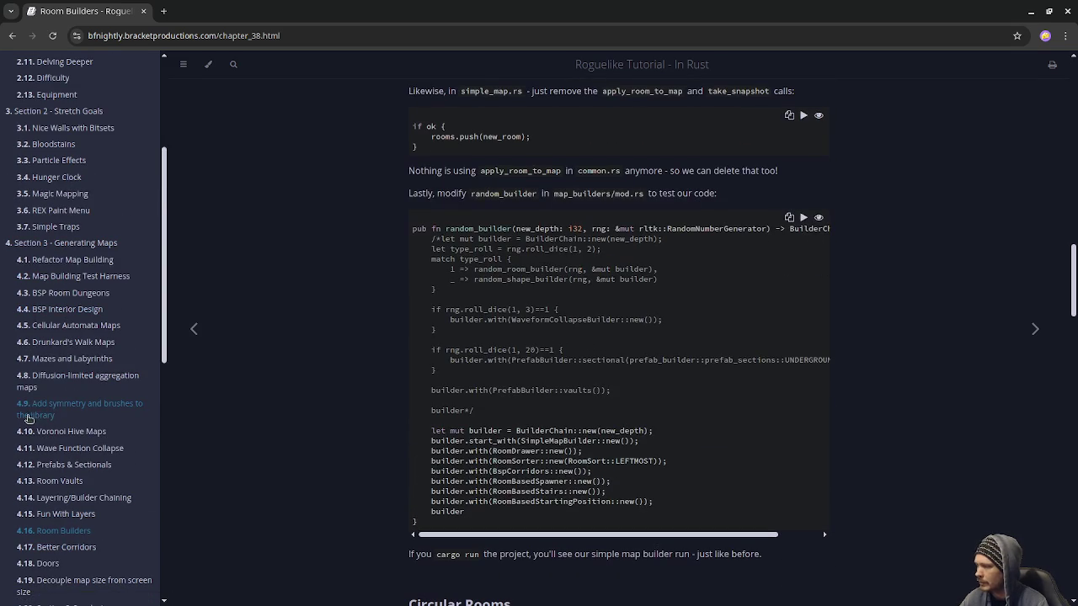
pyautogui.click(54, 468)
pyautogui.scroll(-15, 373, 387)
pyautogui.scroll(-15, 374, 387)
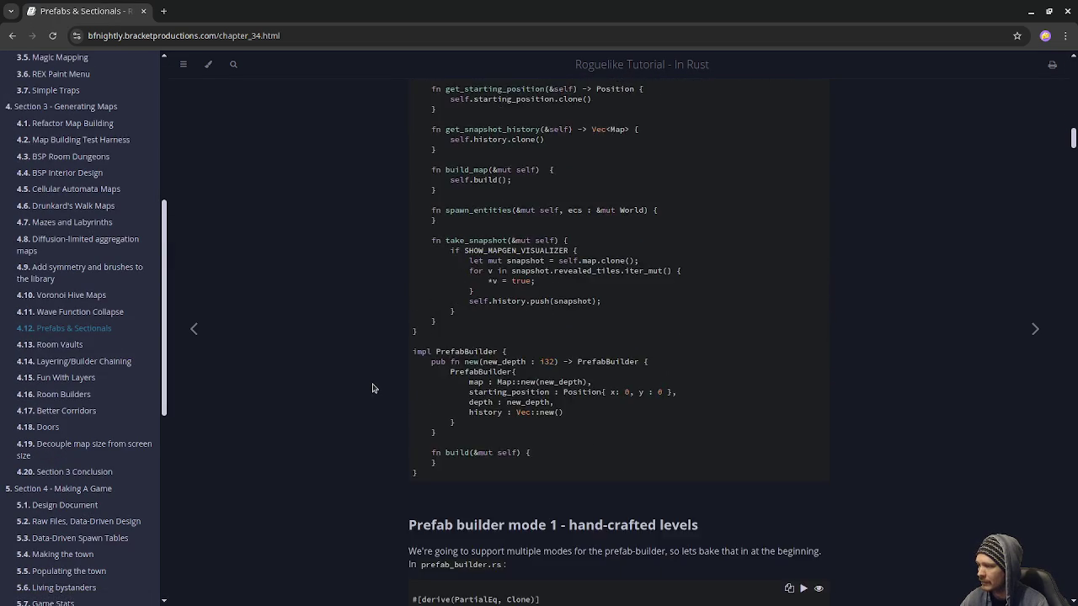
pyautogui.scroll(-15, 373, 388)
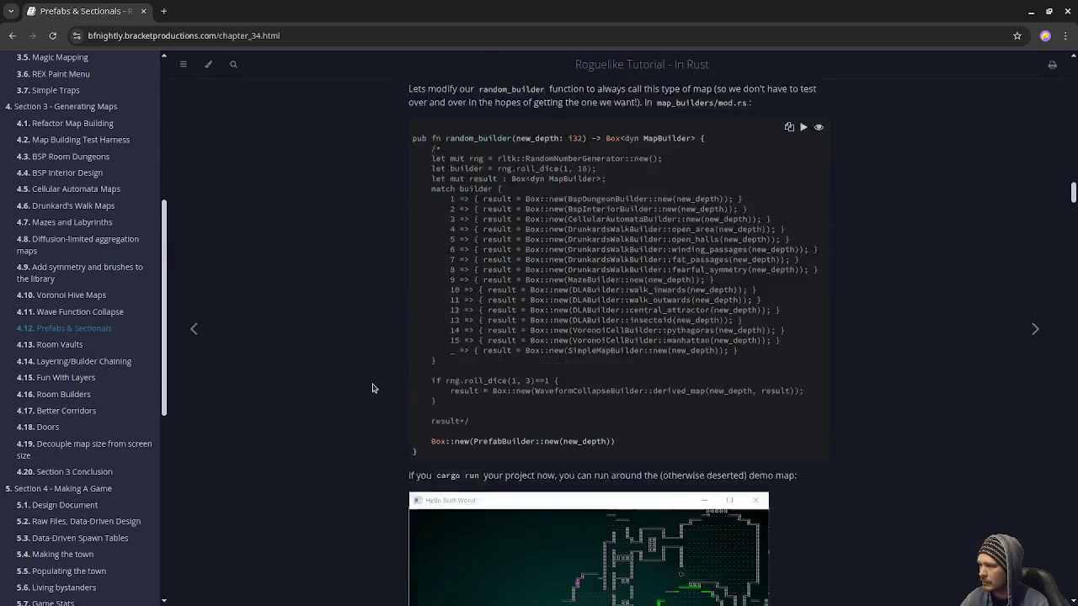
pyautogui.scroll(1, 373, 387)
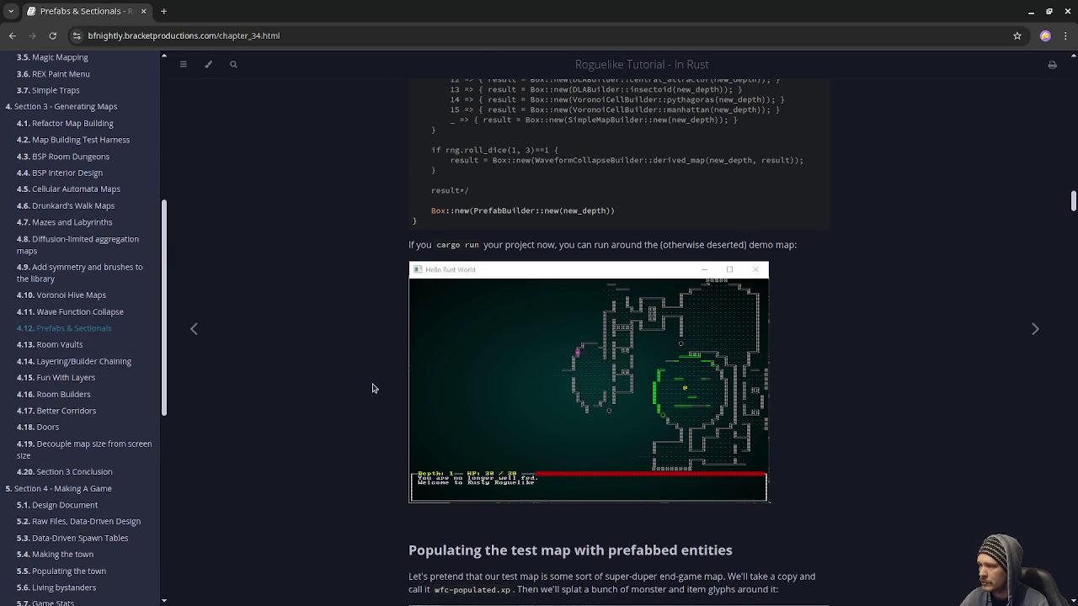
pyautogui.scroll(-4, 373, 388)
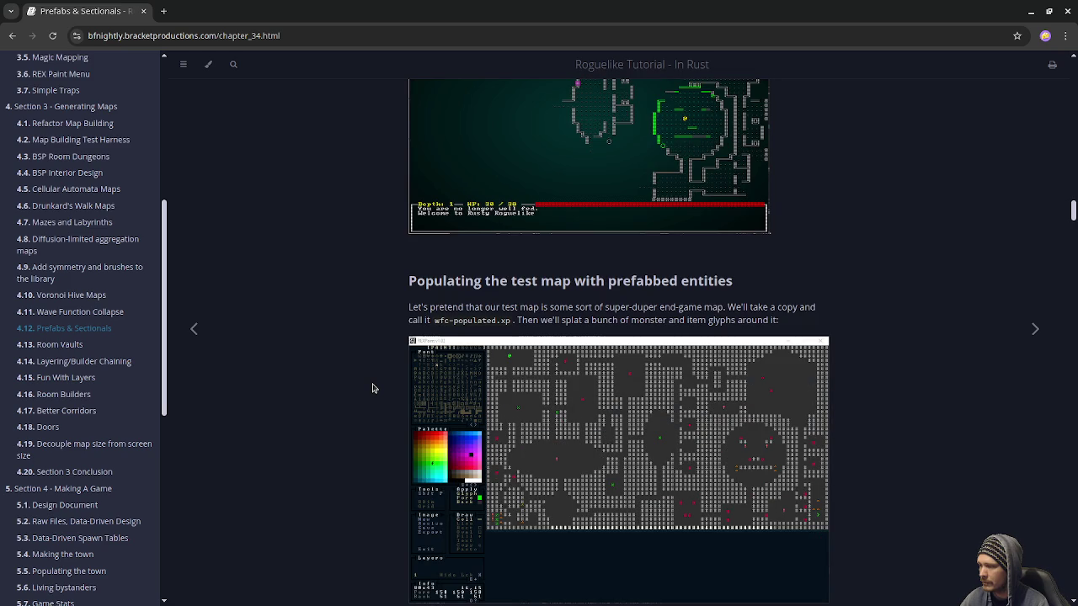
pyautogui.scroll(-12, 373, 388)
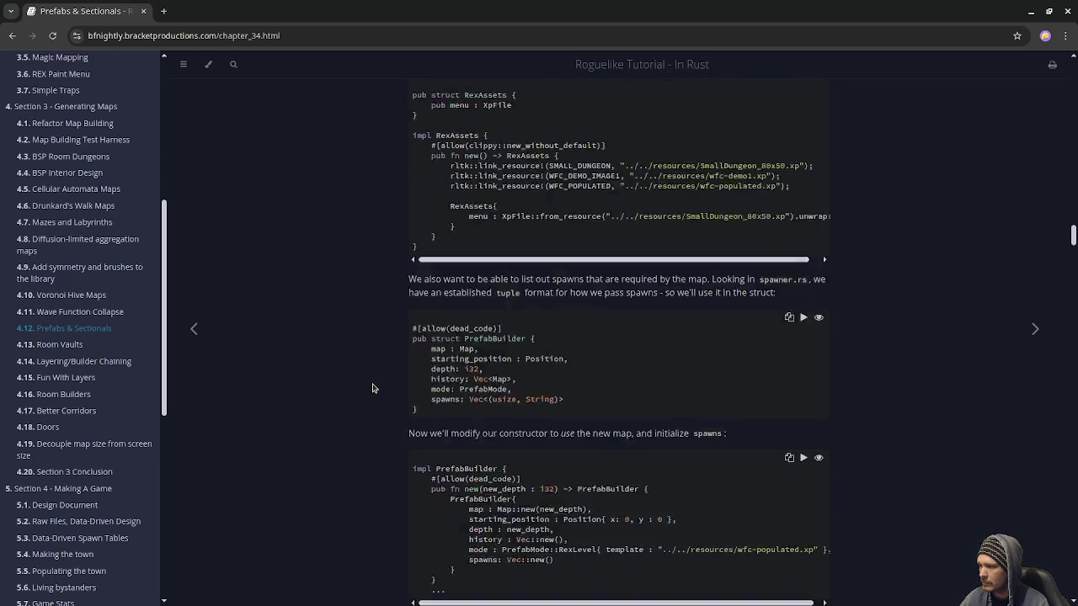
pyautogui.scroll(10, 373, 387)
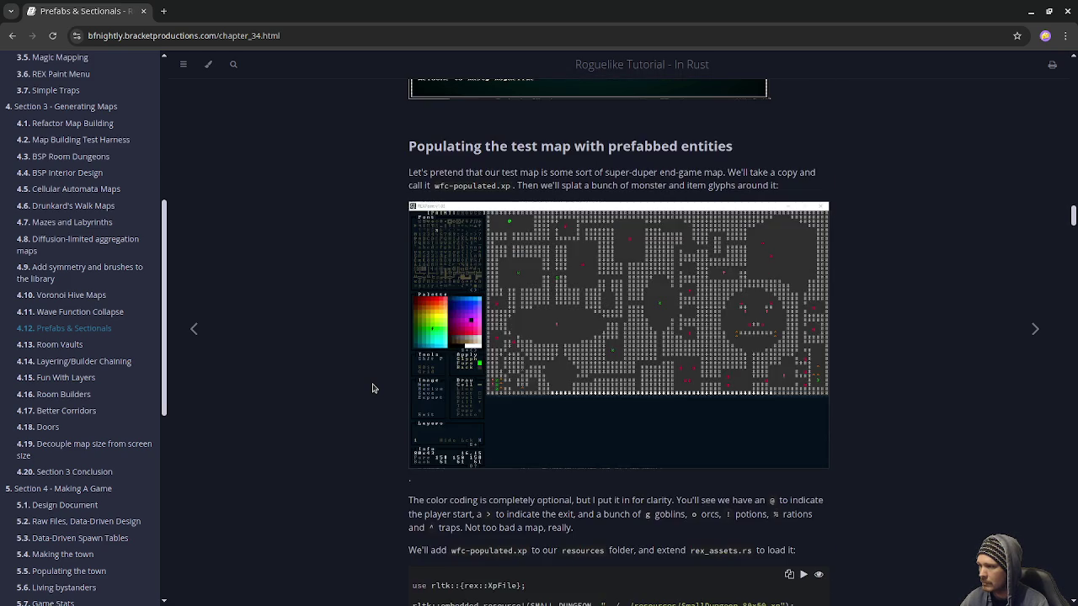
pyautogui.scroll(4, 373, 388)
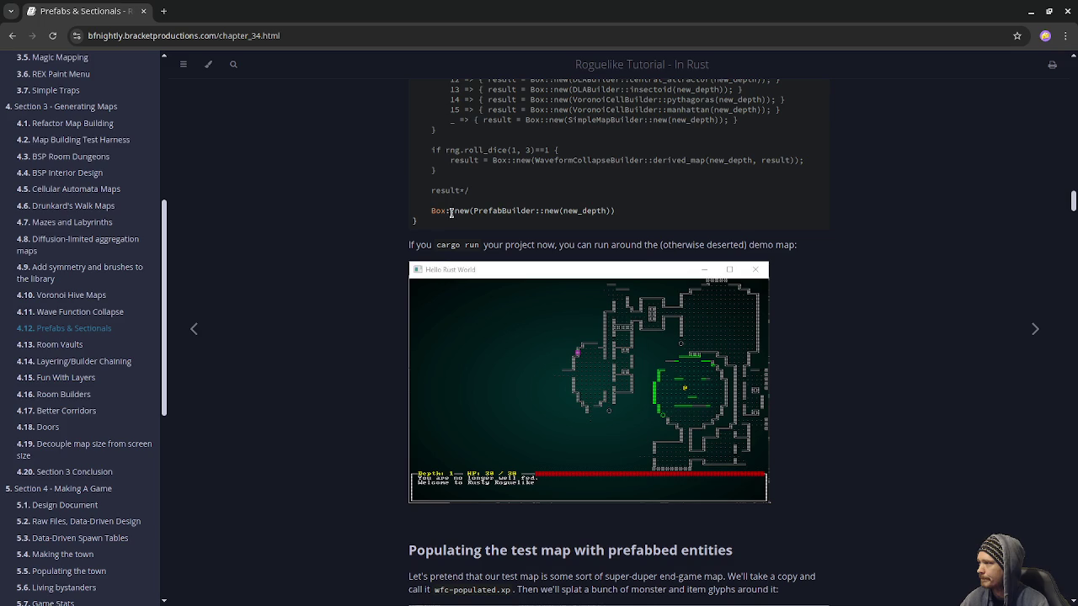
pyautogui.click(67, 189)
# Read the Cellular Automata Maps chapter down to Wrap-Up, then close Chrome to return to the game
pyautogui.scroll(-15, 323, 285)
pyautogui.scroll(-12, 323, 286)
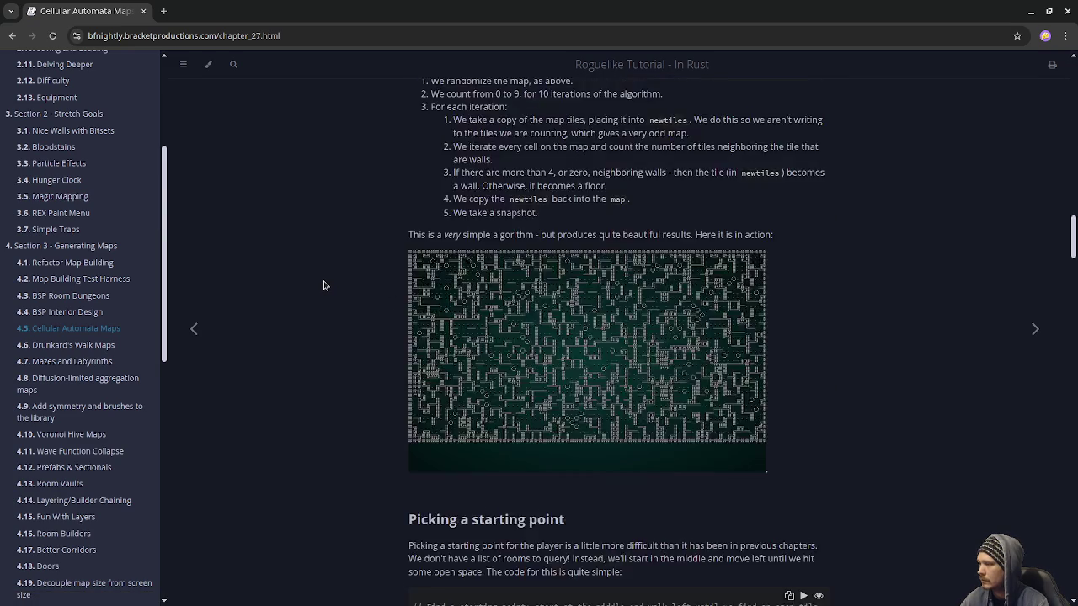
pyautogui.scroll(2, 323, 285)
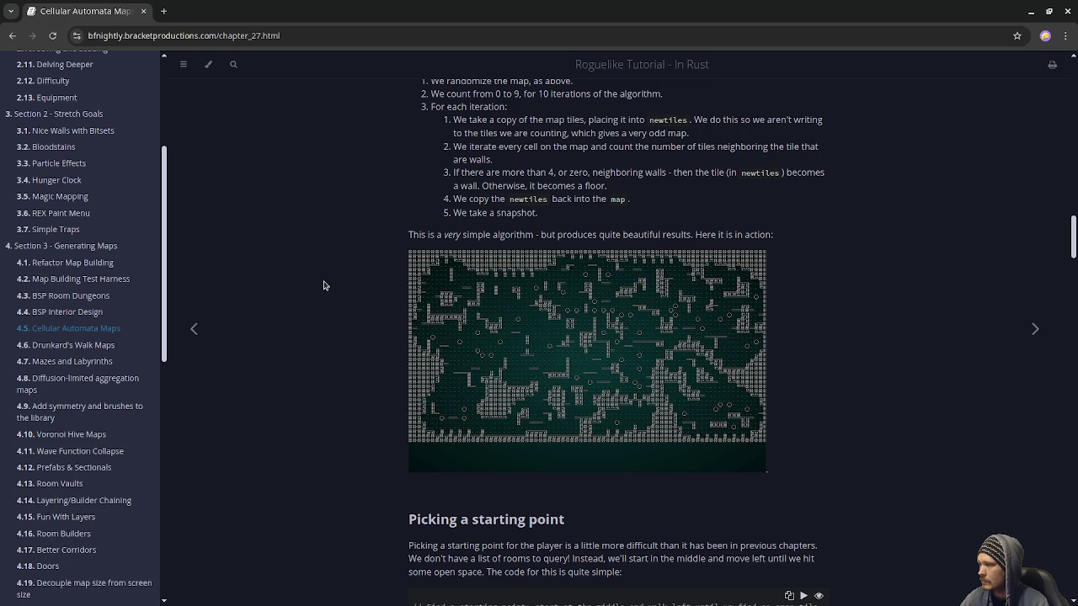
pyautogui.scroll(-6, 323, 286)
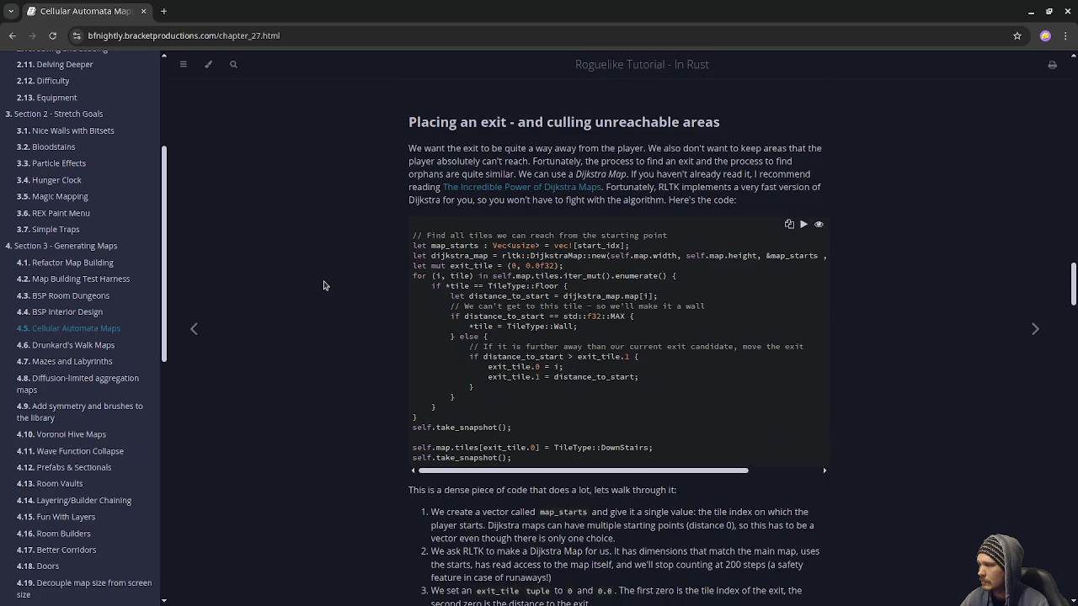
pyautogui.scroll(-20, 324, 285)
pyautogui.scroll(-20, 323, 286)
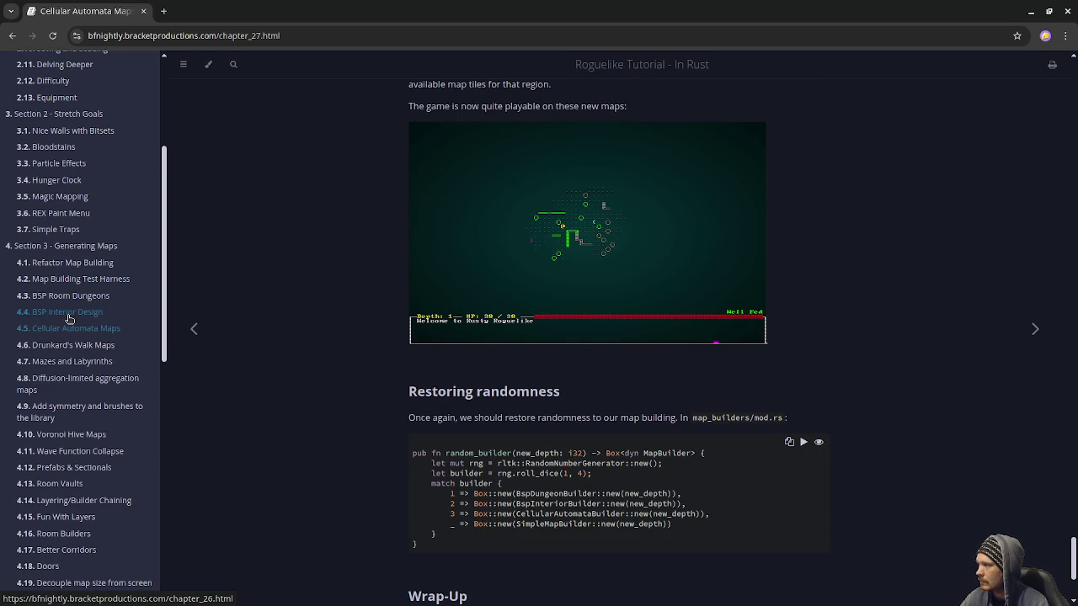
pyautogui.scroll(-4, 69, 318)
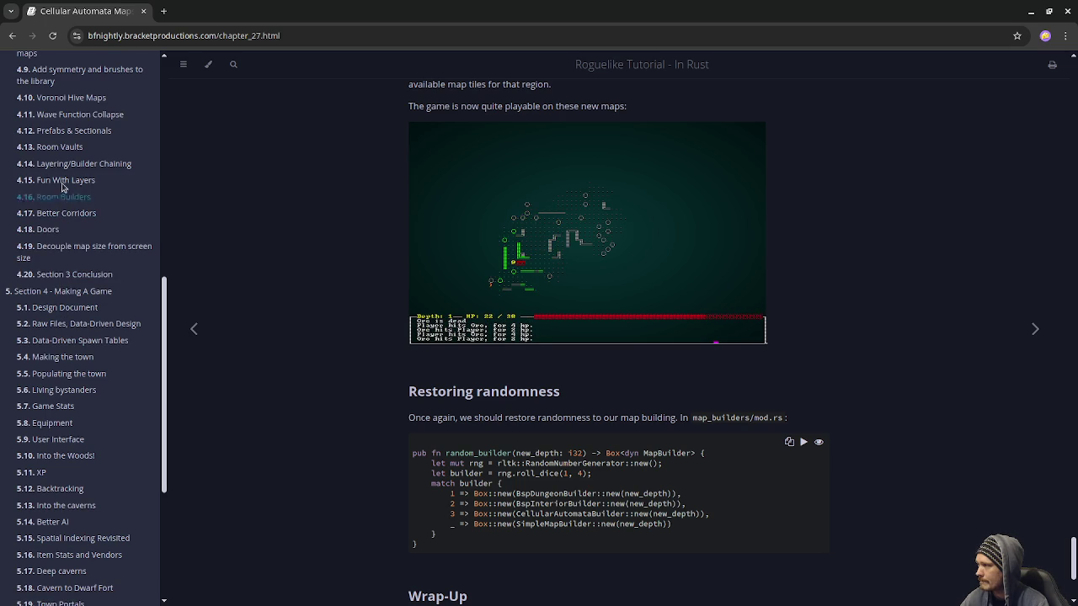
pyautogui.scroll(-3, 73, 375)
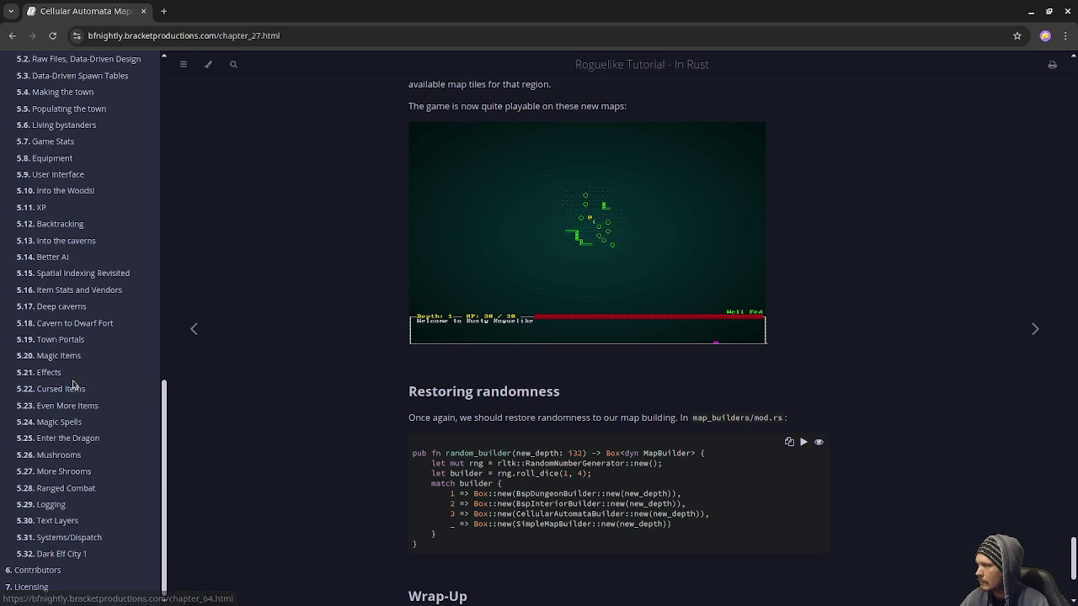
pyautogui.scroll(-2, 72, 384)
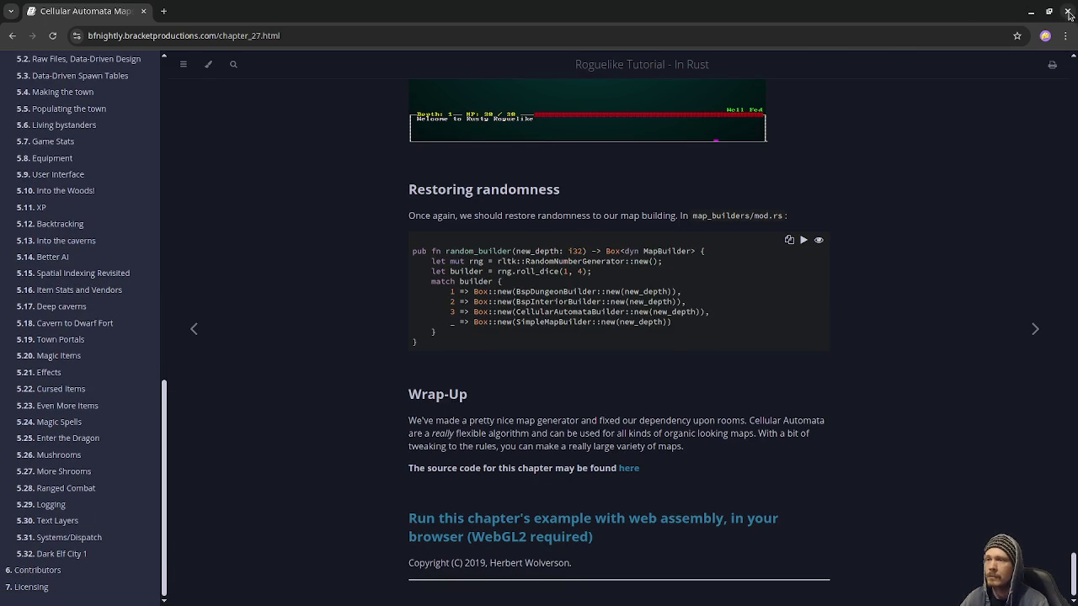
pyautogui.click(1068, 11)
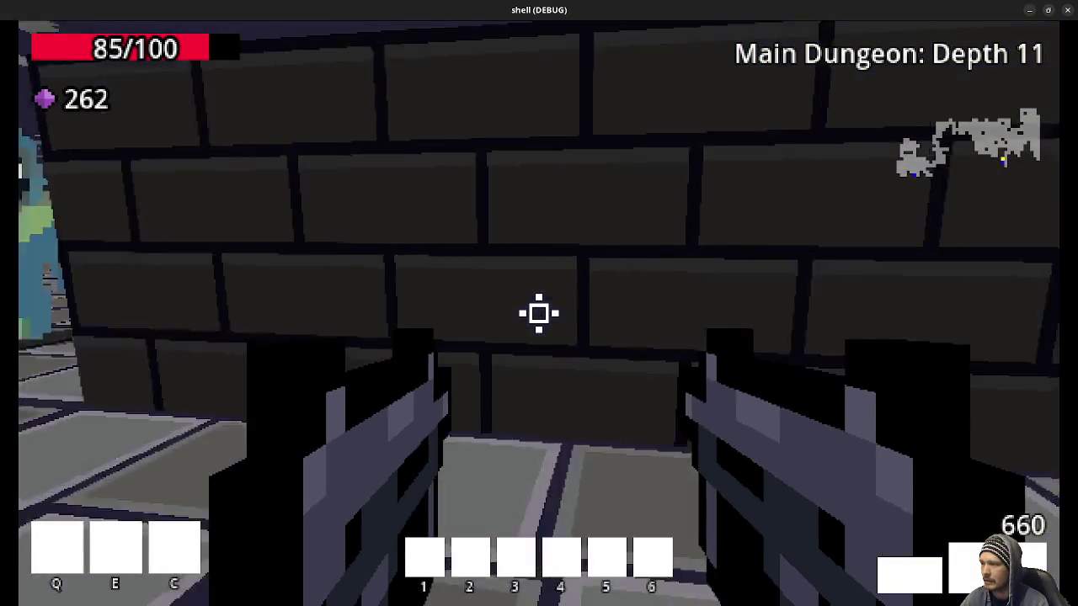
# Shoot down the hooded skeleton mage on Depth 11 and pick up its gems
pyautogui.moveTo(539, 313); pyautogui.dragTo(539, 314)
pyautogui.press('w')
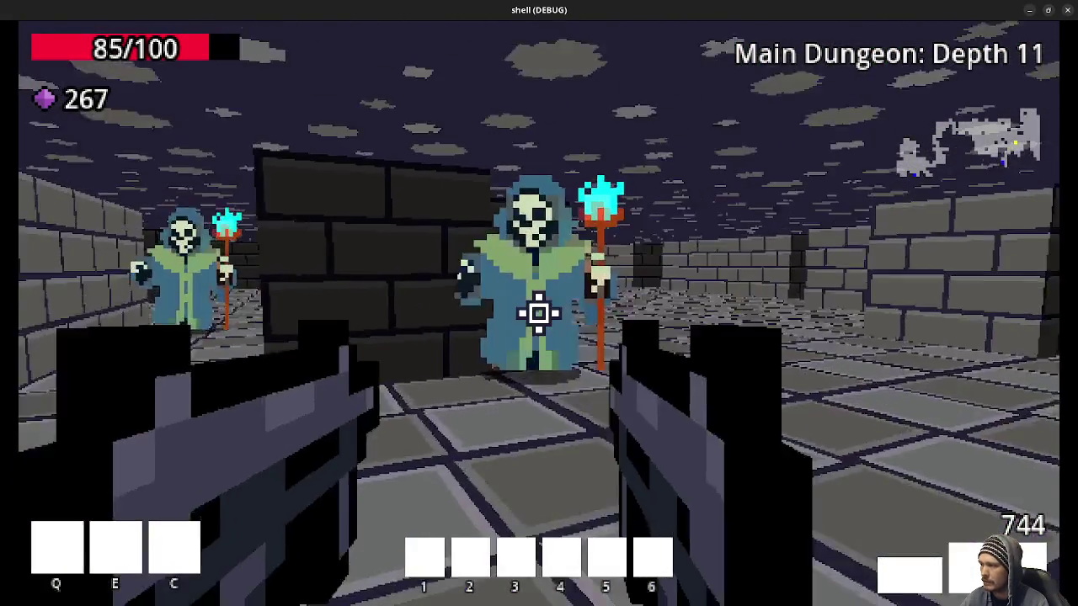
pyautogui.click(539, 314)
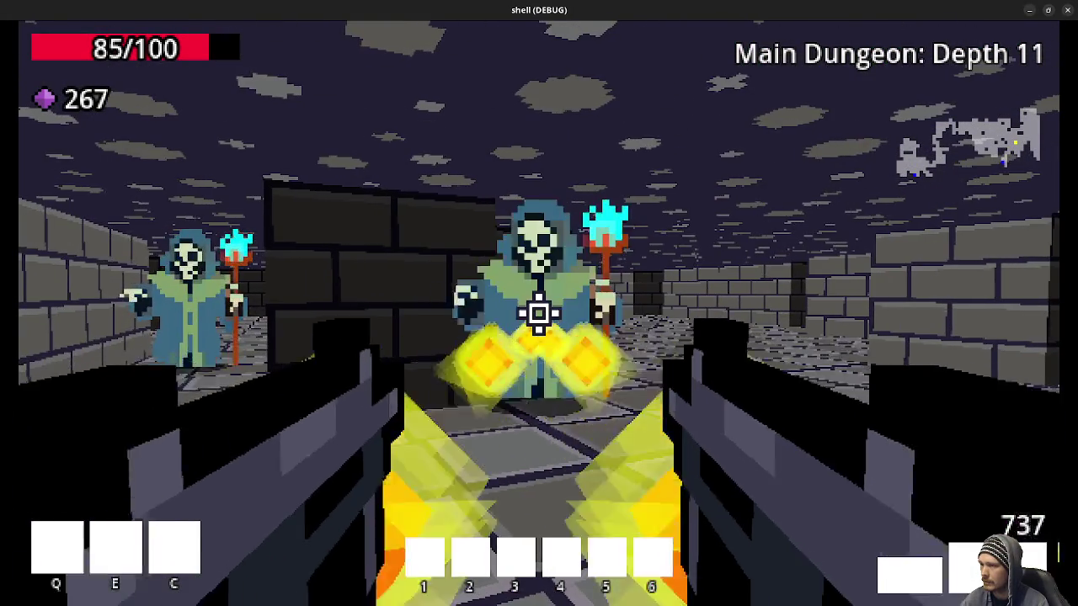
pyautogui.click(539, 314)
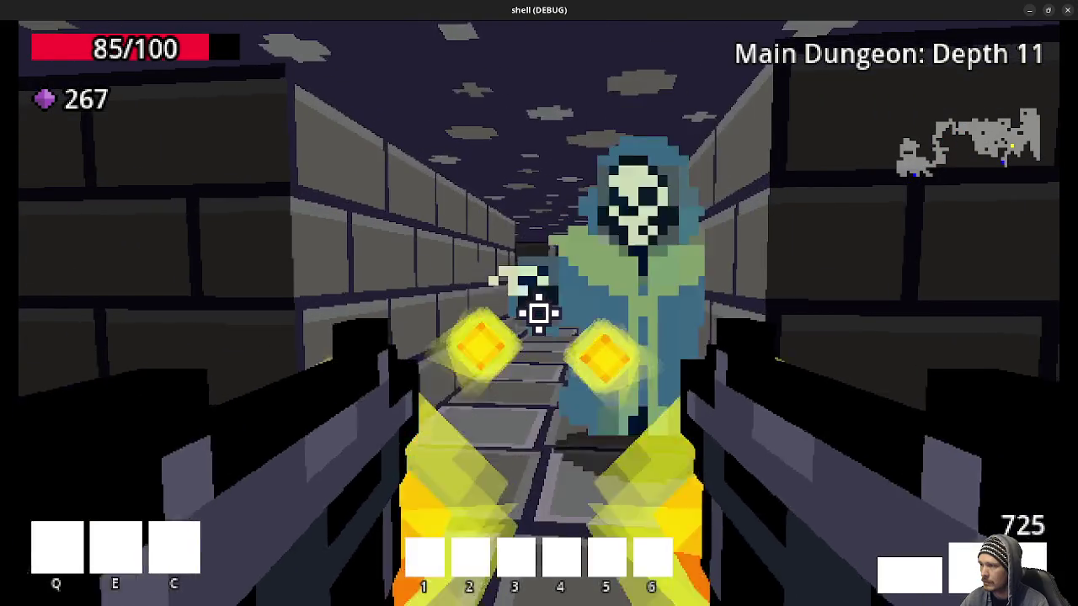
pyautogui.moveTo(539, 313); pyautogui.dragTo(539, 313)
pyautogui.press('w')
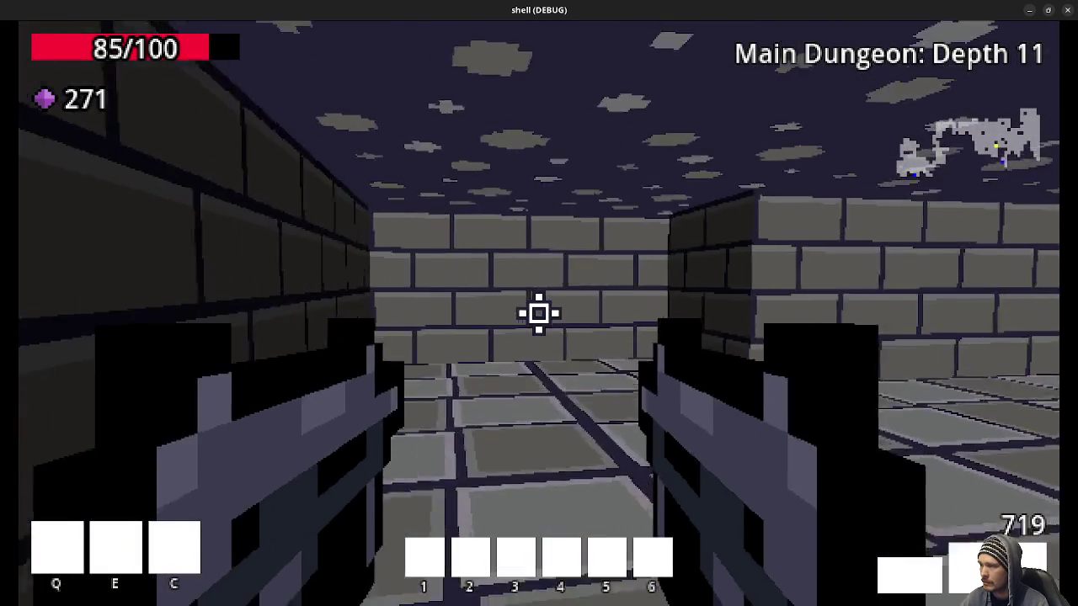
# Move on through the corridor, kill another mage, collect its gems and enter the green portal
pyautogui.press('w')
pyautogui.press('w')
pyautogui.press('w')
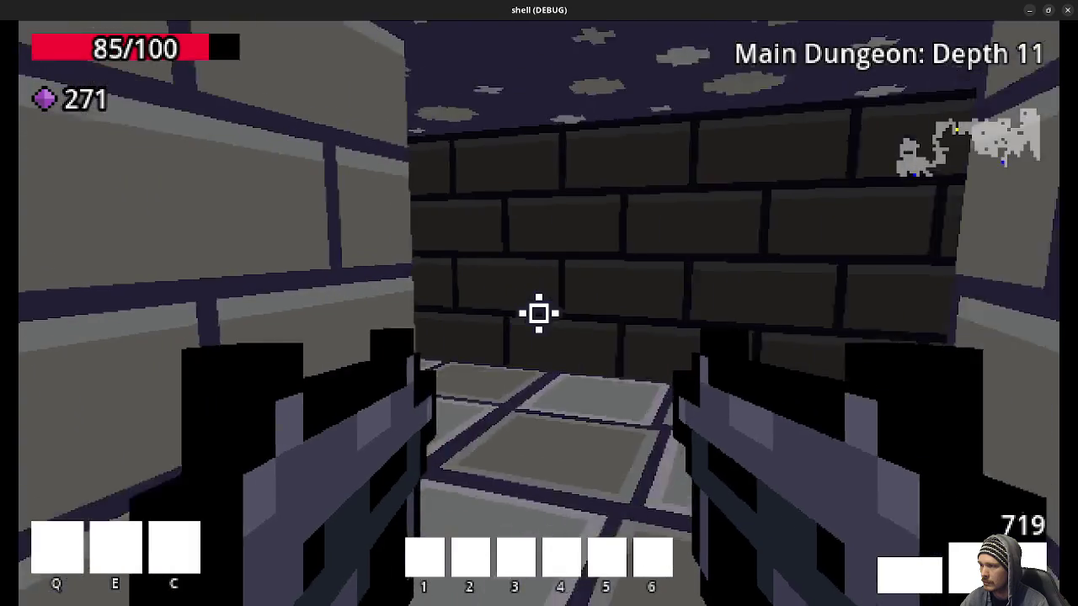
pyautogui.press('w')
pyautogui.press('w')
pyautogui.press('w')
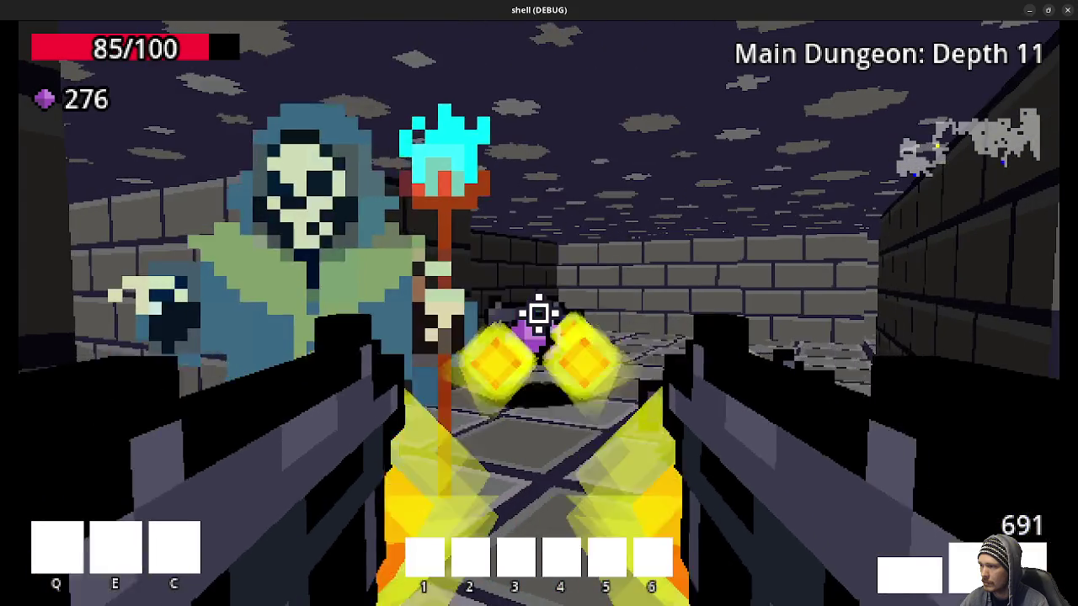
pyautogui.click(539, 313)
pyautogui.press('w')
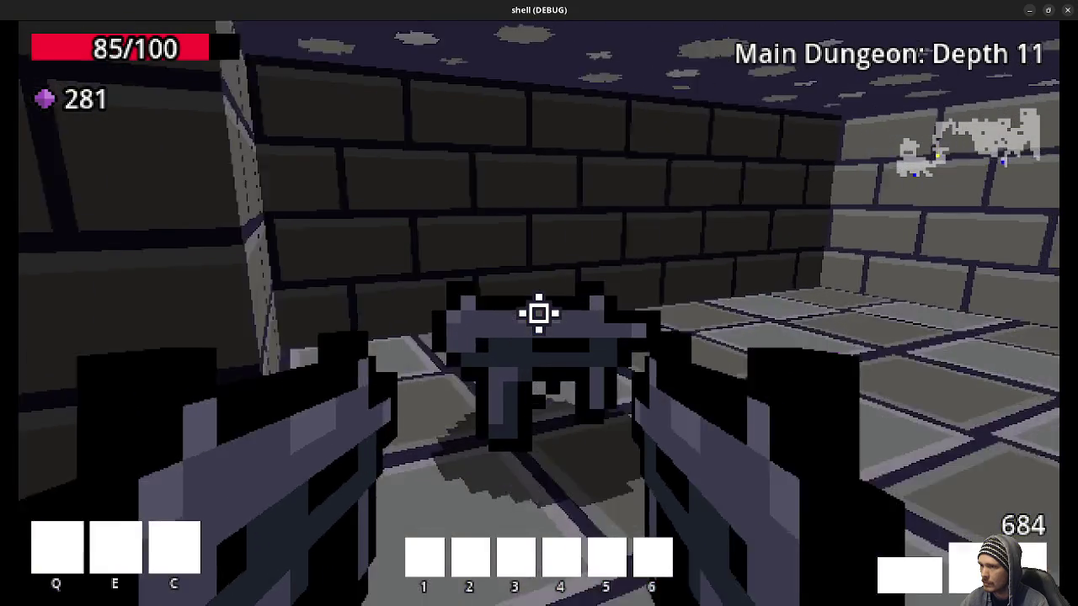
pyautogui.press('w')
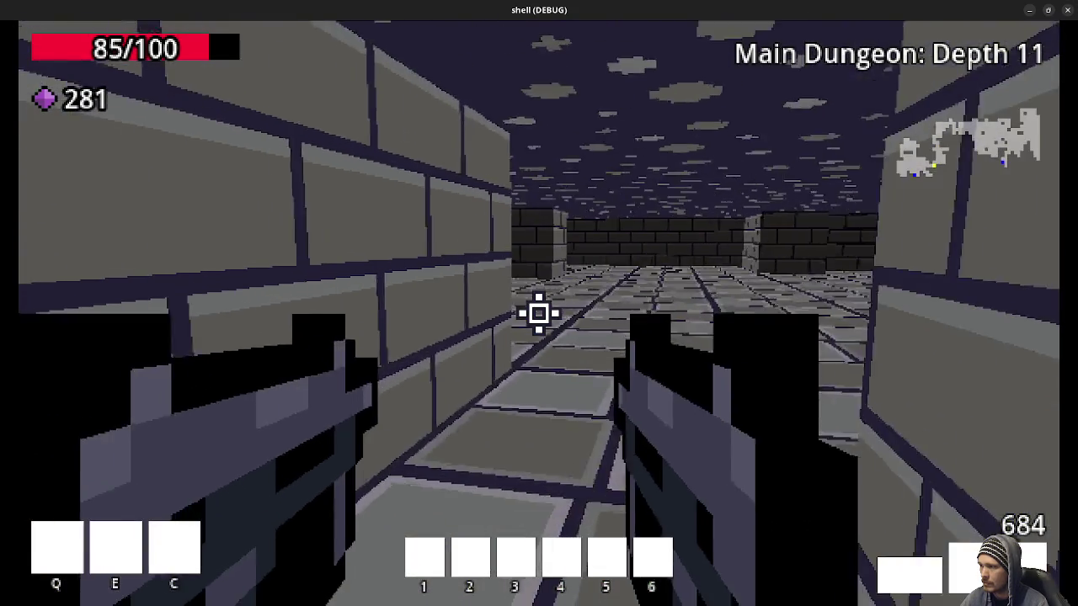
pyautogui.press('w')
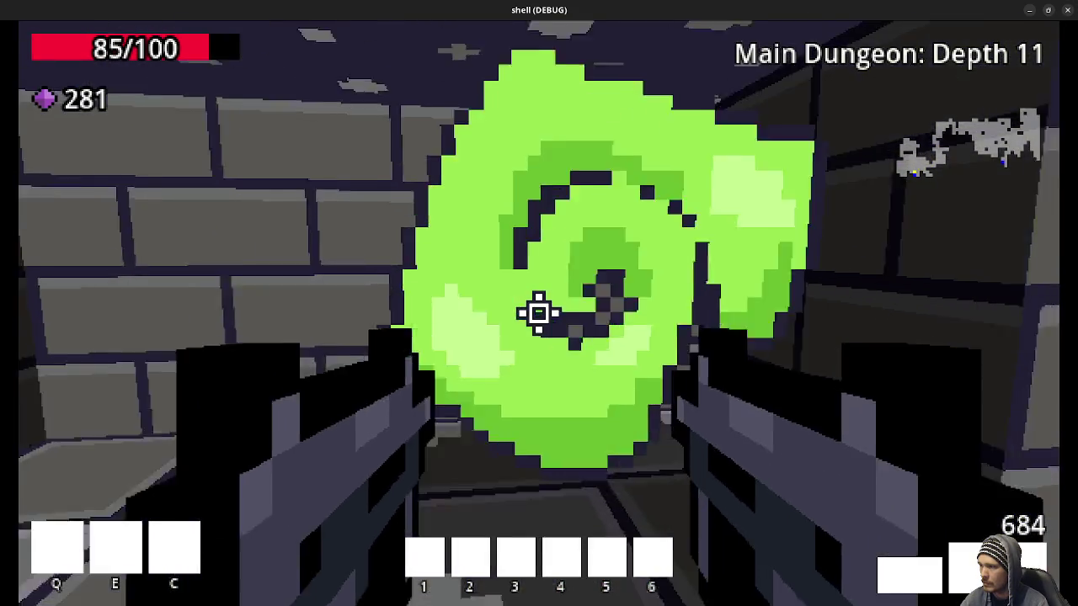
# Slip past the skeletons and pillar toward the Depth 13 corridor, shooting the green enemy
pyautogui.press('w')
pyautogui.press('w')
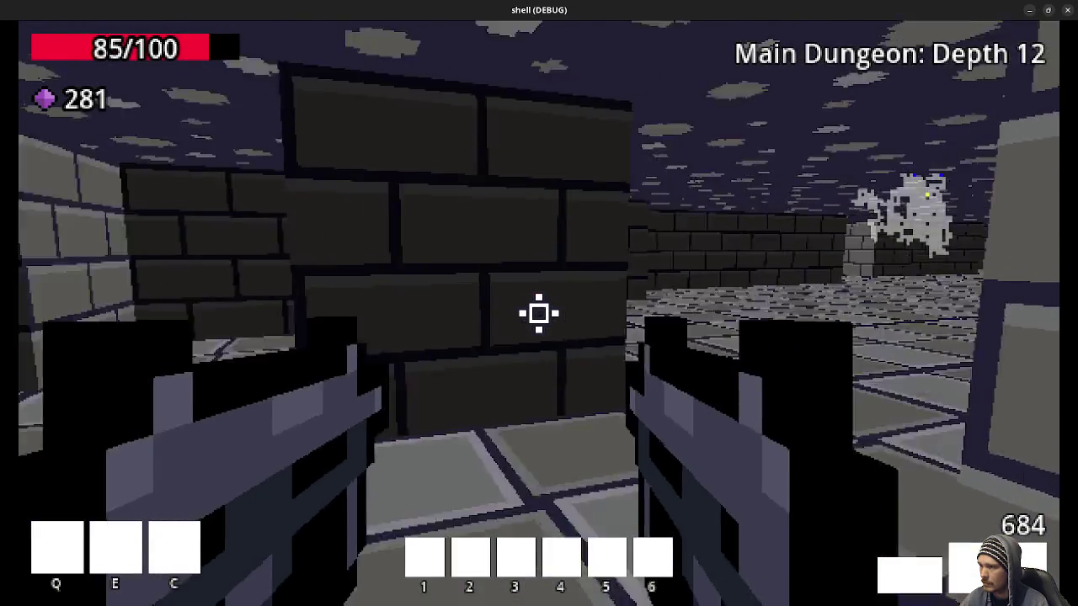
pyautogui.press('w')
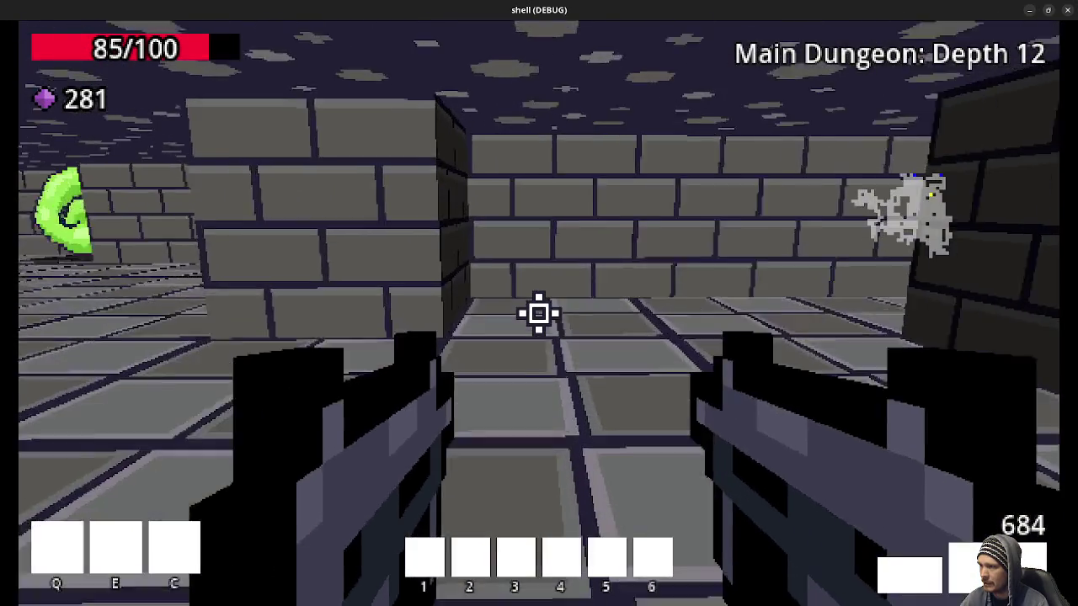
pyautogui.press('w')
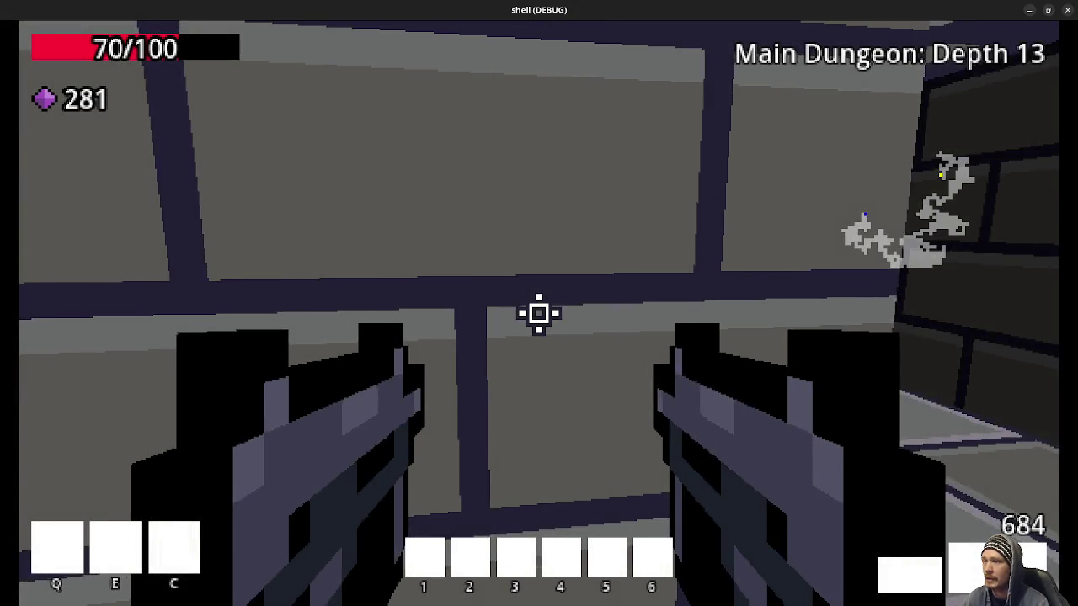
pyautogui.press('w')
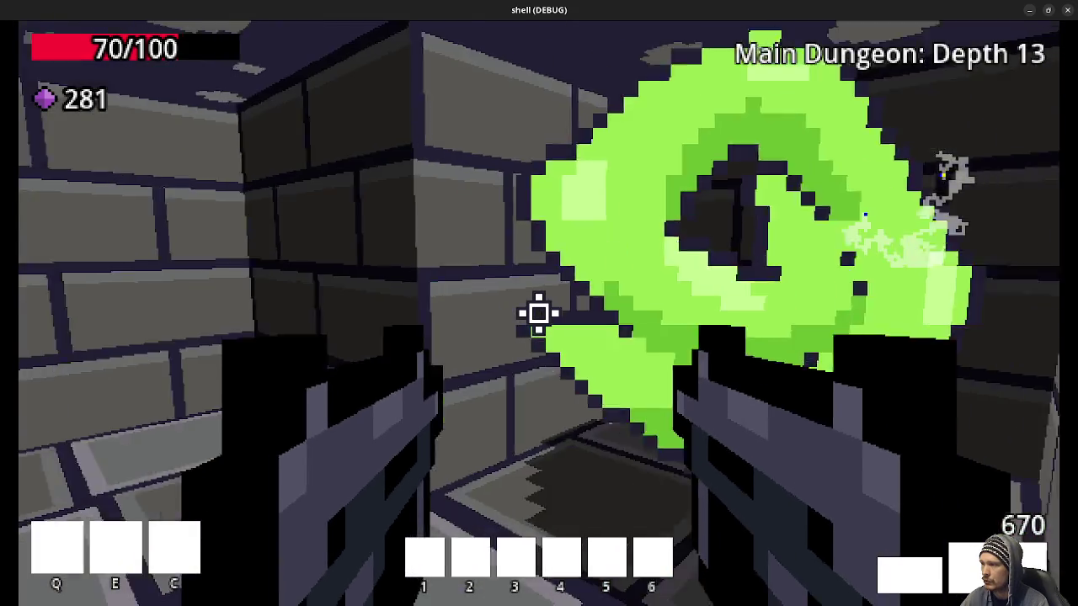
pyautogui.click(539, 313)
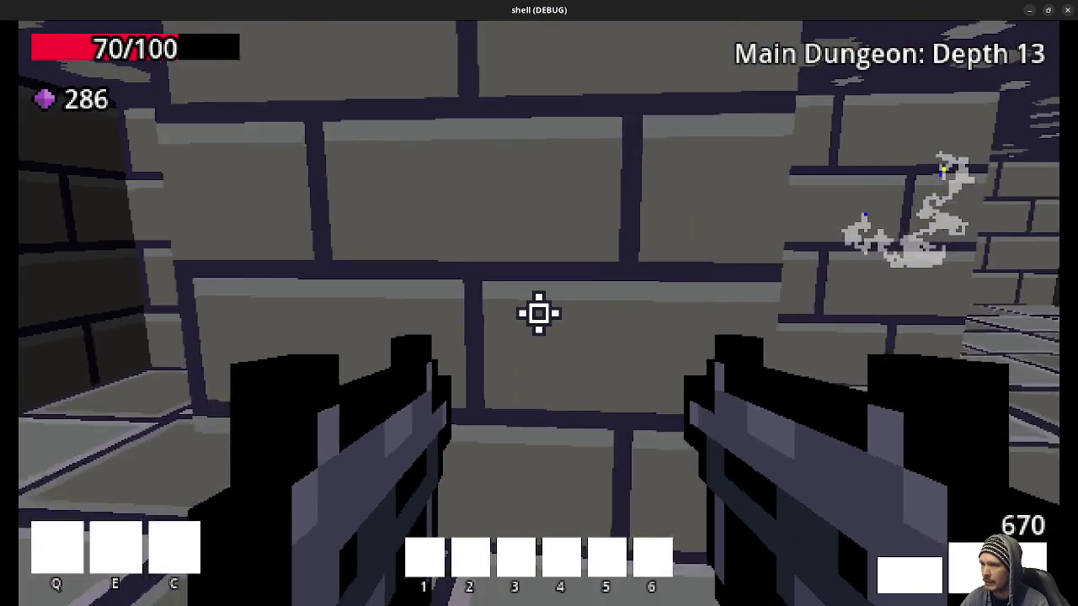
# Advance down the corridor firing at the green enemy and hooded mage, collecting gems
pyautogui.moveTo(539, 313)
pyautogui.press('w')
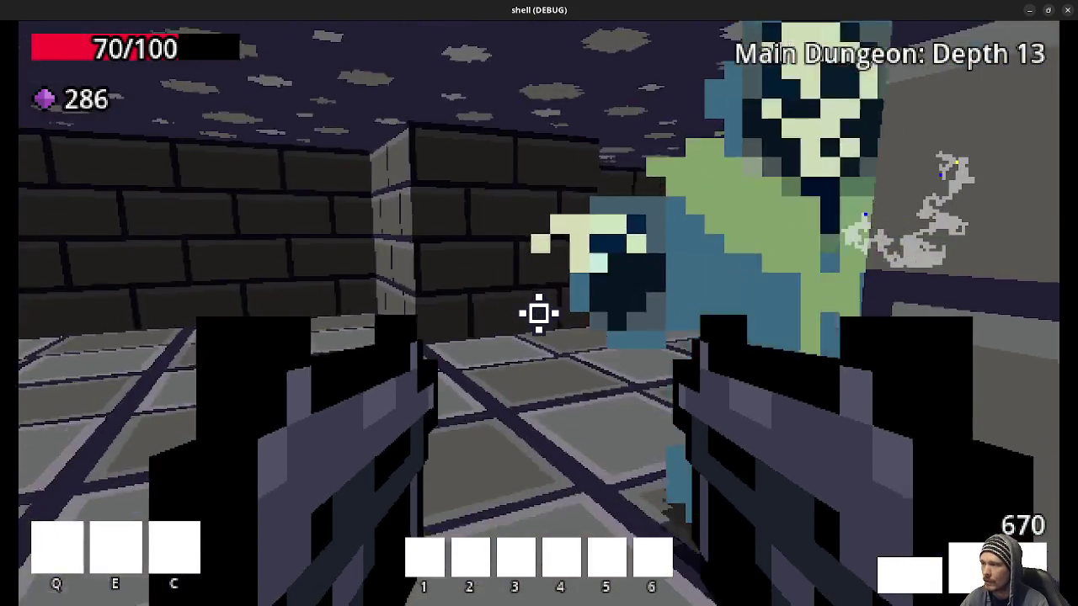
pyautogui.click(539, 313)
pyautogui.click(539, 313)
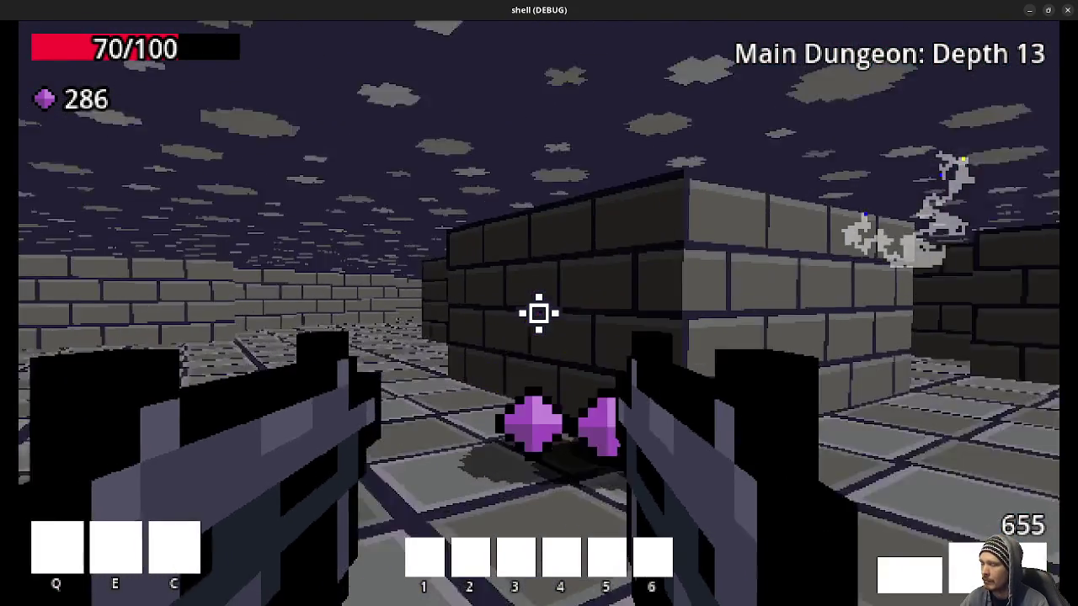
pyautogui.press('w')
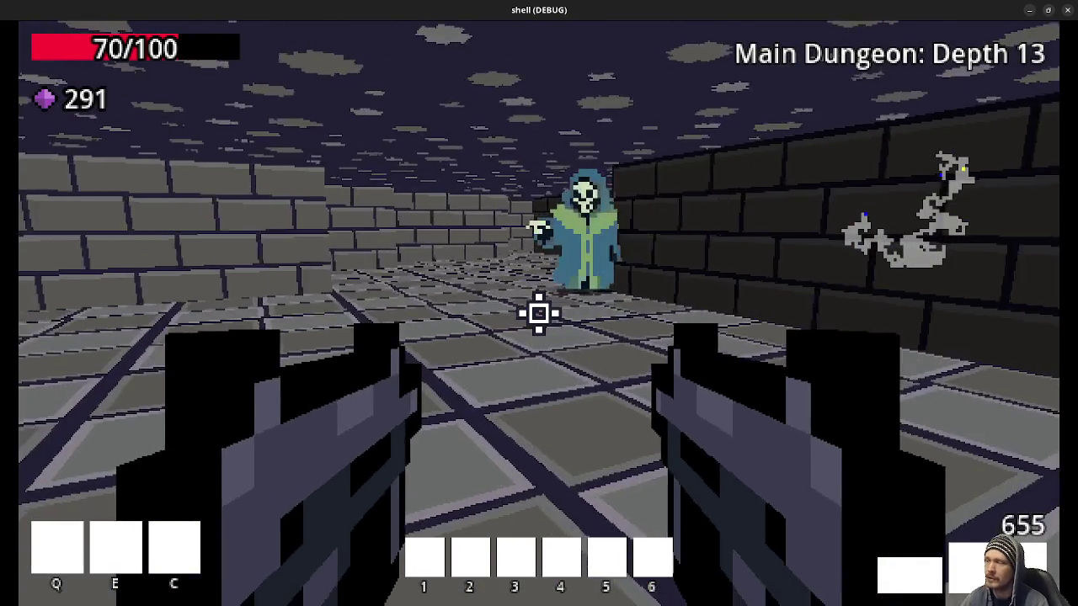
pyautogui.click(539, 314)
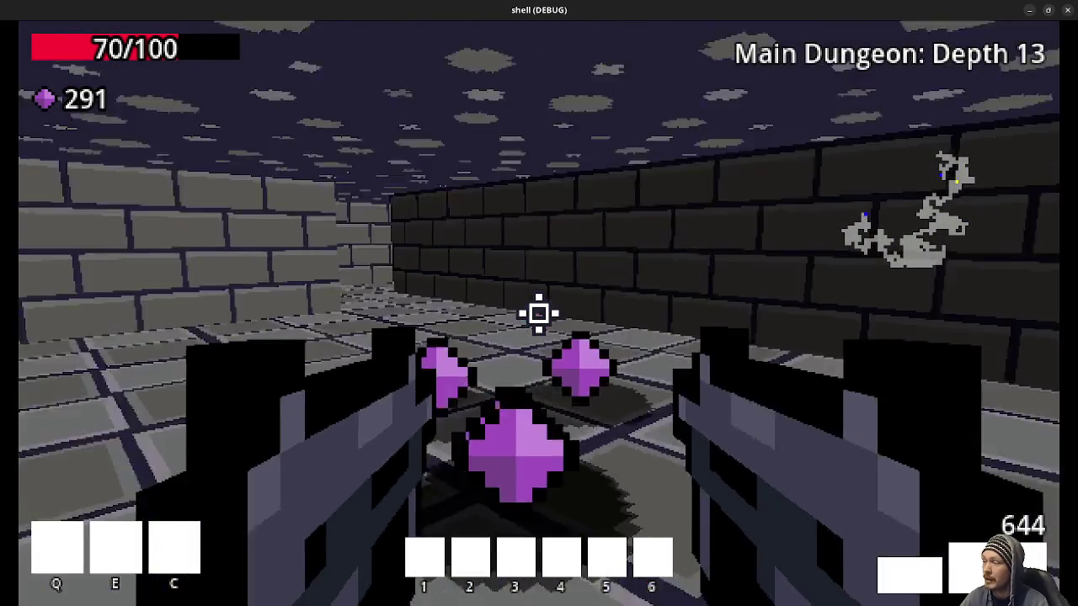
# Continue through the wider room into the narrow corridor, facing the dropped purple gems
pyautogui.press('w')
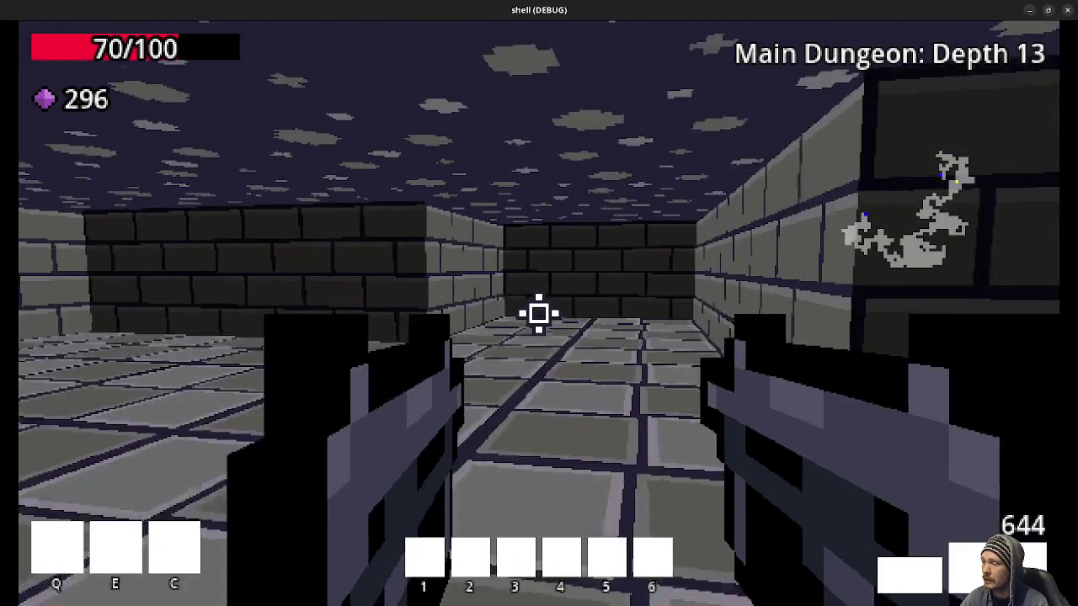
pyautogui.press('w')
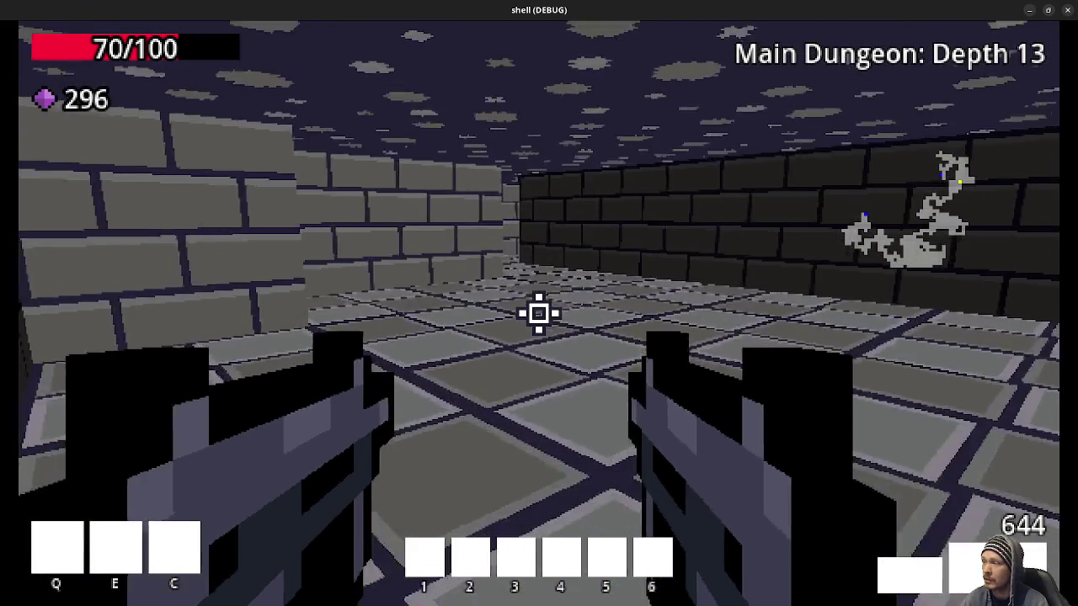
pyautogui.press('w')
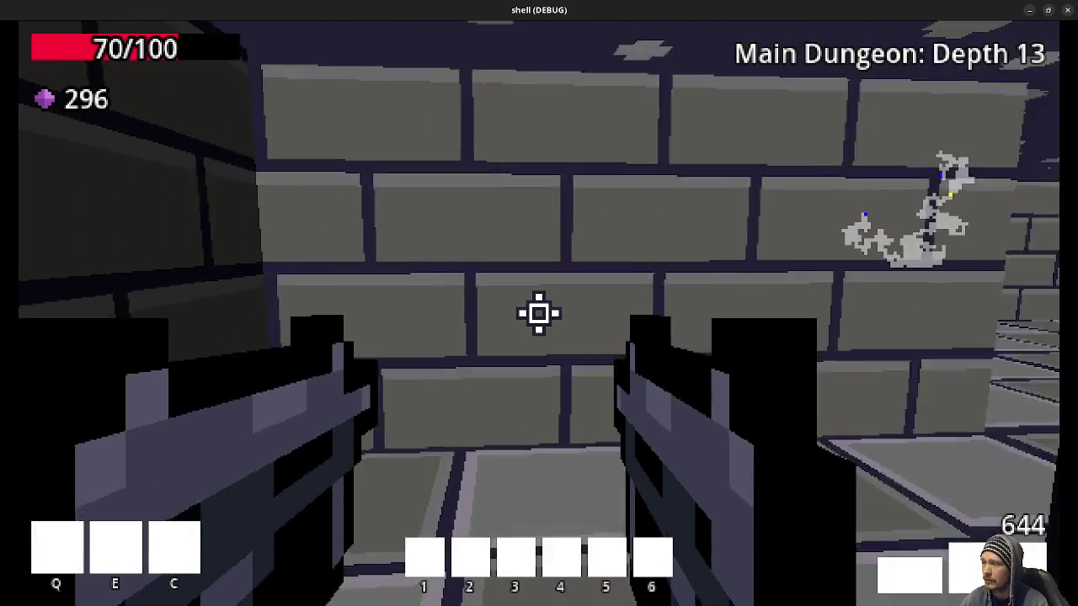
pyautogui.press('w')
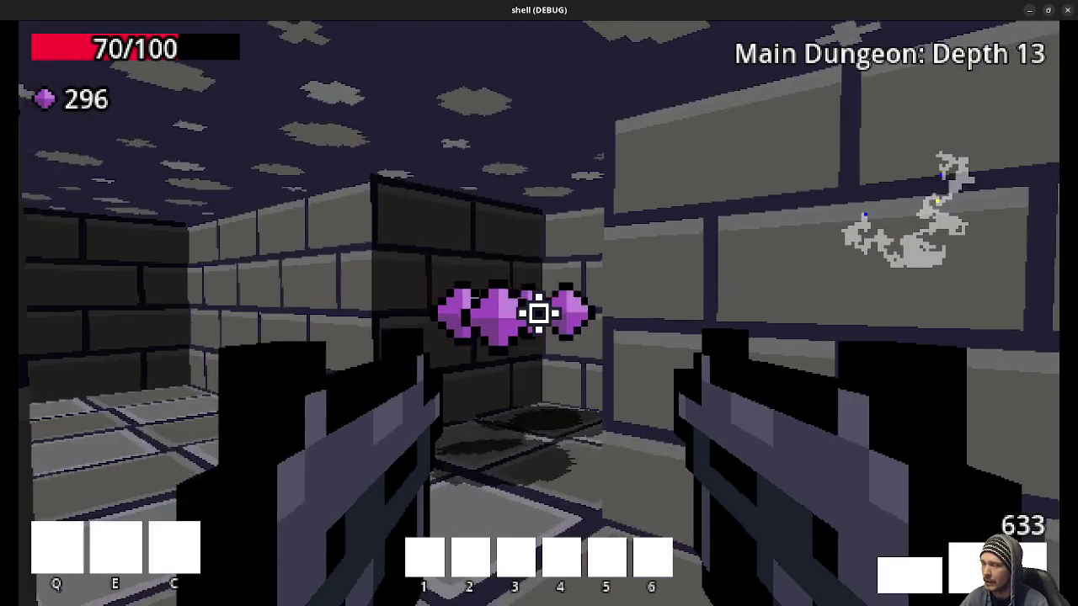
# Shoot the hooded skeleton mage and walk over its dropped purple gems
pyautogui.press('w')
pyautogui.press('w')
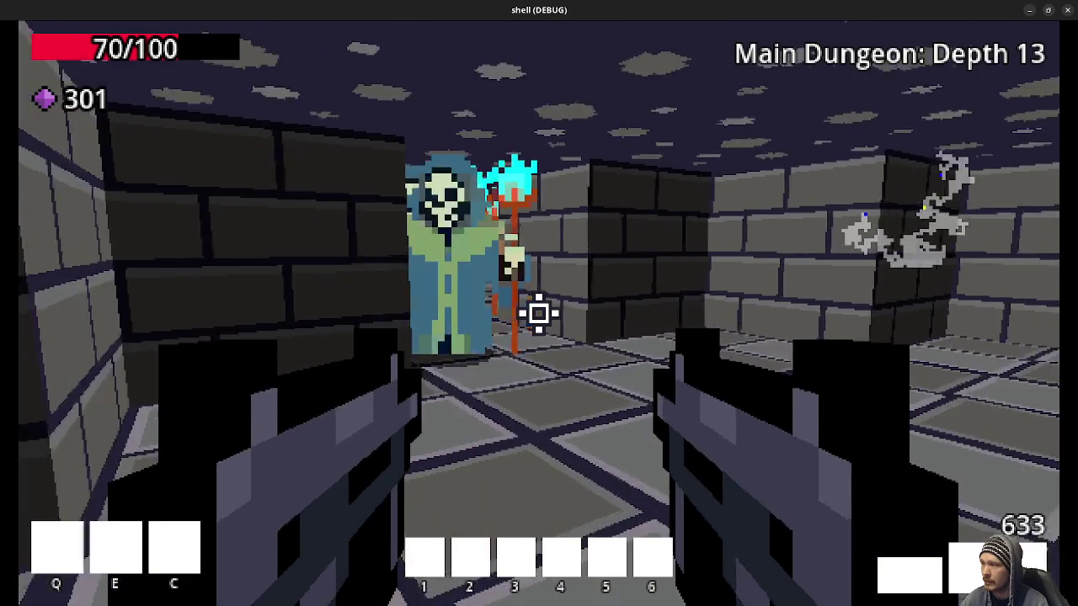
pyautogui.click(539, 313)
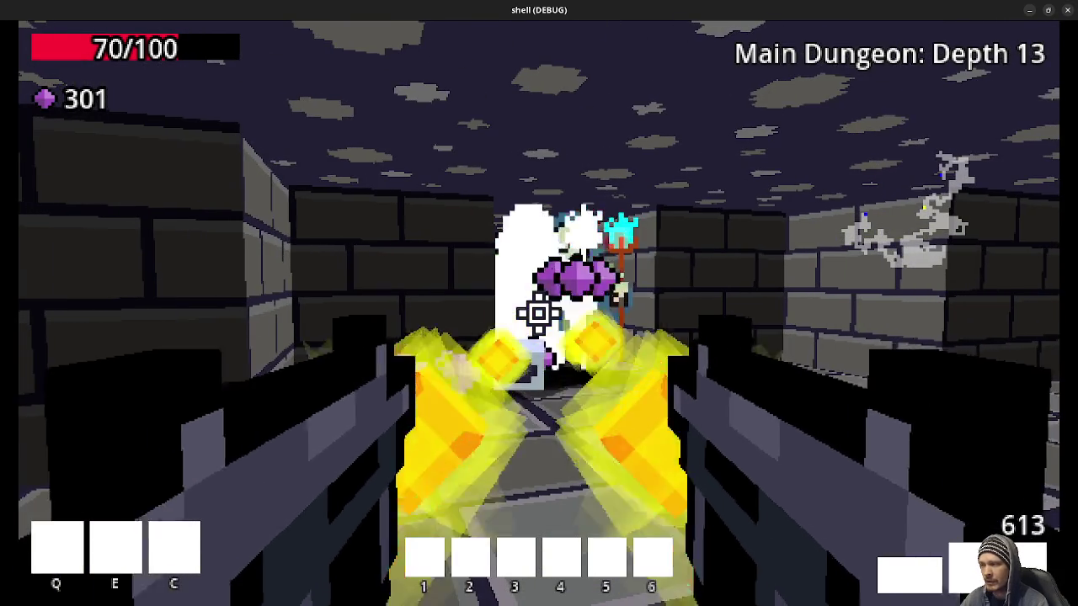
pyautogui.press('w')
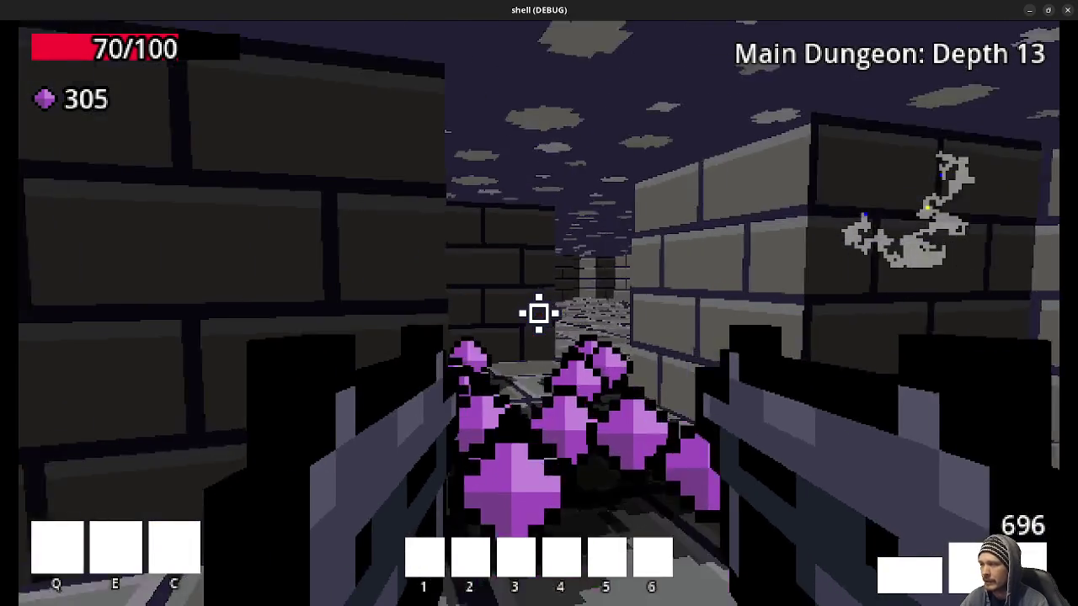
# Explore Depth 13's corridors and large rooms until the green portal is directly ahead
pyautogui.press('w')
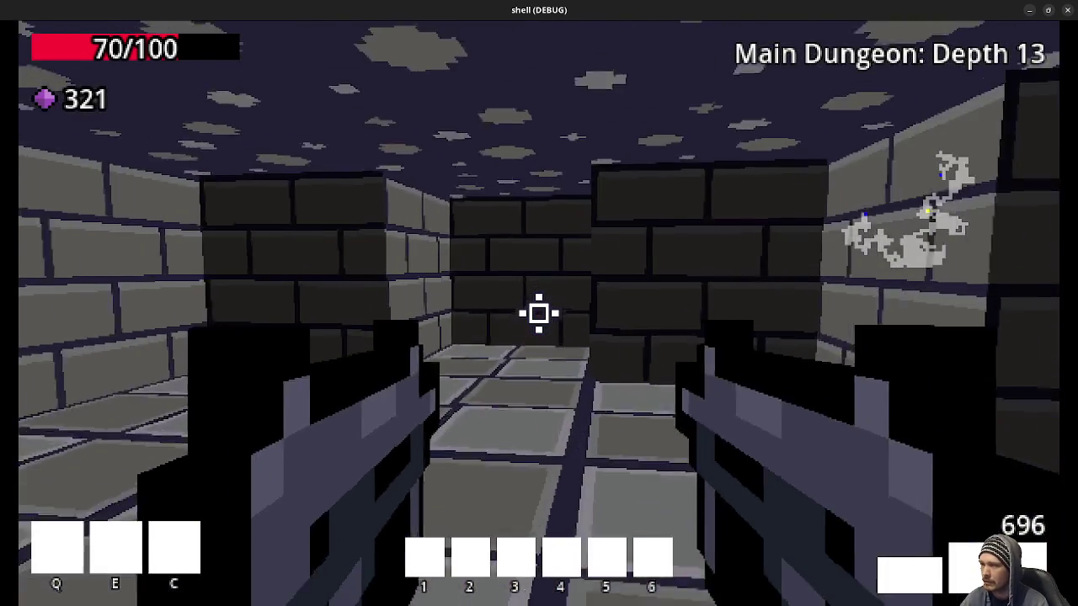
pyautogui.press('w')
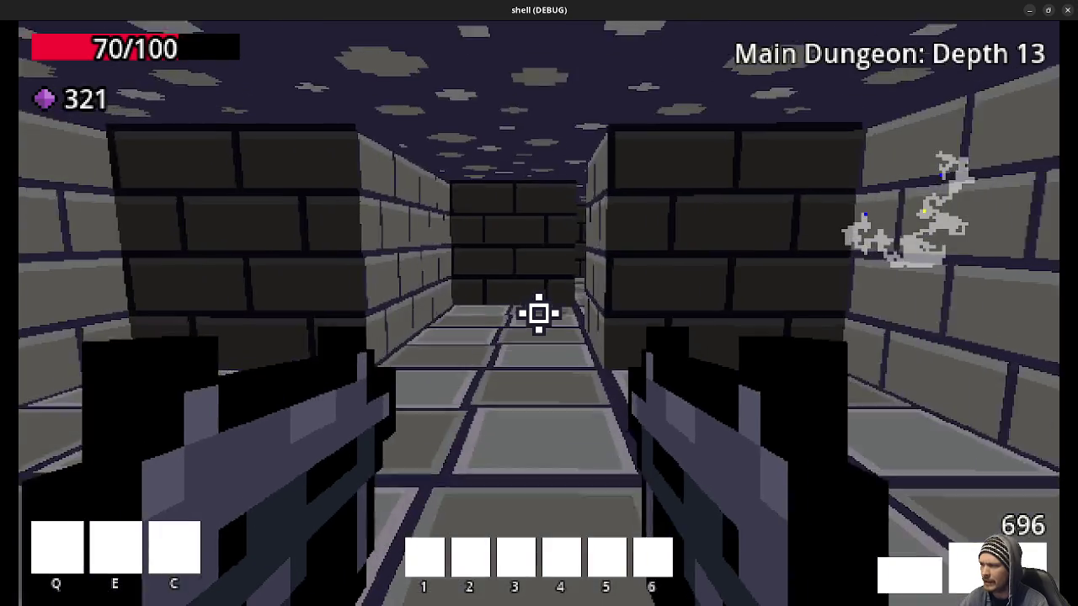
pyautogui.press('w')
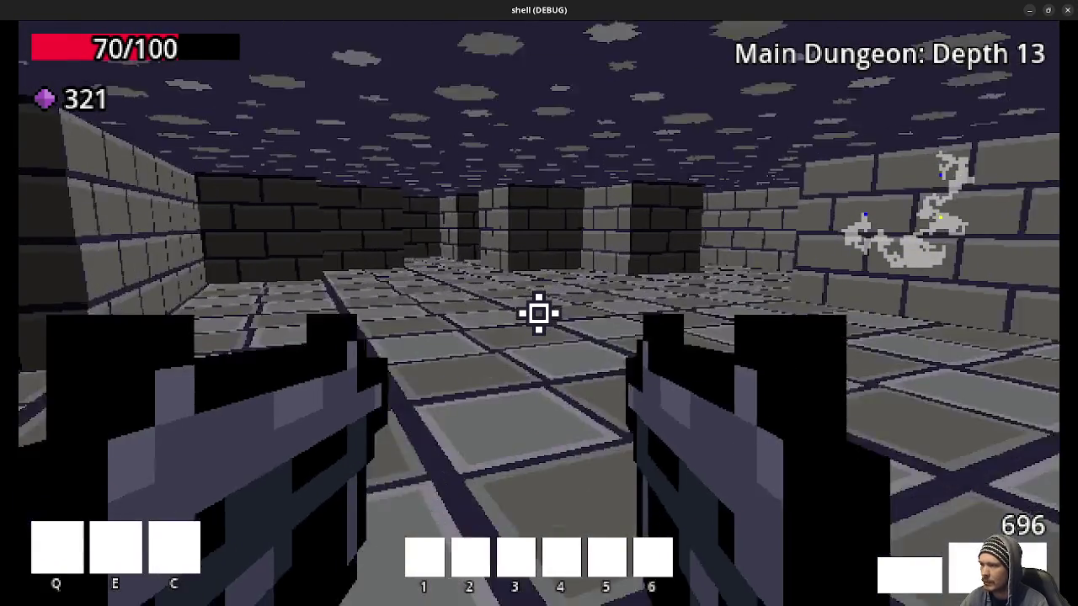
pyautogui.press('w')
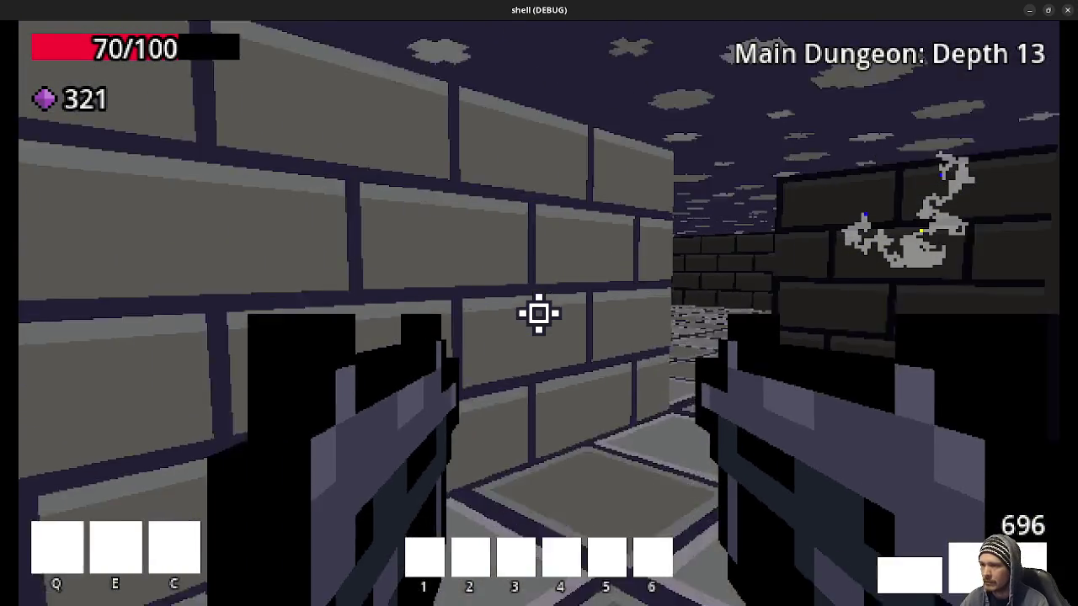
pyautogui.press('w')
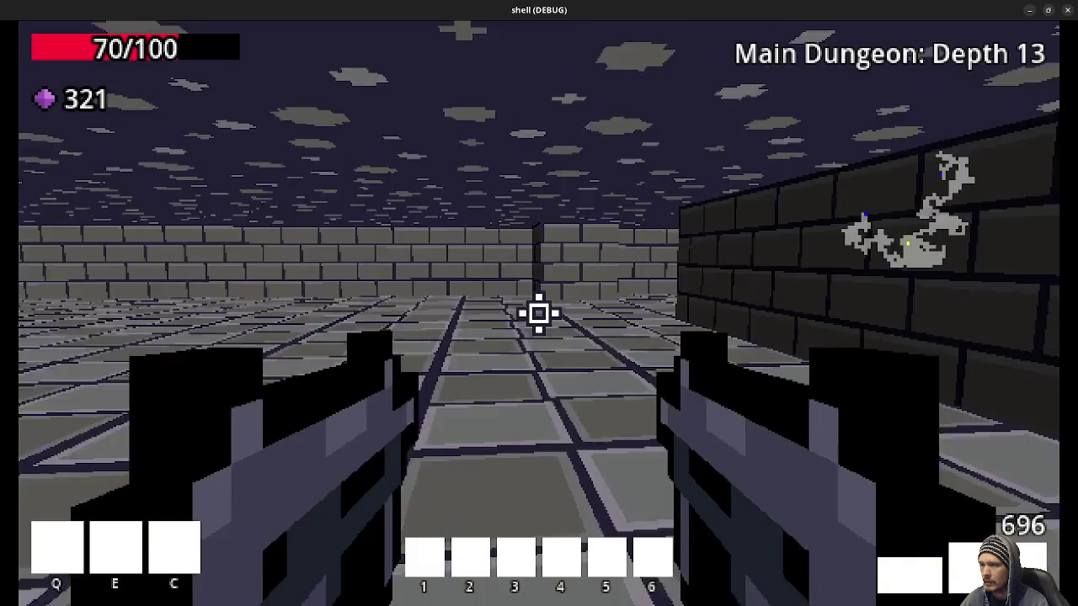
pyautogui.press('w')
pyautogui.press('w')
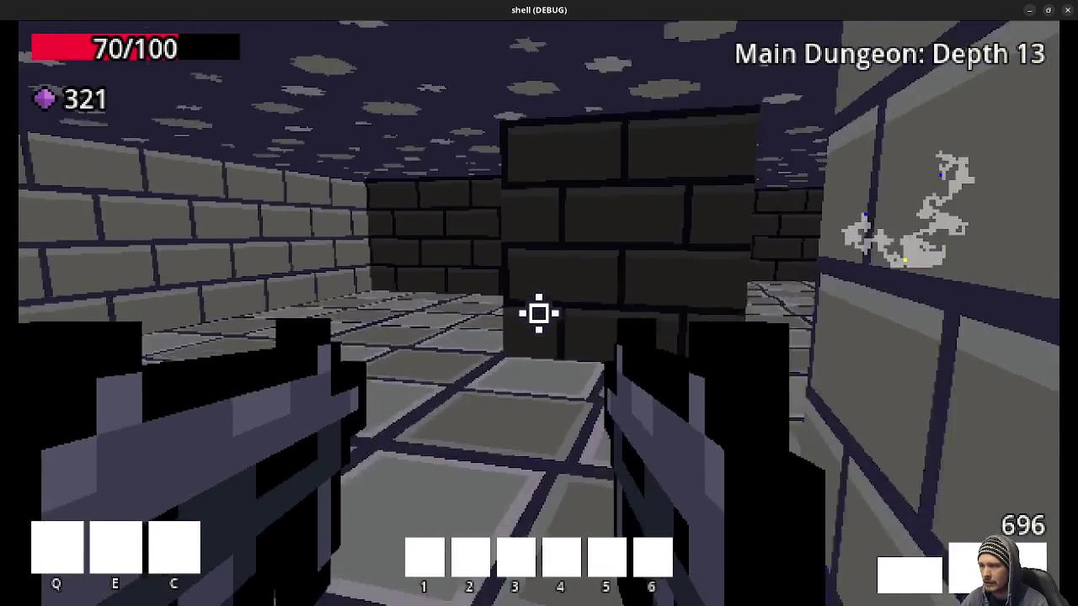
pyautogui.press('w')
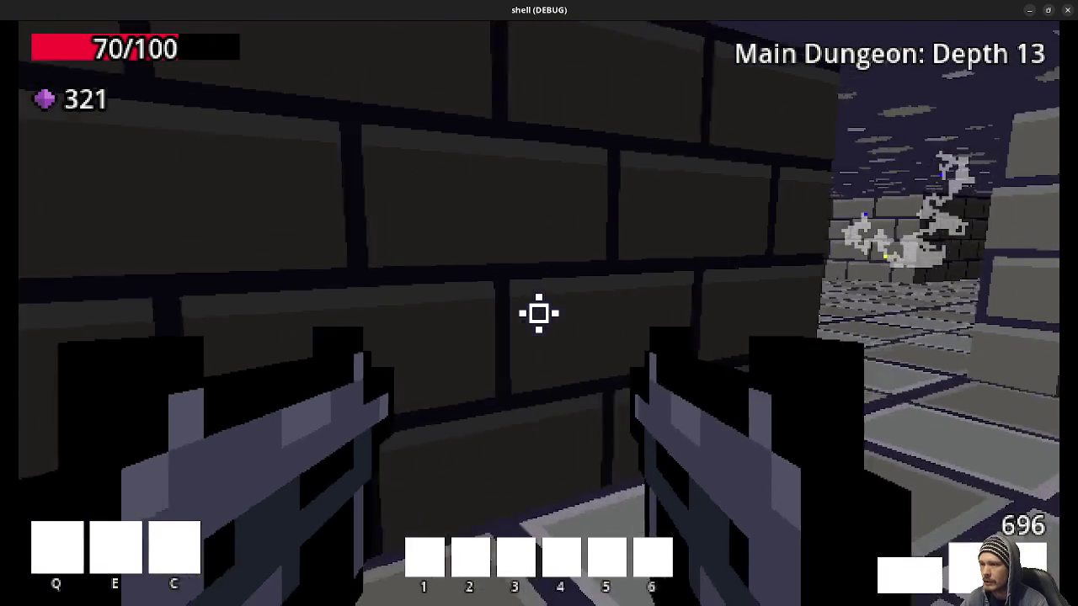
pyautogui.press('w')
pyautogui.press('w')
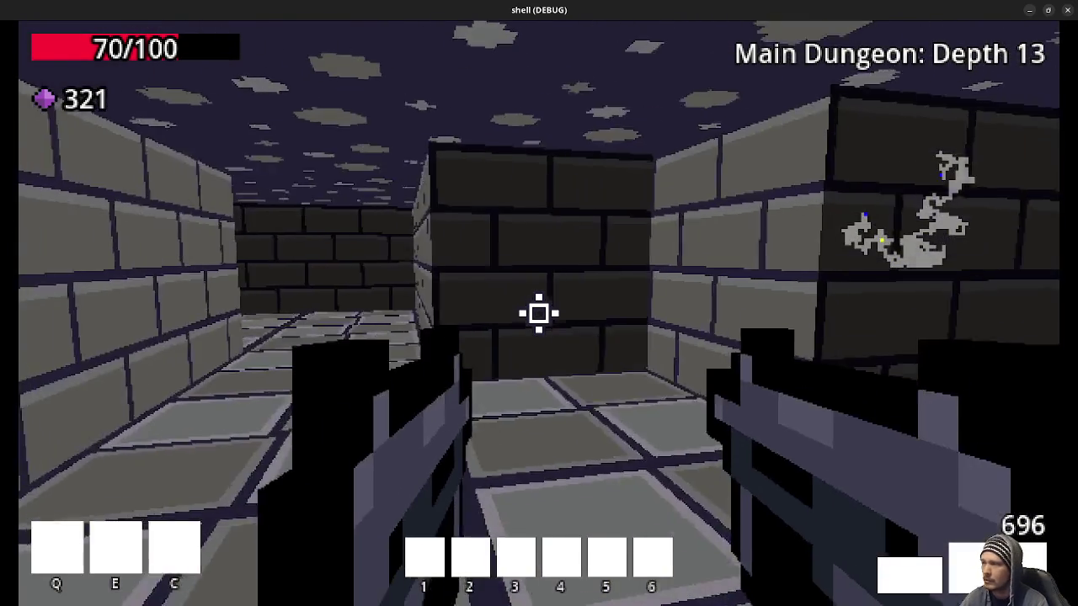
pyautogui.press('w')
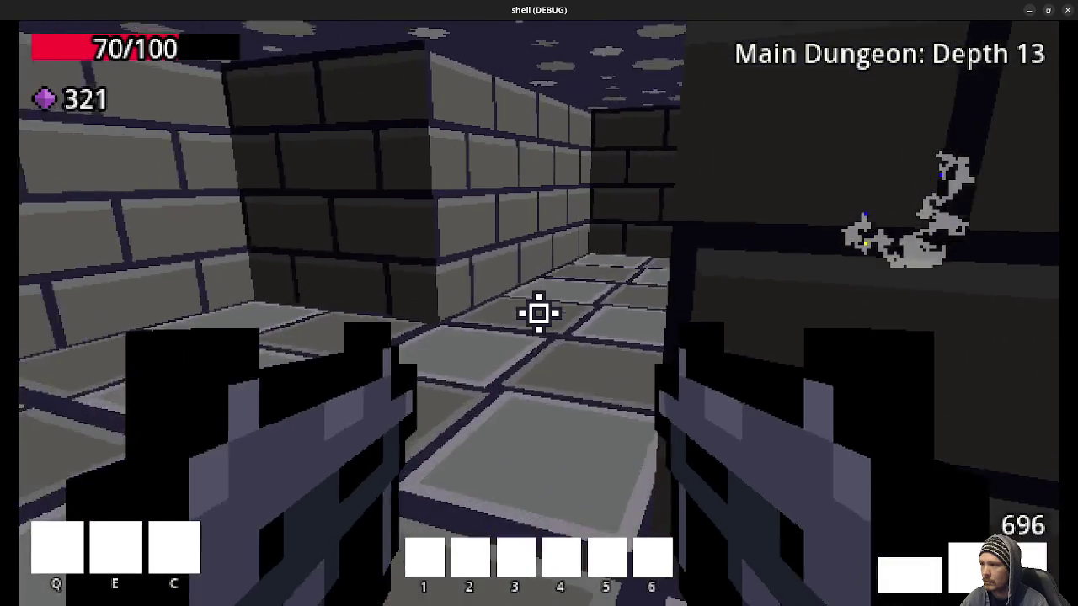
pyautogui.press('w')
pyautogui.press('w')
# Go through the green swirl portal and step out into the Depth 14 corridors
pyautogui.press('w')
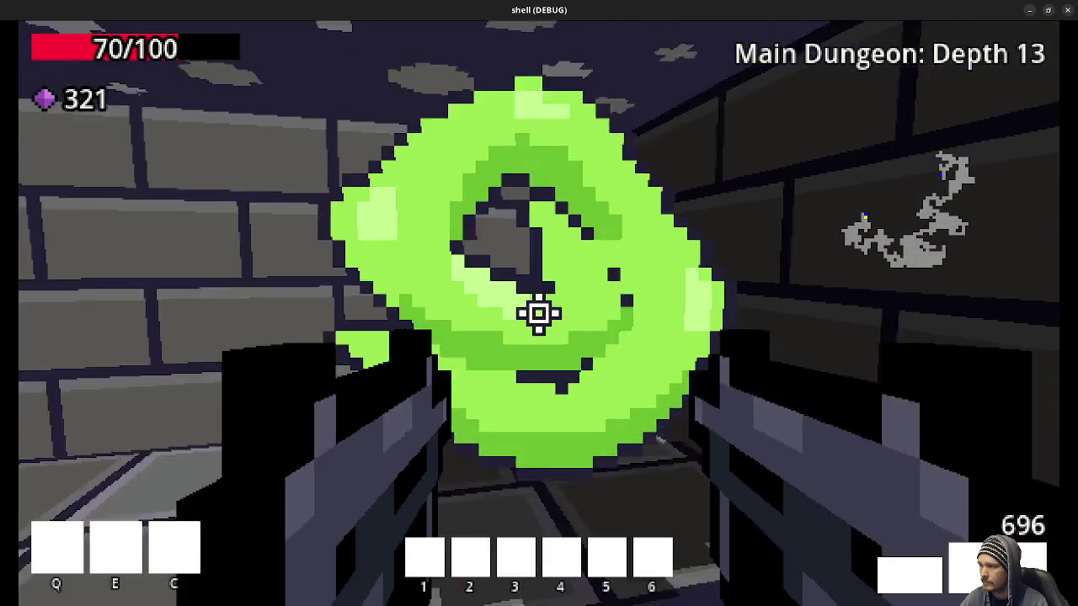
pyautogui.press('w')
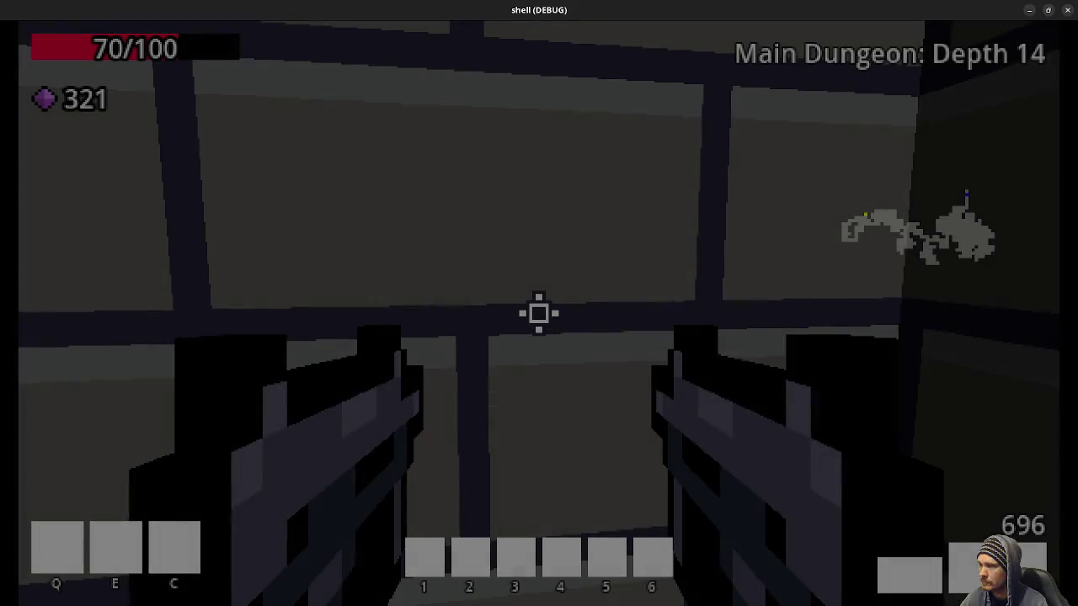
pyautogui.press('w')
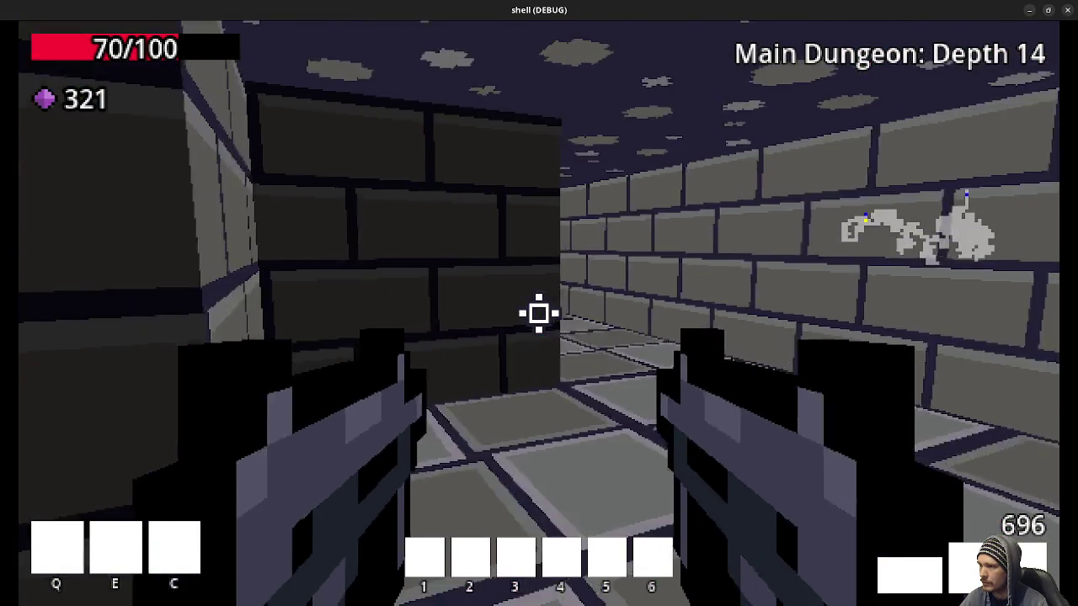
pyautogui.press('w')
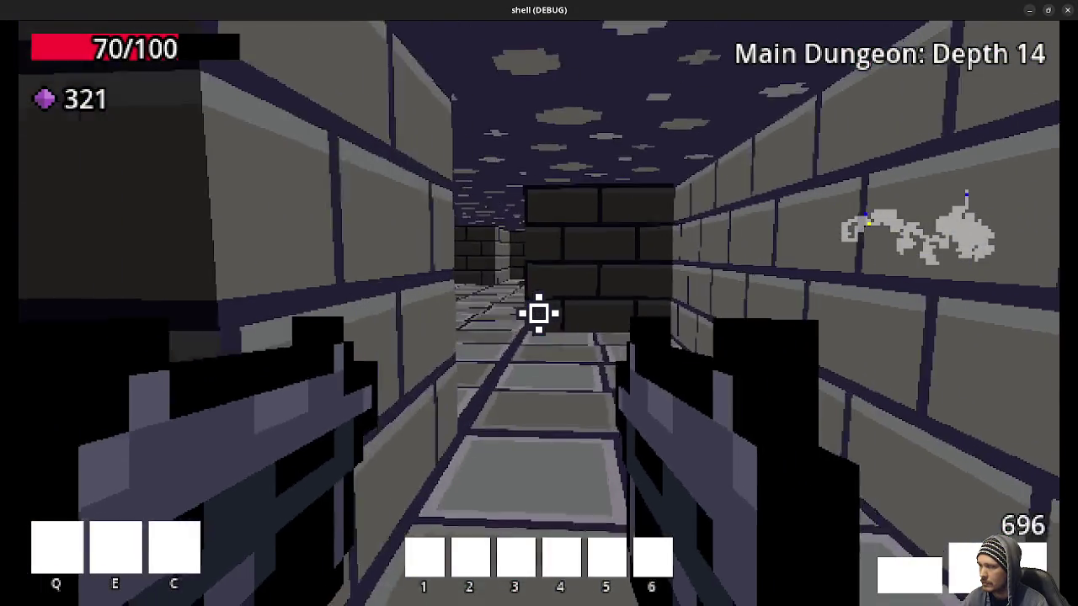
pyautogui.press('w')
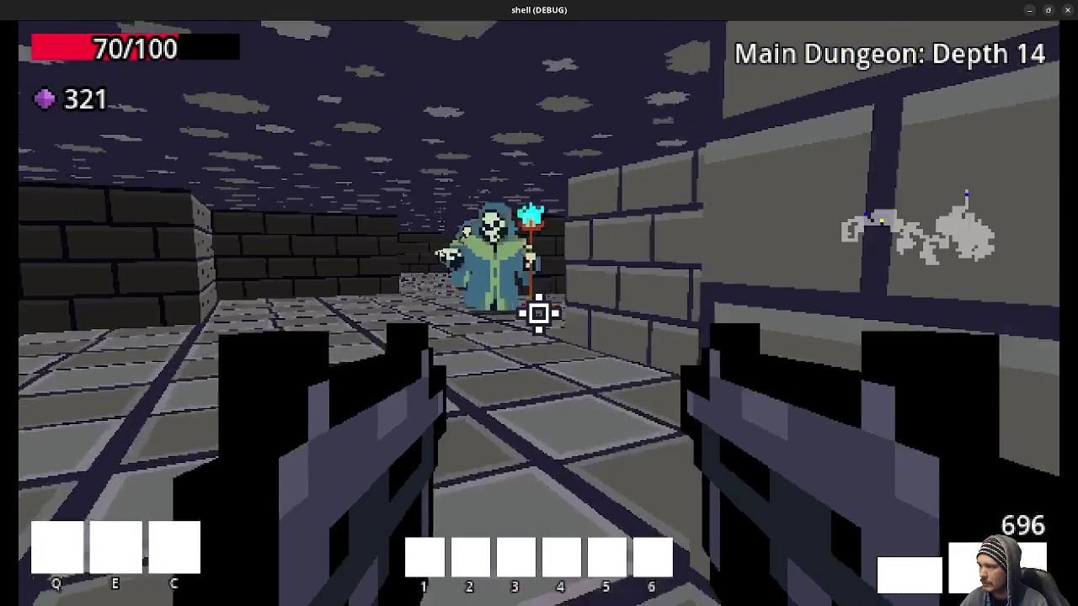
# Shoot the skeleton mages in the first room and collect their gems and ammo box
pyautogui.click(539, 314)
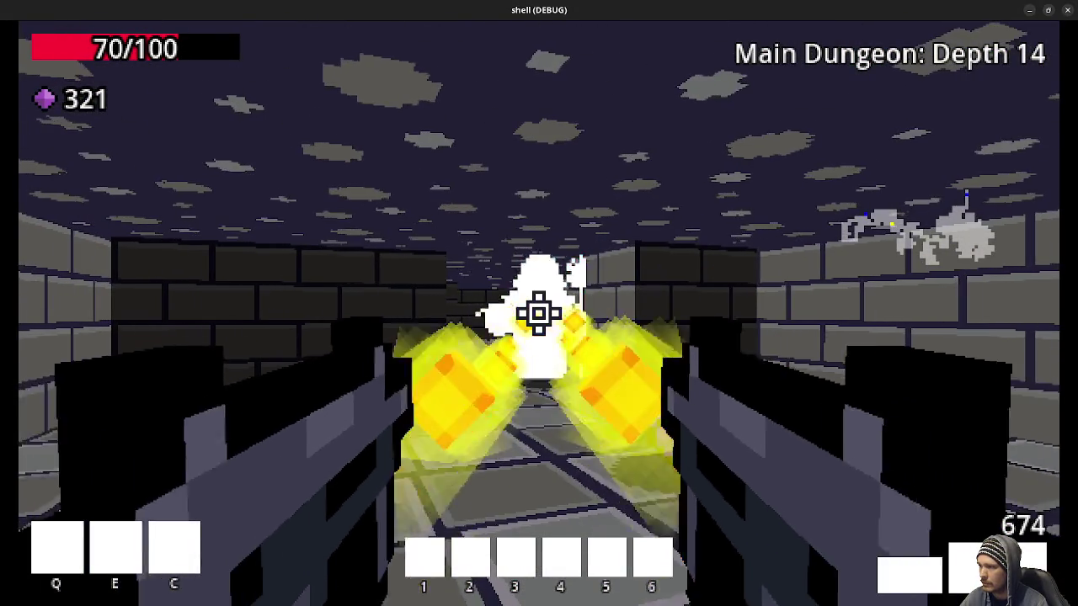
pyautogui.press('w')
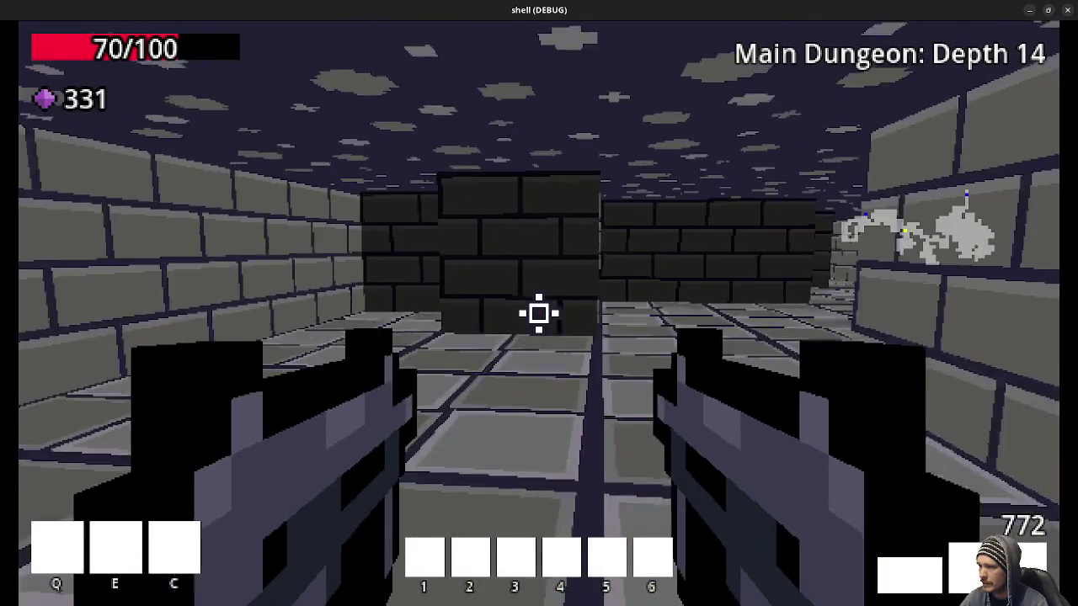
pyautogui.press('w')
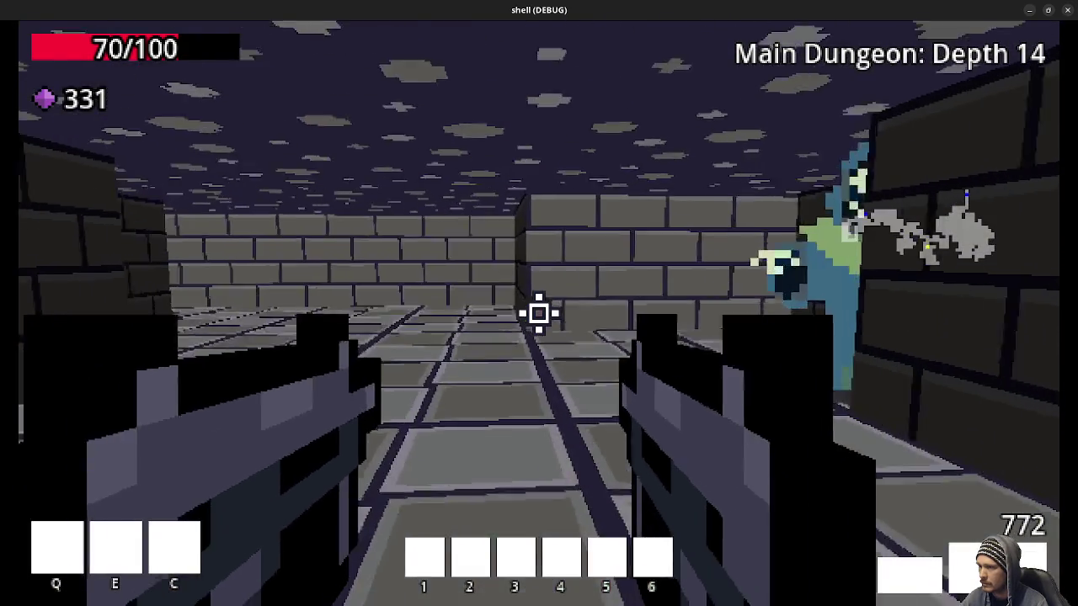
# Kill the next two skeleton mages and pick up their gems, reaching 341 gems
pyautogui.click(539, 314)
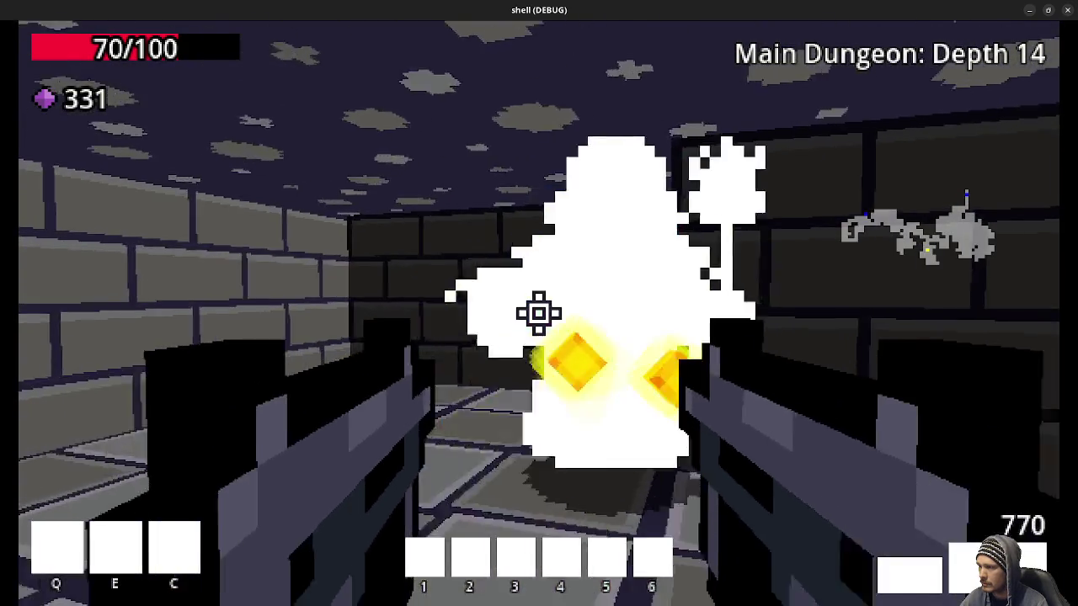
pyautogui.press('w')
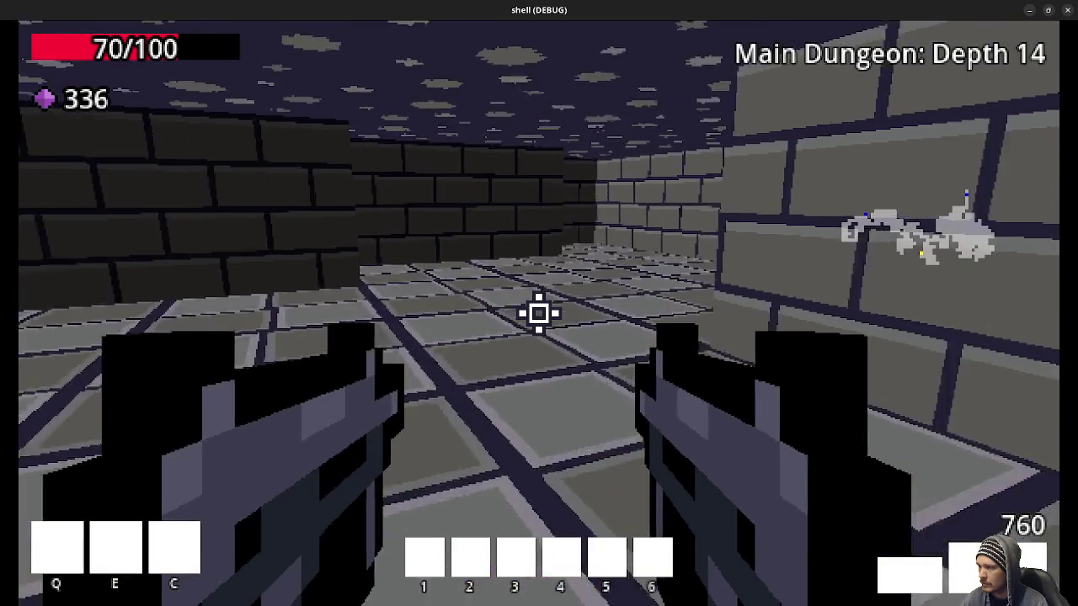
pyautogui.press('w')
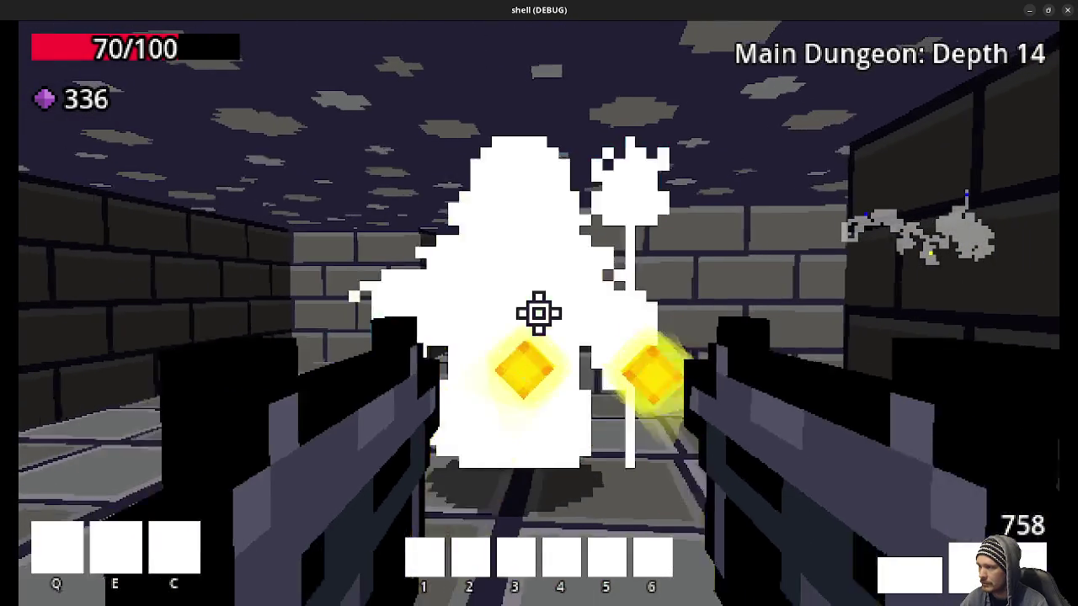
pyautogui.click(539, 314)
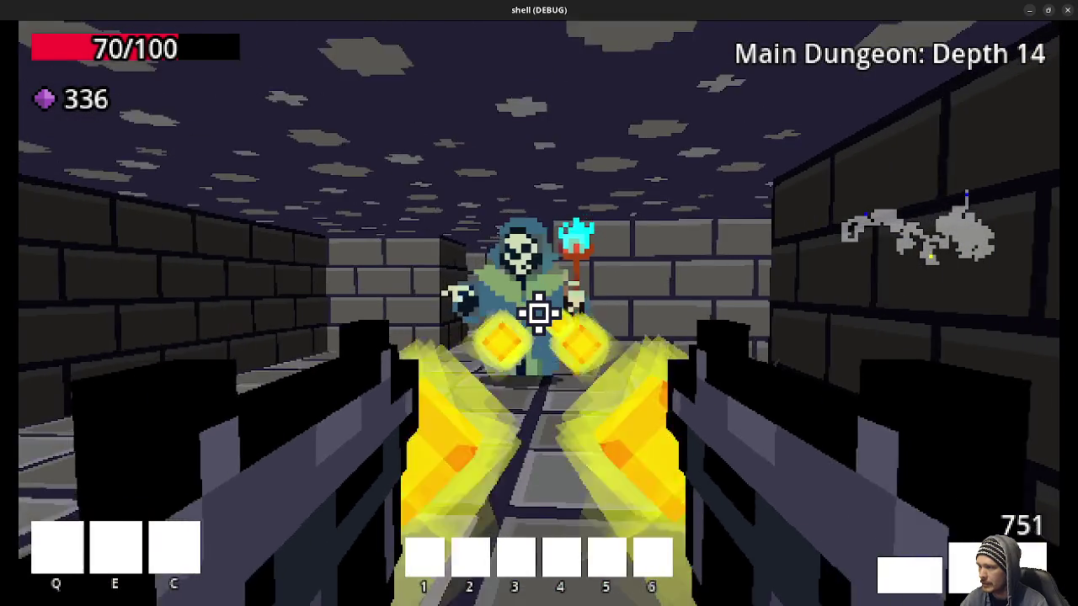
pyautogui.press('w')
pyautogui.press('w')
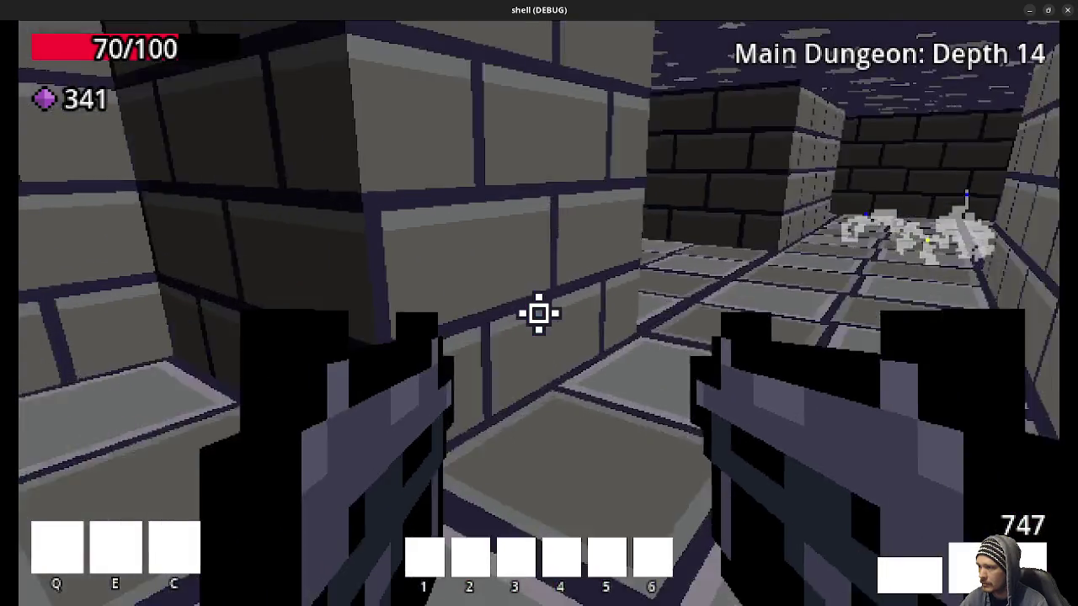
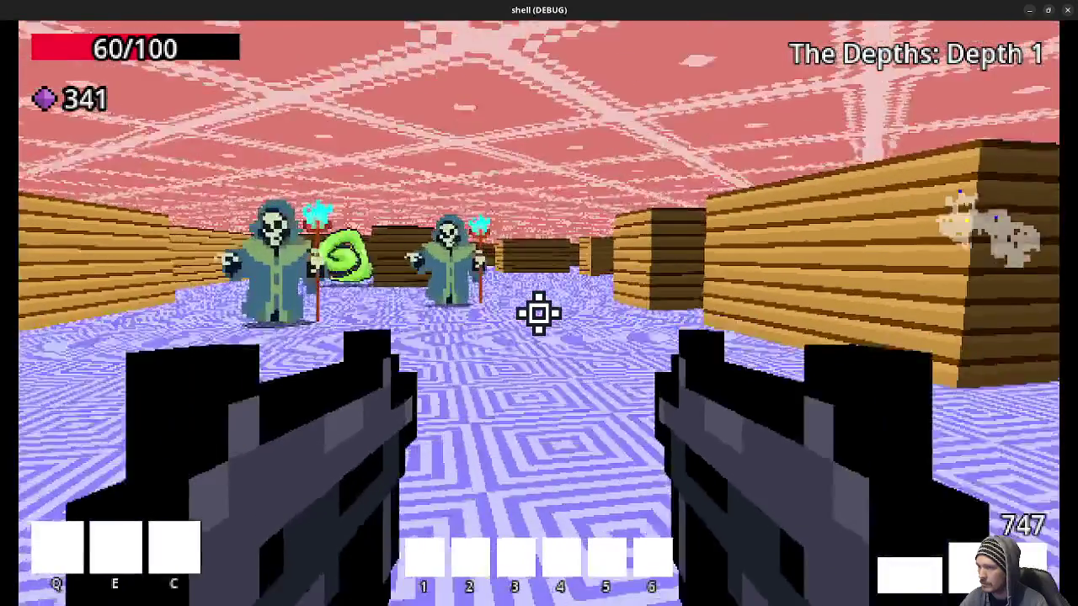
# Walk past the green slime and through the Depth 2 corridors toward the skeleton mage
pyautogui.press('w')
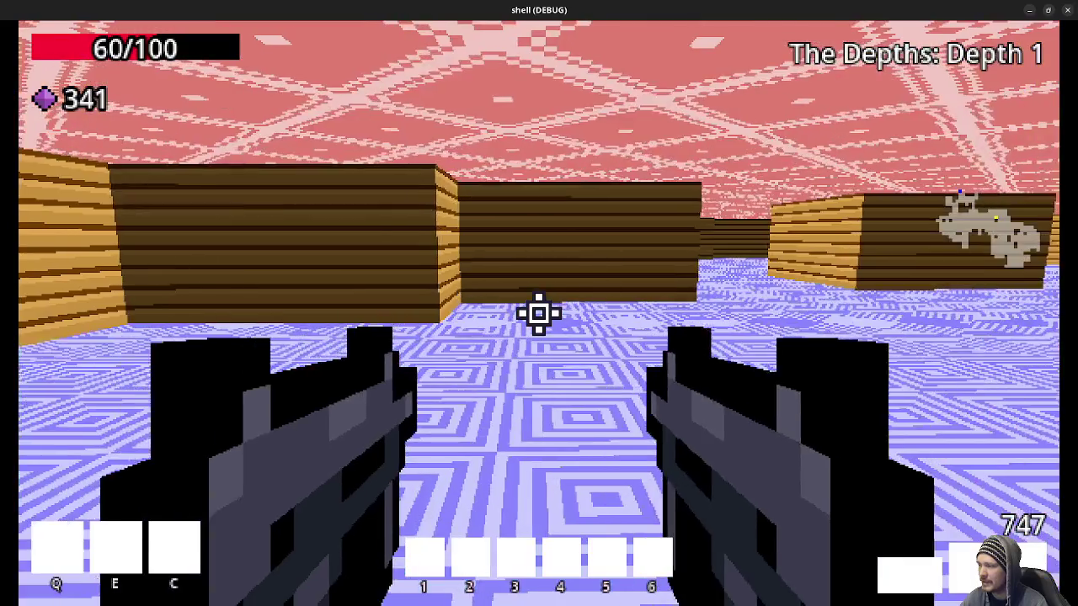
pyautogui.press('w')
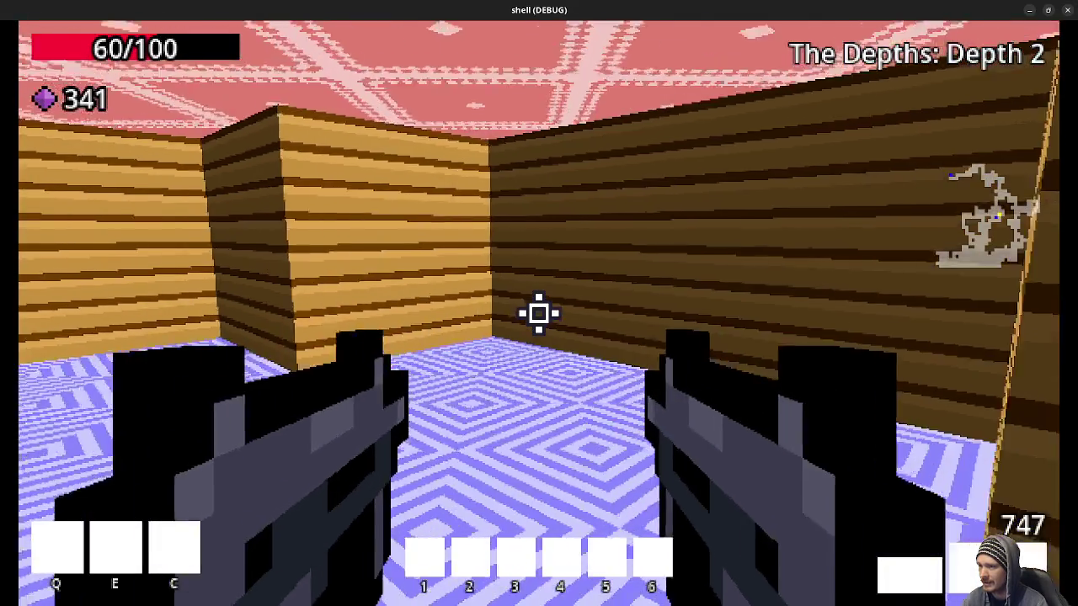
pyautogui.press('w')
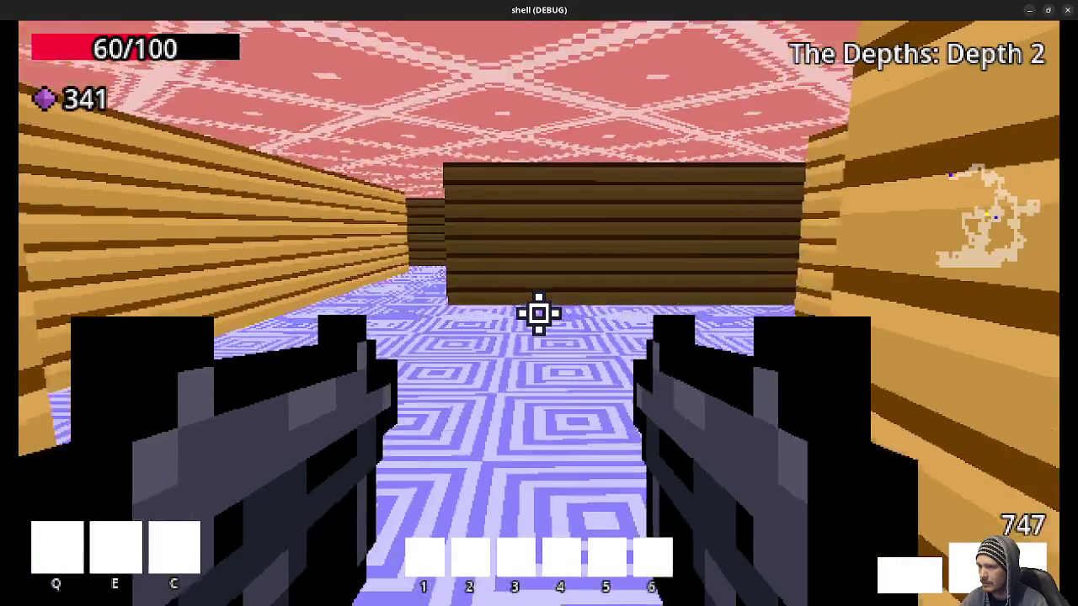
pyautogui.press('w')
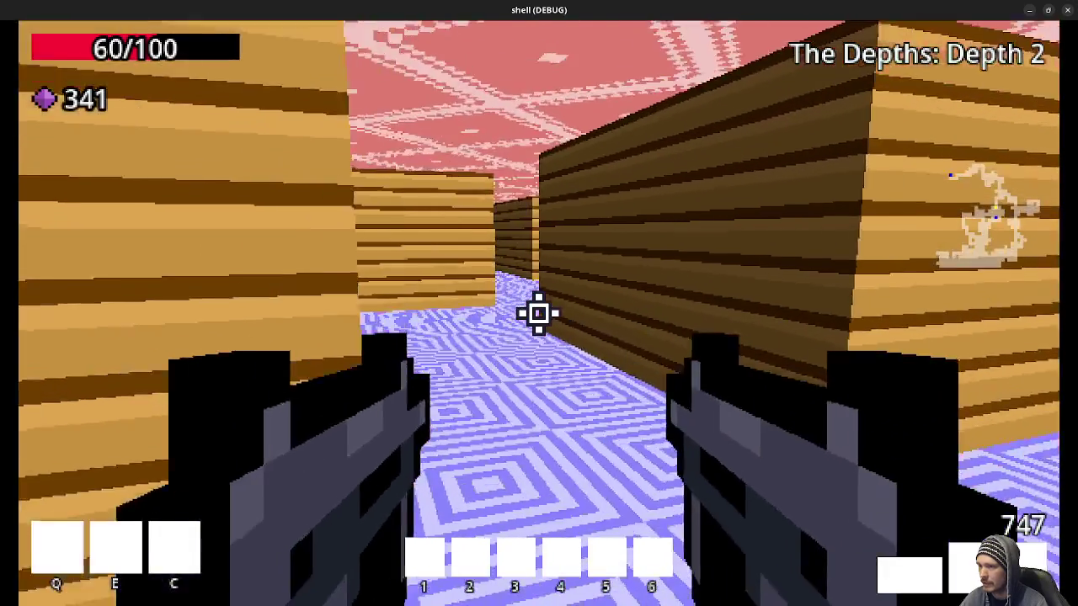
pyautogui.press('w')
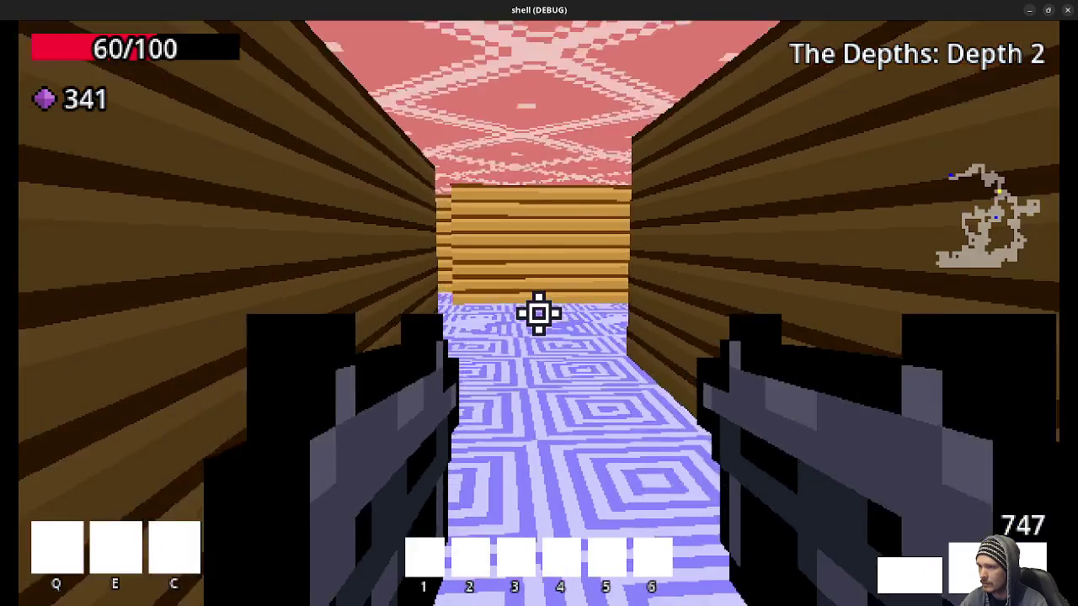
pyautogui.press('w')
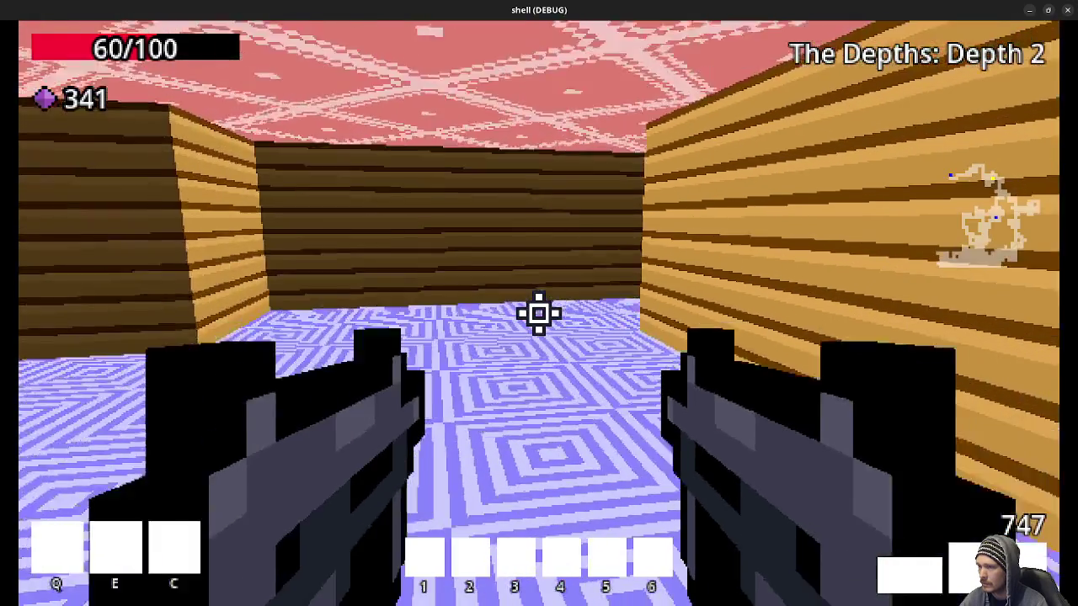
pyautogui.press('w')
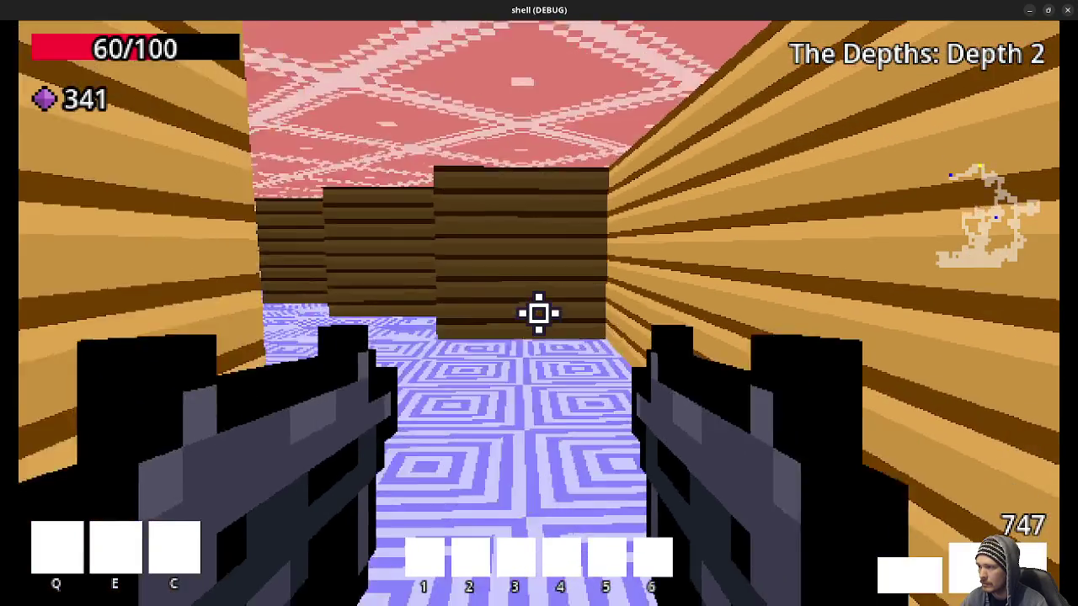
pyautogui.press('w')
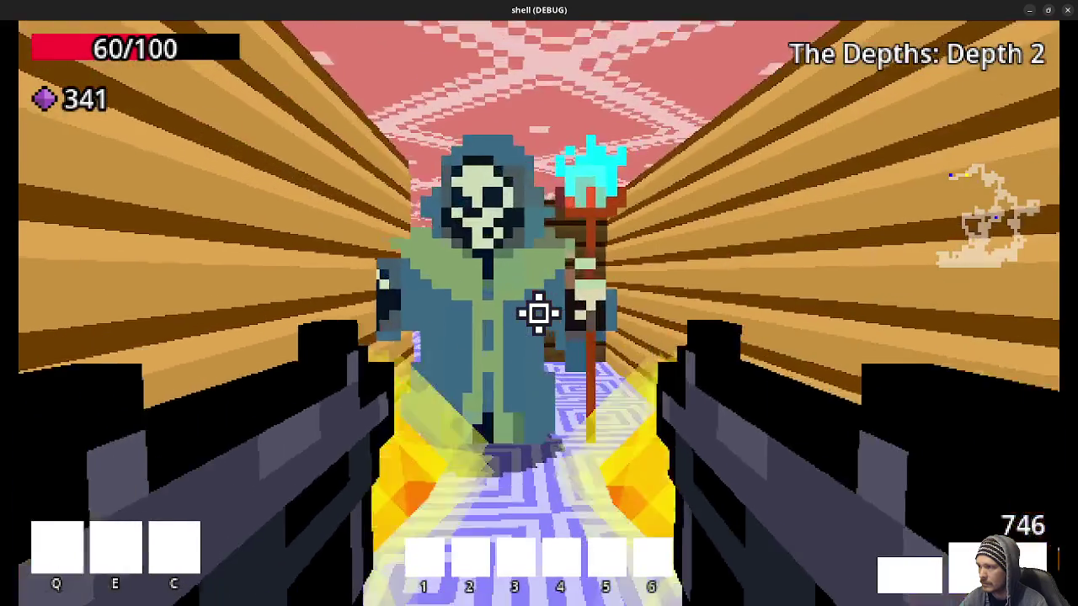
# Shoot the skeleton mage, grab its gems and ammo, and step into the portal to Depth 3
pyautogui.click(539, 314)
pyautogui.press('w')
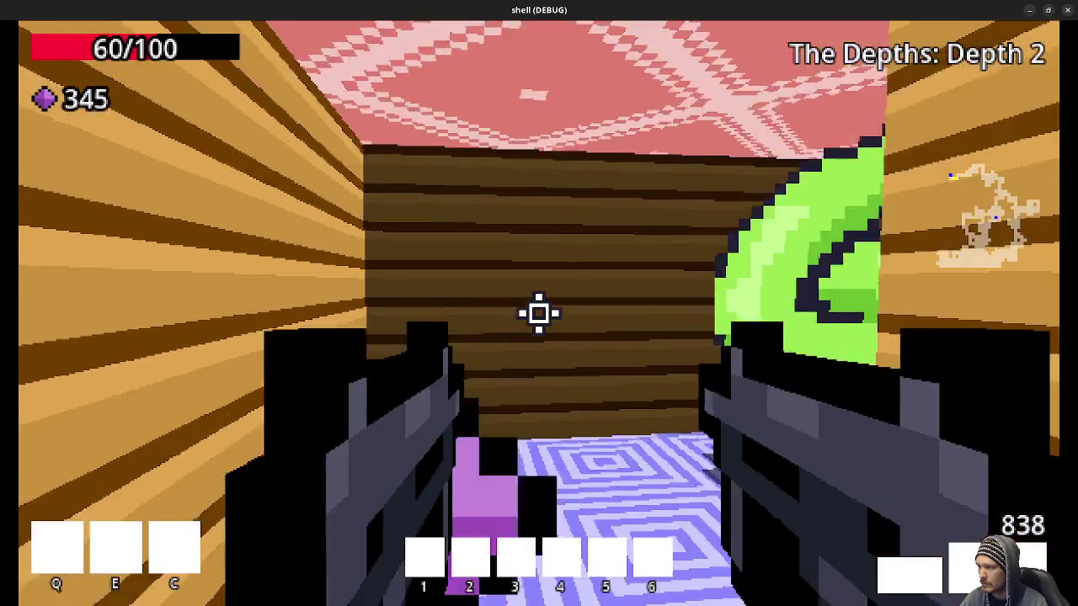
pyautogui.press('w')
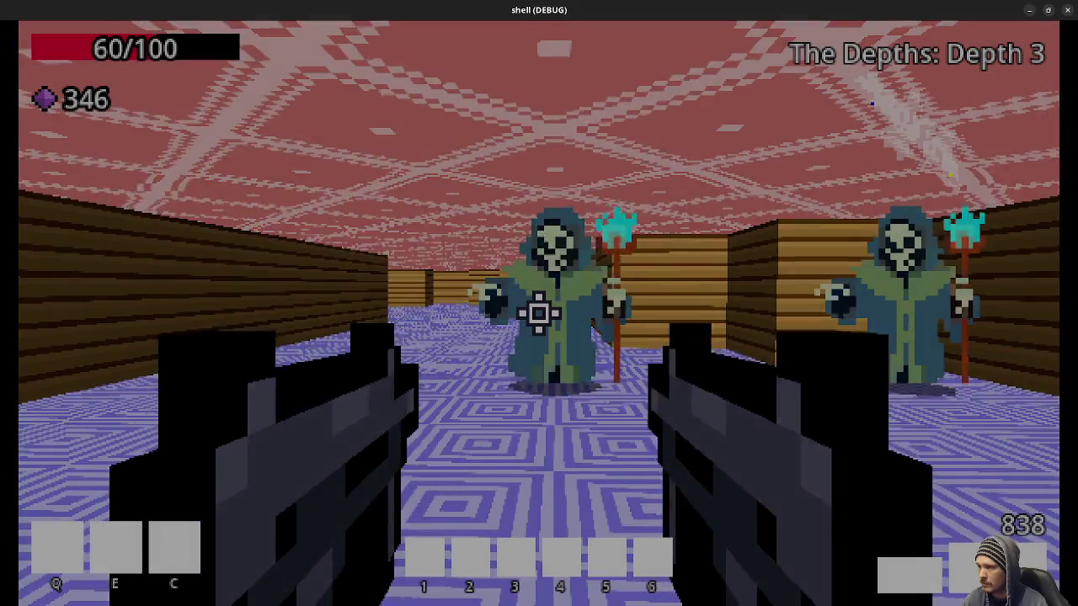
# Shoot the first Depth 3 skeleton mages while collecting their gems, ammo and health drops
pyautogui.click(540, 314)
pyautogui.press('w')
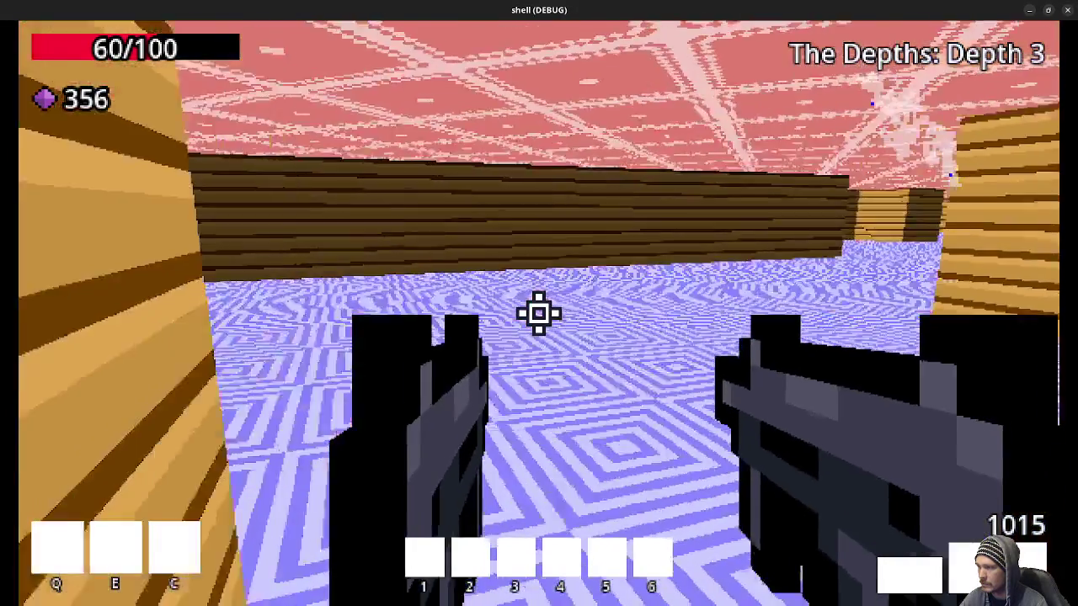
pyautogui.press('w')
pyautogui.press('w')
pyautogui.click(539, 314)
pyautogui.press('w')
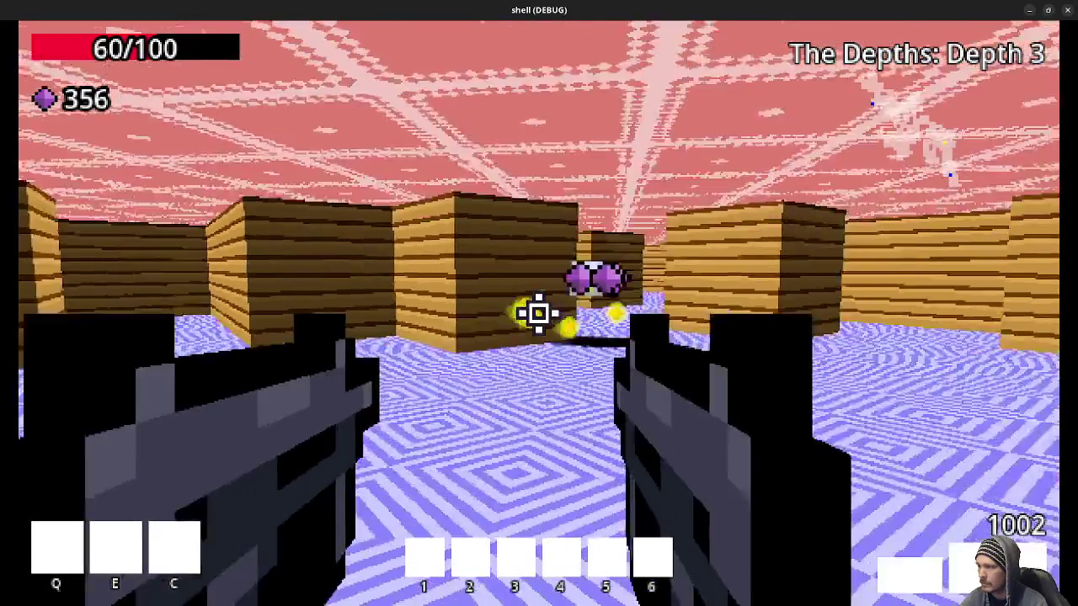
pyautogui.press('w')
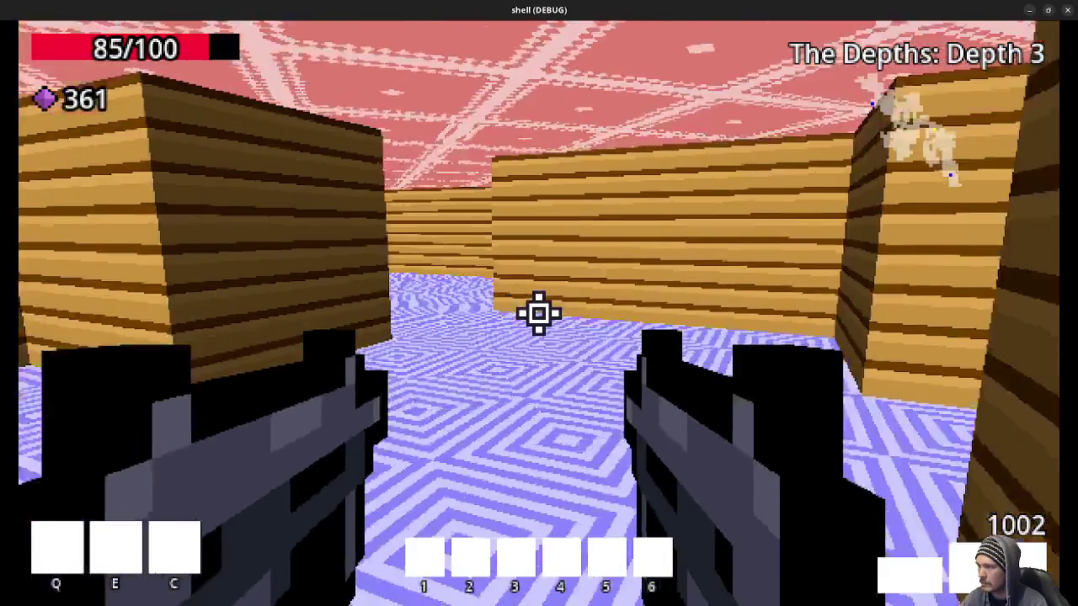
pyautogui.click(539, 313)
pyautogui.click(539, 314)
# Kill the remaining skeleton mage and pick up its health and gem drops
pyautogui.press('w')
pyautogui.click(539, 313)
pyautogui.click(539, 313)
pyautogui.press('w')
pyautogui.click(539, 314)
pyautogui.click(539, 313)
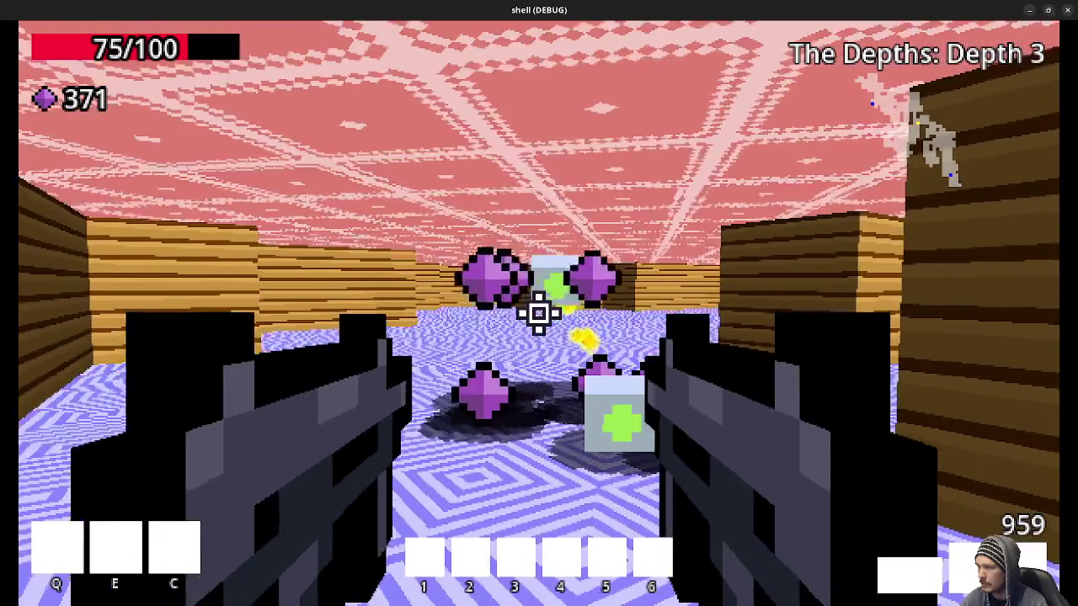
pyautogui.press('w')
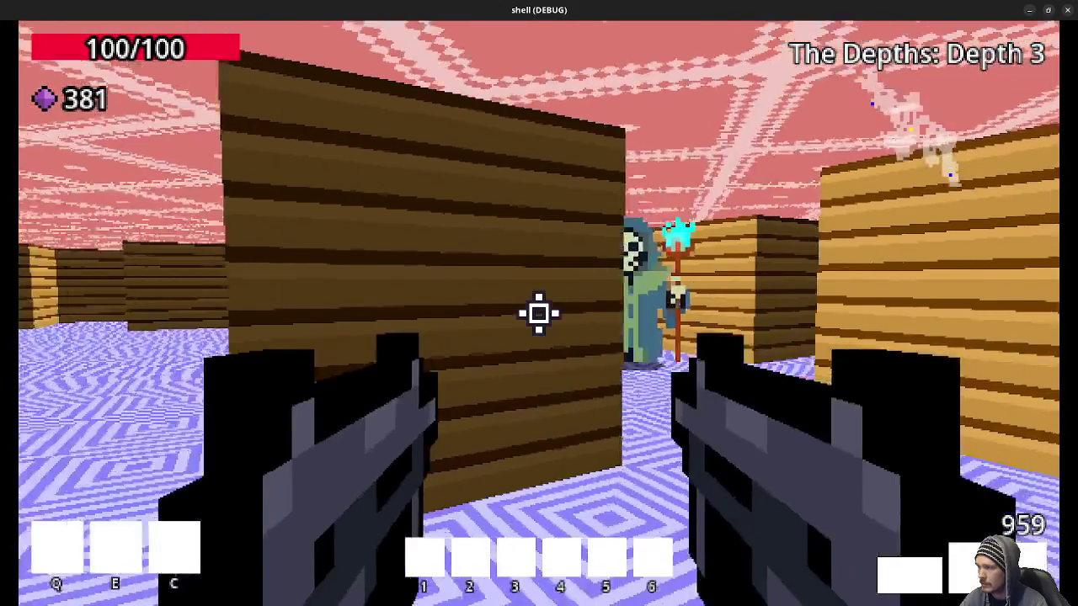
# Finish the last skeleton, collect the gems and ammo, and enter the portal to Depth 4
pyautogui.click(539, 313)
pyautogui.press('w')
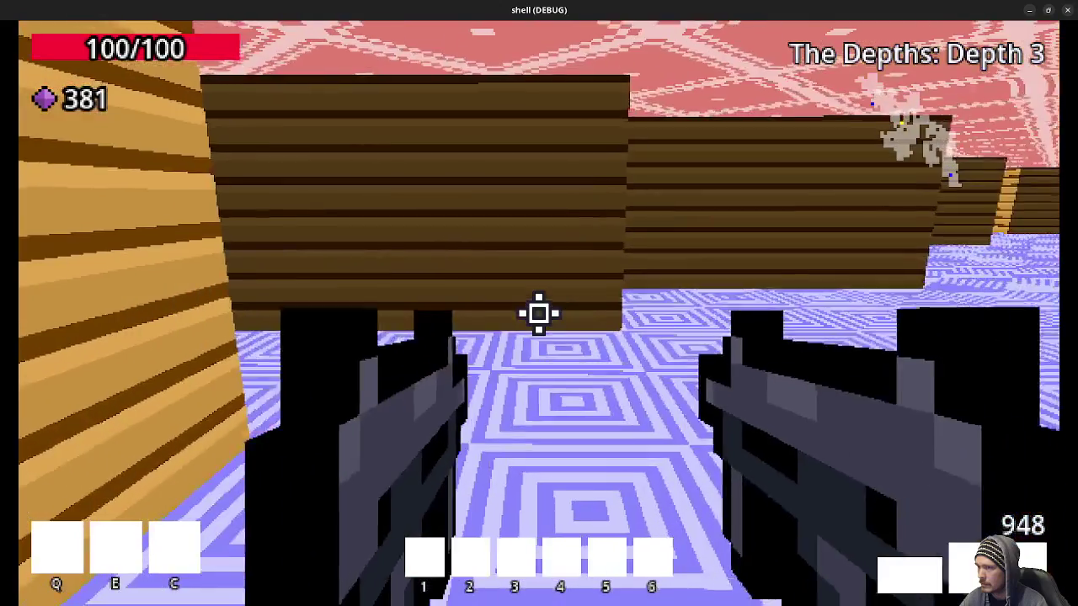
pyautogui.press('w')
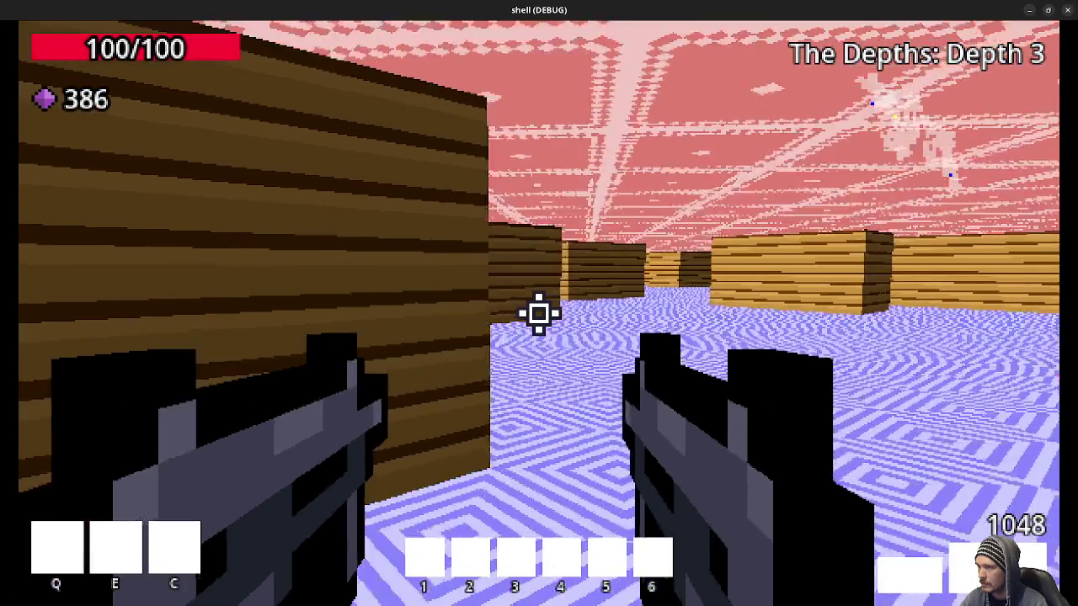
pyautogui.press('w')
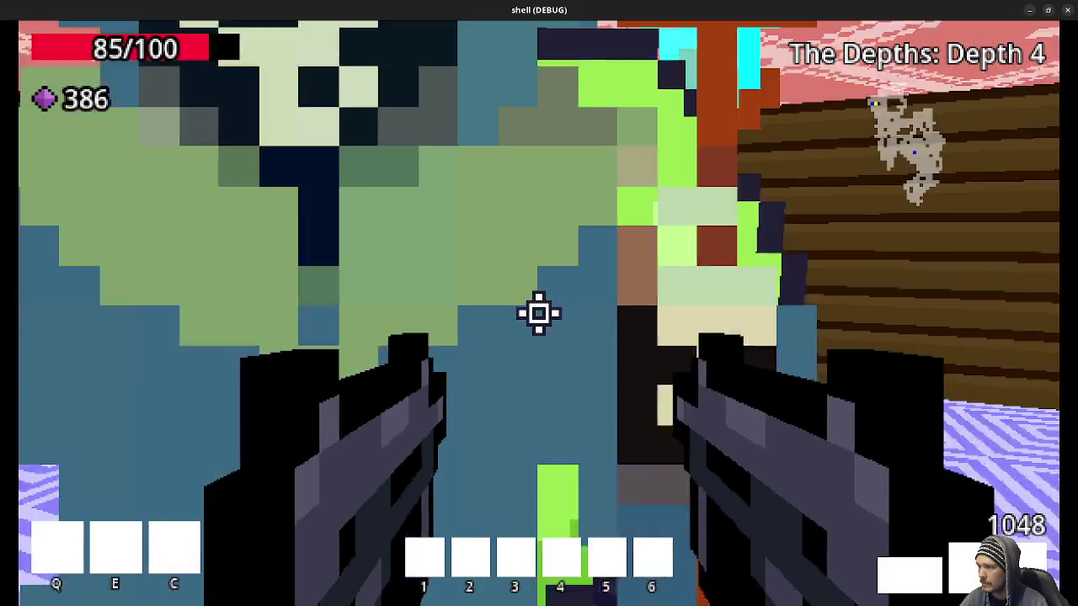
# Shoot the Depth 4 skeletons and skeleton mage, collecting the purple gems they drop
pyautogui.click(539, 313)
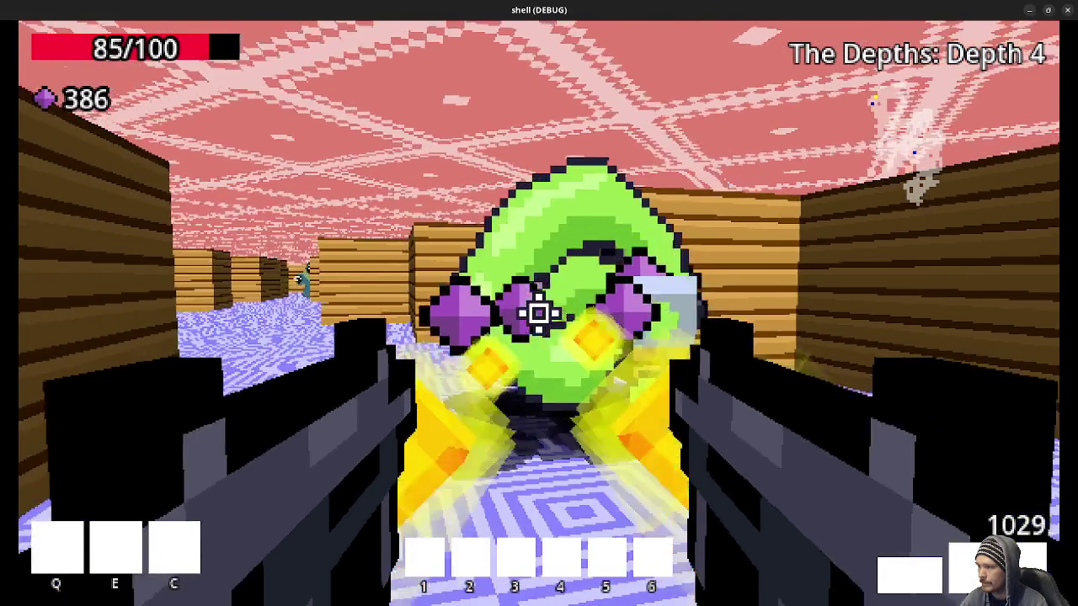
pyautogui.press('w')
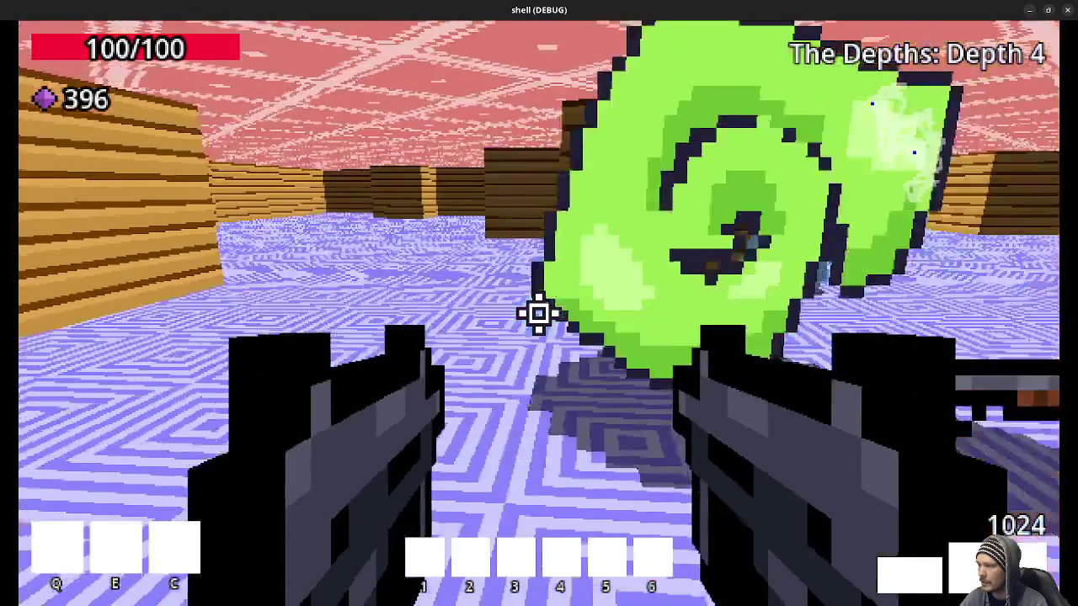
pyautogui.click(539, 314)
pyautogui.press('w')
pyautogui.click(539, 313)
pyautogui.click(539, 313)
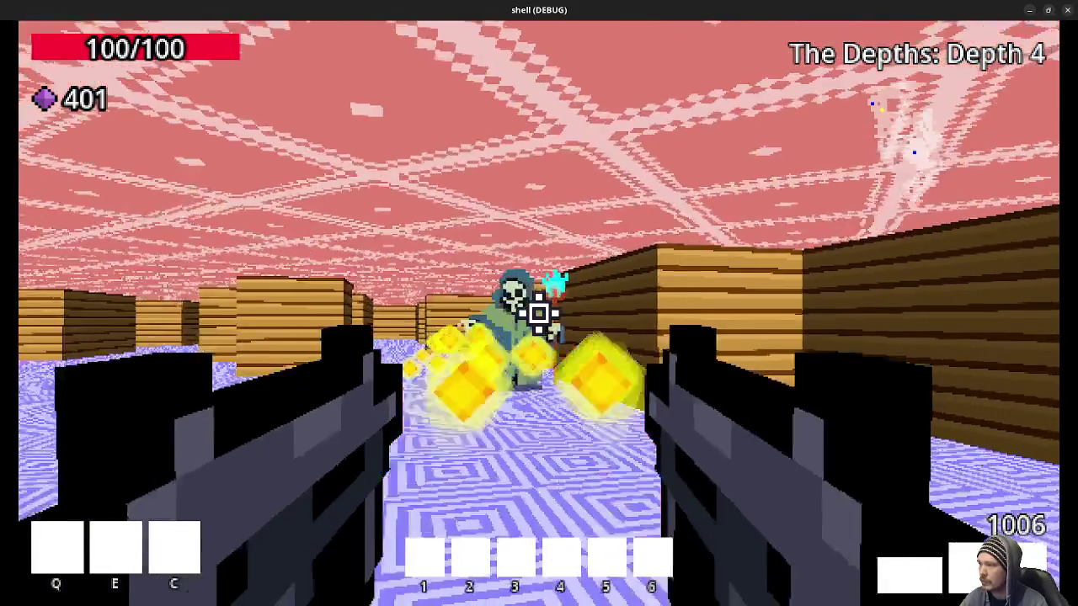
pyautogui.click(539, 313)
# Kill the nearby skeleton mage and gather its gems and ammo along the corridor
pyautogui.press('w')
pyautogui.press('w')
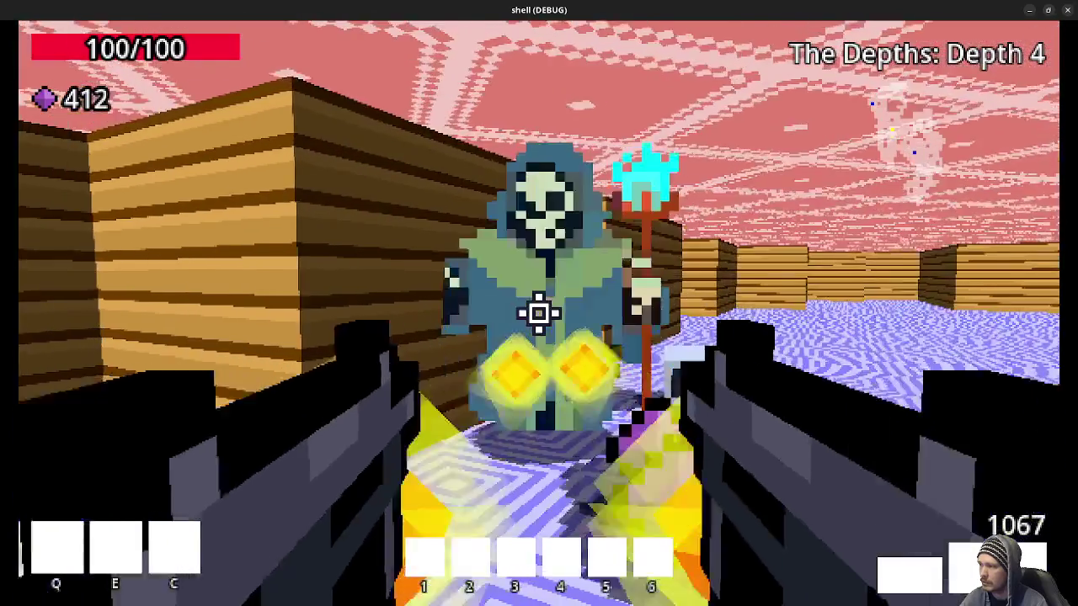
pyautogui.click(539, 313)
pyautogui.press('w')
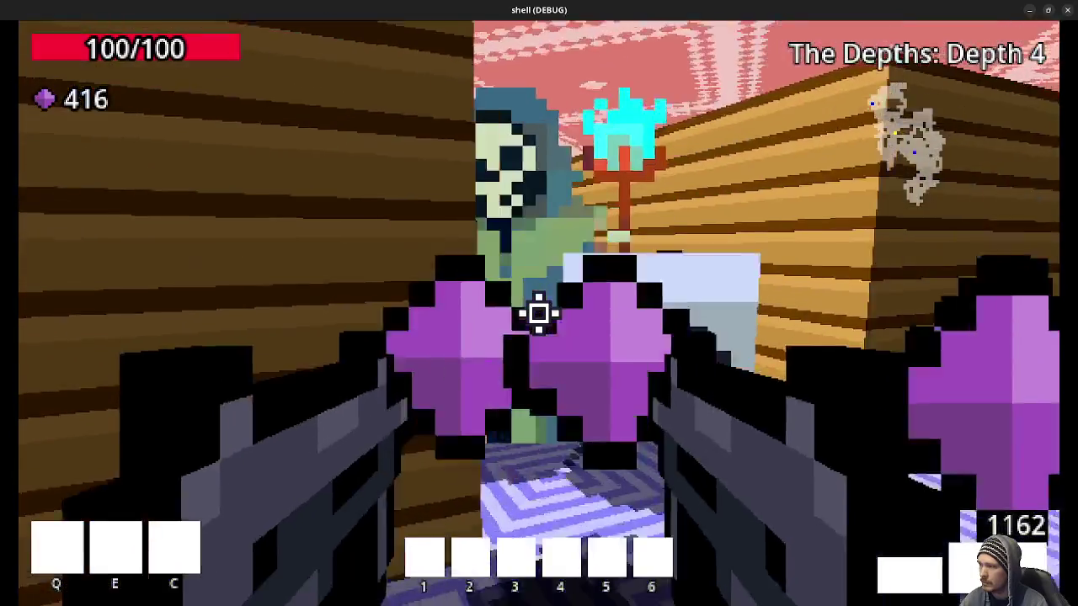
pyautogui.press('w')
pyautogui.press('w')
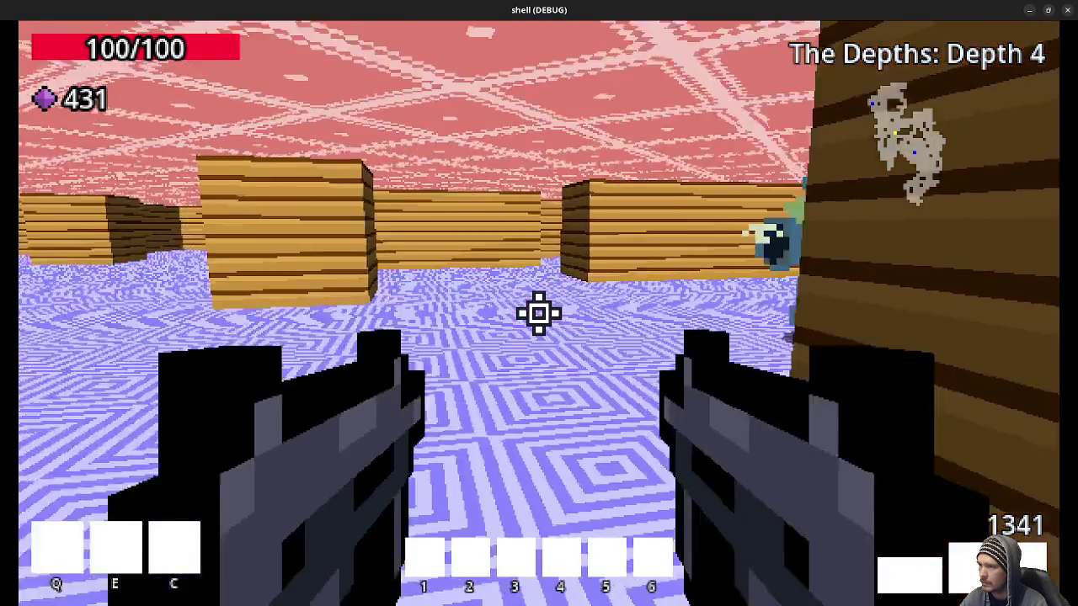
pyautogui.press('w')
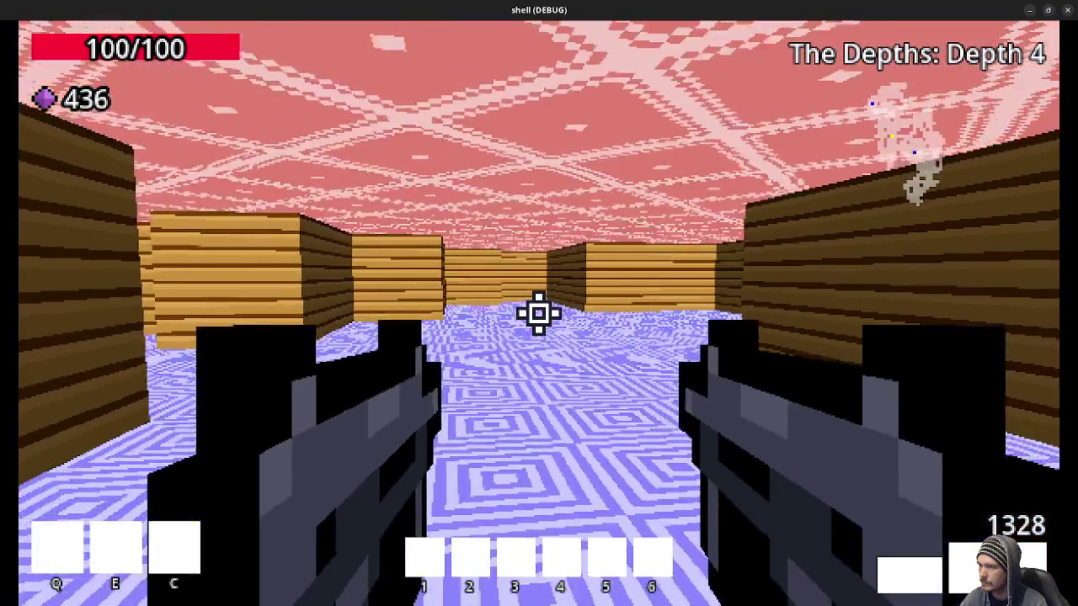
# Enter the portal to Depth 5, shoot the skeleton mage and collect its gems
pyautogui.press('w')
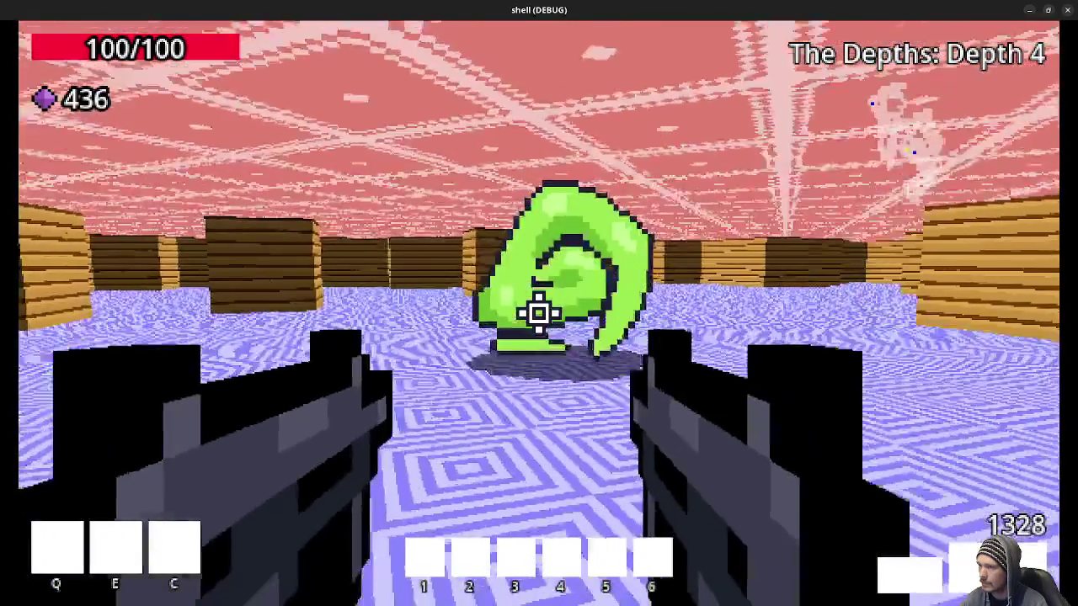
pyautogui.press('w')
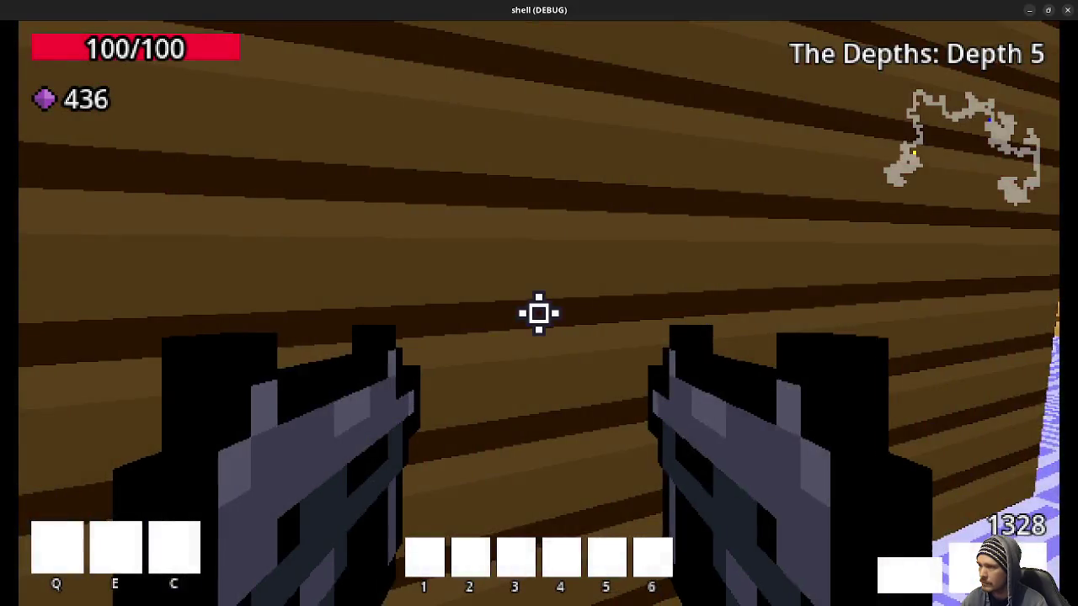
pyautogui.press('w')
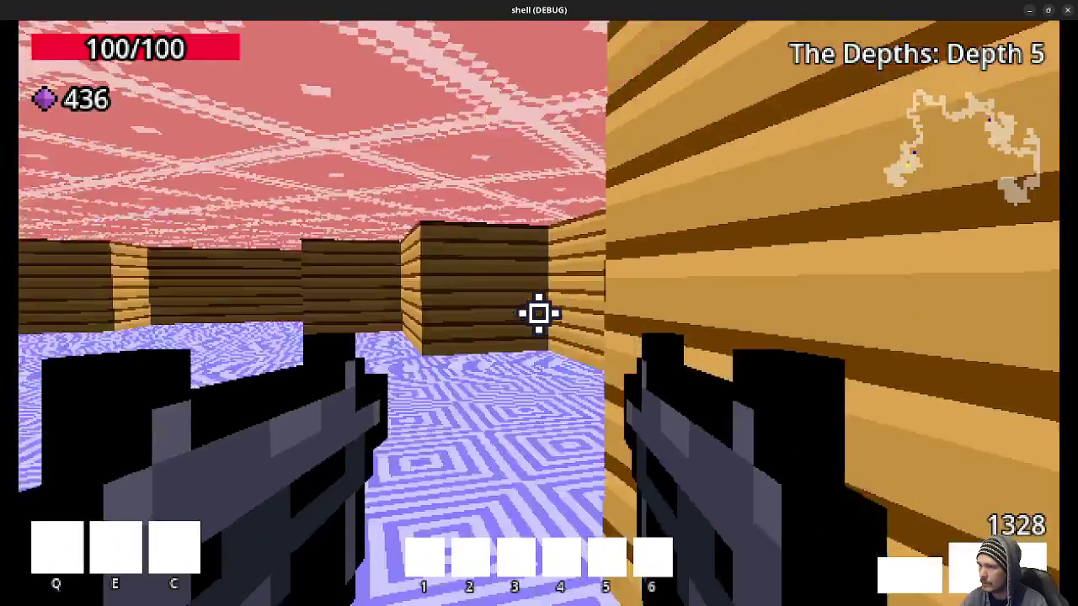
pyautogui.click(539, 314)
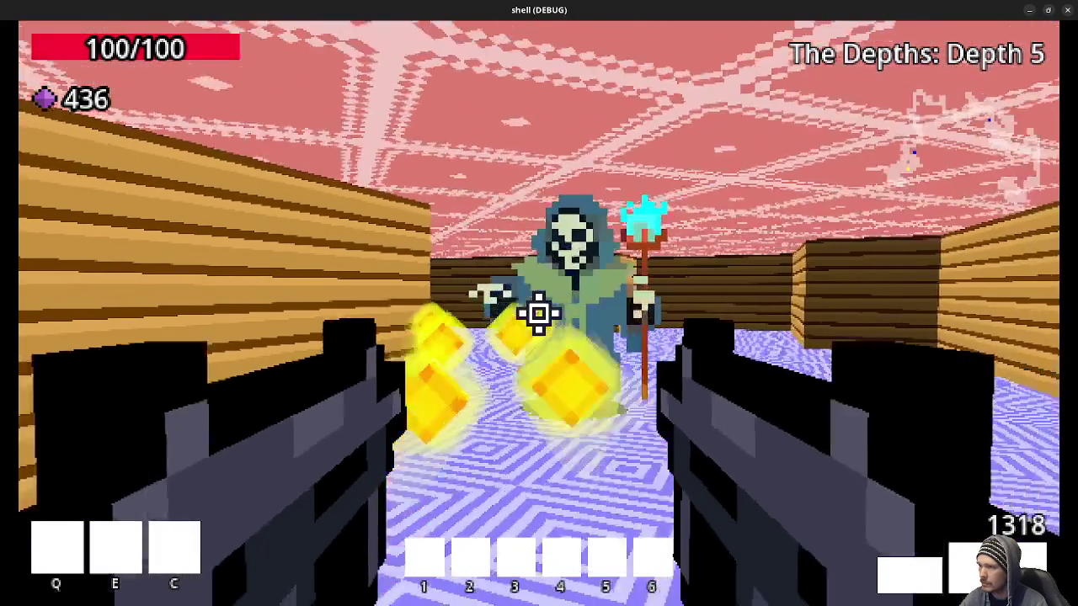
pyautogui.press('w')
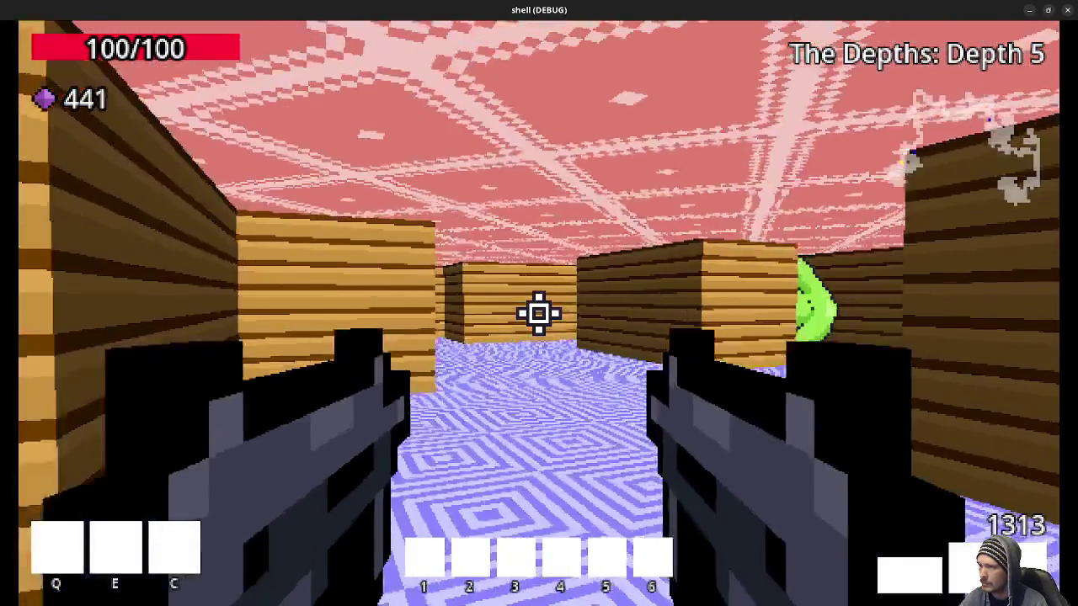
# Walk through the wooden corridors of Depth 5 to the room with a skeleton
pyautogui.press('w')
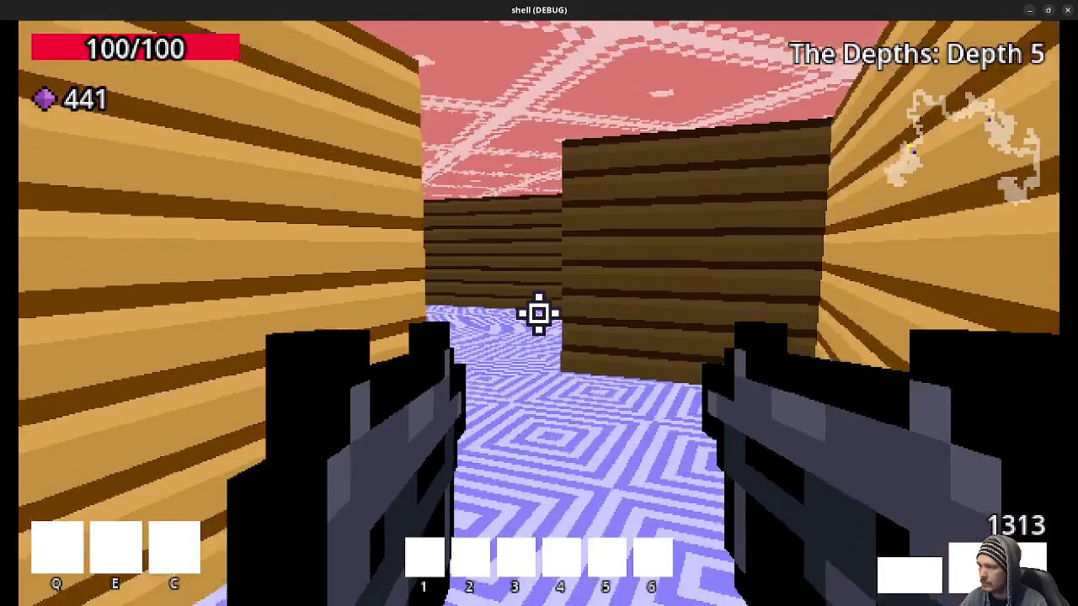
pyautogui.press('w')
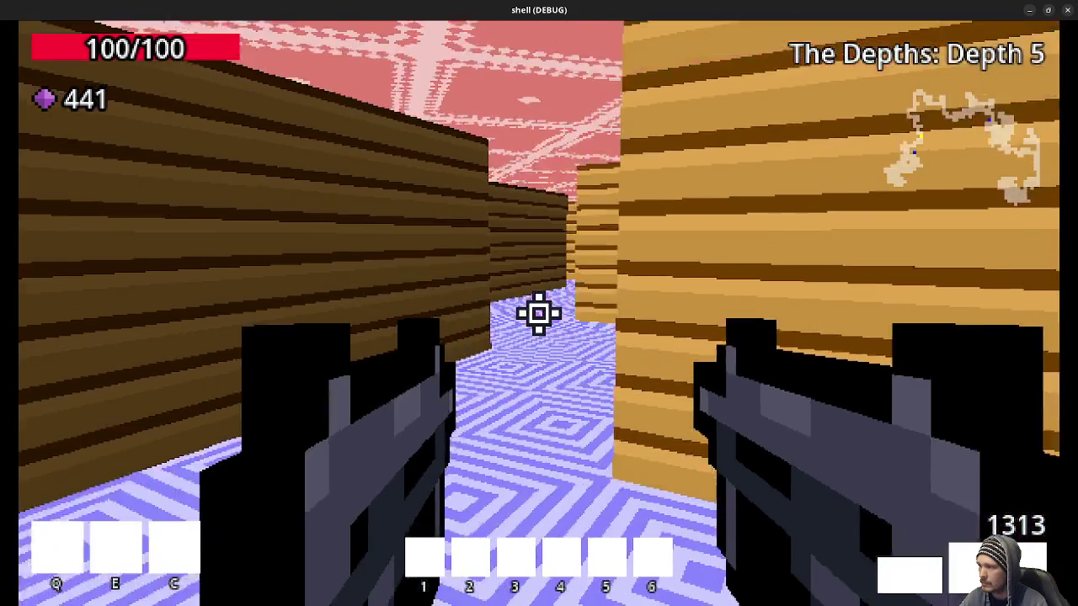
pyautogui.press('w')
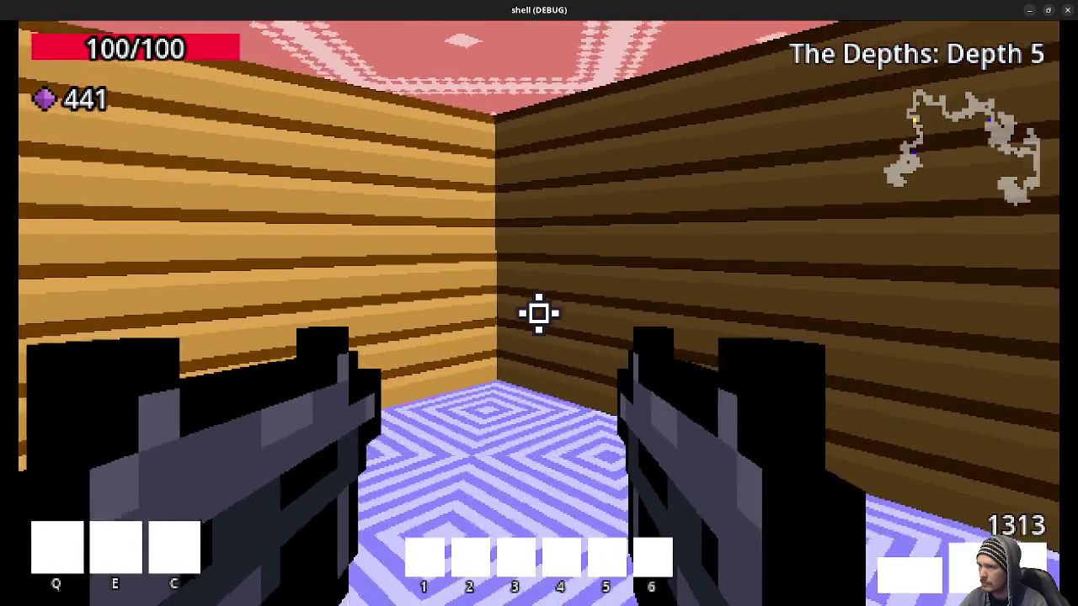
pyautogui.press('w')
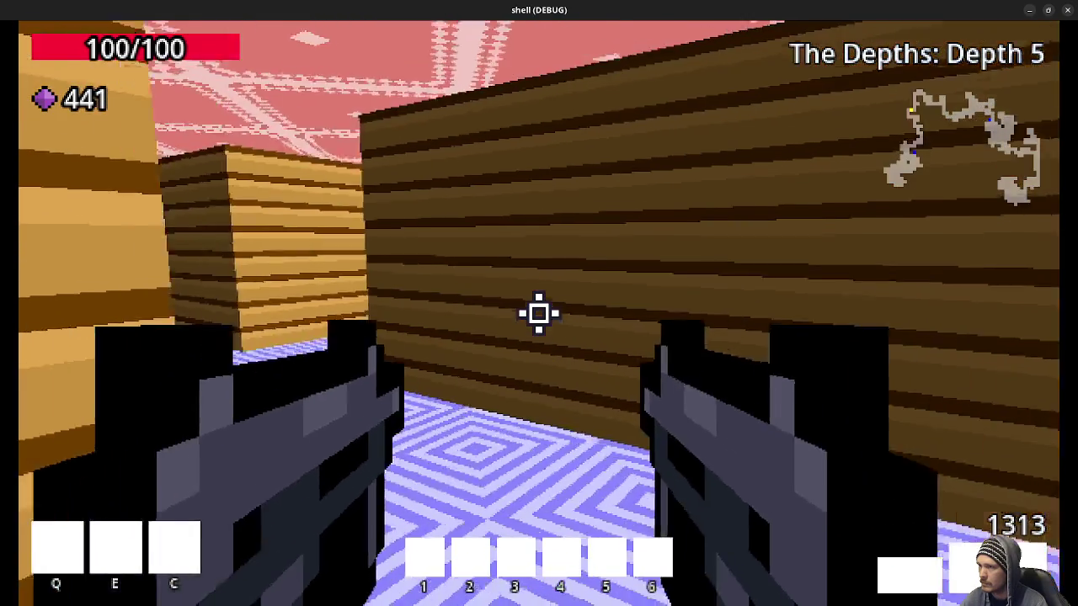
pyautogui.press('w')
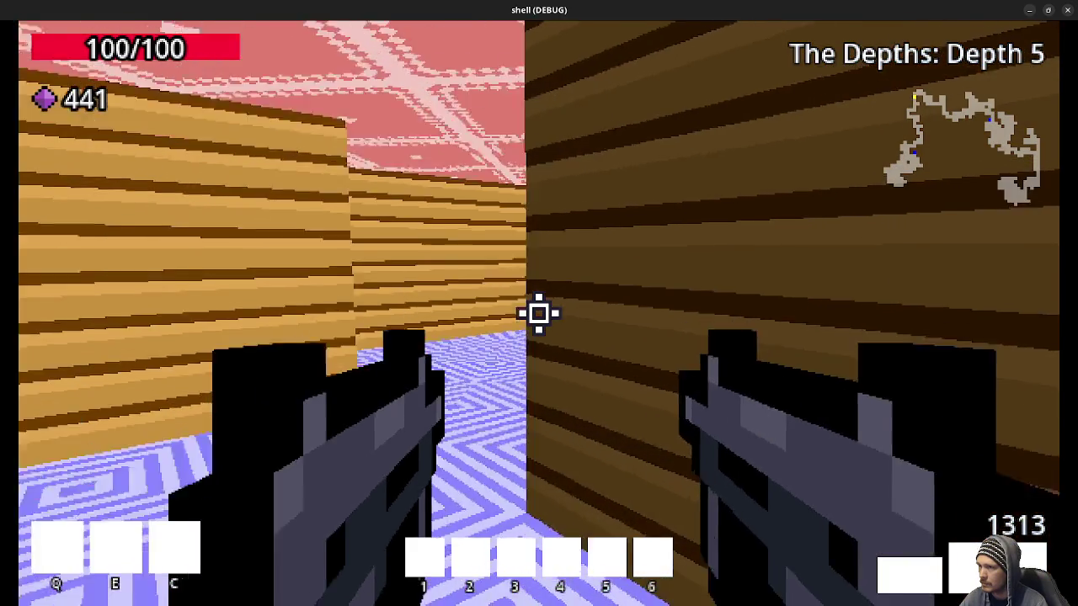
pyautogui.press('w')
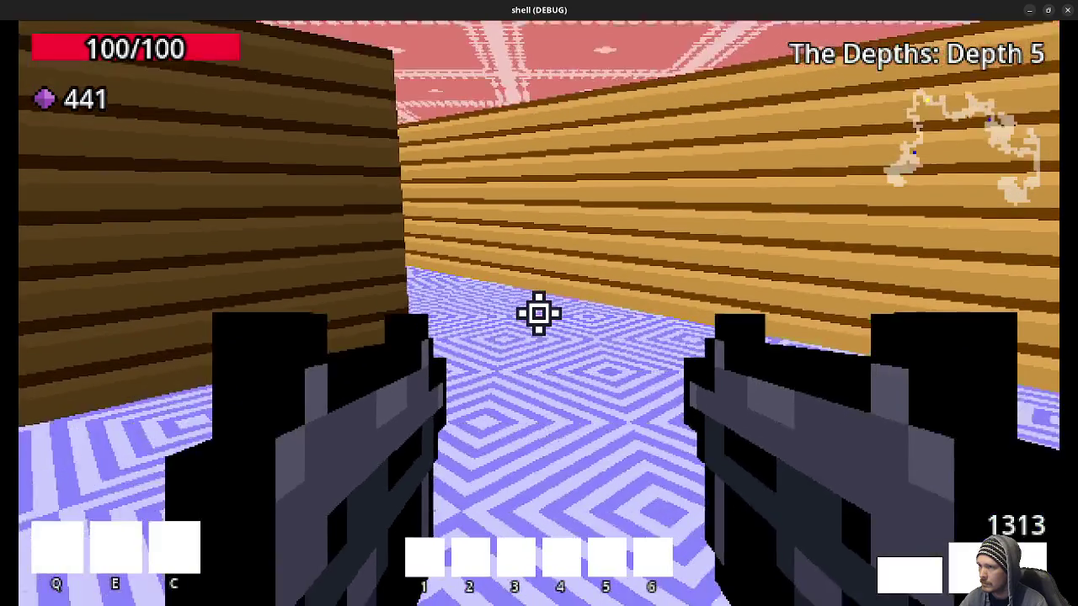
pyautogui.press('w')
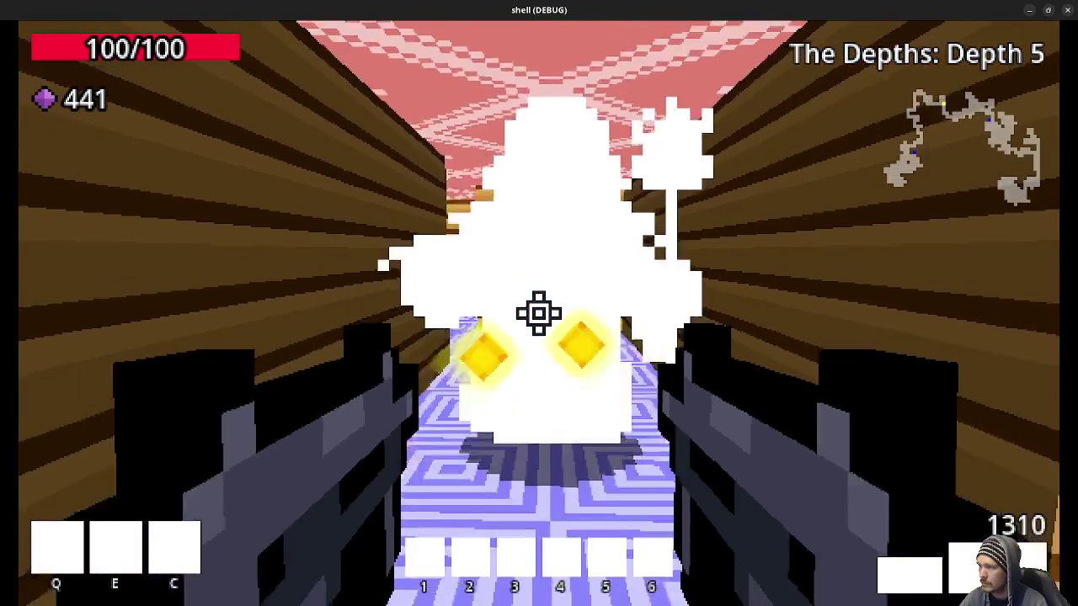
# Kill the hooded skeleton, pick up its gem and continue down the corridor
pyautogui.click(539, 313)
pyautogui.press('w')
pyautogui.press('w')
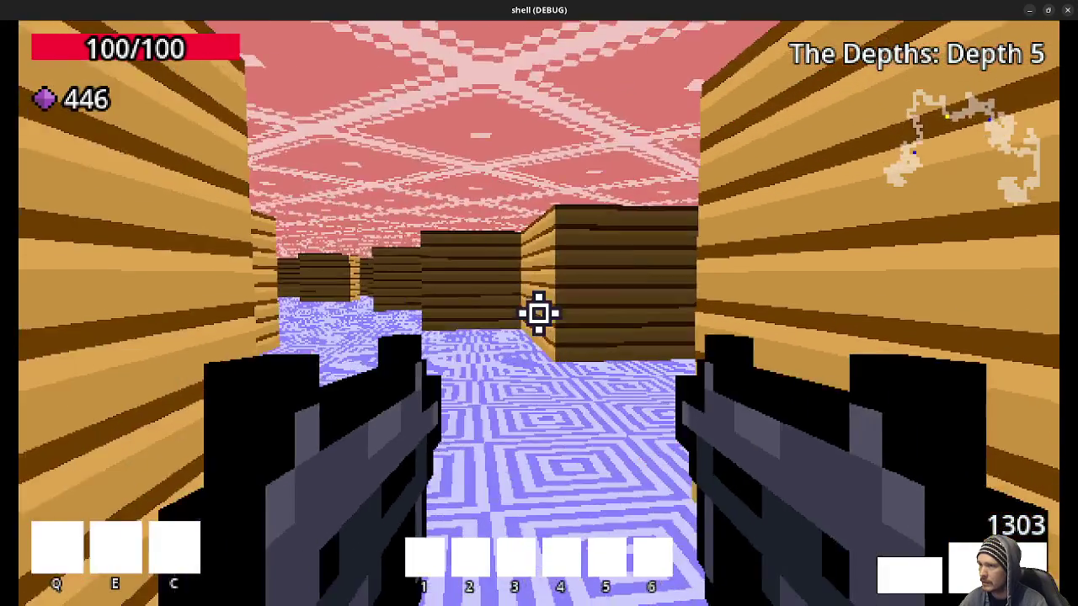
pyautogui.press('w')
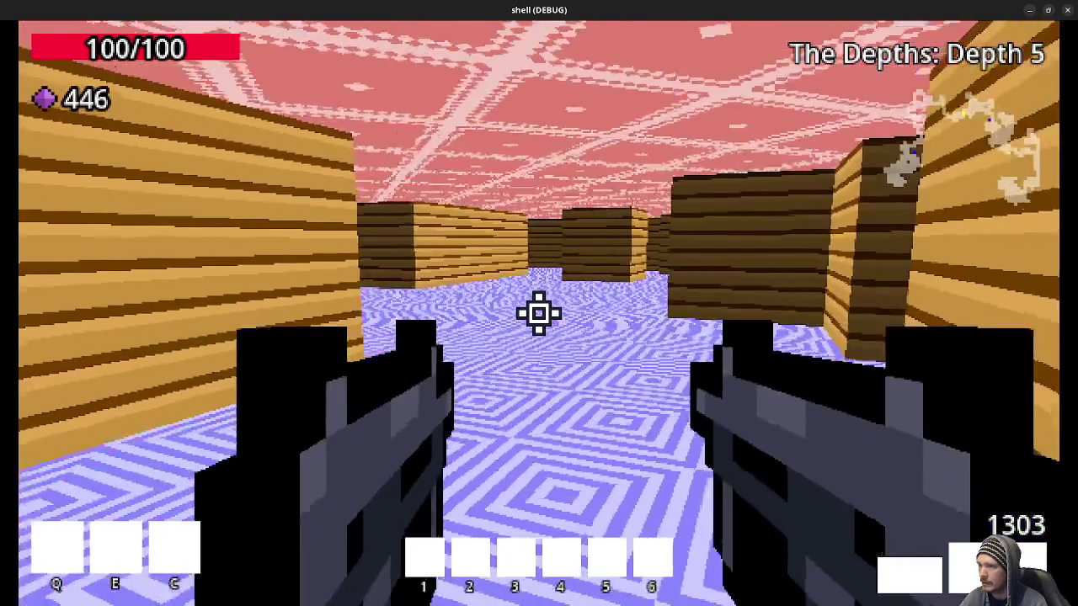
pyautogui.press('w')
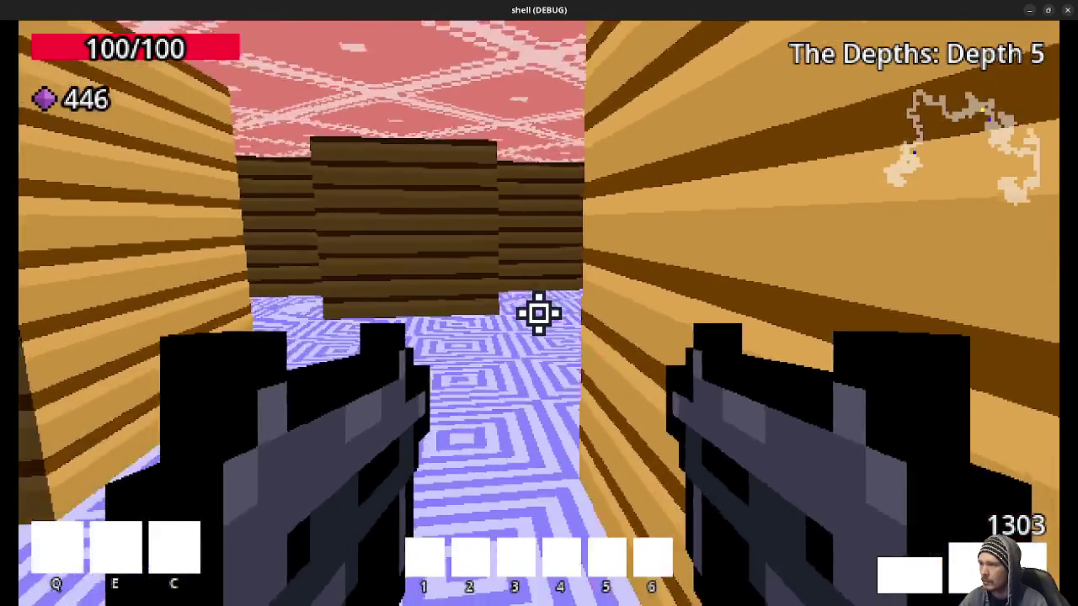
# Shoot the green creature and skeleton, collect the purple gems and enter the portal to Realm of Zot Depth 1
pyautogui.press('w')
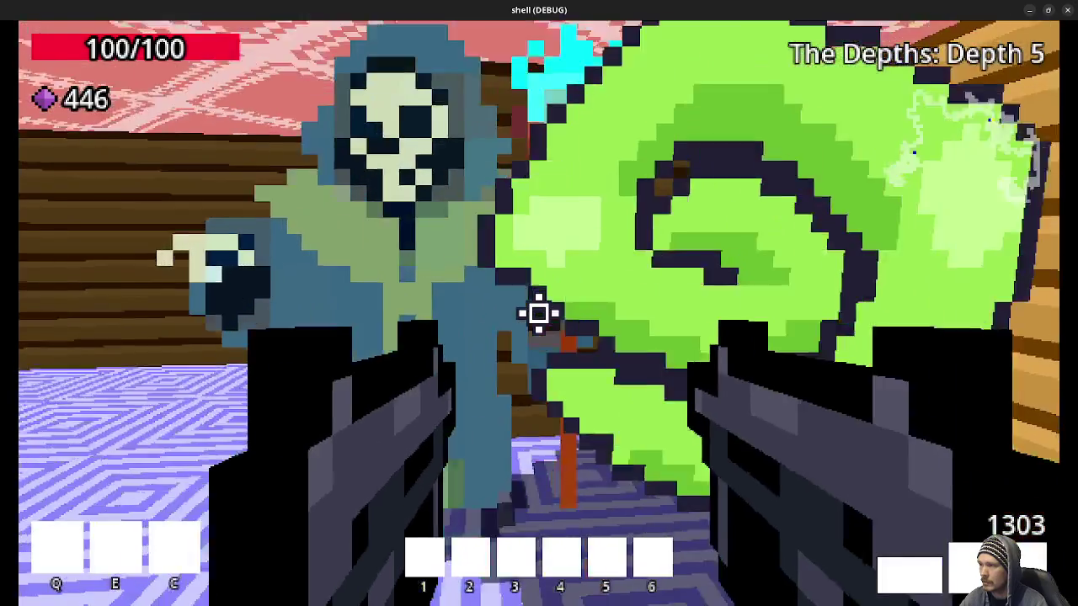
pyautogui.click(539, 313)
pyautogui.click(539, 313)
pyautogui.press('w')
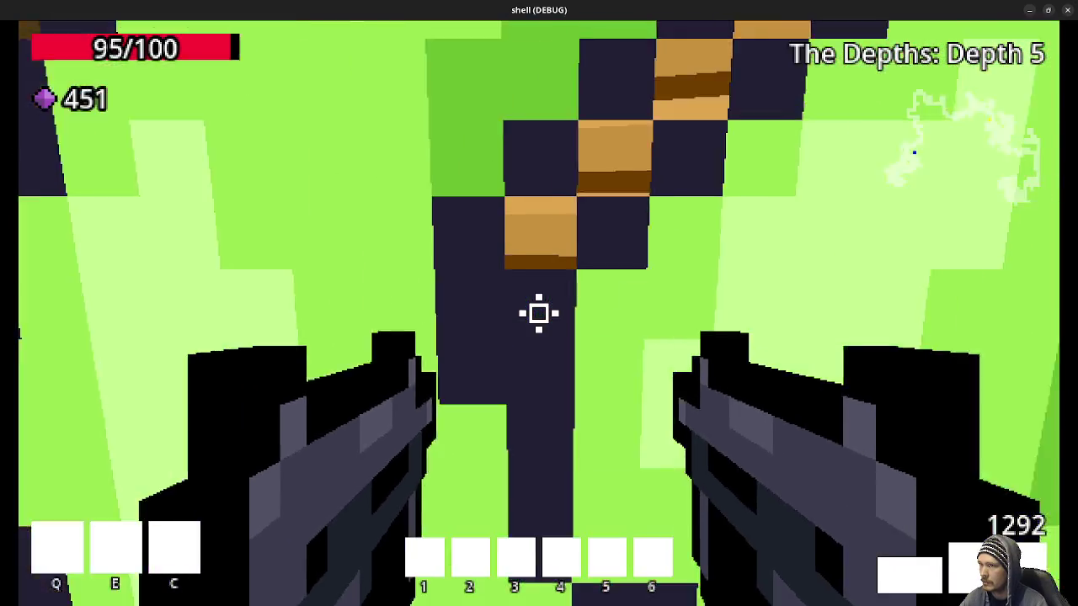
pyautogui.press('w')
pyautogui.press('w')
pyautogui.press('w')
# Shoot the skeletal mage until it dies and collect its dropped gems
pyautogui.click(539, 314)
pyautogui.click(539, 313)
pyautogui.press('w')
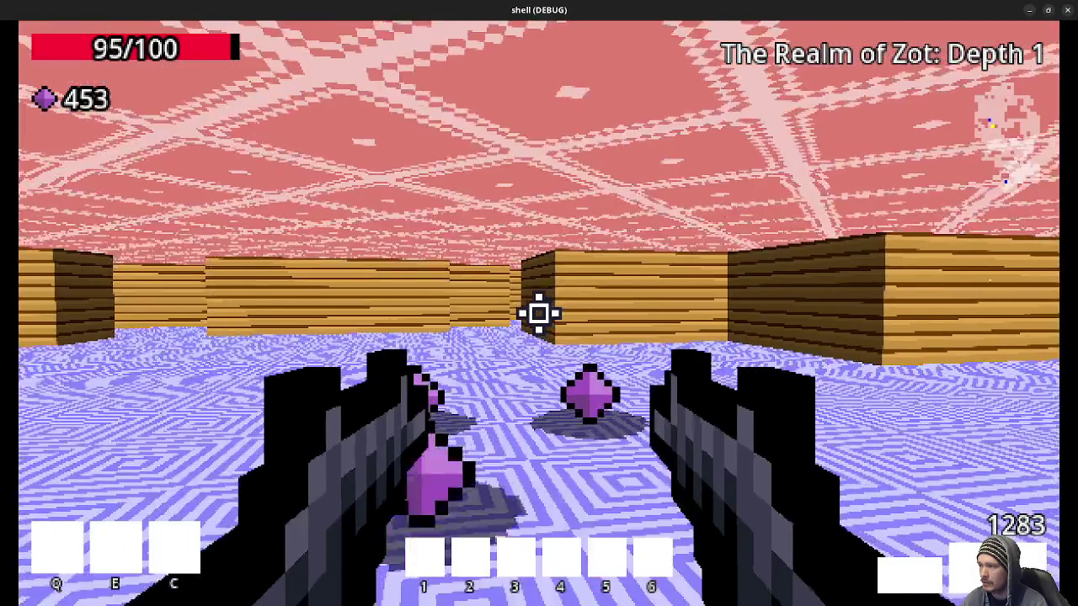
pyautogui.press('w')
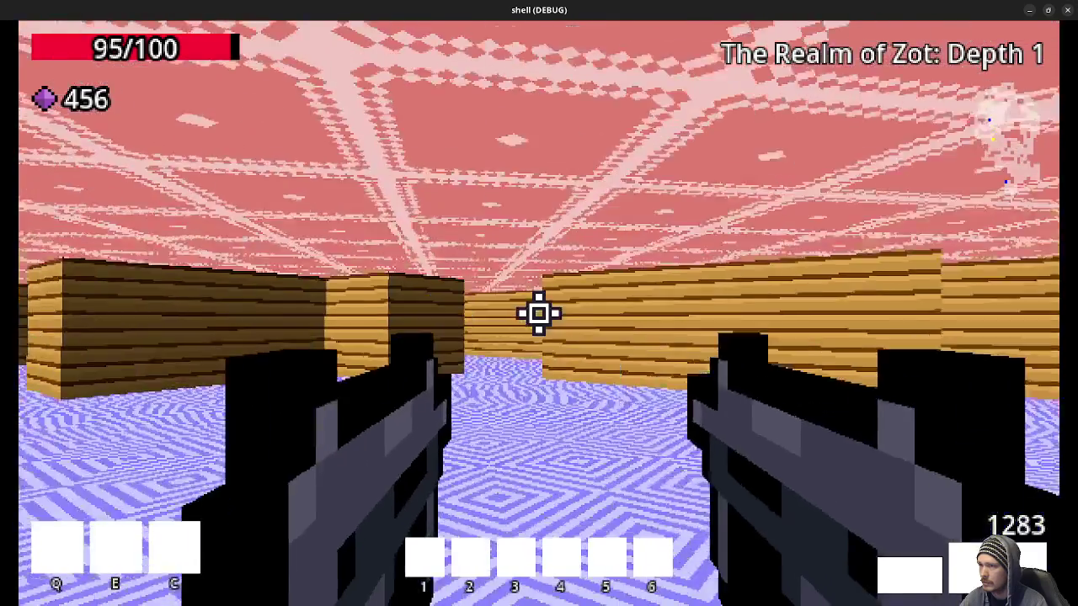
# Walk through the corridors into the green spiral portal and fire at the reaper on arrival
pyautogui.press('w')
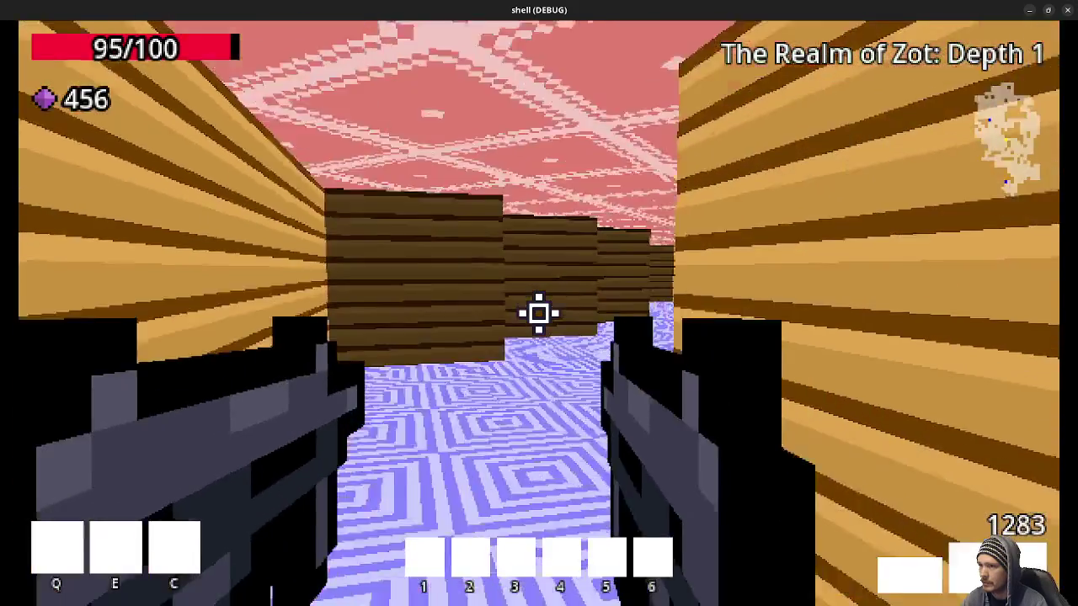
pyautogui.press('w')
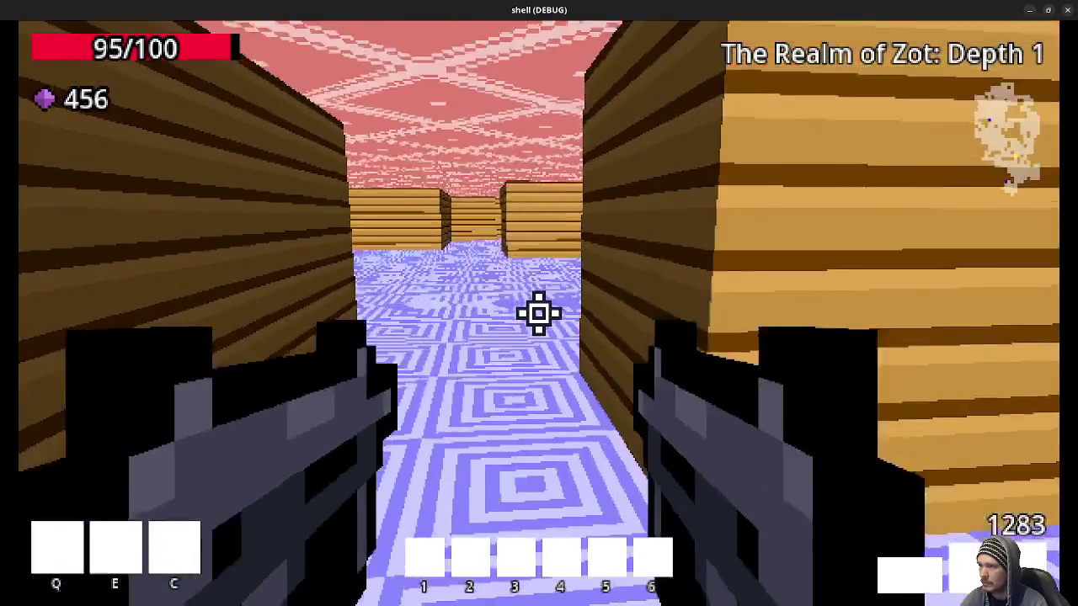
pyautogui.press('w')
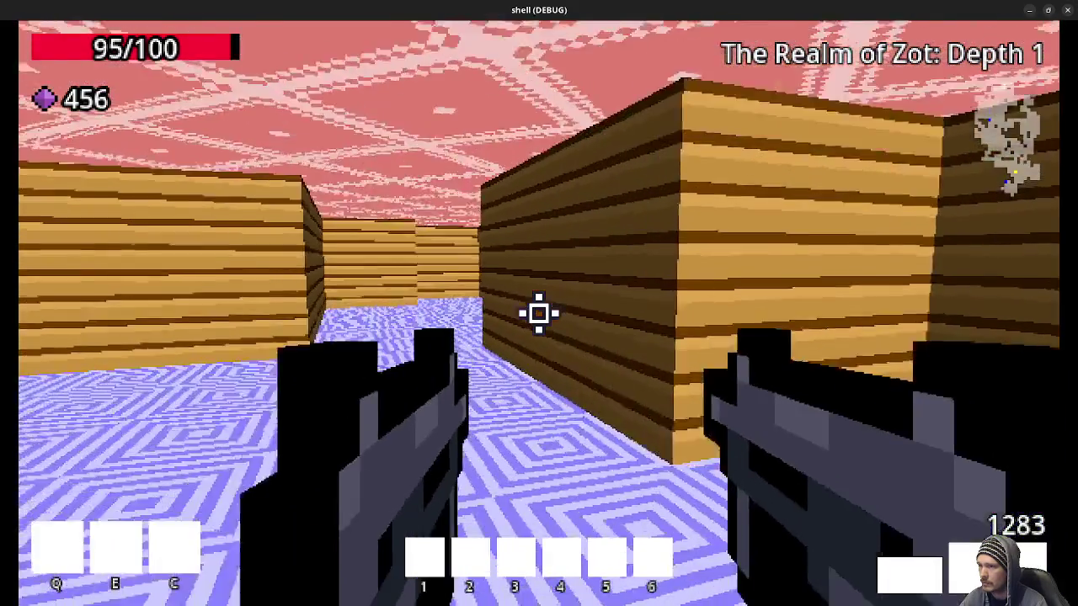
pyautogui.press('w')
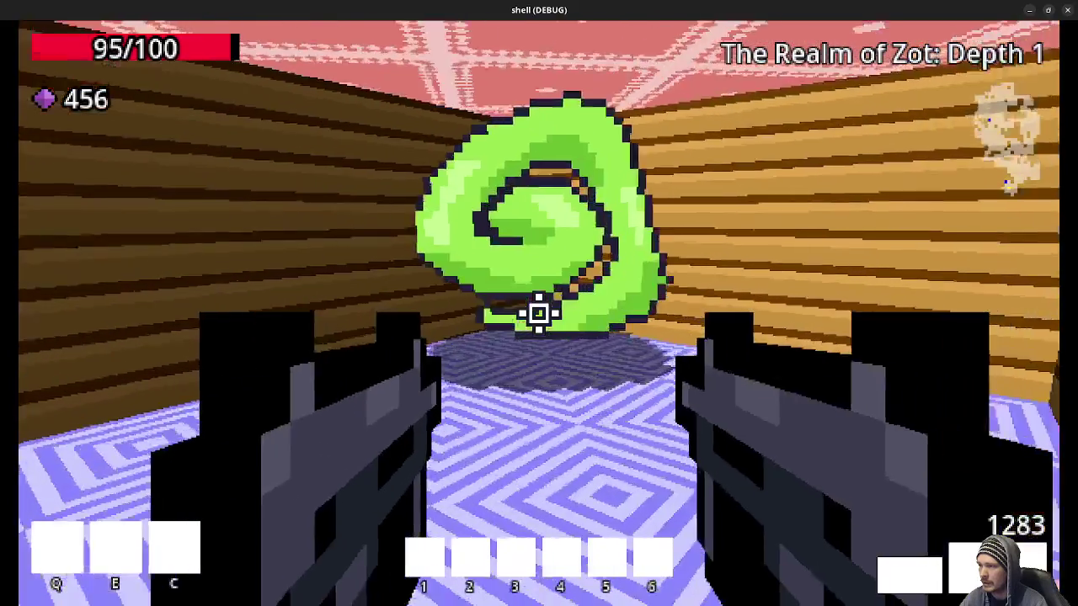
pyautogui.press('w')
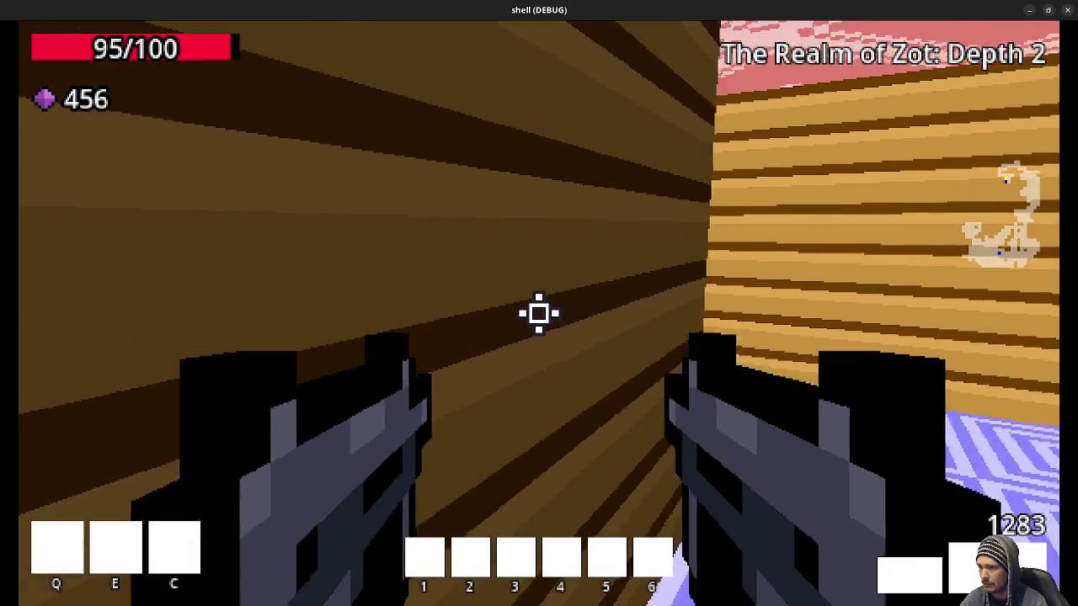
pyautogui.click(539, 313)
# Finish off the reaper, collect the pickups and shoot the next approaching enemy
pyautogui.click(539, 313)
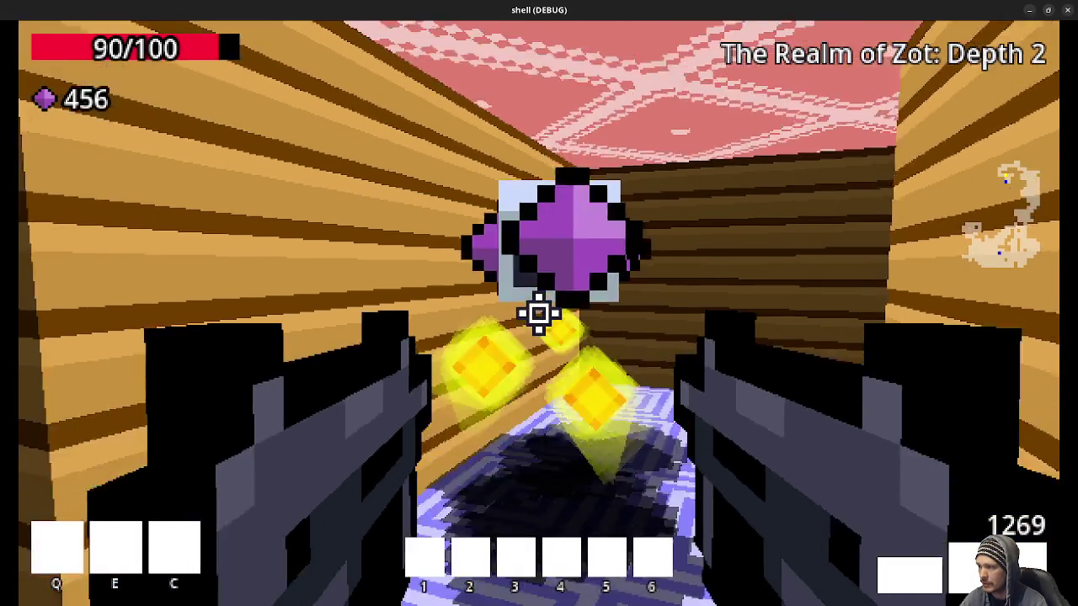
pyautogui.press('w')
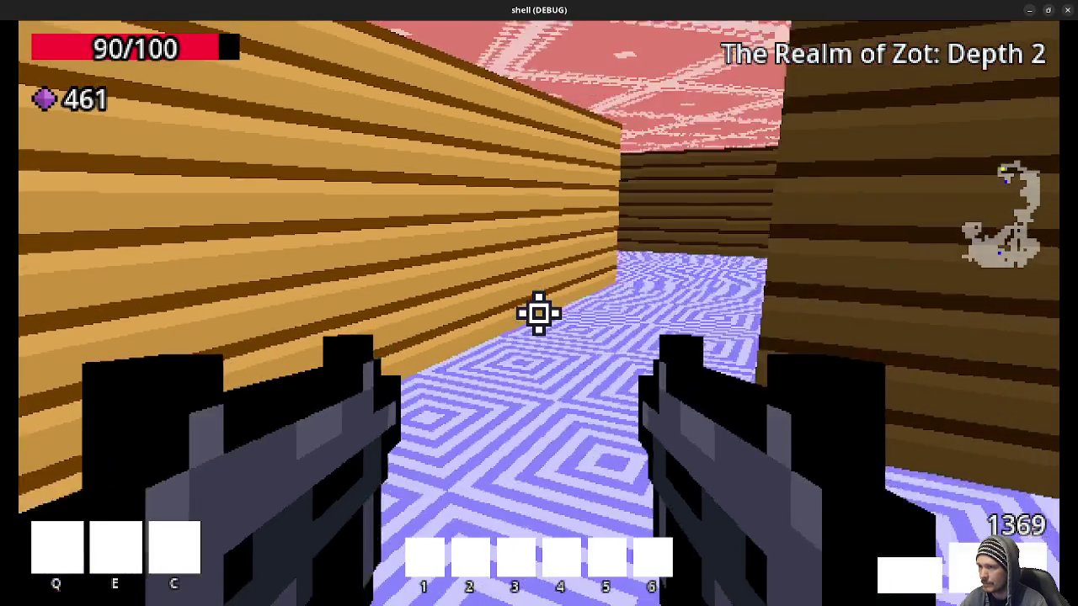
pyautogui.press('w')
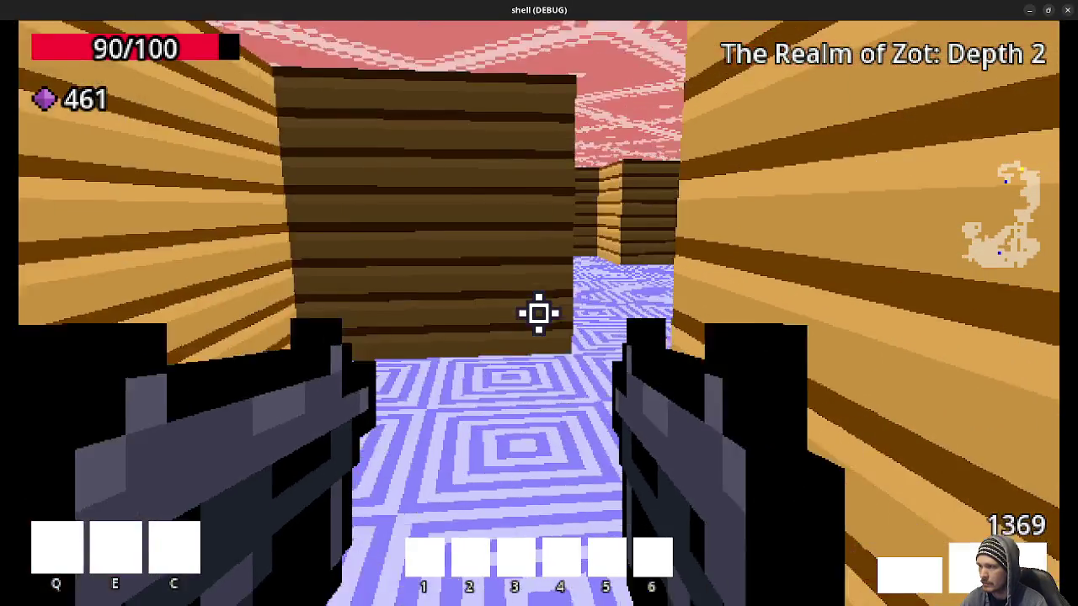
pyautogui.press('w')
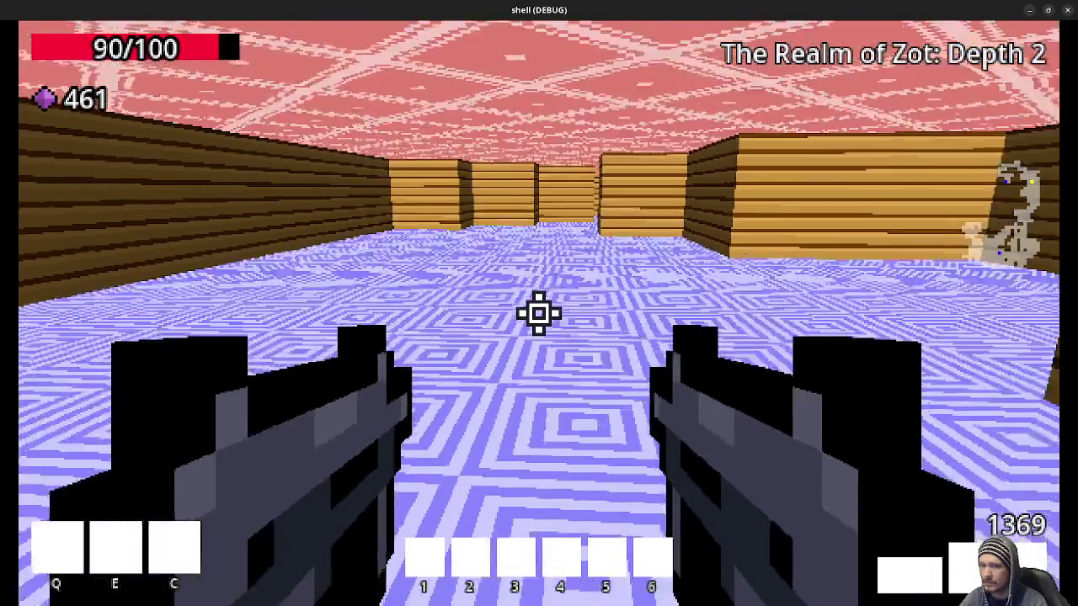
pyautogui.press('w')
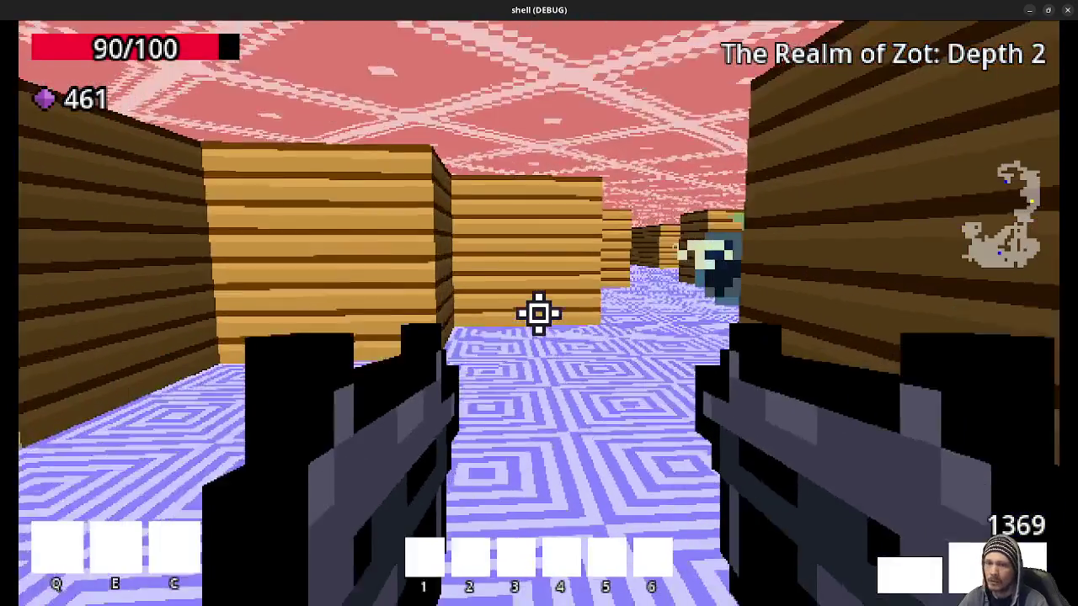
pyautogui.click(539, 313)
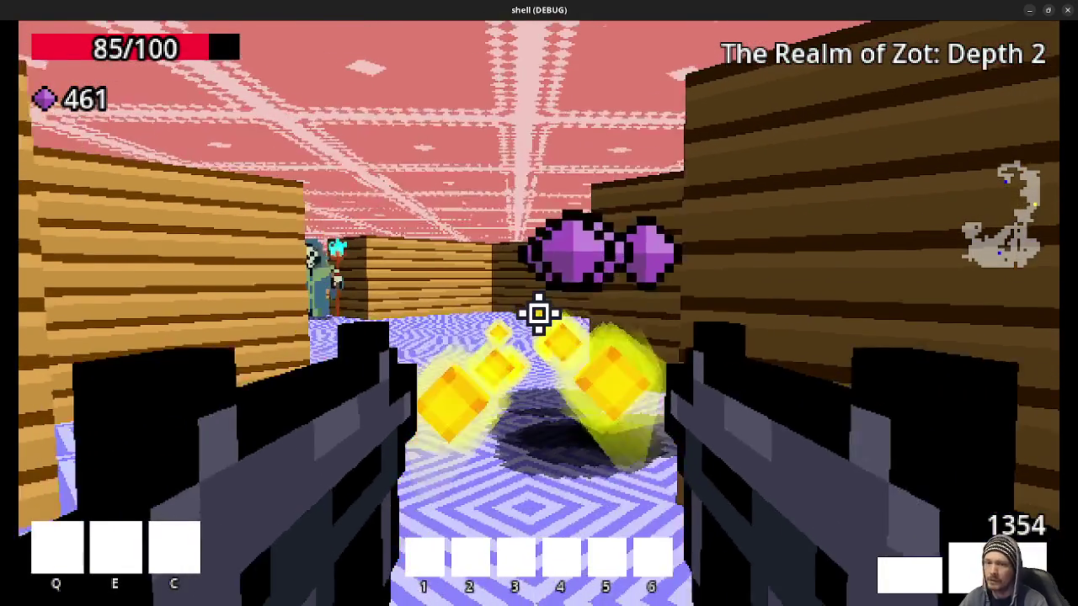
# Kill the skeleton mage, grab the pickups and advance through the maze to shoot another skeleton
pyautogui.press('w')
pyautogui.click(539, 313)
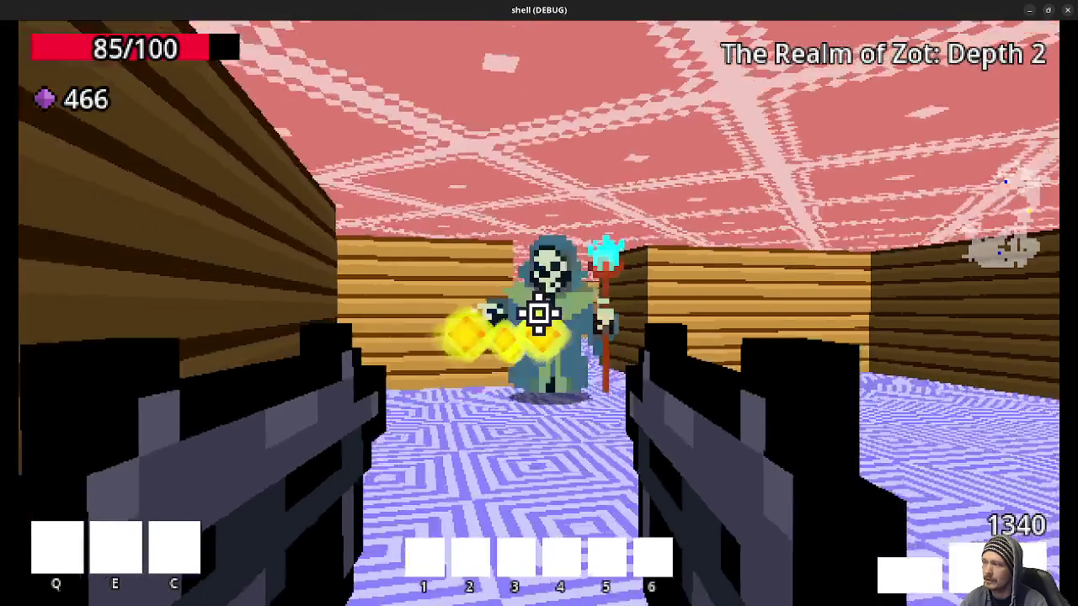
pyautogui.press('w')
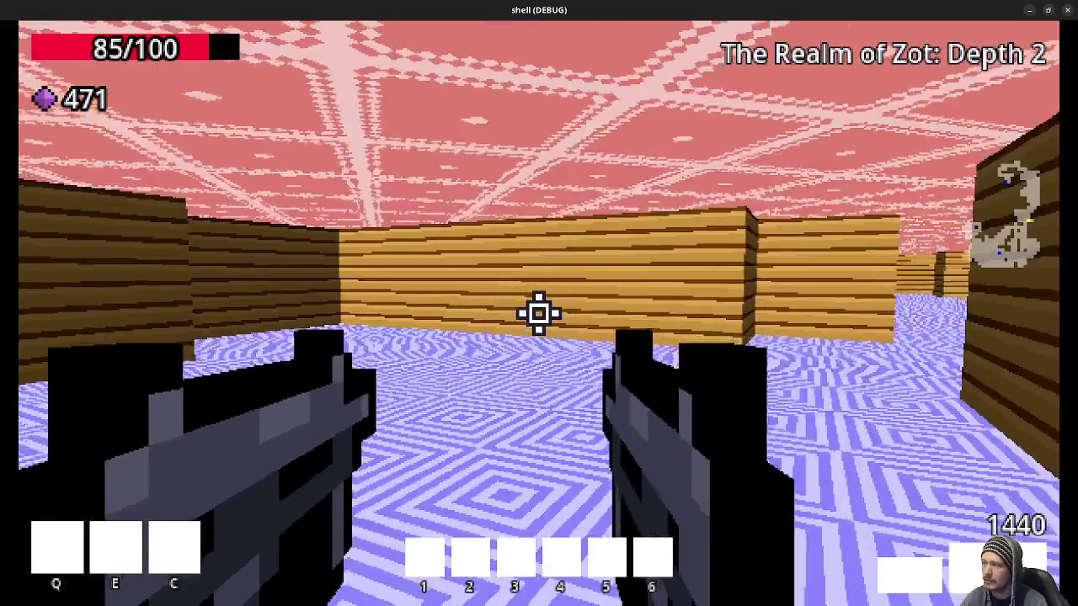
pyautogui.press('w')
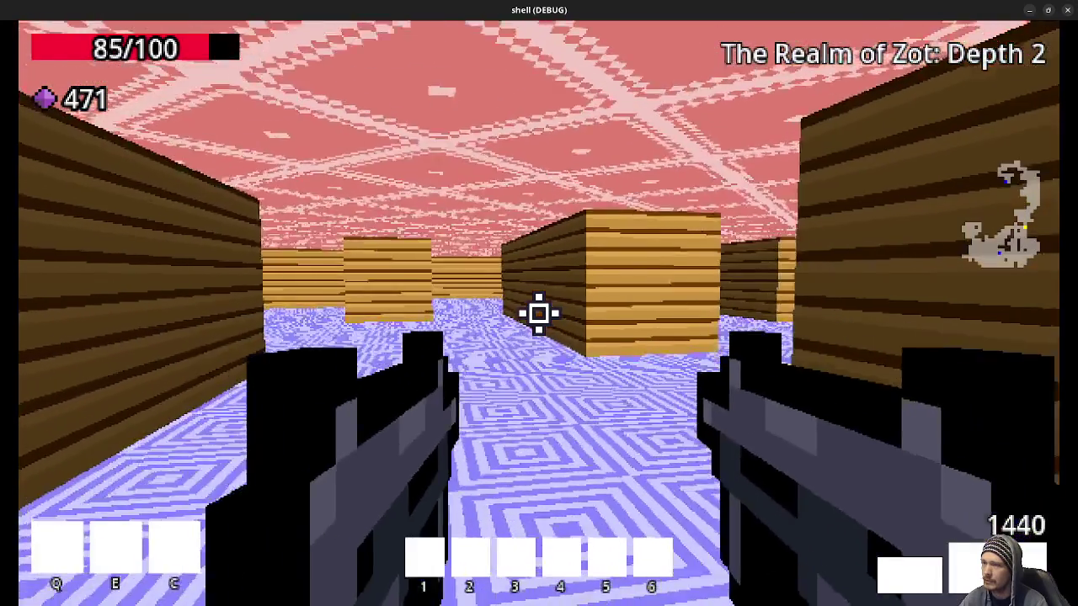
pyautogui.press('w')
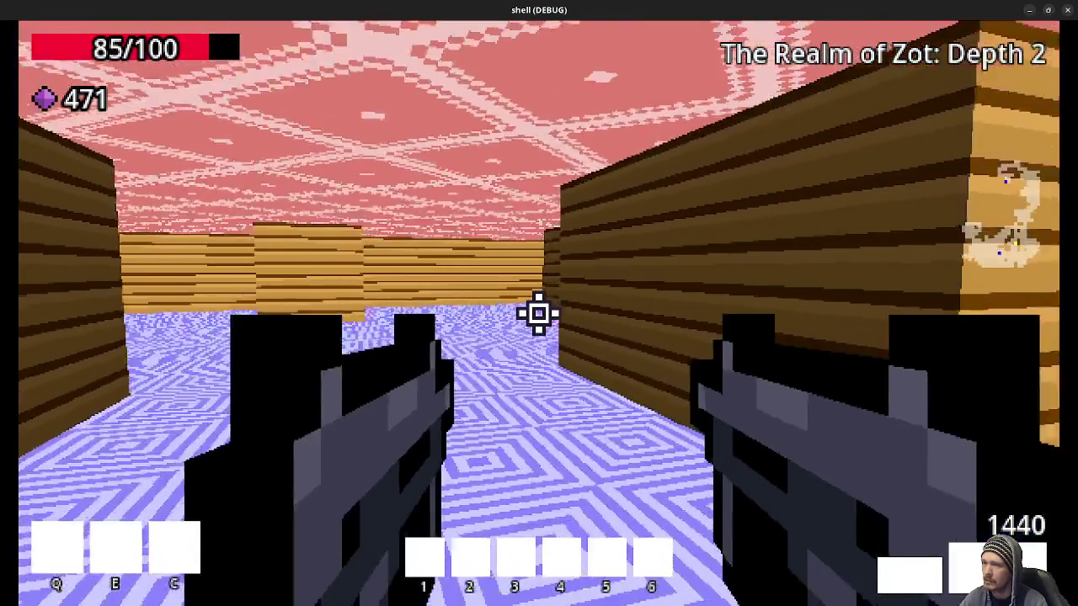
pyautogui.press('w')
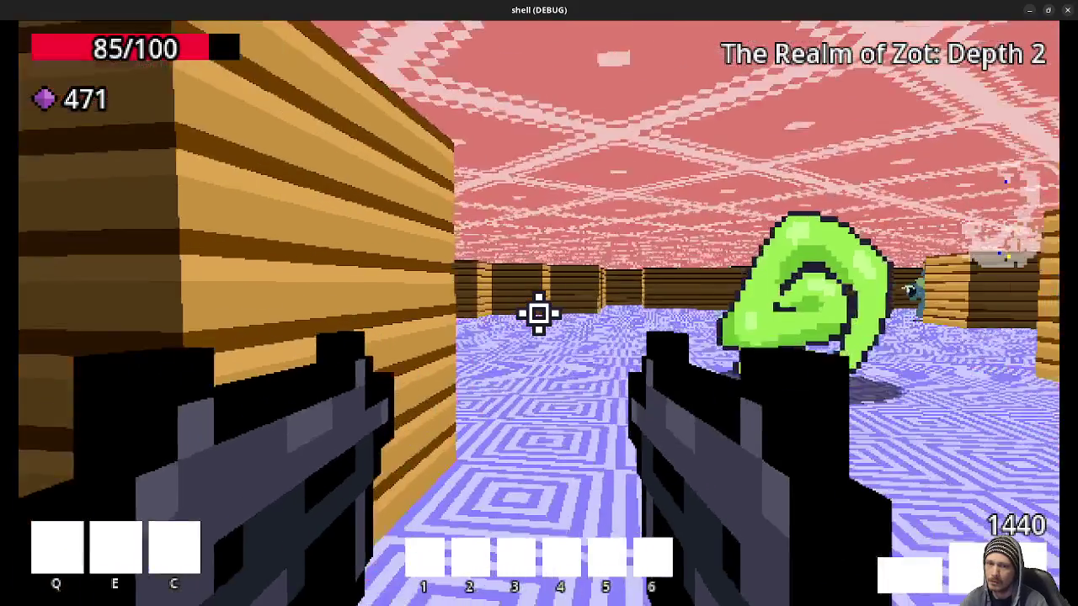
pyautogui.click(539, 313)
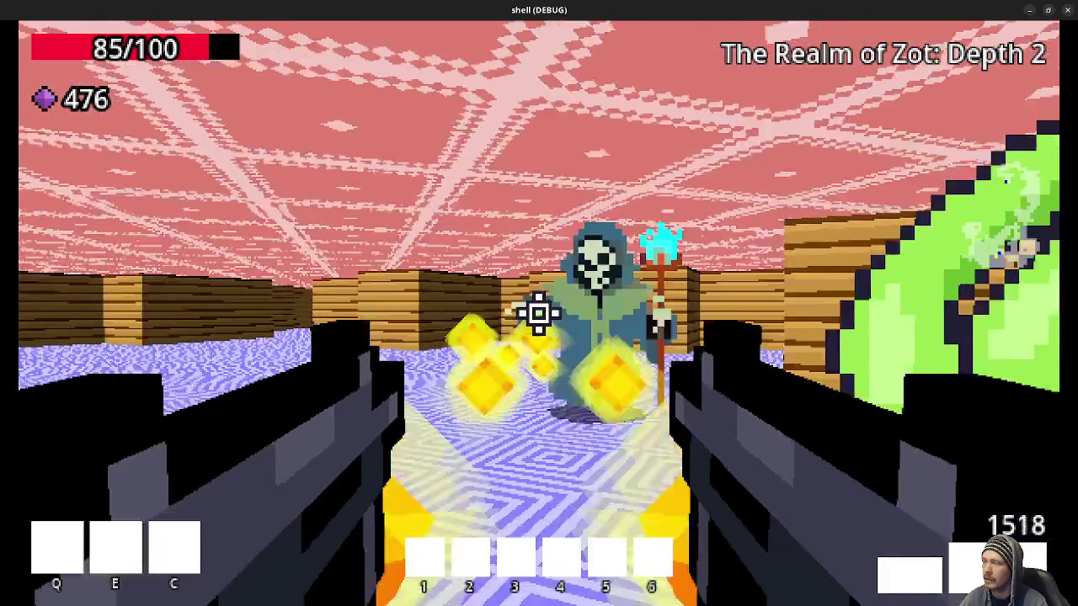
# Shoot the last skeleton mage, gather its gems and maneuver around the green portal
pyautogui.press('w')
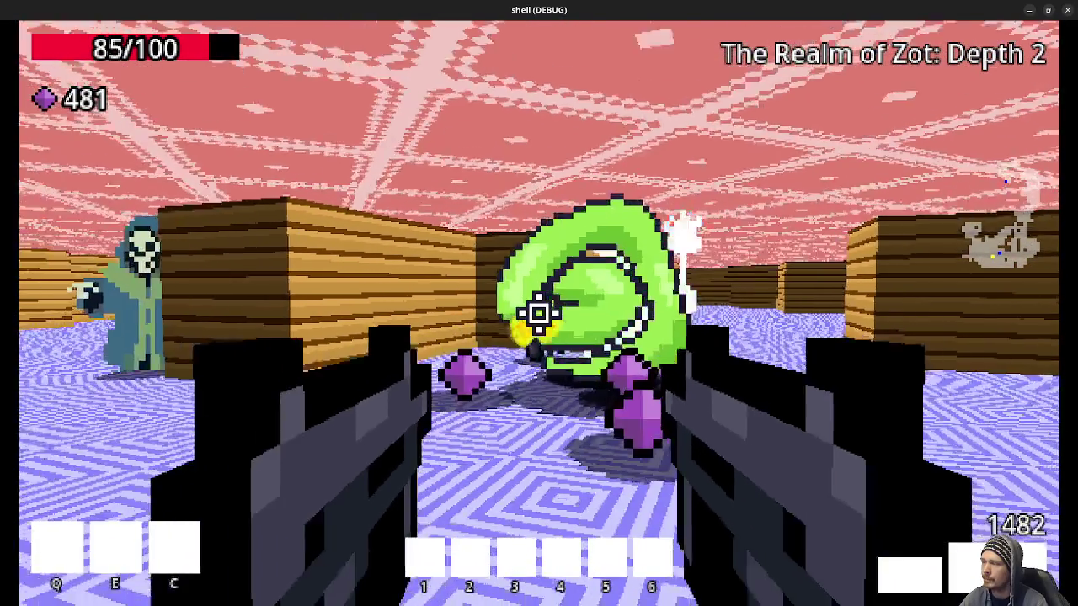
pyautogui.click(539, 313)
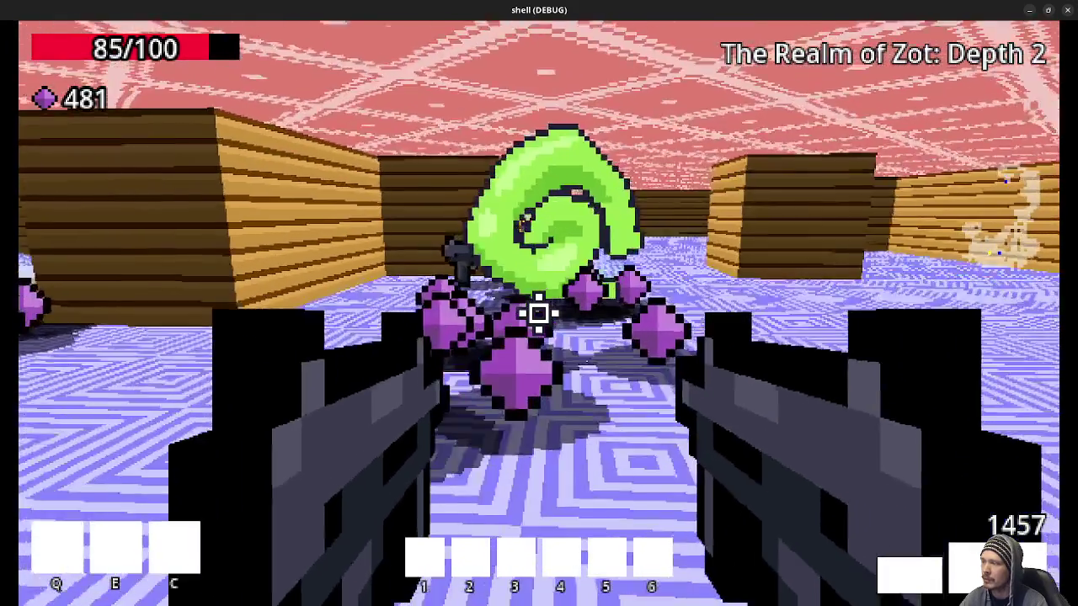
pyautogui.press('w')
pyautogui.press('w')
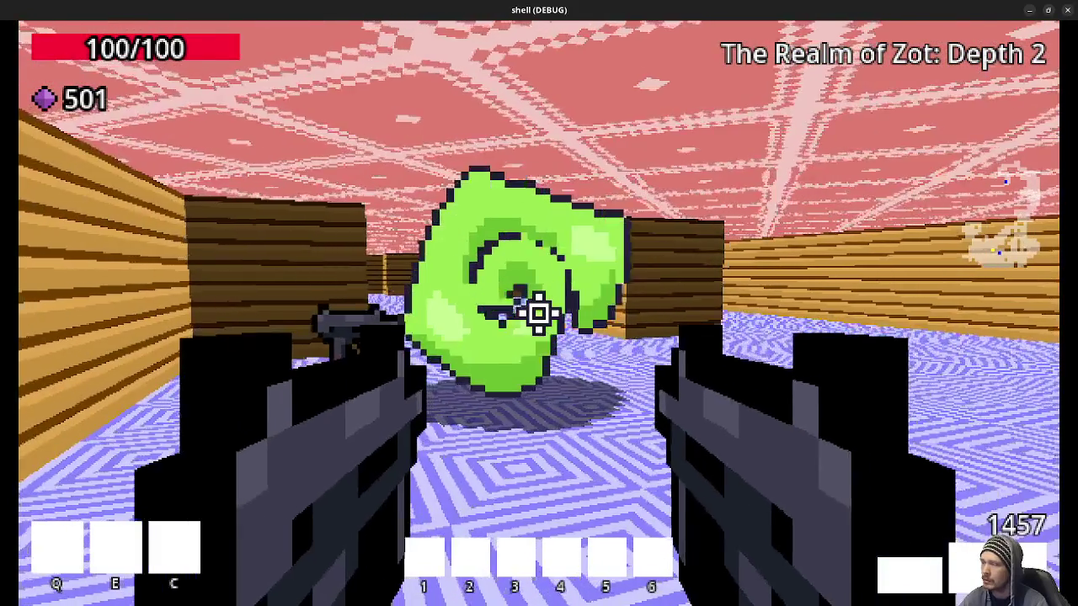
pyautogui.press('w')
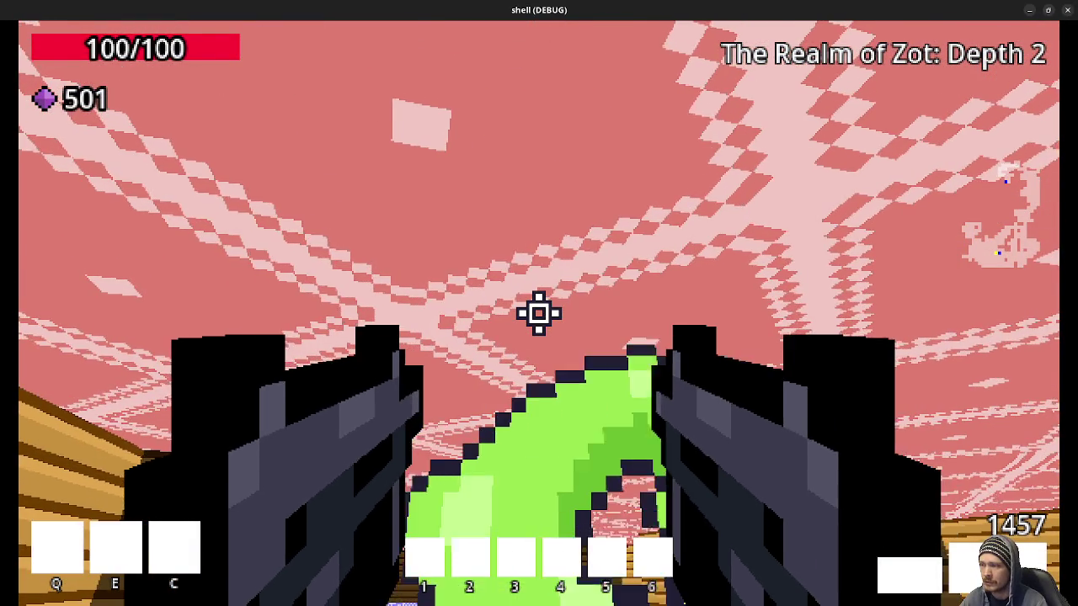
pyautogui.press('w')
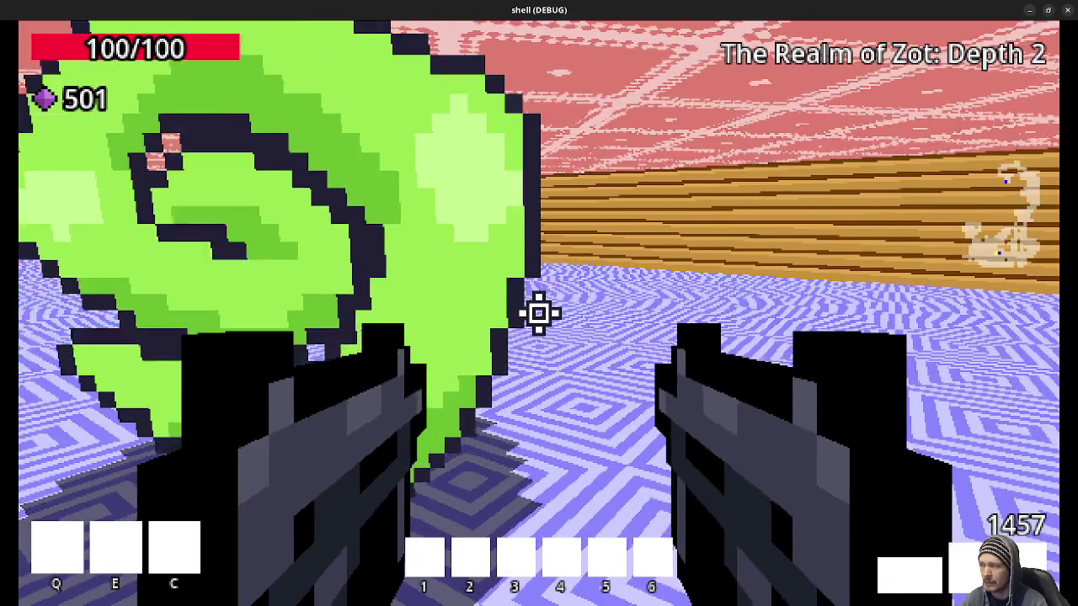
pyautogui.press('s')
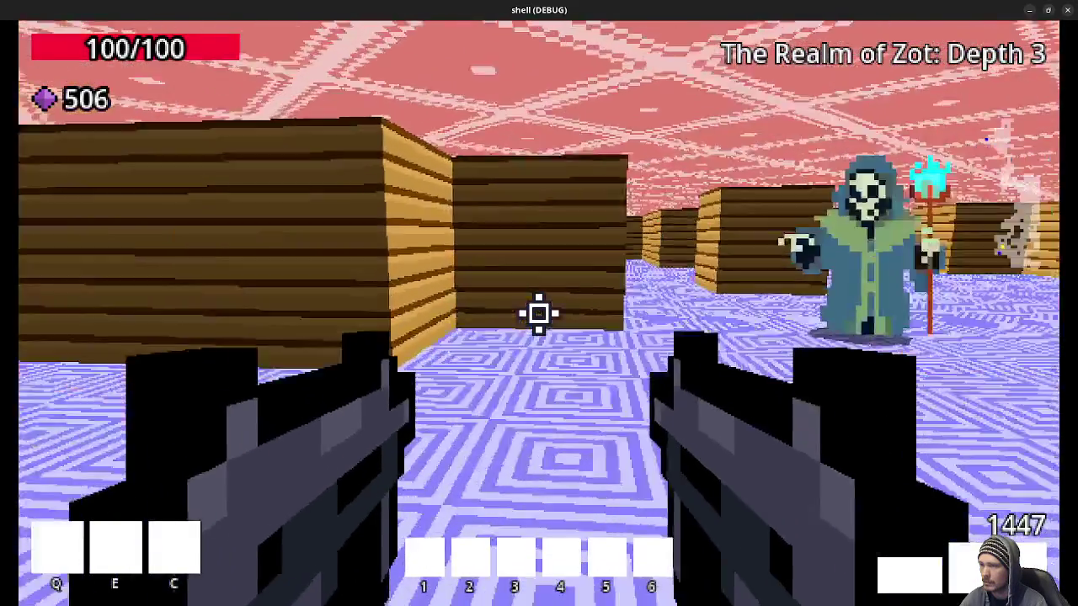
# Shoot the enemy ahead, collect its gems and fire at the robed enemies
pyautogui.click(539, 313)
pyautogui.press('w')
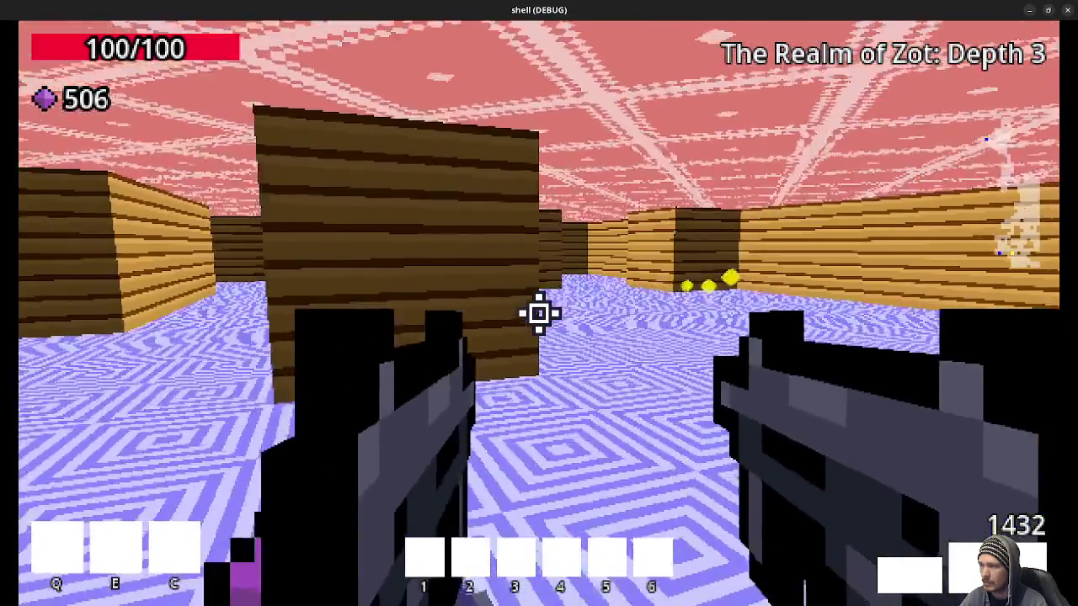
pyautogui.press('w')
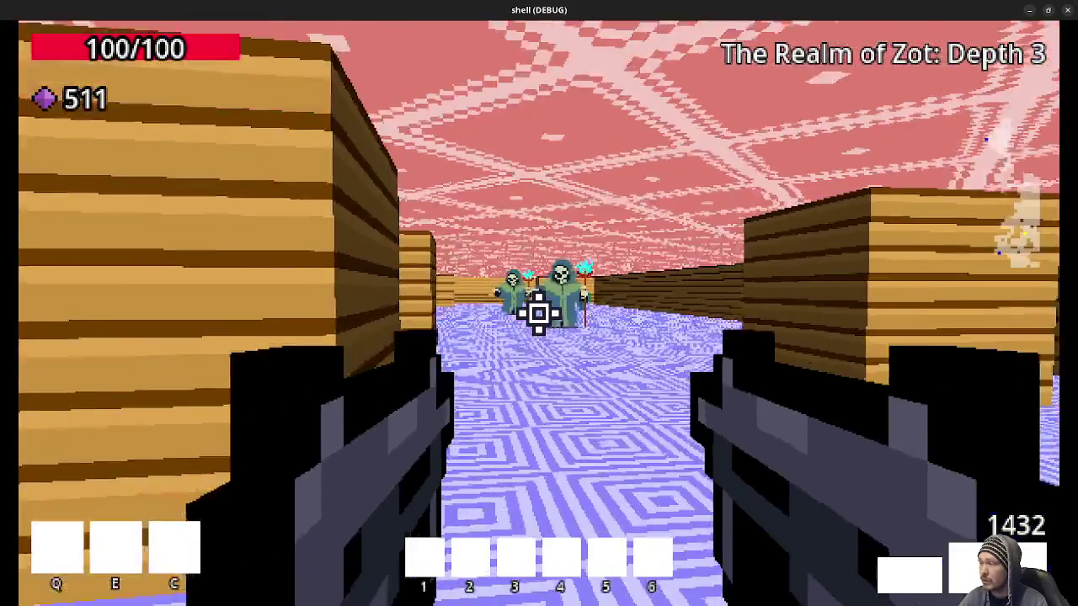
pyautogui.click(539, 313)
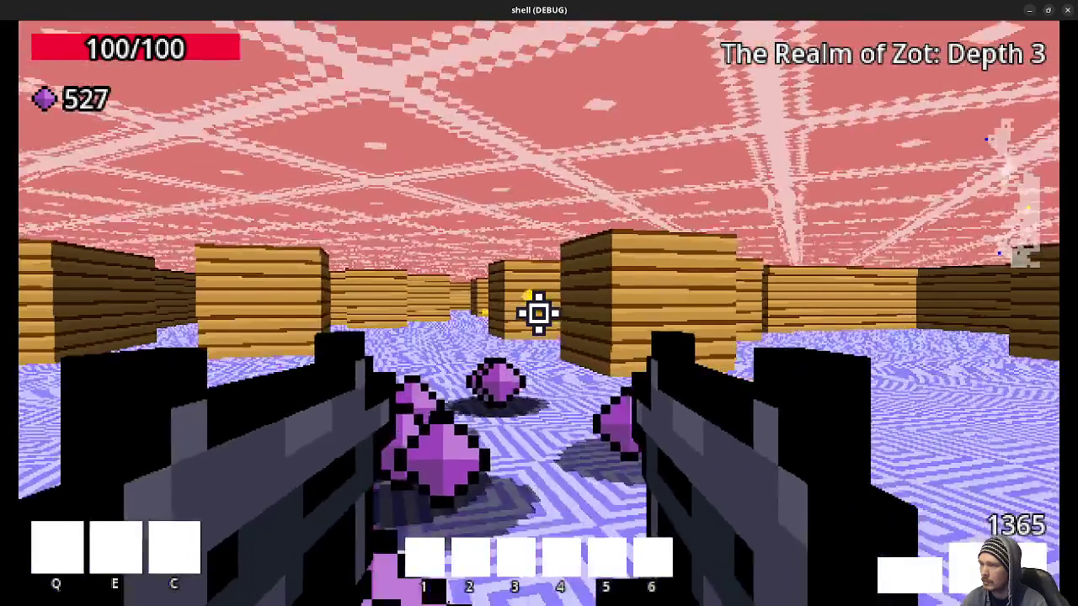
# Explore the maze to the green portal and walk through it to Depth 4
pyautogui.press('w')
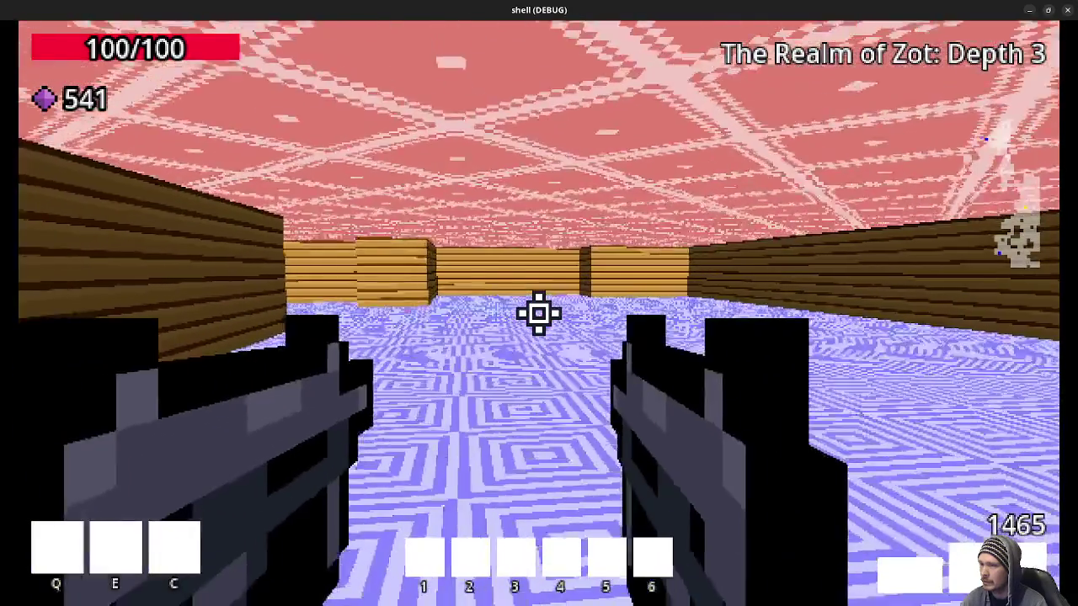
pyautogui.press('w')
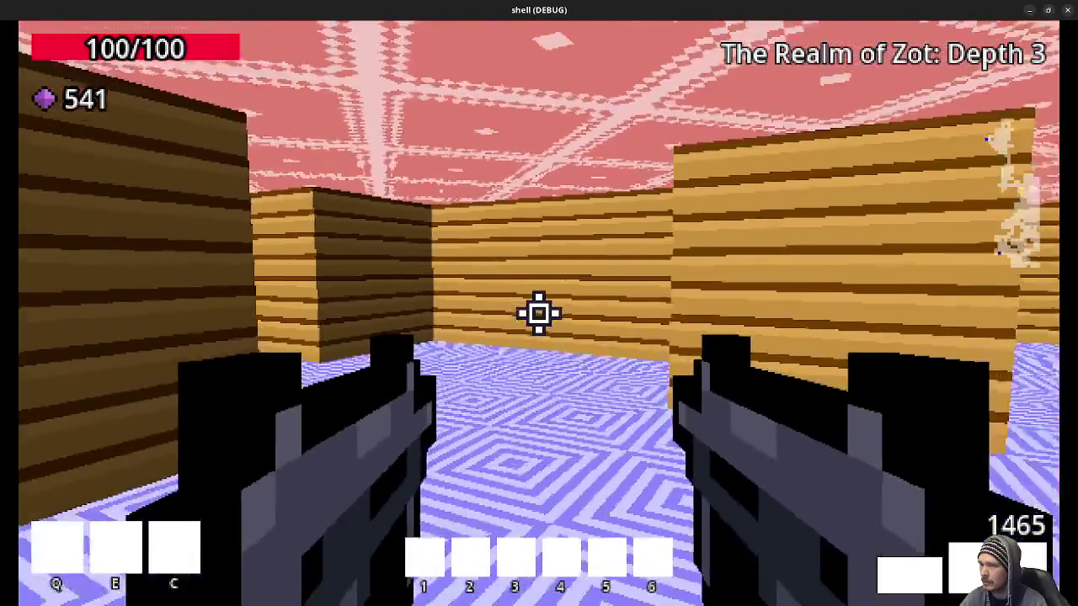
pyautogui.press('w')
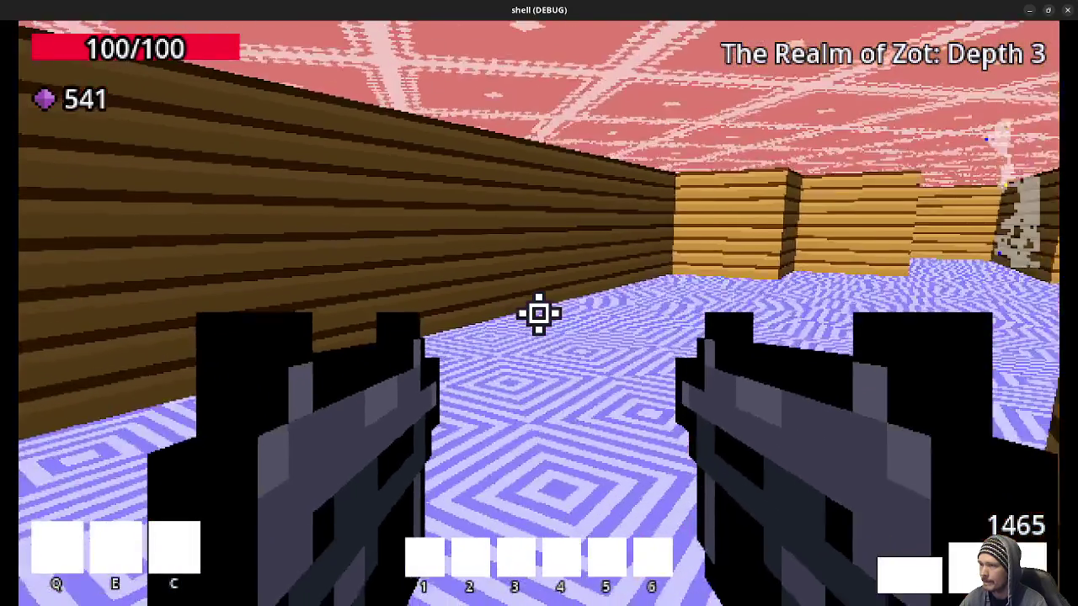
pyautogui.press('w')
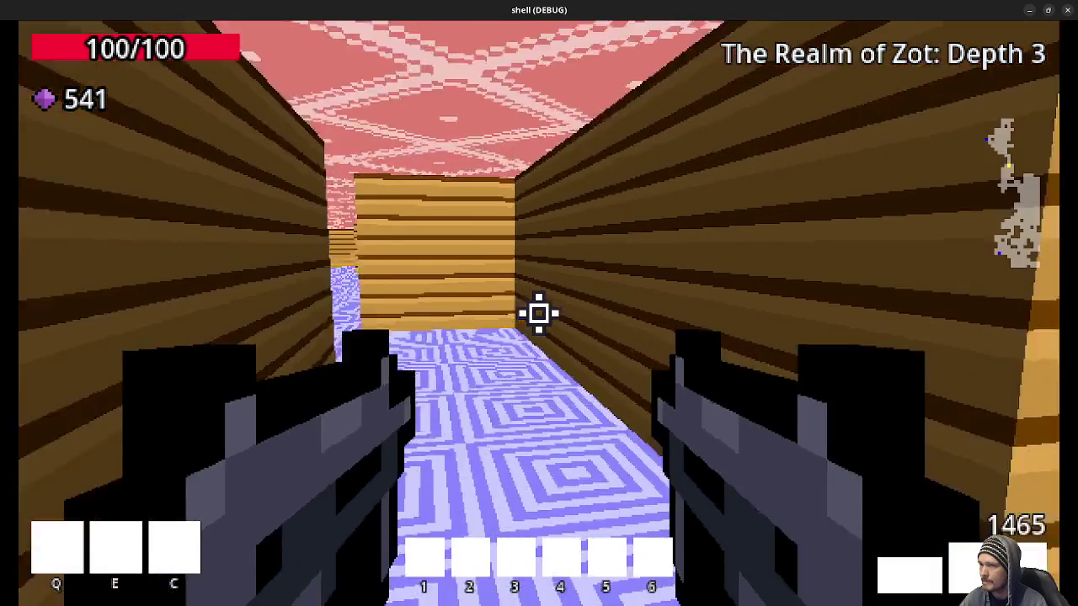
pyautogui.press('w')
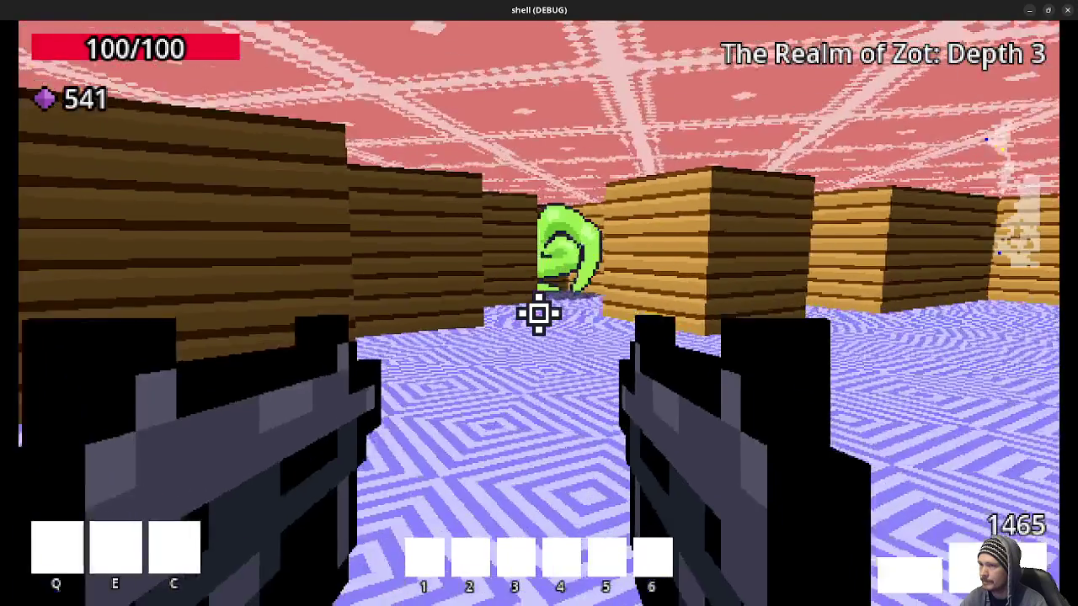
pyautogui.press('w')
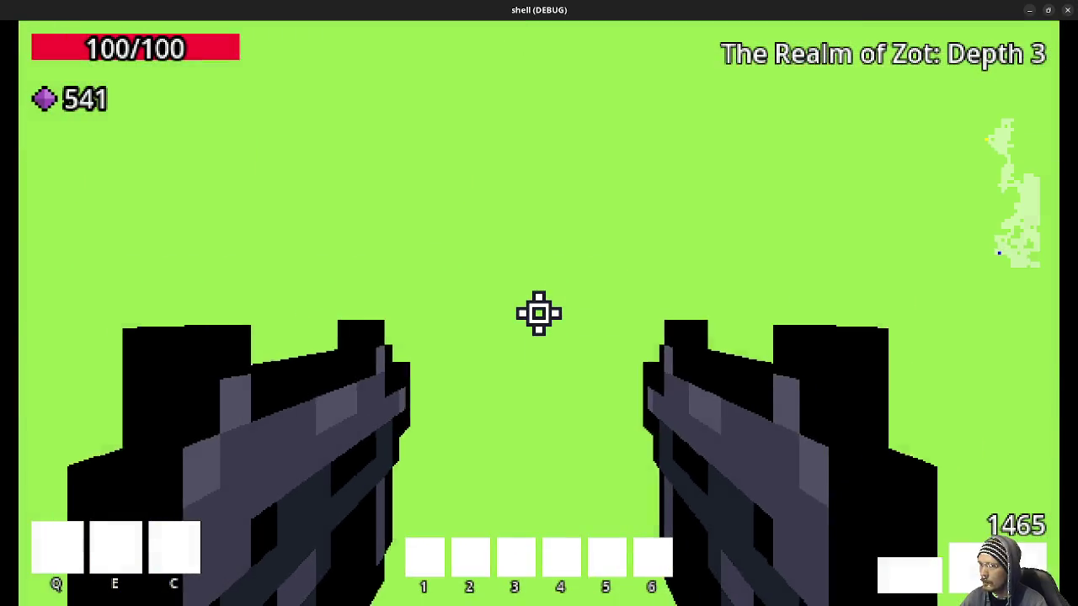
# Fire at the Depth 4 skeleton mage and continue through the wooden corridors into the portal to Depth 5
pyautogui.press('w')
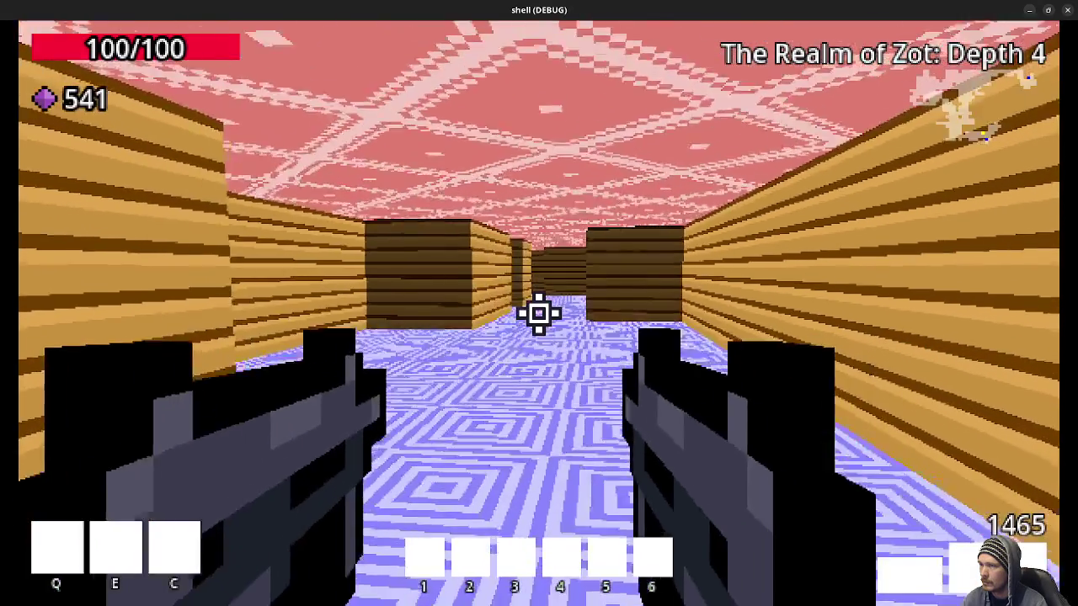
pyautogui.press('w')
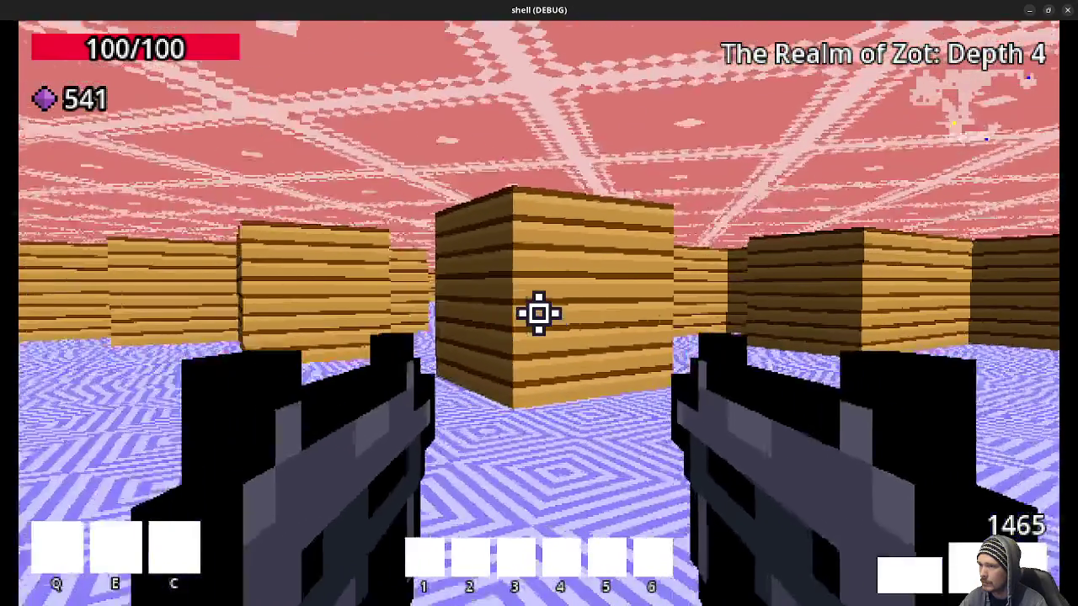
pyautogui.press('w')
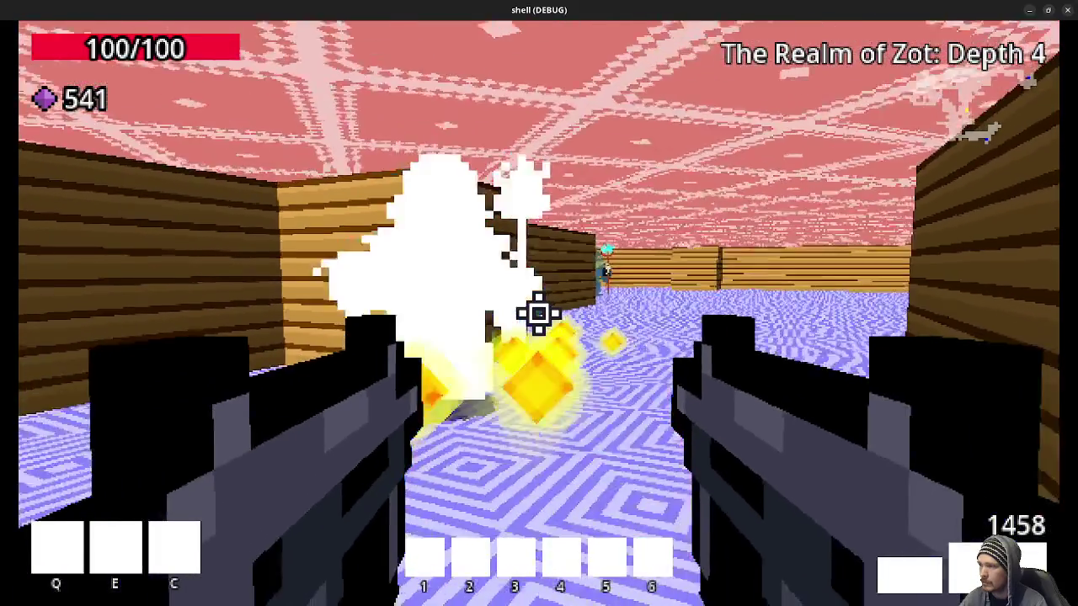
pyautogui.click(539, 313)
pyautogui.press('w')
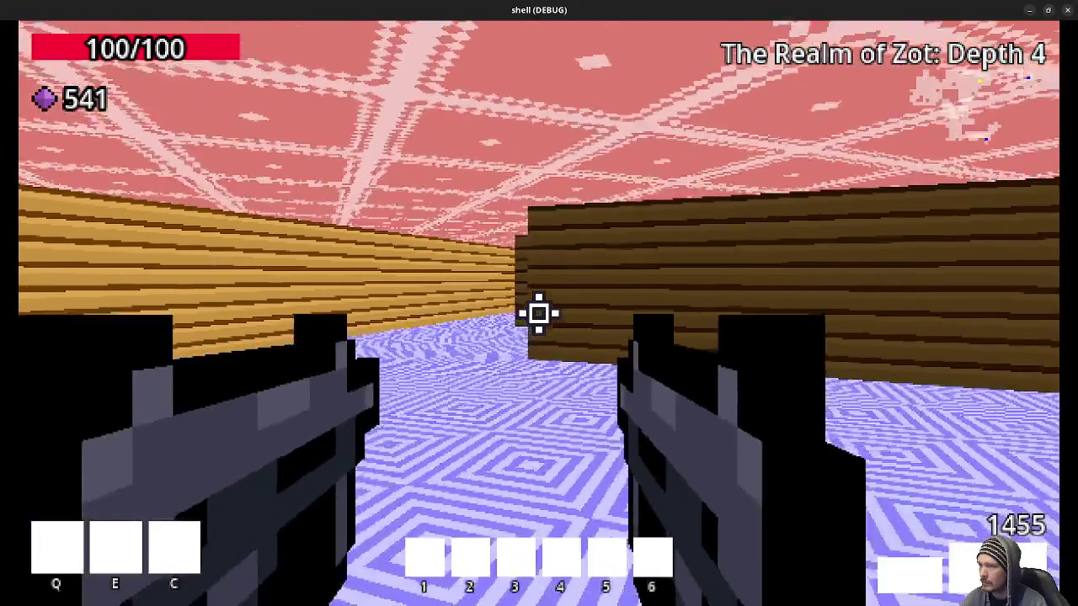
pyautogui.press('w')
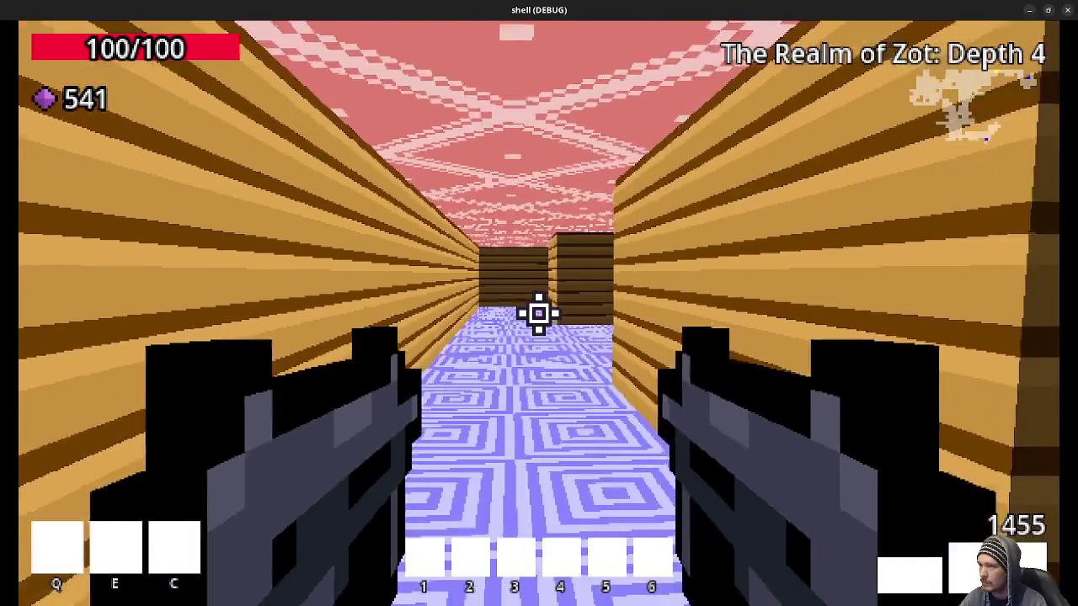
pyautogui.press('w')
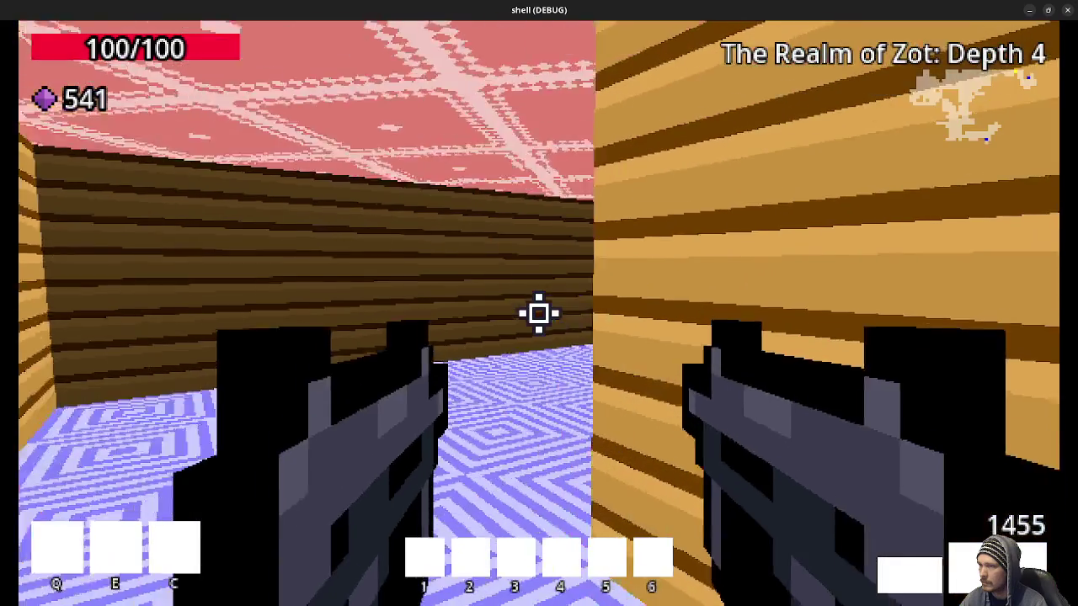
pyautogui.press('w')
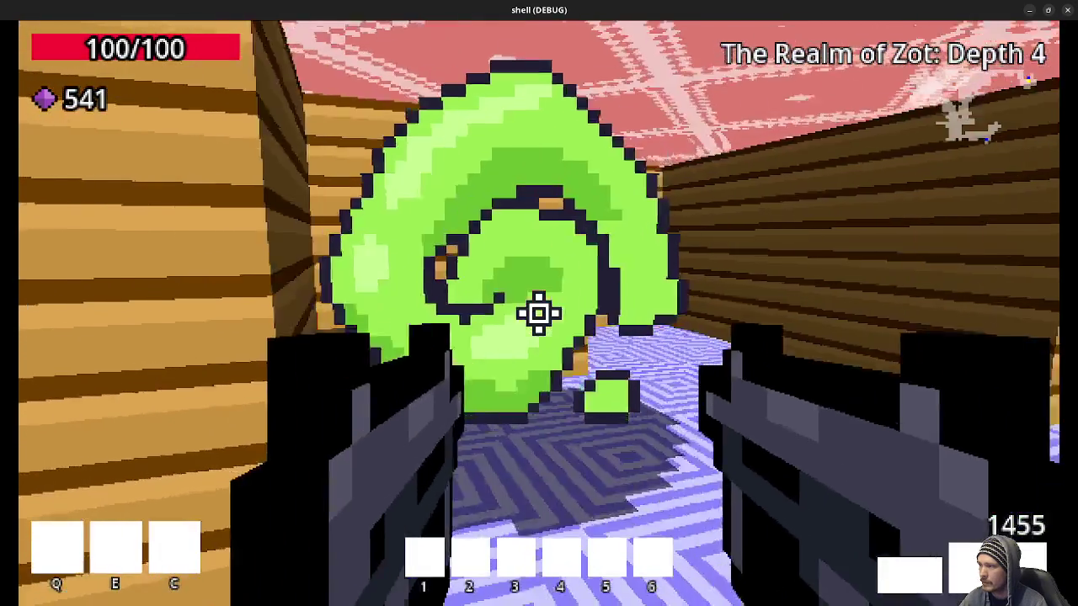
# Move past the Depth 5 skeleton mages and through the corridors into a new room
pyautogui.press('w')
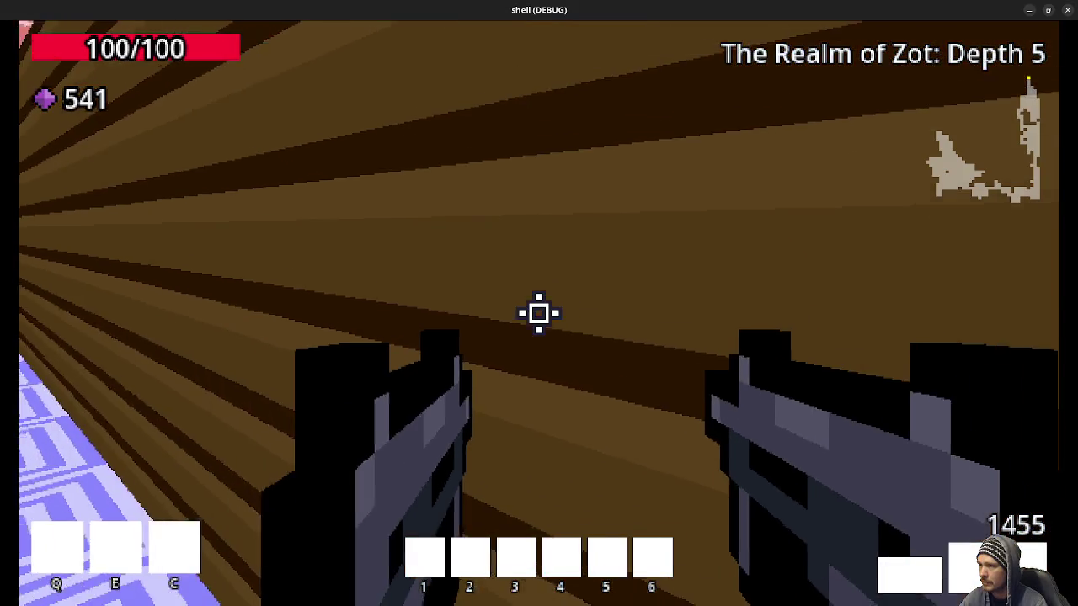
pyautogui.press('w')
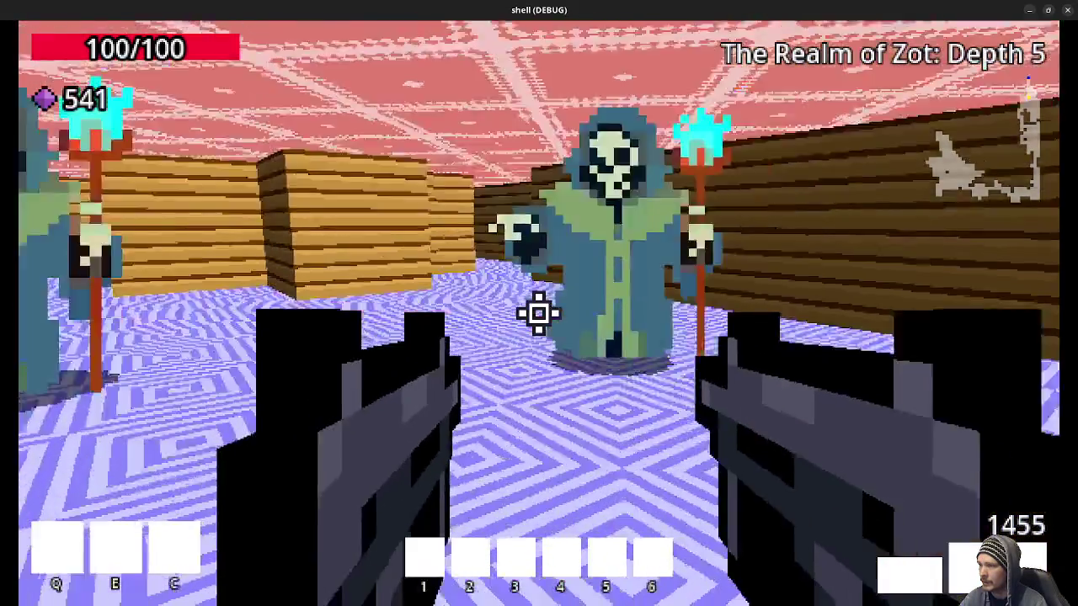
pyautogui.press('w')
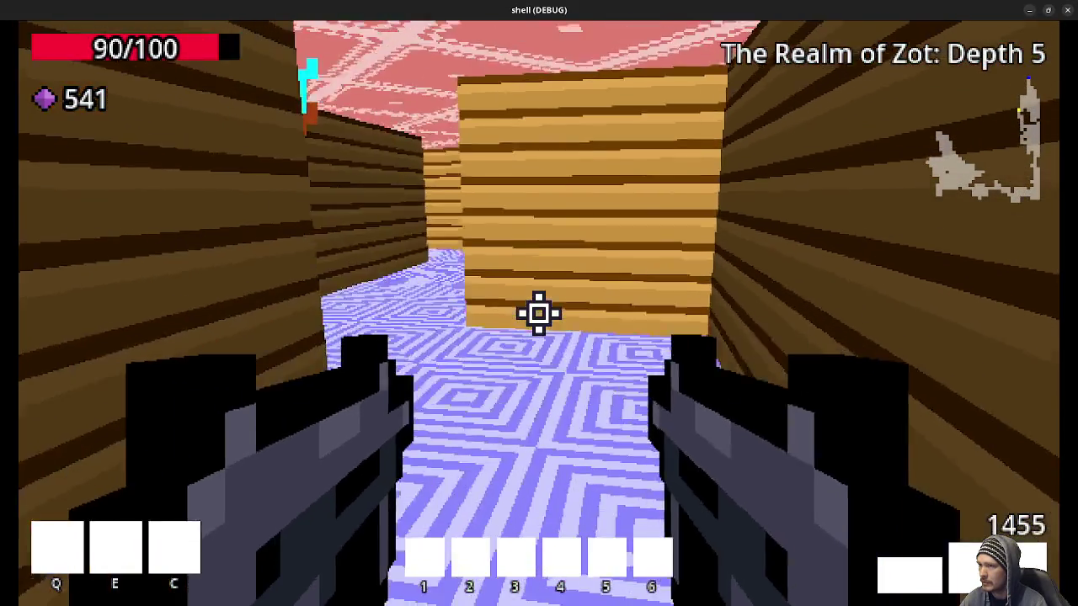
pyautogui.press('w')
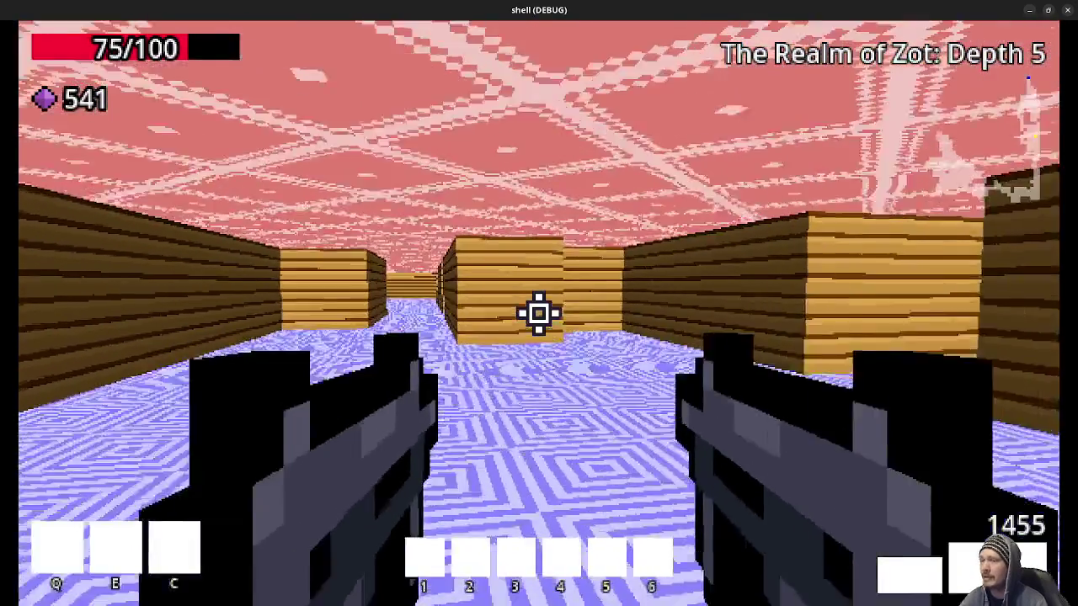
pyautogui.press('w')
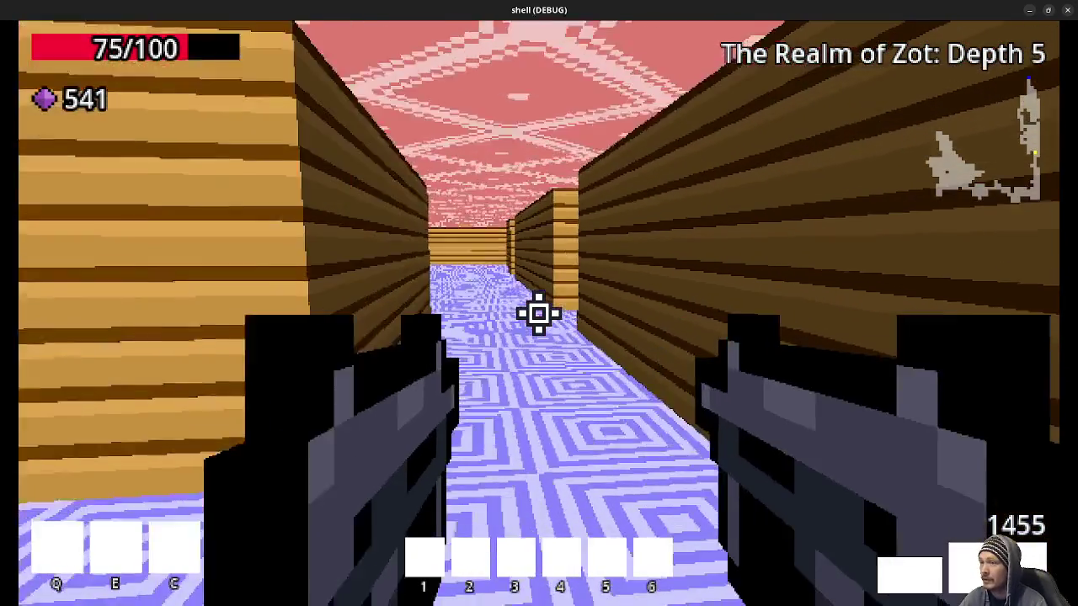
pyautogui.press('w')
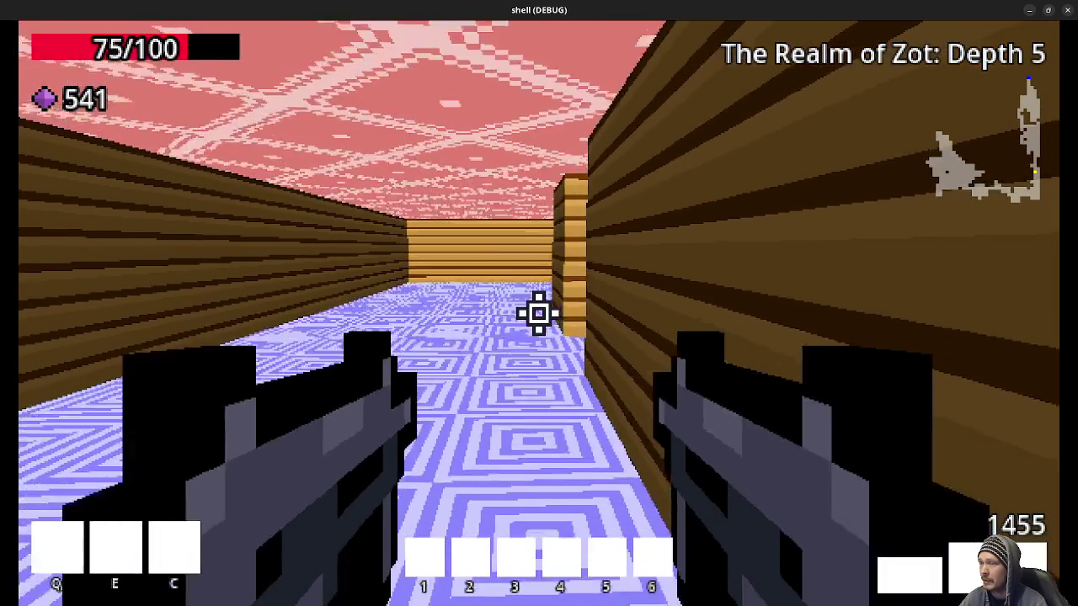
pyautogui.press('w')
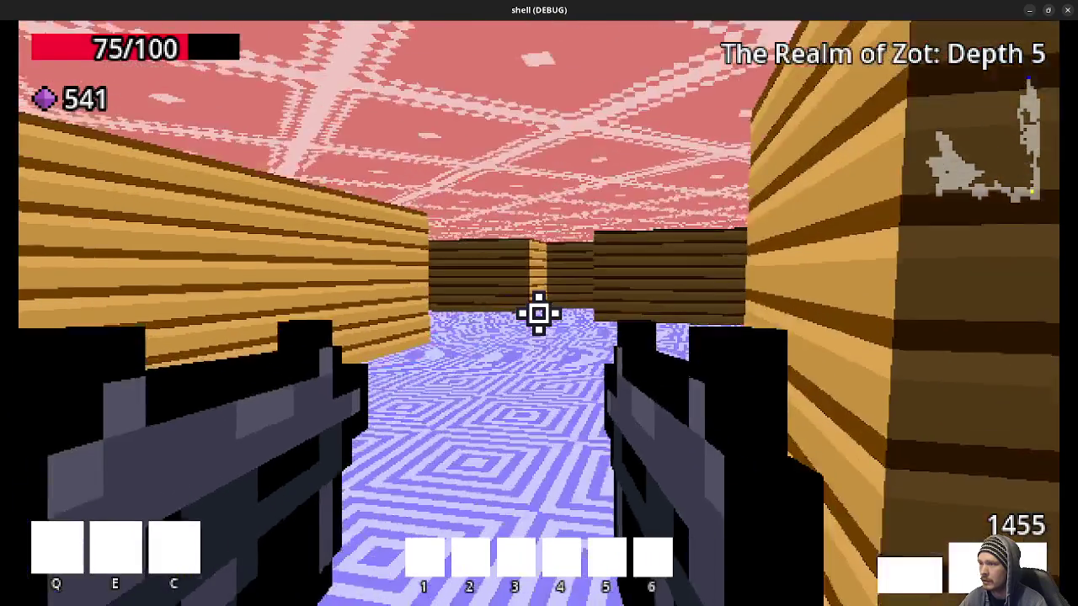
# Continue through the wooden passages into the open tiled room, picking up a gem near the skeletons
pyautogui.press('w')
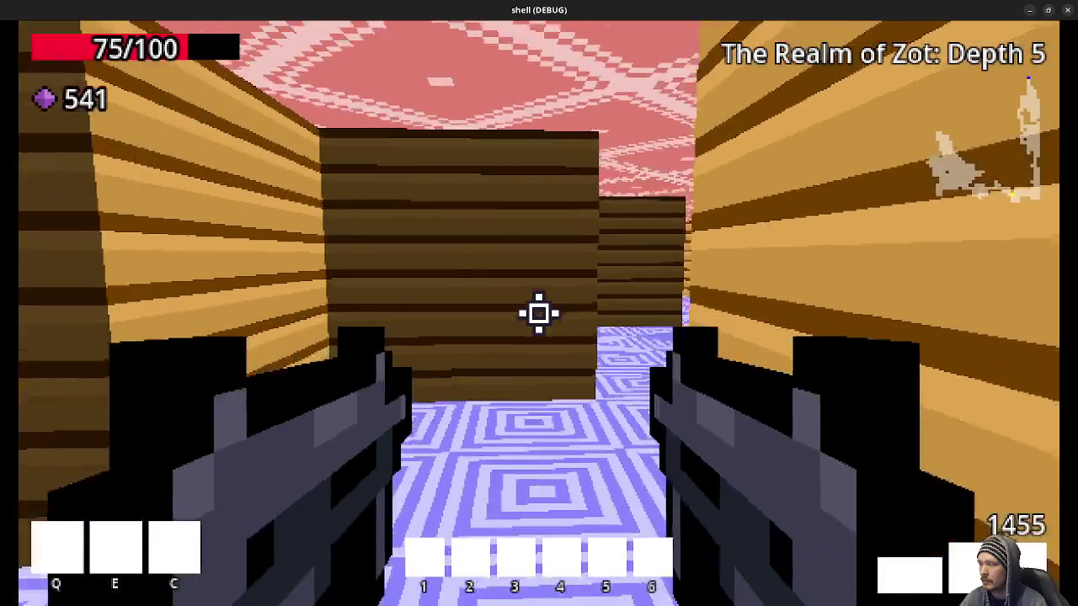
pyautogui.press('w')
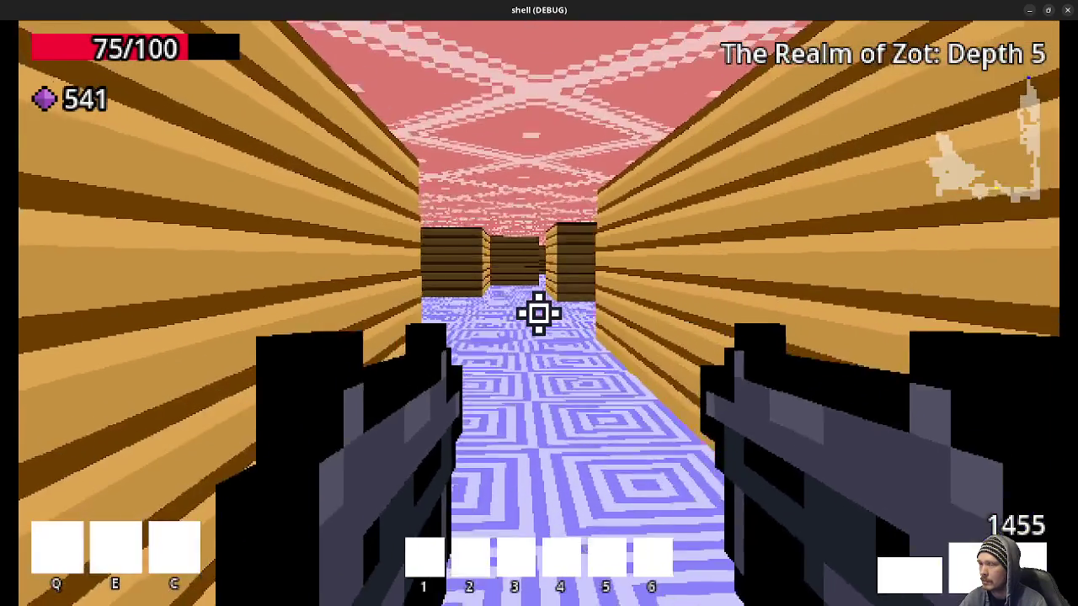
pyautogui.press('w')
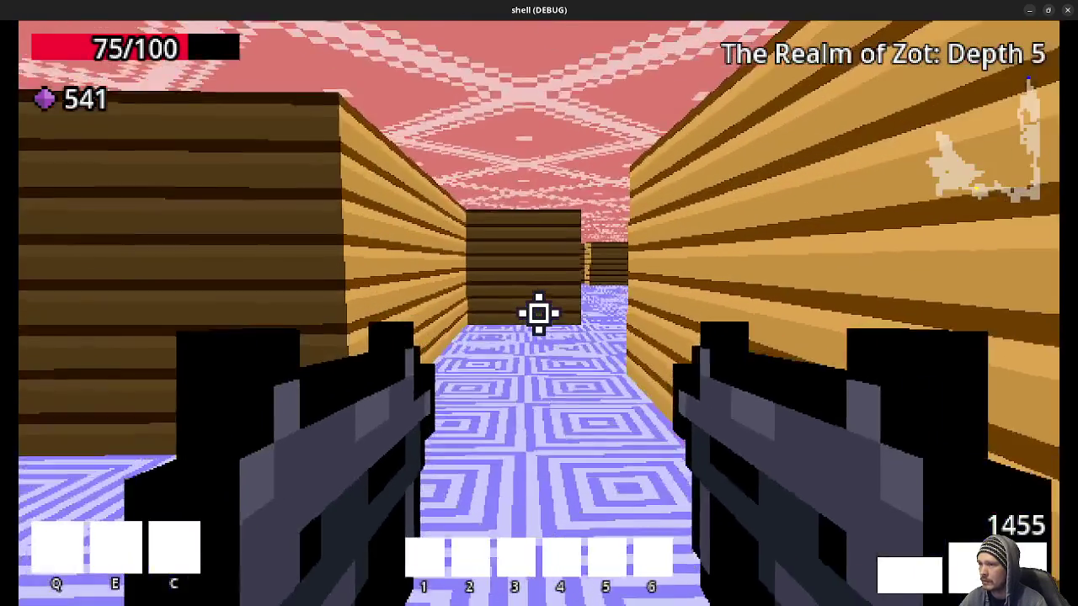
pyautogui.press('w')
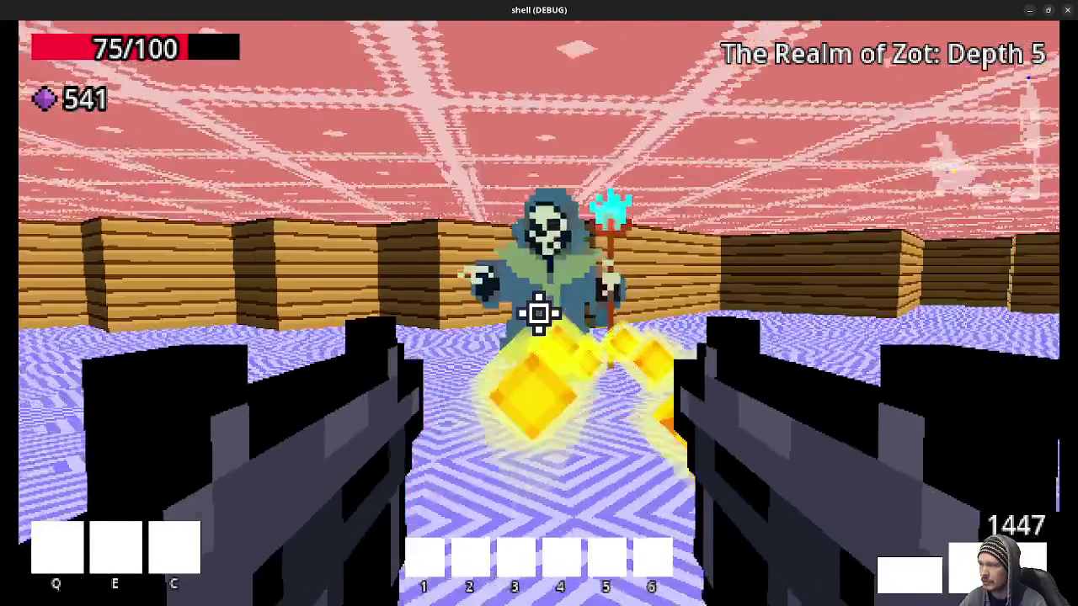
pyautogui.press('w')
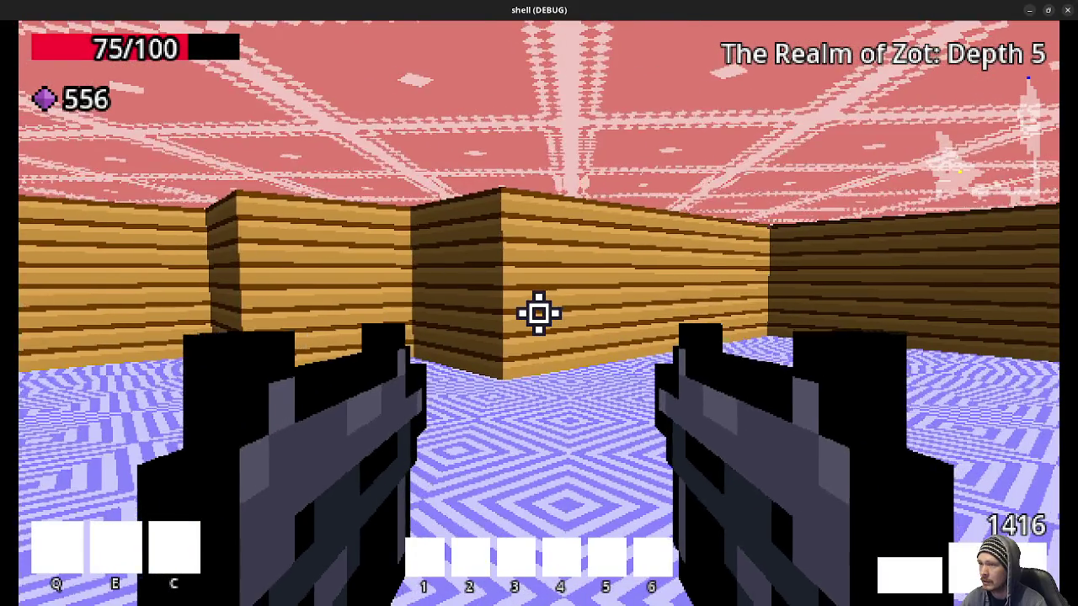
pyautogui.press('w')
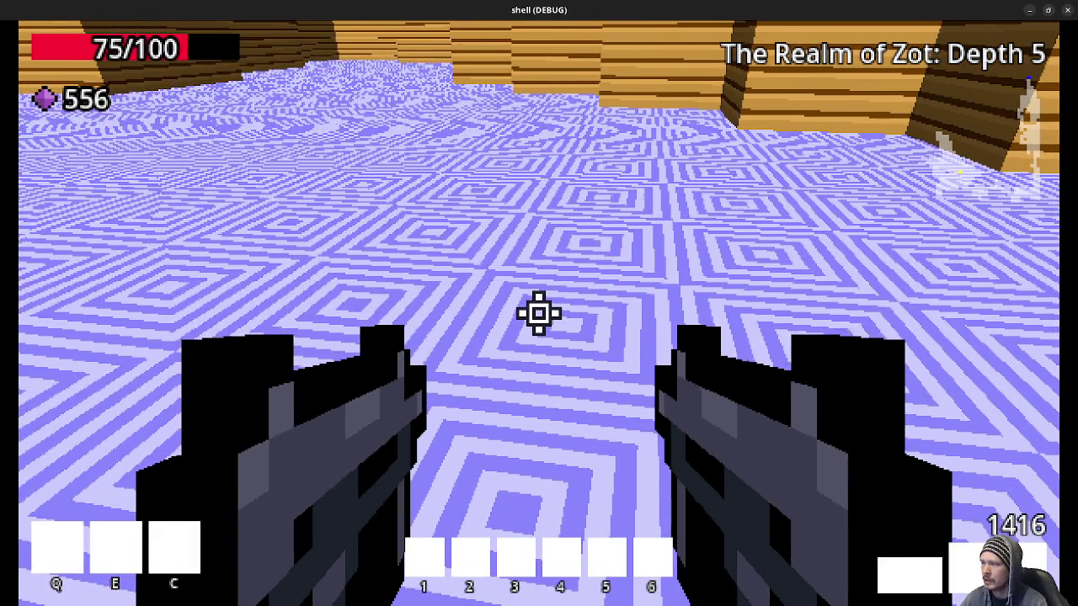
pyautogui.press('w')
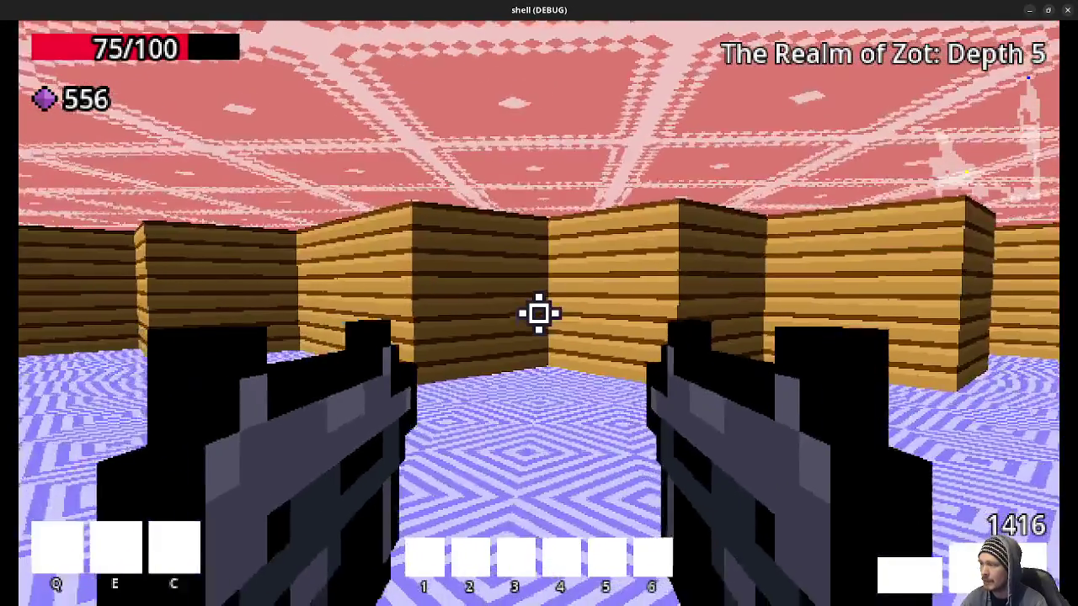
pyautogui.press('w')
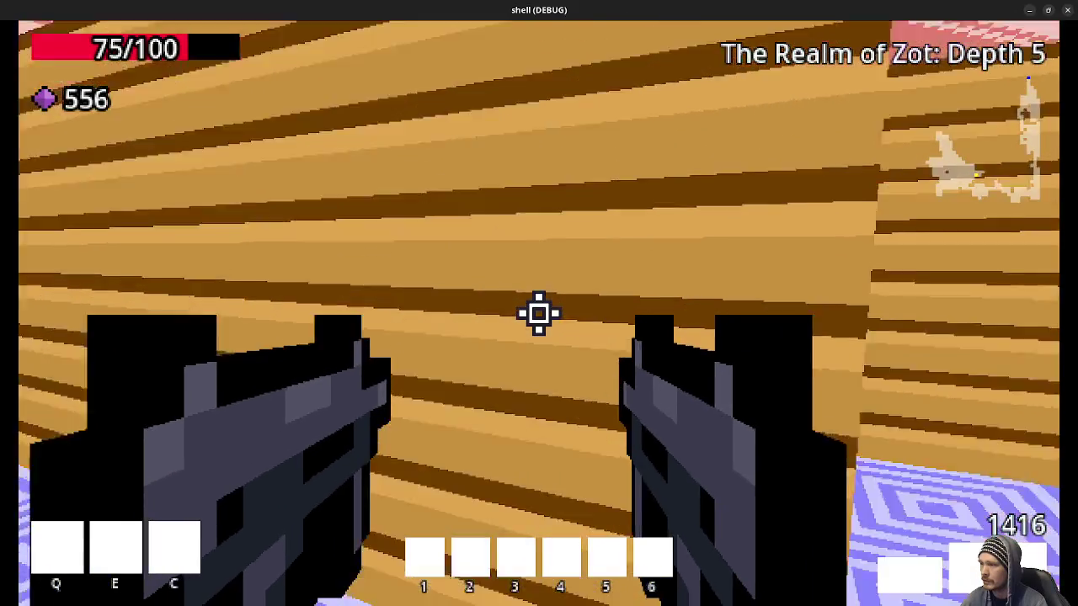
# Walk through the maze corridors toward the hooded skeleton
pyautogui.press('w')
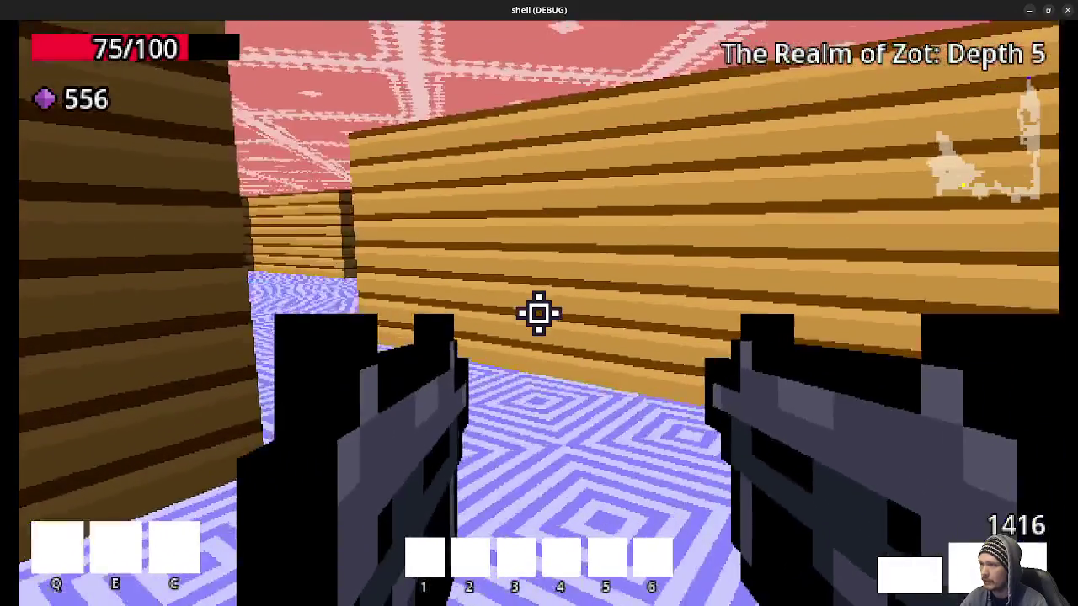
pyautogui.press('w')
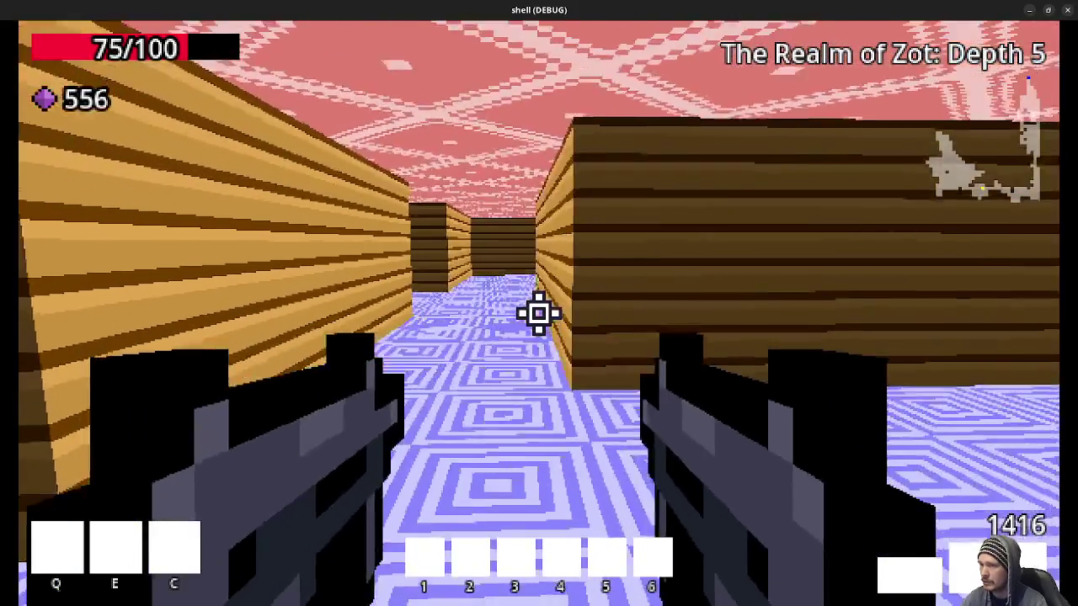
pyautogui.press('w')
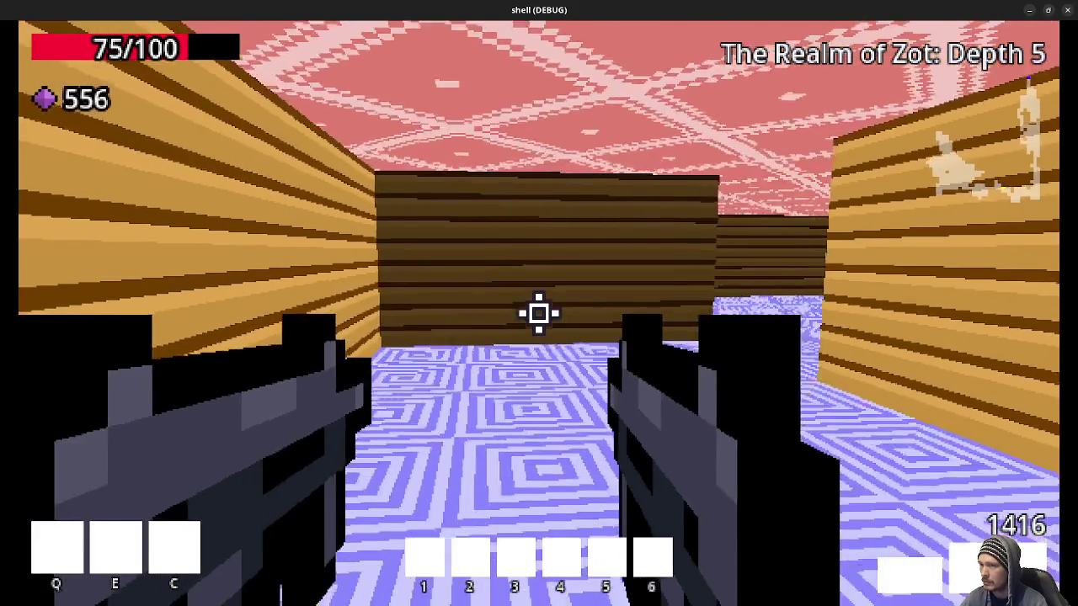
pyautogui.press('w')
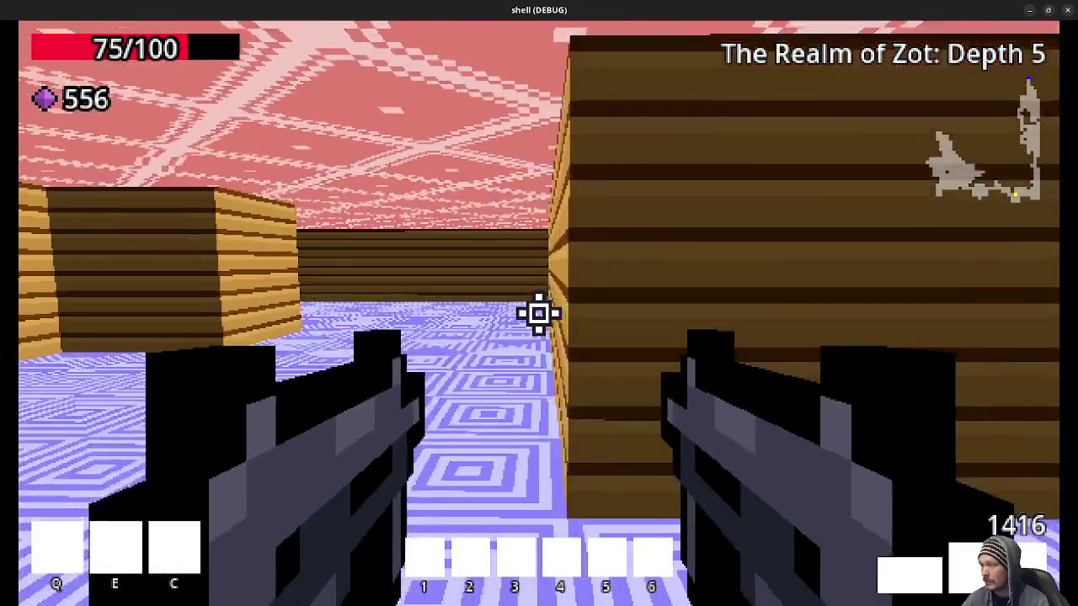
pyautogui.press('w')
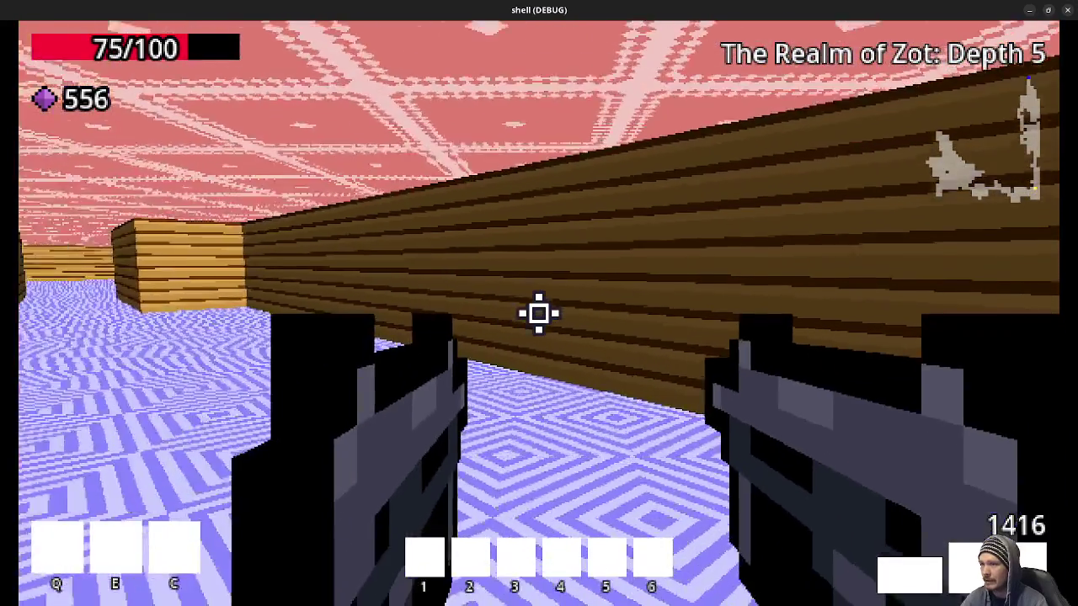
pyautogui.press('w')
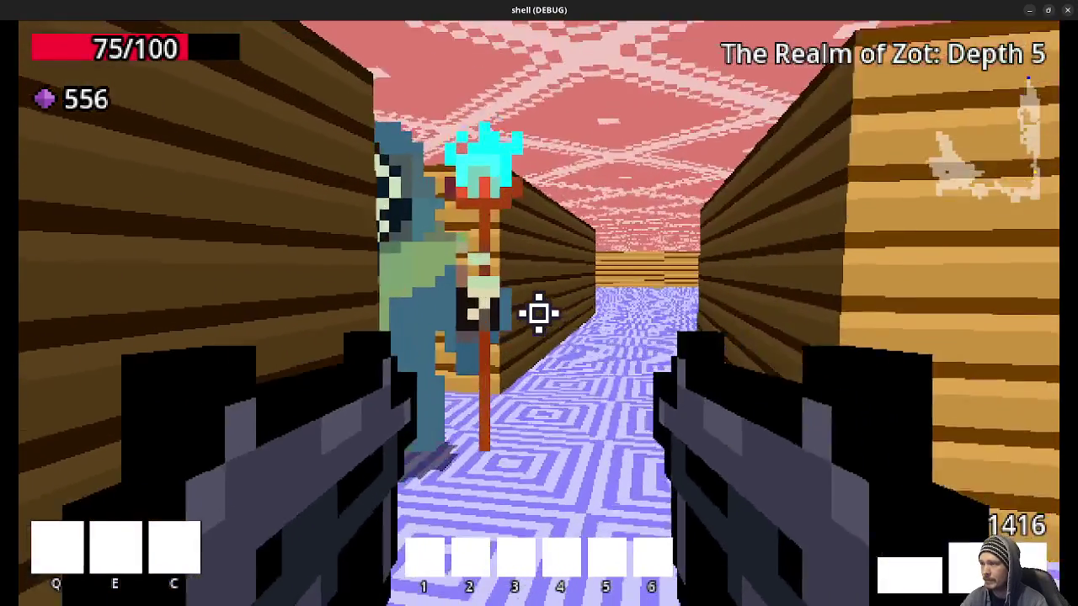
pyautogui.press('w')
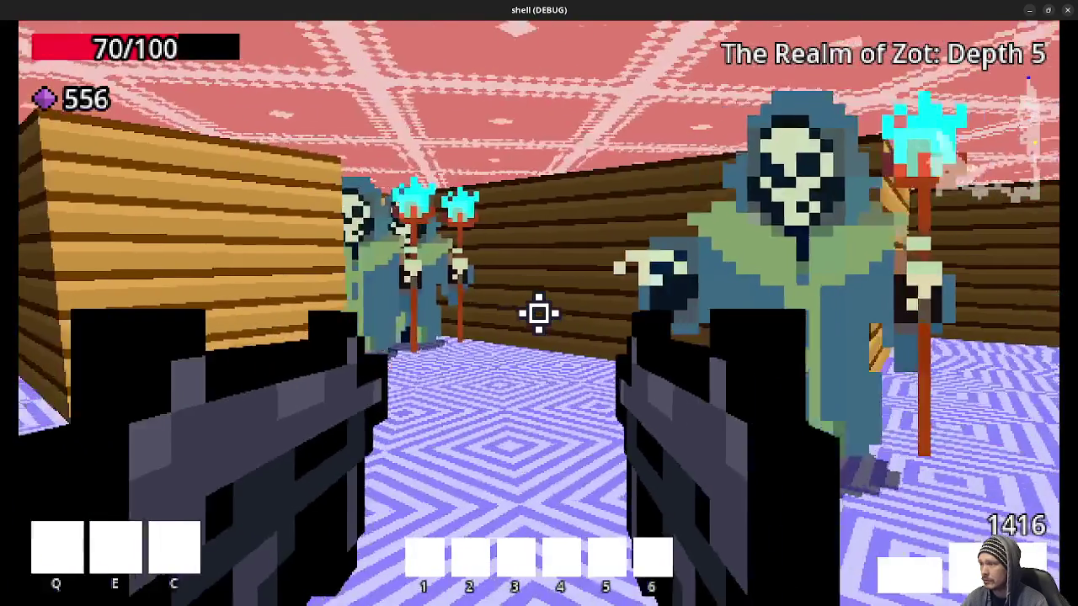
# Shoot the first skeletons and walk over their dropped gems
pyautogui.click(539, 313)
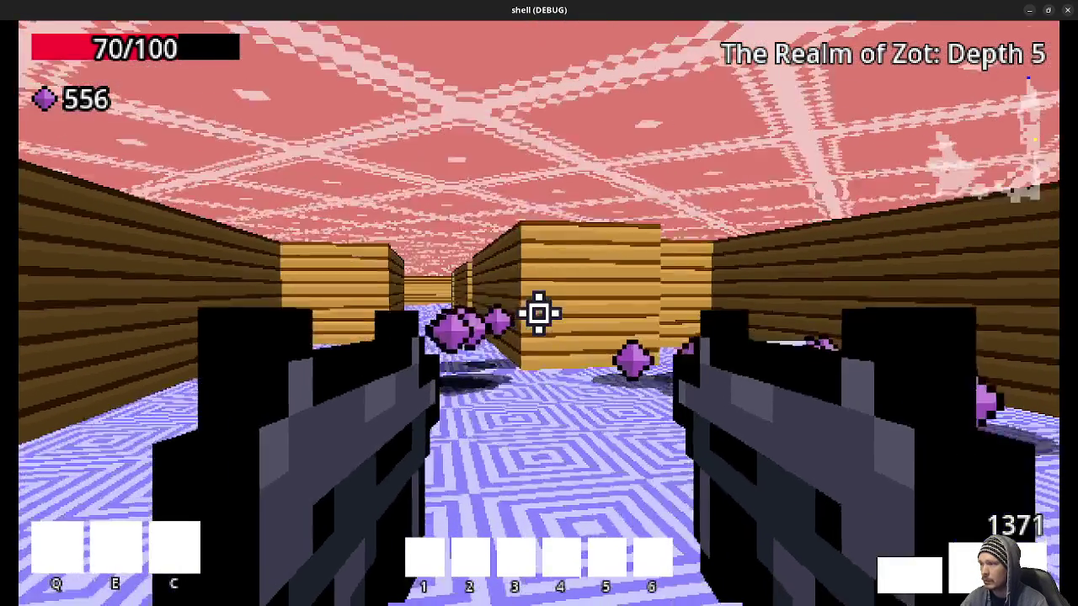
pyautogui.press('w')
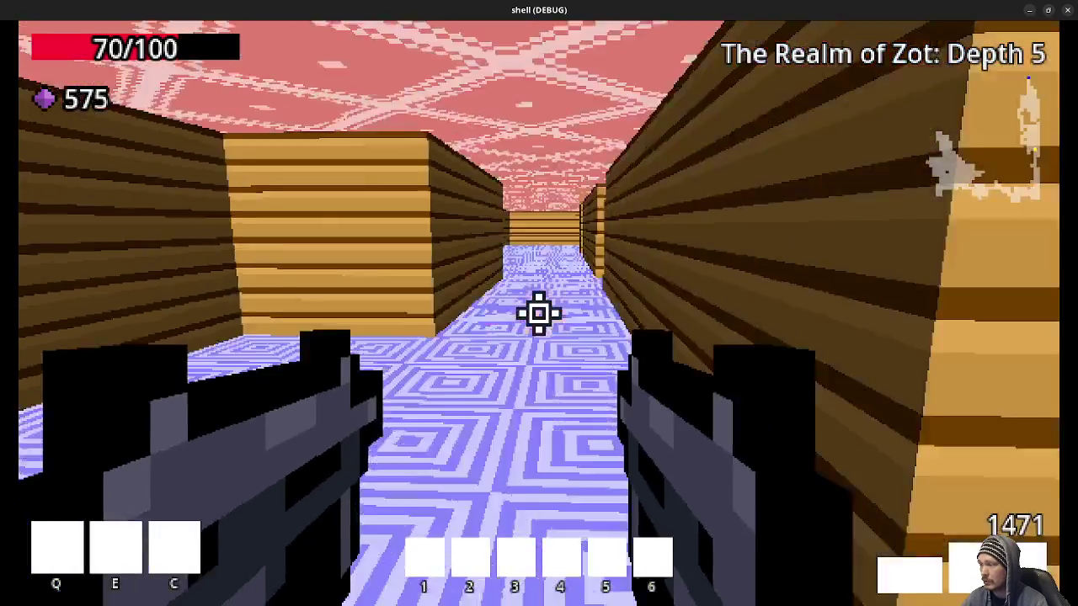
pyautogui.press('w')
pyautogui.click(539, 313)
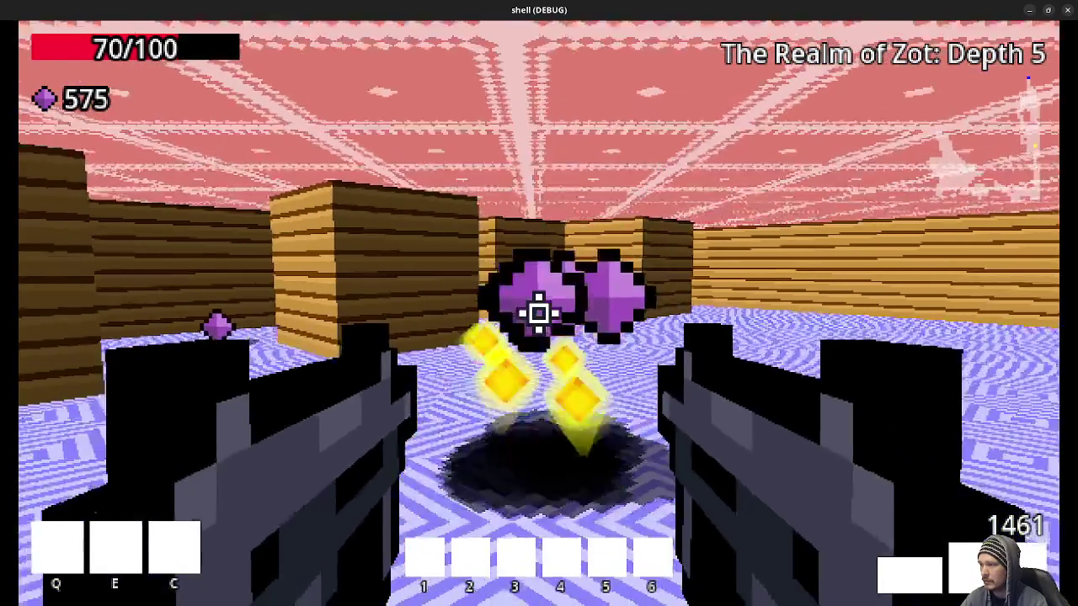
pyautogui.press('w')
pyautogui.press('w')
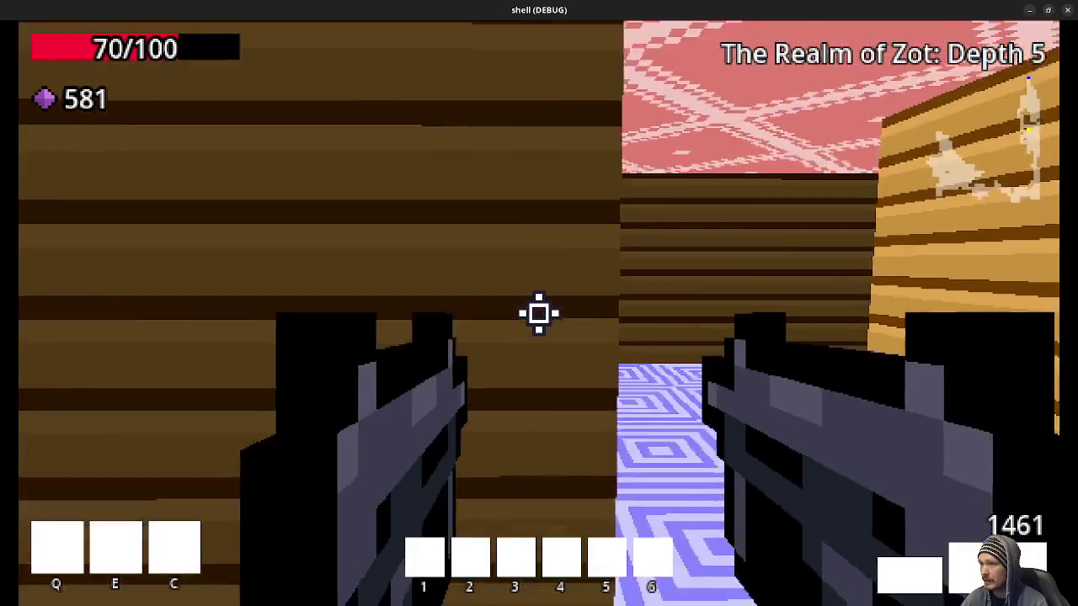
pyautogui.press('w')
pyautogui.press('w')
pyautogui.press('w')
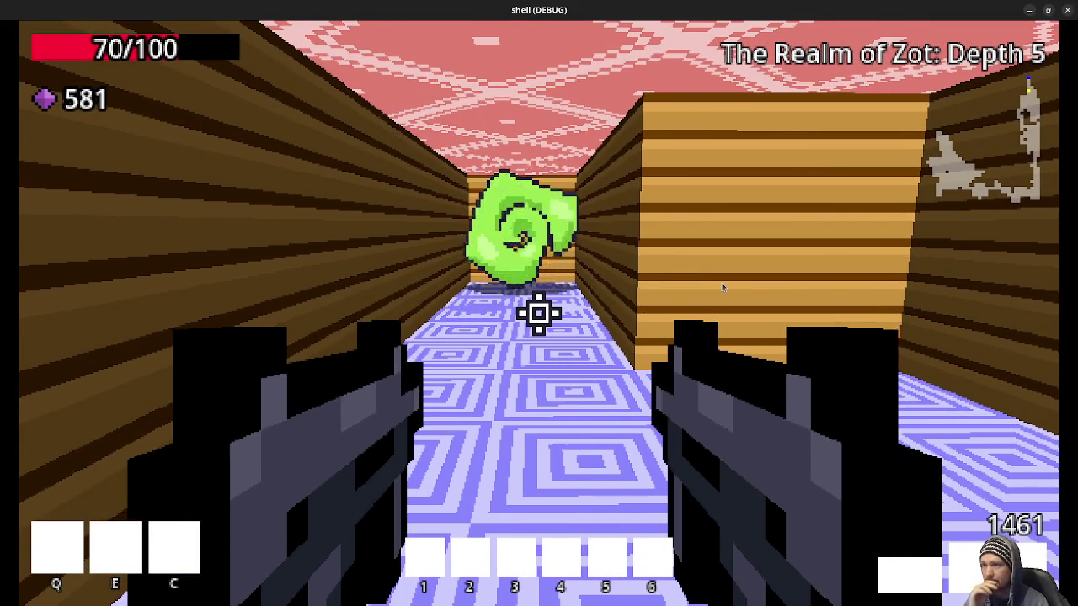
# Kill the last skeleton, collect its gems to reach 591, and close the game
pyautogui.press('w')
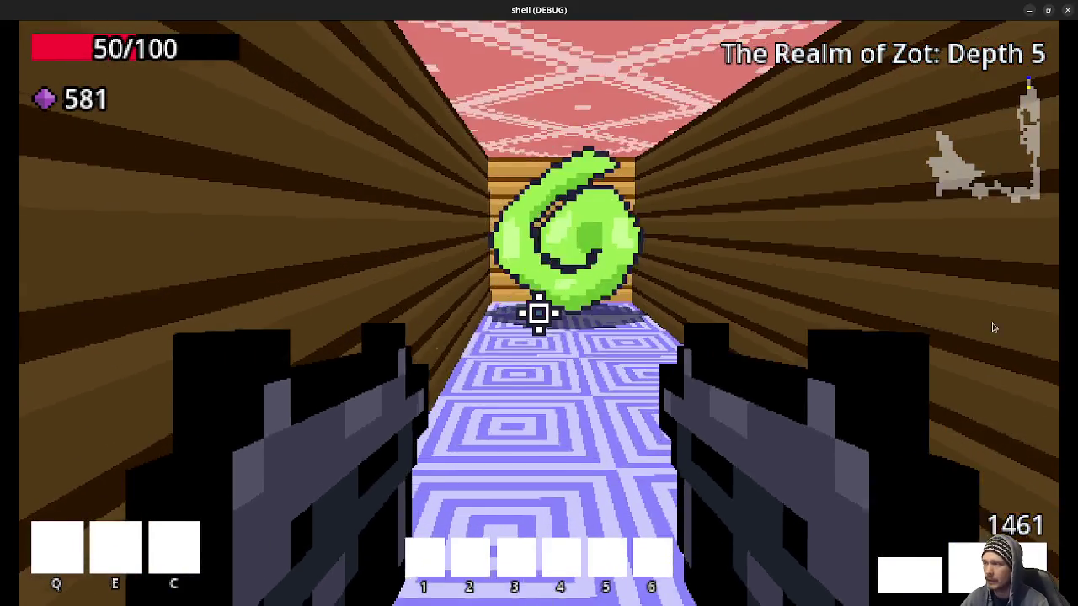
pyautogui.click(539, 313)
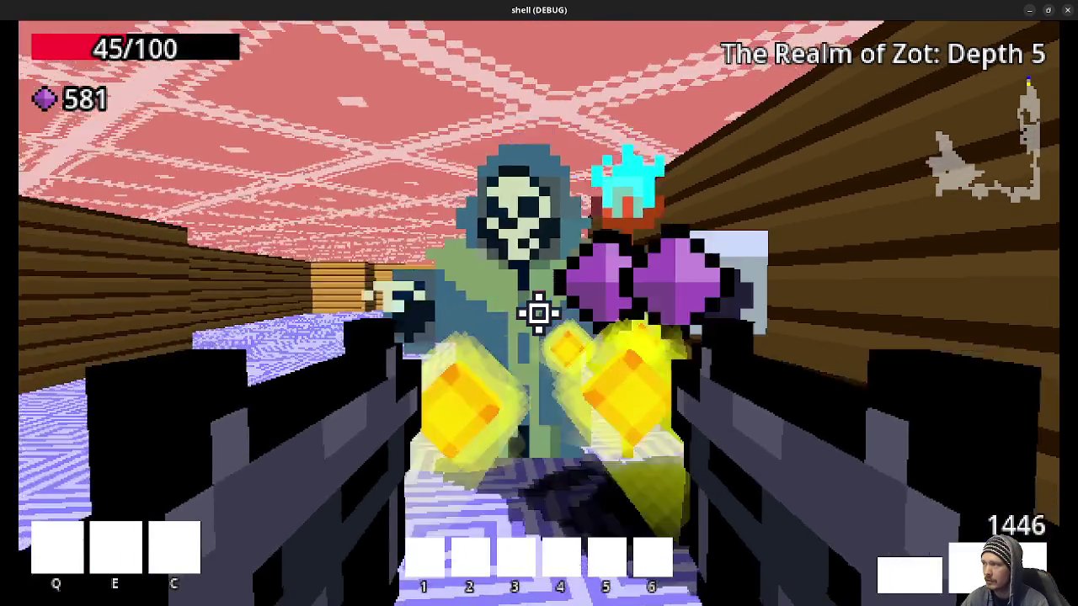
pyautogui.click(539, 313)
pyautogui.press('w')
pyautogui.press('w')
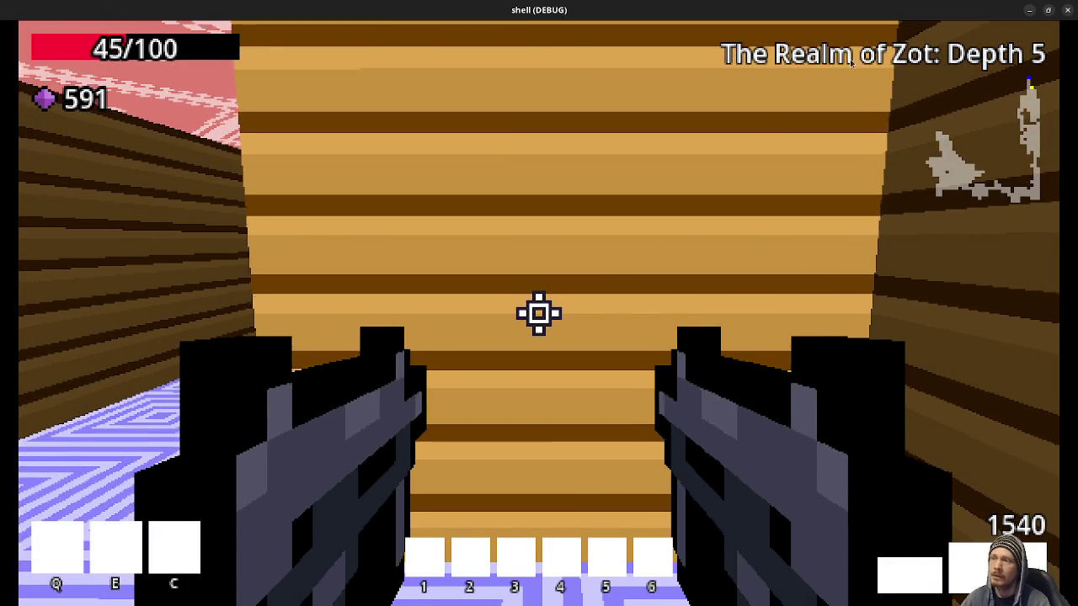
pyautogui.click(1068, 10)
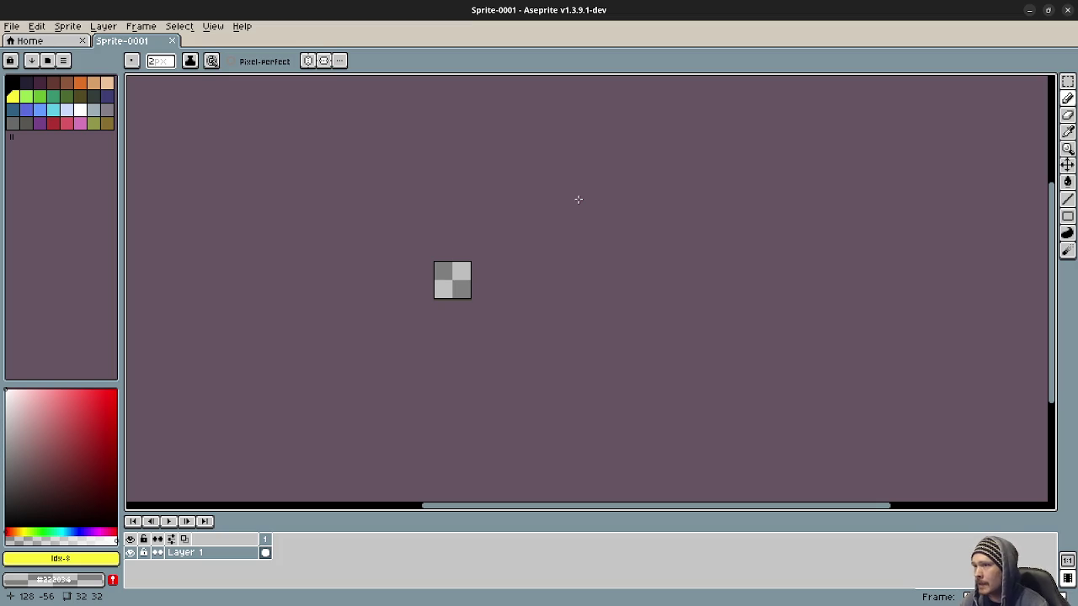
# Zoom and centre the 32×32 canvas, select dark navy #222034, then minimize Aseprite
pyautogui.scroll(5, 425, 286)
pyautogui.moveTo(474, 218); pyautogui.dragTo(480, 251)
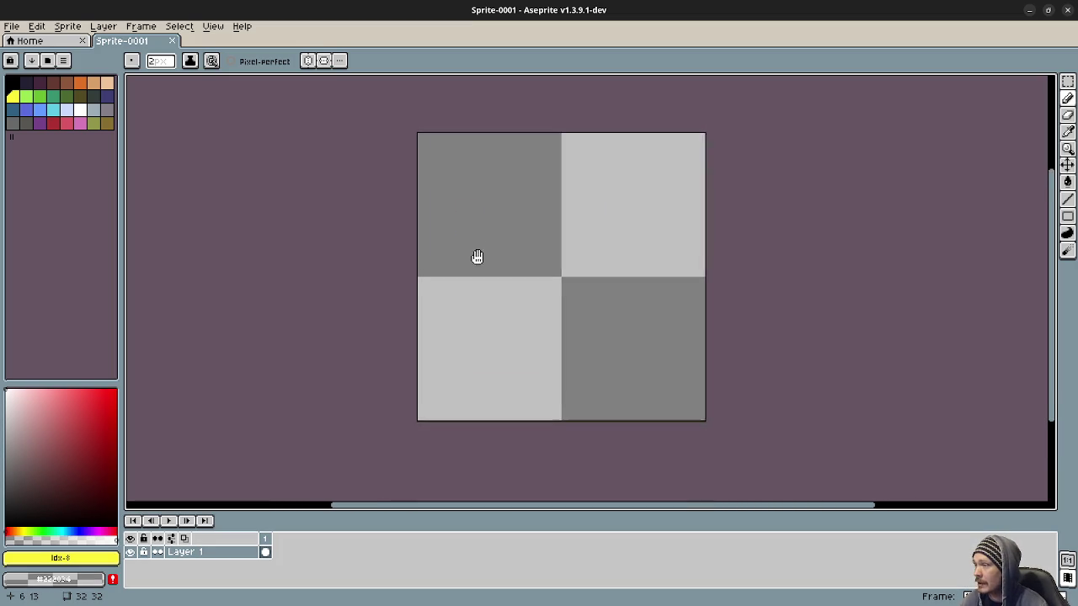
pyautogui.click(30, 85)
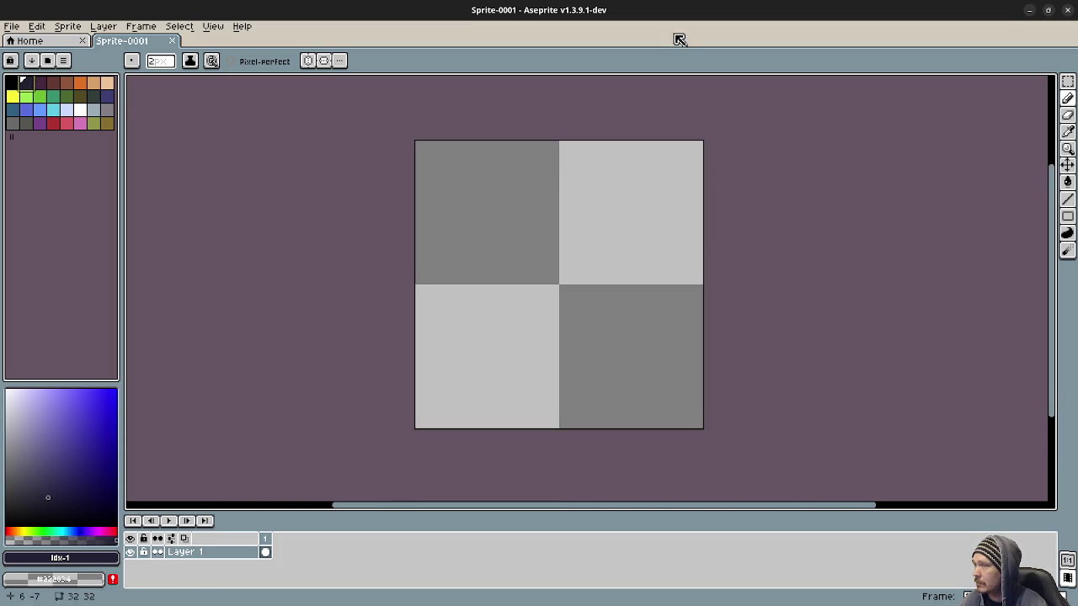
pyautogui.click(1028, 11)
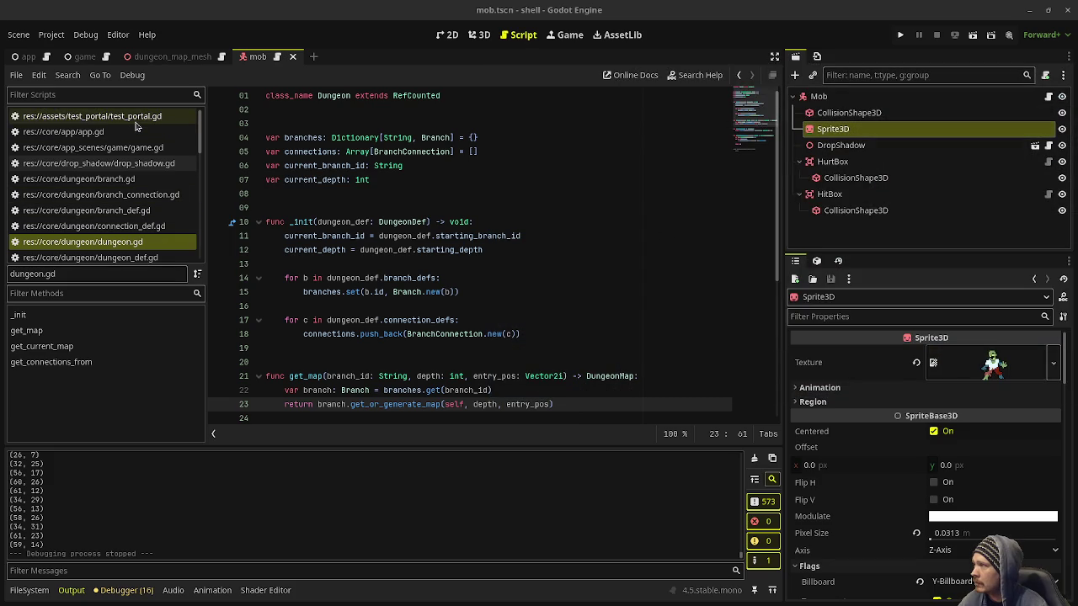
# Open game.gd and scroll through its spawn and cleanup functions
pyautogui.click(141, 150)
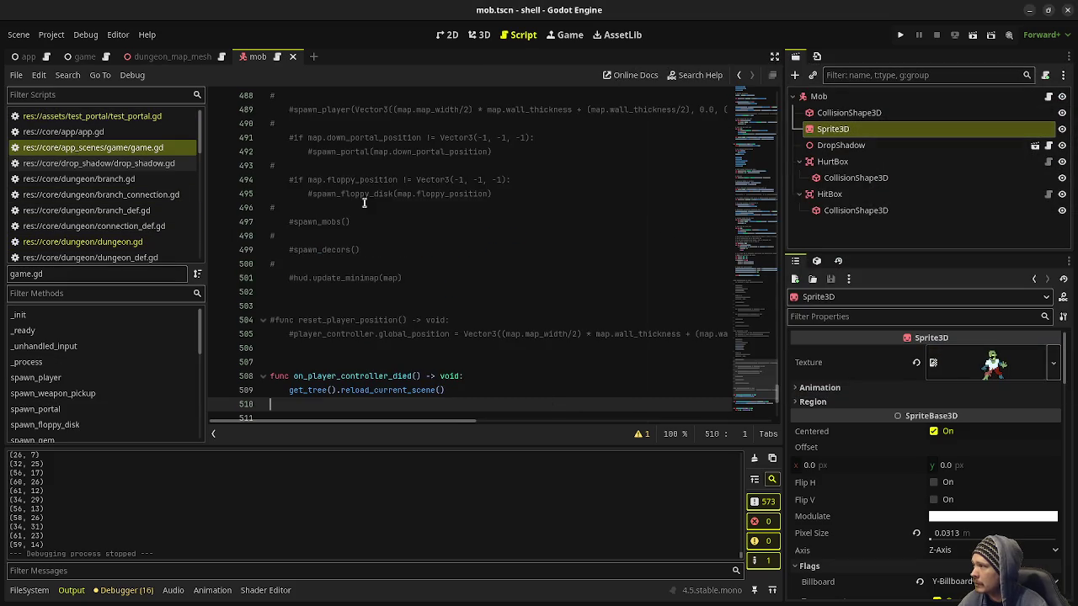
pyautogui.scroll(-10, 423, 266)
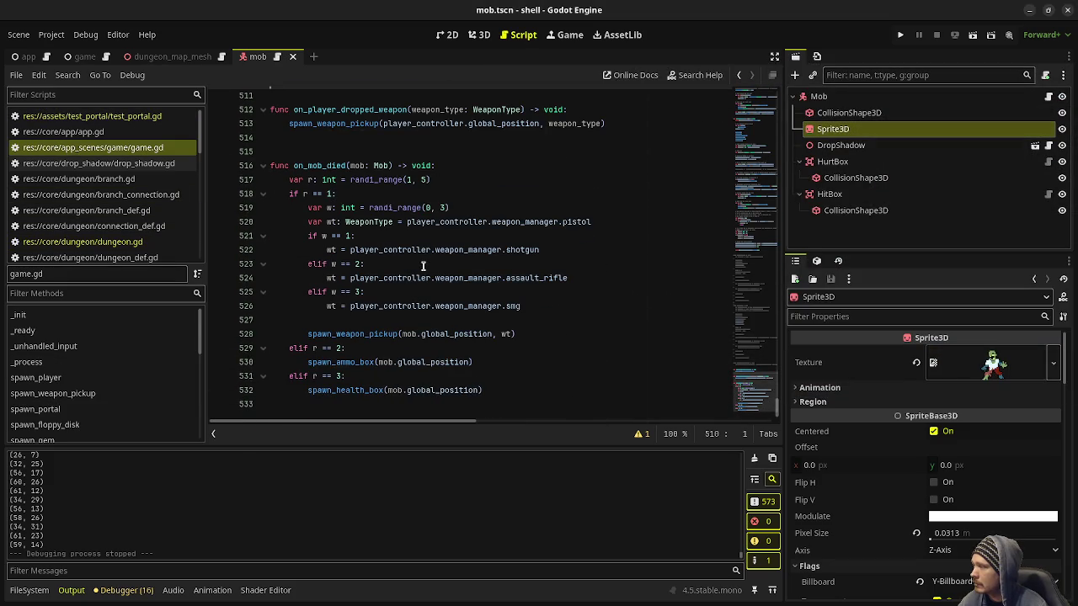
pyautogui.scroll(20, 423, 266)
pyautogui.scroll(15, 423, 266)
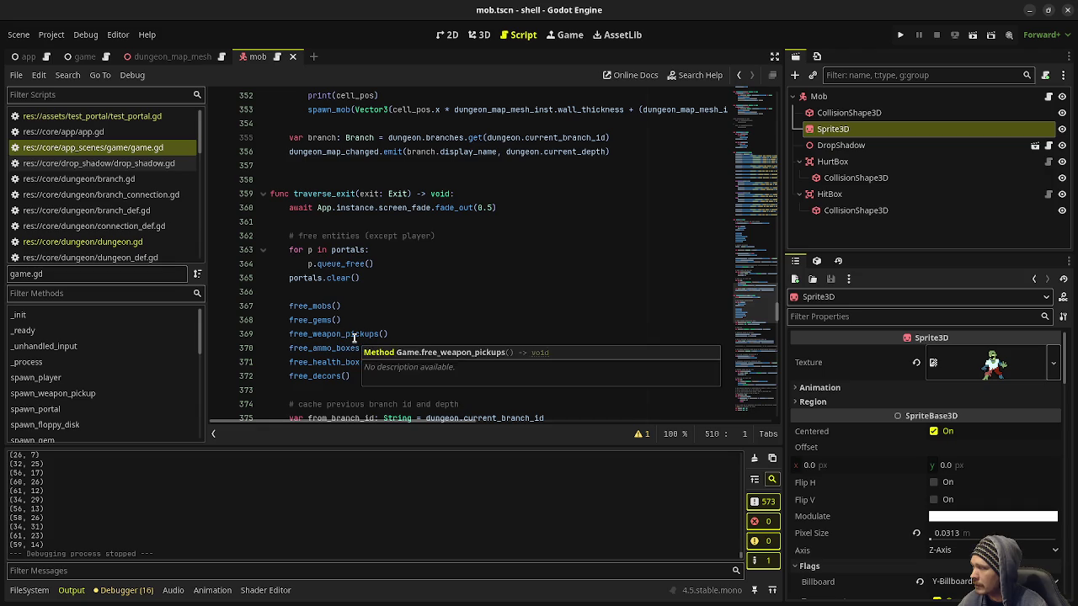
pyautogui.scroll(8, 353, 338)
pyautogui.scroll(20, 353, 338)
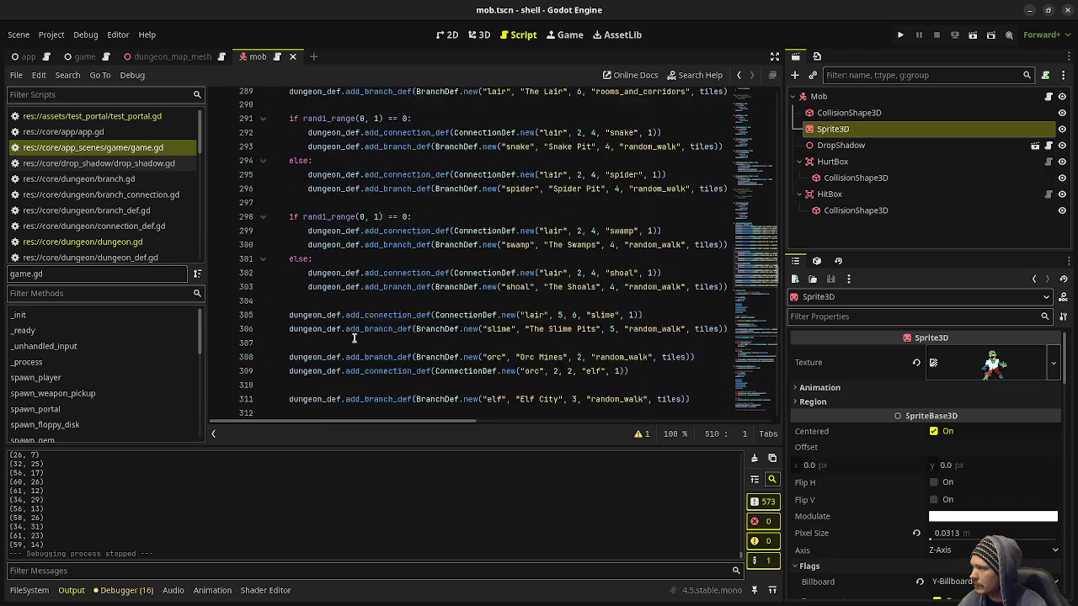
pyautogui.scroll(9, 353, 337)
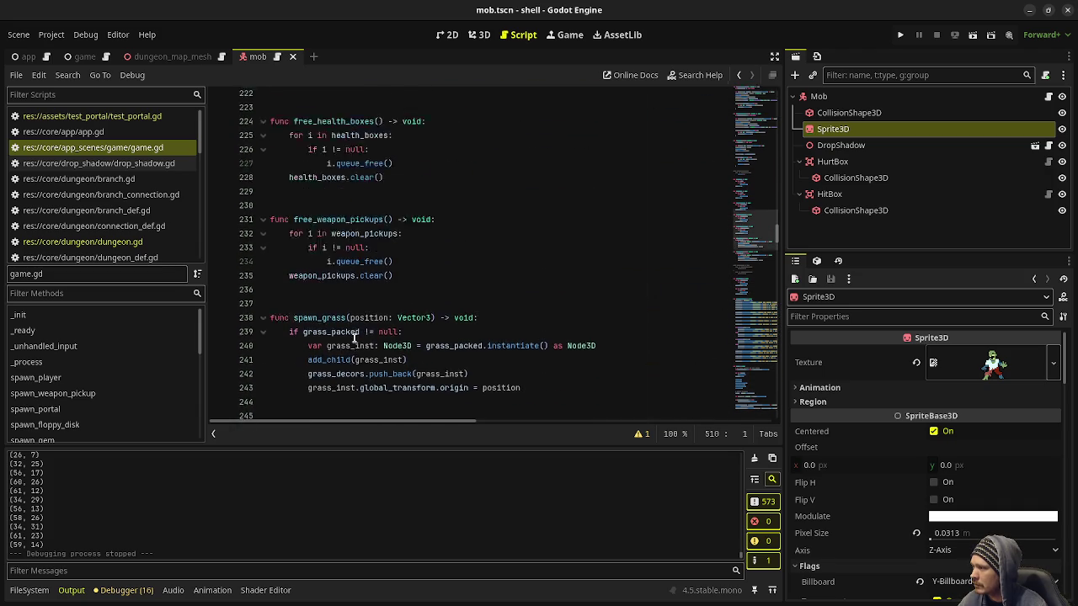
pyautogui.scroll(-10, 353, 338)
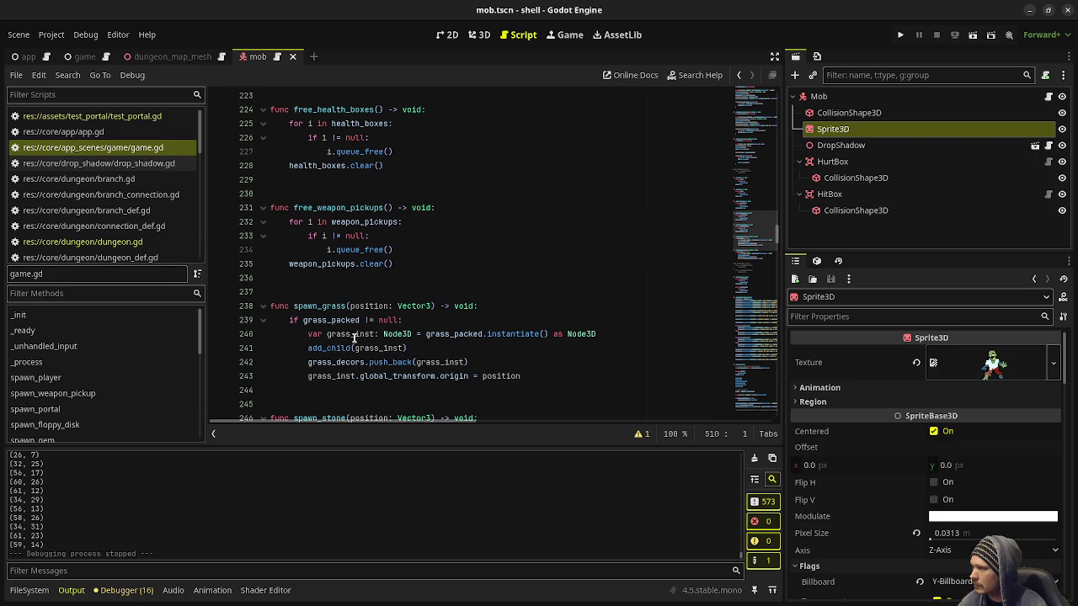
pyautogui.scroll(-20, 339, 281)
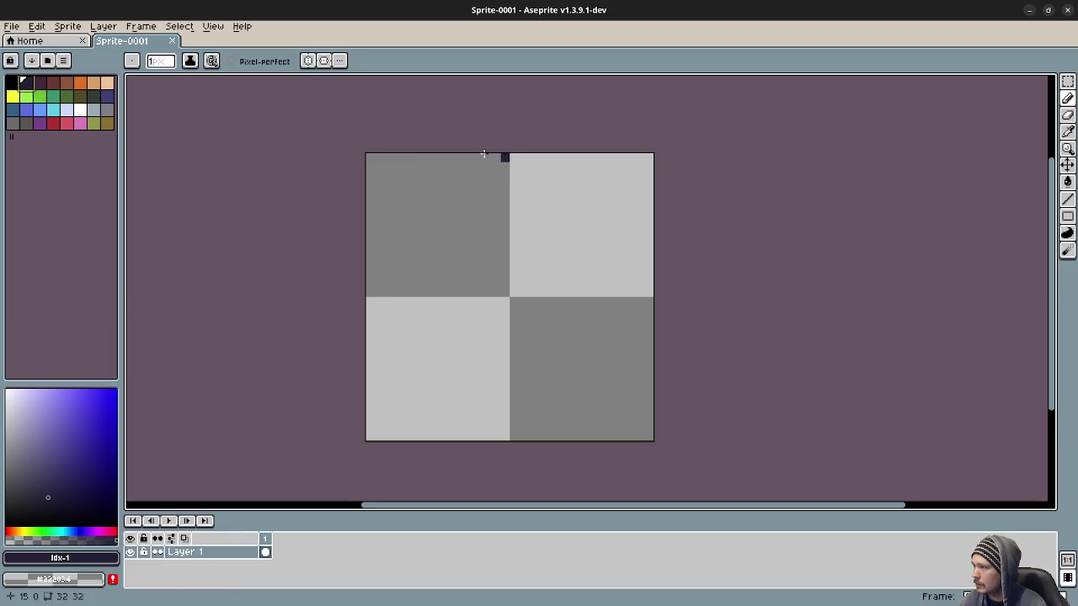
# Draw two dark navy arch lines and flood-fill the doorway shape between them
pyautogui.moveTo(505, 157)
pyautogui.mouseDown()
pyautogui.moveTo(405, 156)
pyautogui.moveTo(404, 433)
pyautogui.mouseUp()
pyautogui.moveTo(515, 156)
pyautogui.mouseDown()
pyautogui.moveTo(605, 158)
pyautogui.moveTo(601, 373)
pyautogui.moveTo(614, 435)
pyautogui.mouseUp()
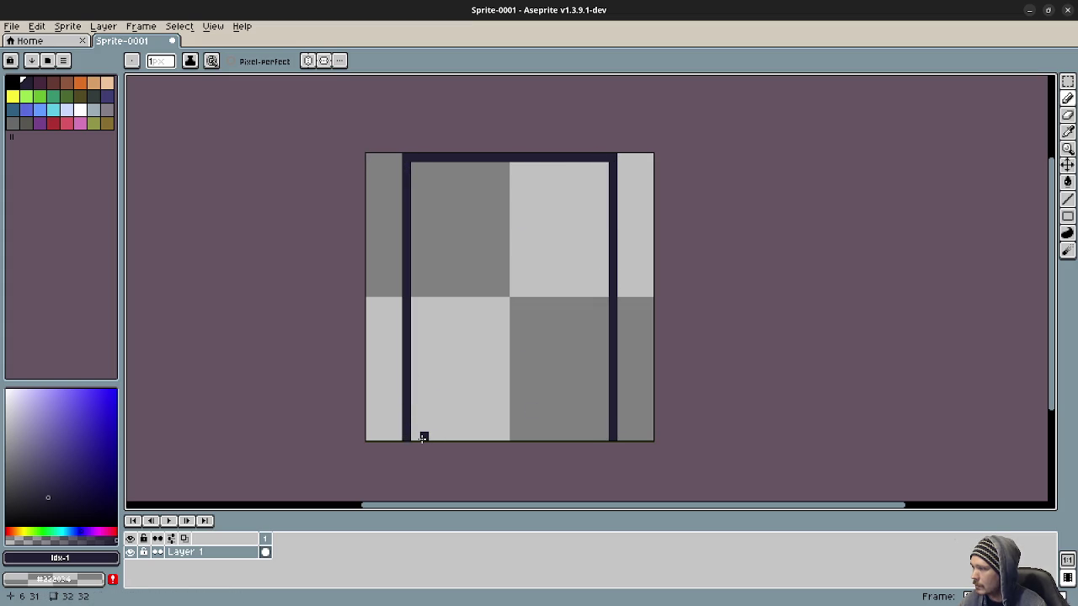
pyautogui.press('g')
pyautogui.click(507, 355)
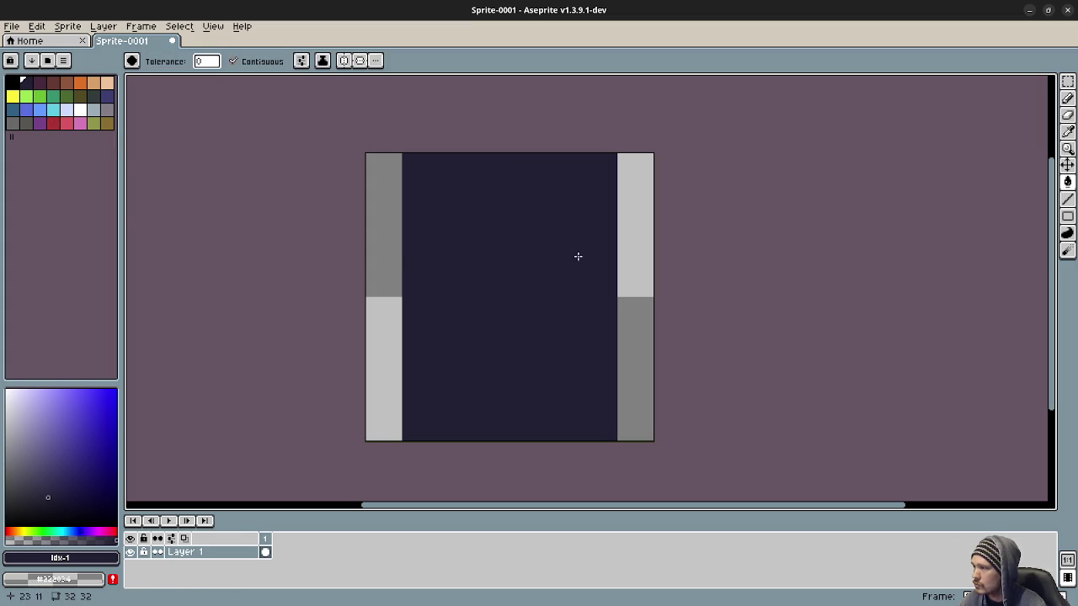
# Erase a vertical strip from the bottom and the two top corner pixels with a 1 px eraser
pyautogui.press('e')
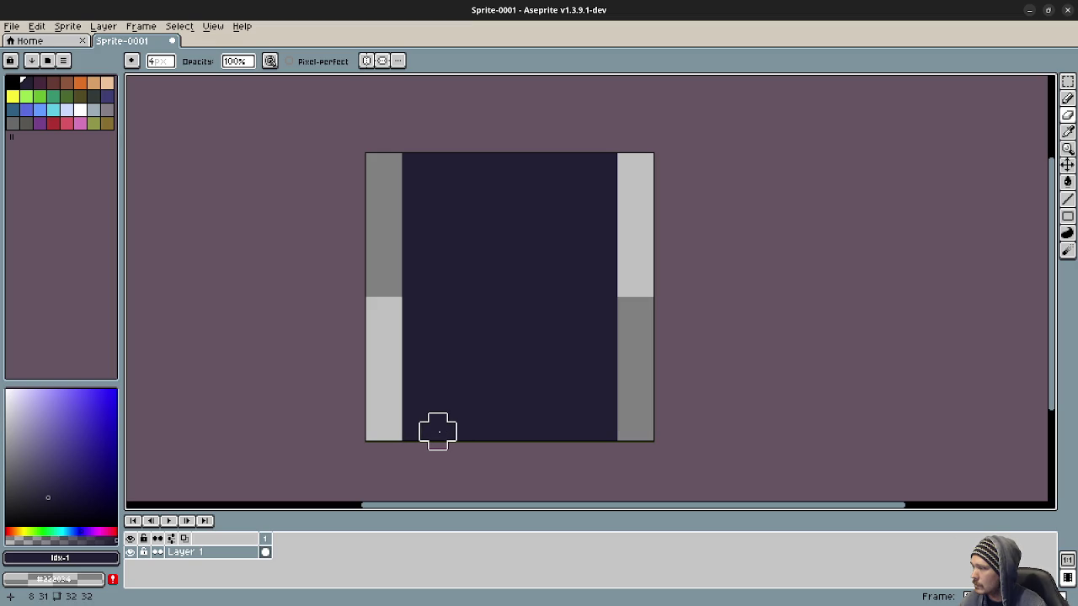
pyautogui.moveTo(456, 427)
pyautogui.mouseDown()
pyautogui.moveTo(456, 163)
pyautogui.moveTo(445, 205)
pyautogui.moveTo(528, 224)
pyautogui.moveTo(574, 208)
pyautogui.moveTo(561, 207)
pyautogui.moveTo(563, 430)
pyautogui.moveTo(534, 431)
pyautogui.moveTo(529, 233)
pyautogui.moveTo(483, 332)
pyautogui.moveTo(505, 351)
pyautogui.moveTo(475, 214)
pyautogui.mouseUp()
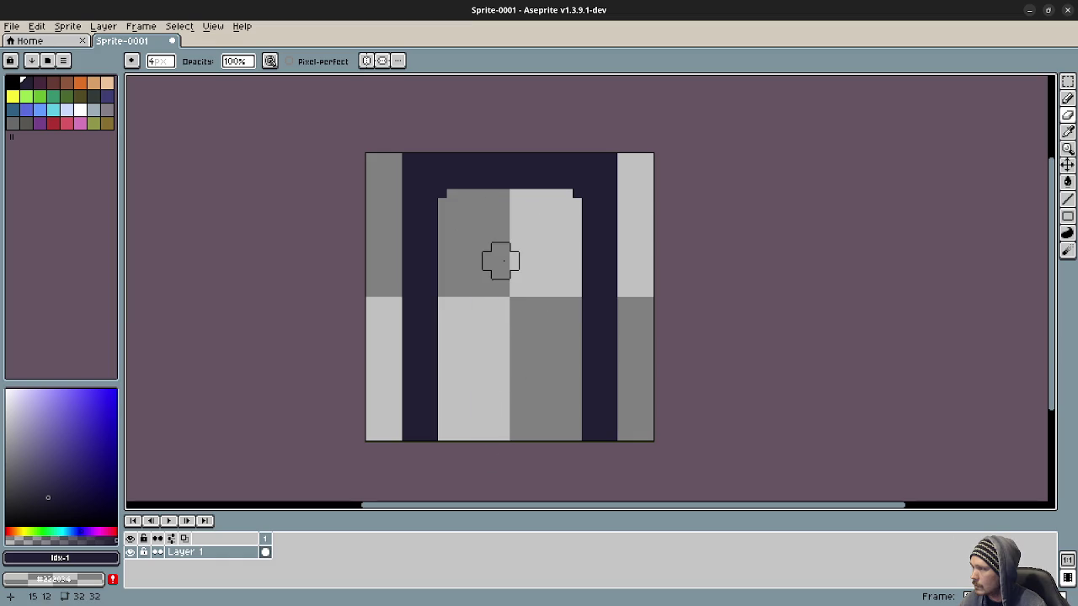
pyautogui.press('-')
pyautogui.press('-')
pyautogui.press('-')
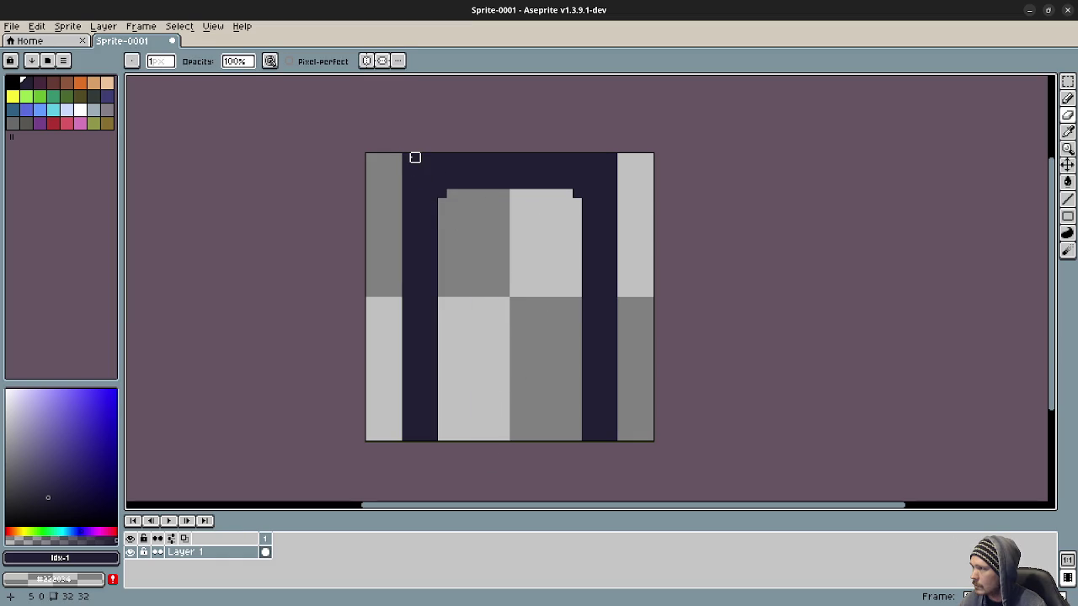
pyautogui.click(406, 158)
pyautogui.click(613, 158)
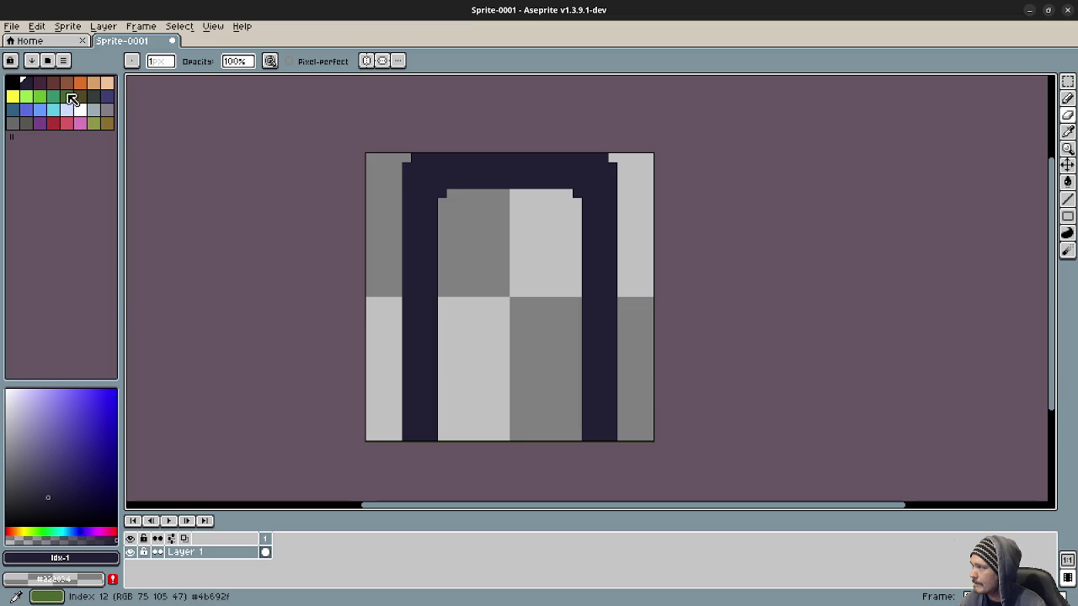
# Try a dark grey fill and a grey pillar line on the frame, then undo both
pyautogui.click(67, 85)
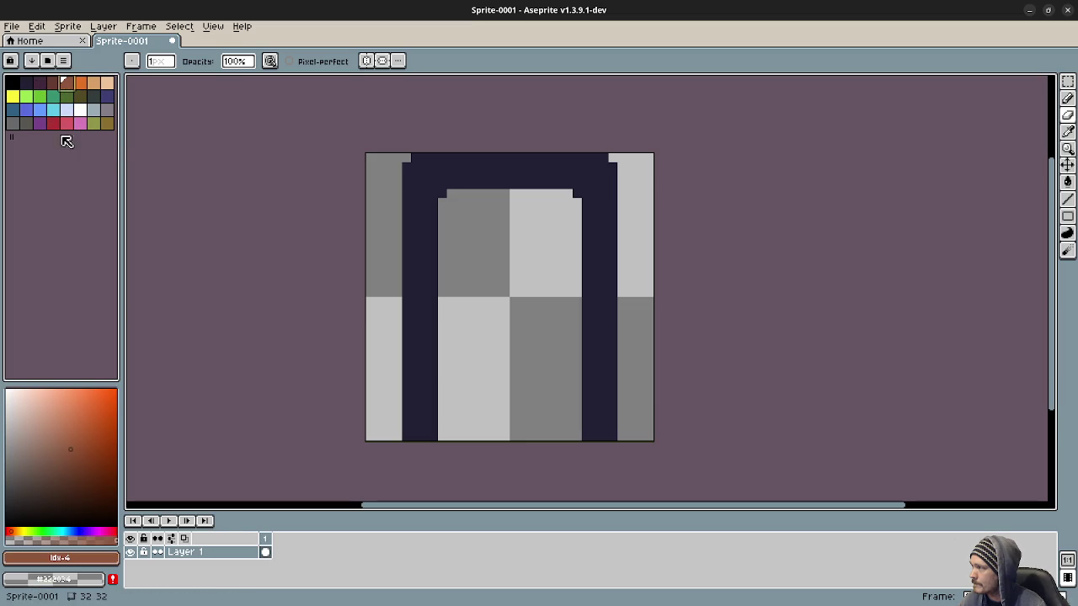
pyautogui.click(28, 123)
pyautogui.press('g')
pyautogui.click(426, 194)
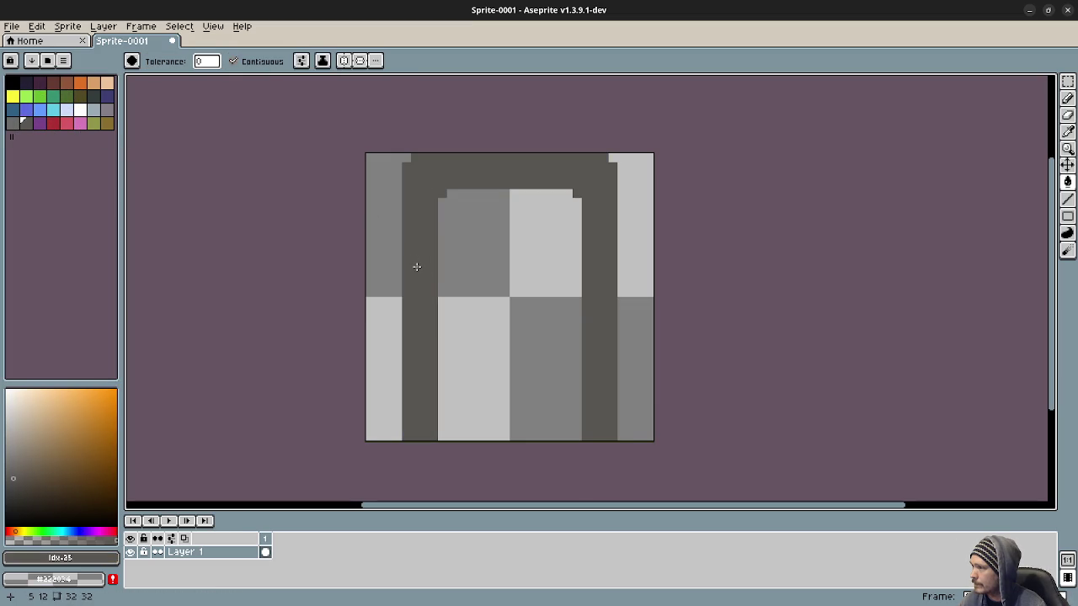
pyautogui.hotkey('ctrl', 'z')
pyautogui.press('b')
pyautogui.moveTo(415, 438)
pyautogui.mouseDown()
pyautogui.moveTo(410, 174)
pyautogui.moveTo(590, 165)
pyautogui.moveTo(490, 168)
pyautogui.mouseUp()
pyautogui.hotkey('ctrl', 'z')
pyautogui.hotkey('ctrl', 'z')
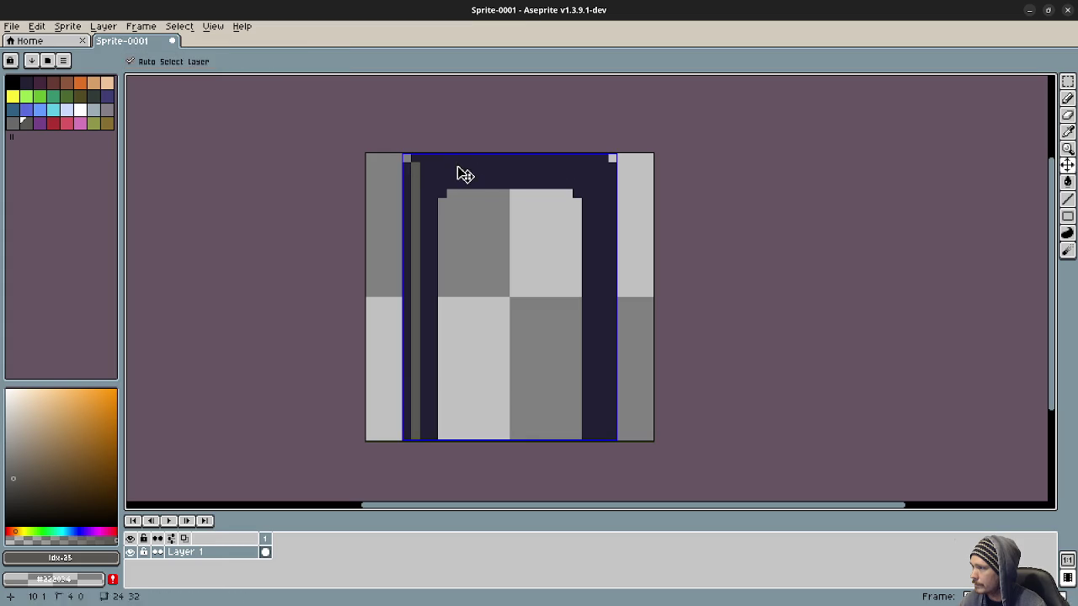
# Pencil a dark grey line along the inside of the navy arch frame
pyautogui.press('e')
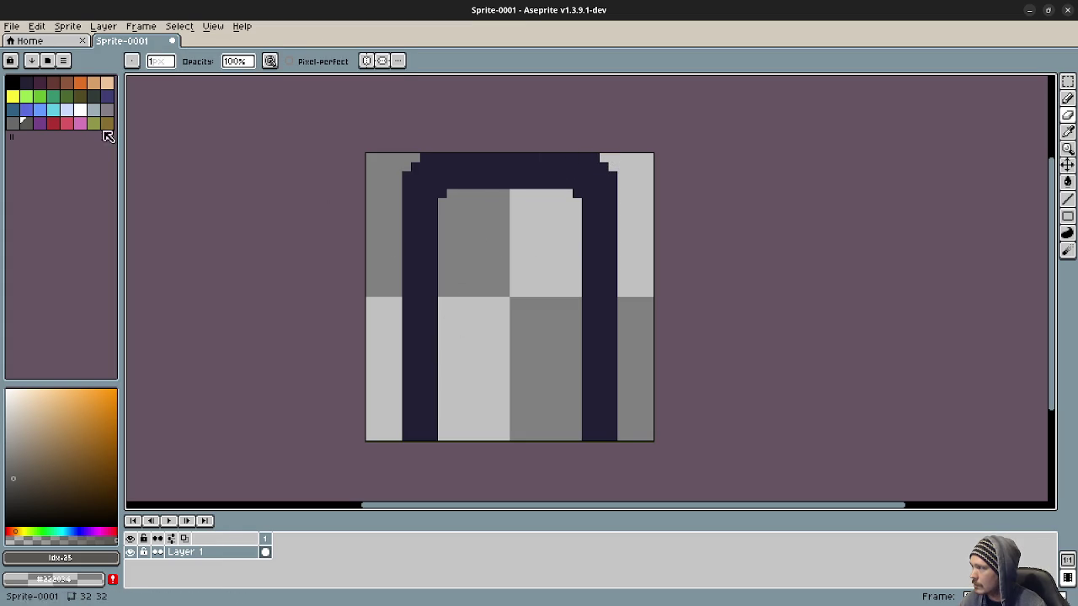
pyautogui.click(26, 123)
pyautogui.press('b')
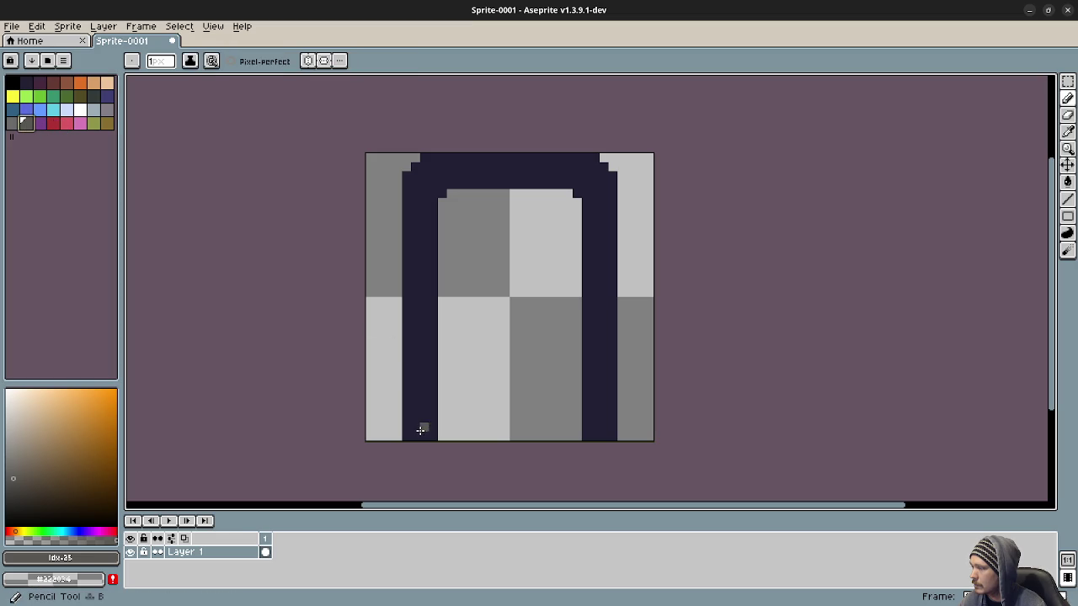
pyautogui.moveTo(421, 434)
pyautogui.mouseDown()
pyautogui.moveTo(426, 190)
pyautogui.moveTo(445, 175)
pyautogui.moveTo(578, 175)
pyautogui.moveTo(594, 194)
pyautogui.moveTo(593, 434)
pyautogui.mouseUp()
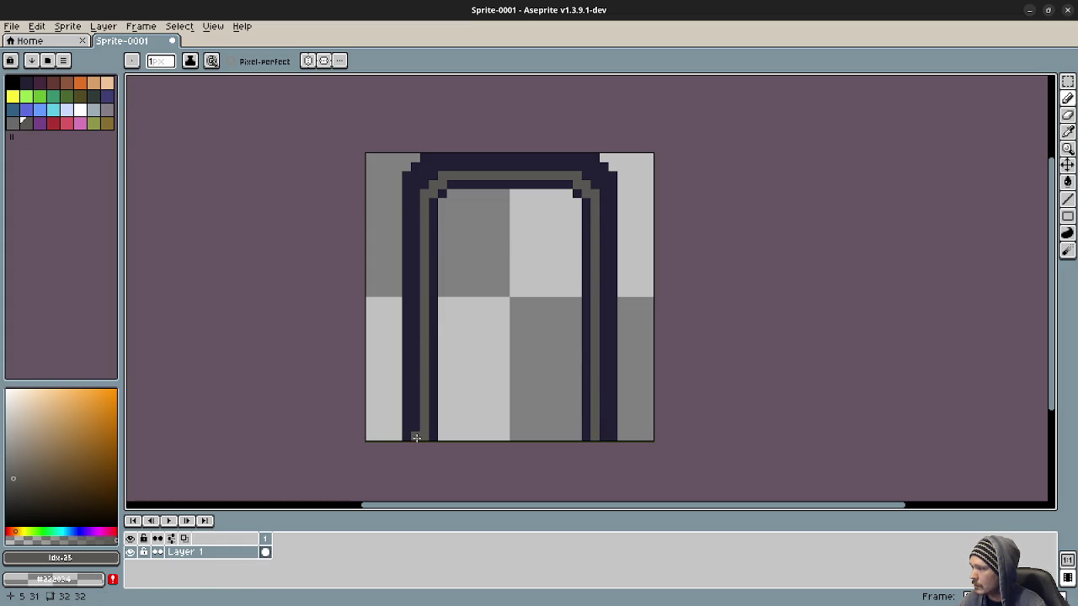
pyautogui.click(13, 123)
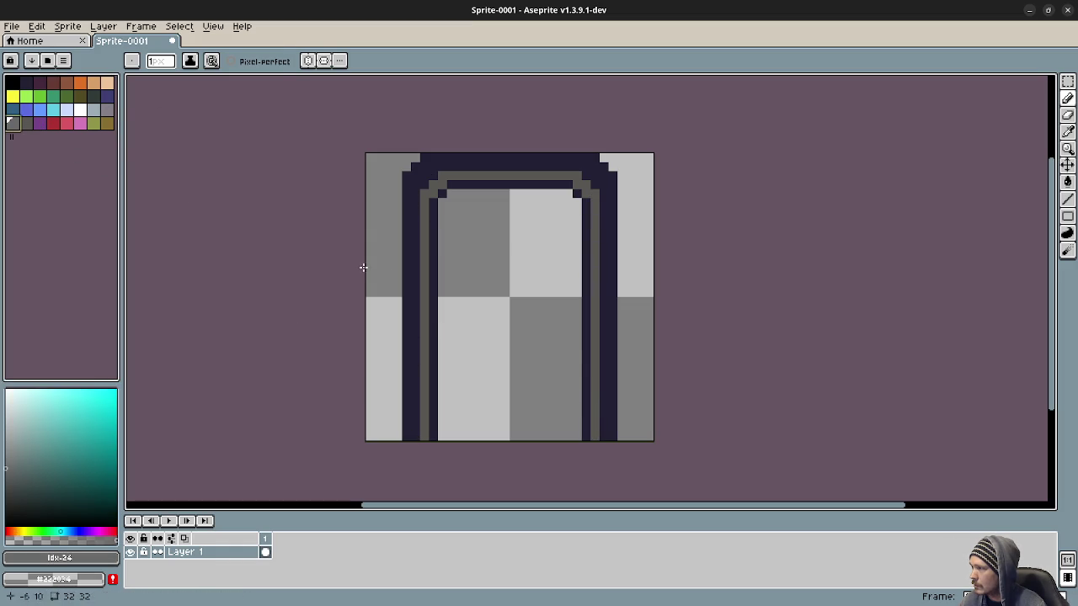
# Recolour the inner line with the new grey and pencil a second grey line up the pillar and across the arch
pyautogui.press('g')
pyautogui.click(422, 253)
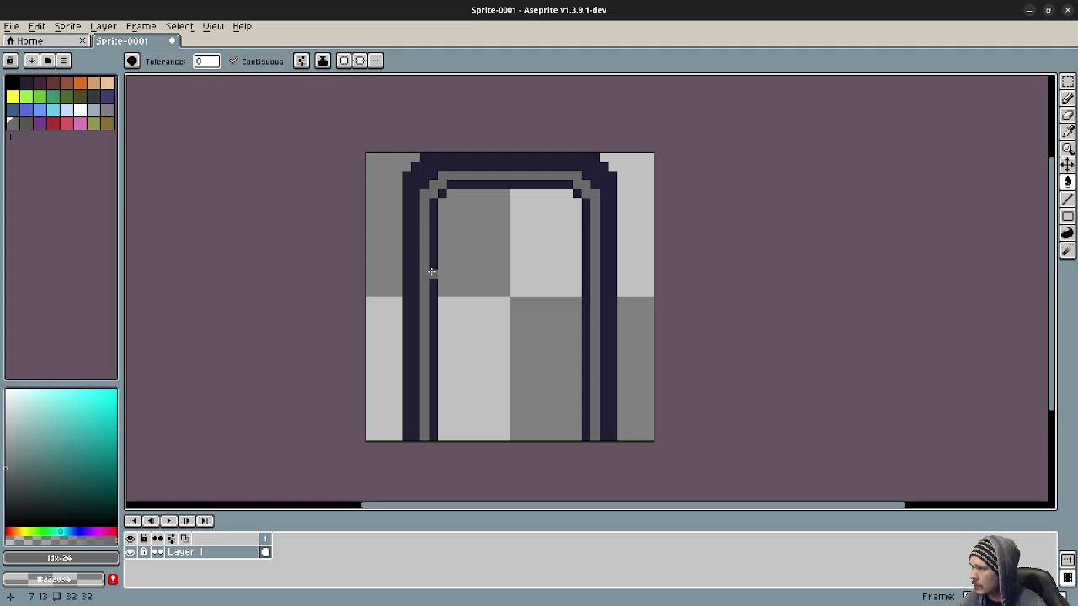
pyautogui.click(26, 124)
pyautogui.press('b')
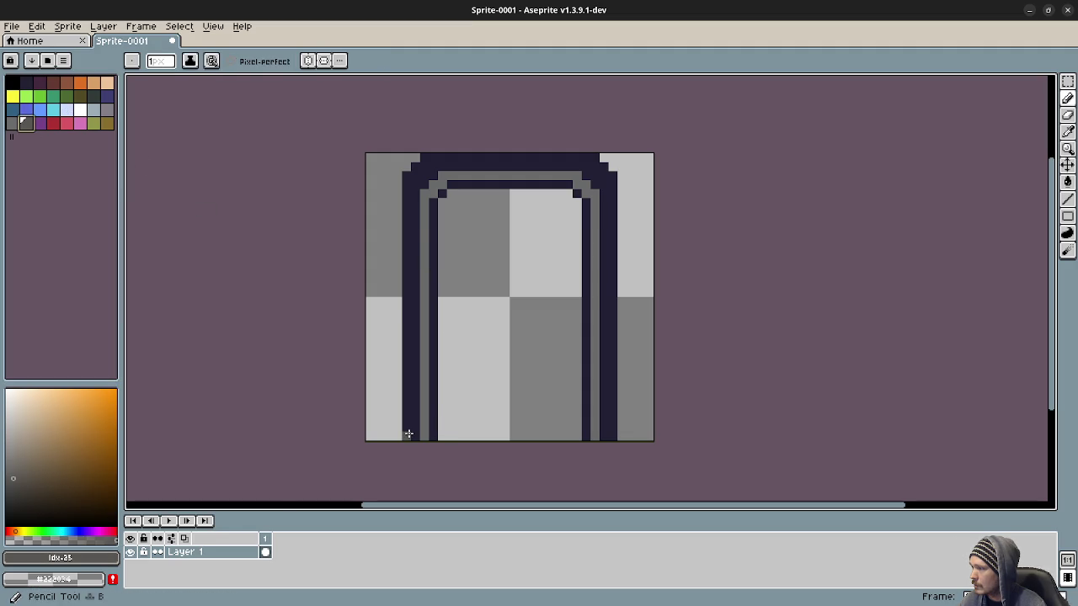
pyautogui.moveTo(416, 432); pyautogui.dragTo(415, 192)
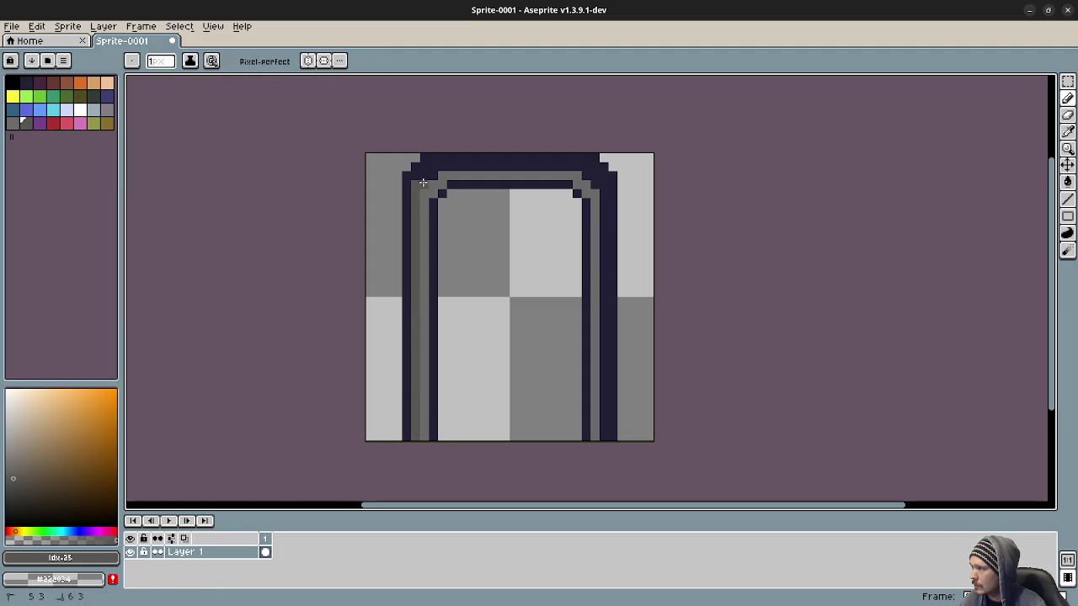
pyautogui.moveTo(439, 167)
pyautogui.mouseDown()
pyautogui.moveTo(587, 169)
pyautogui.moveTo(604, 410)
pyautogui.mouseUp()
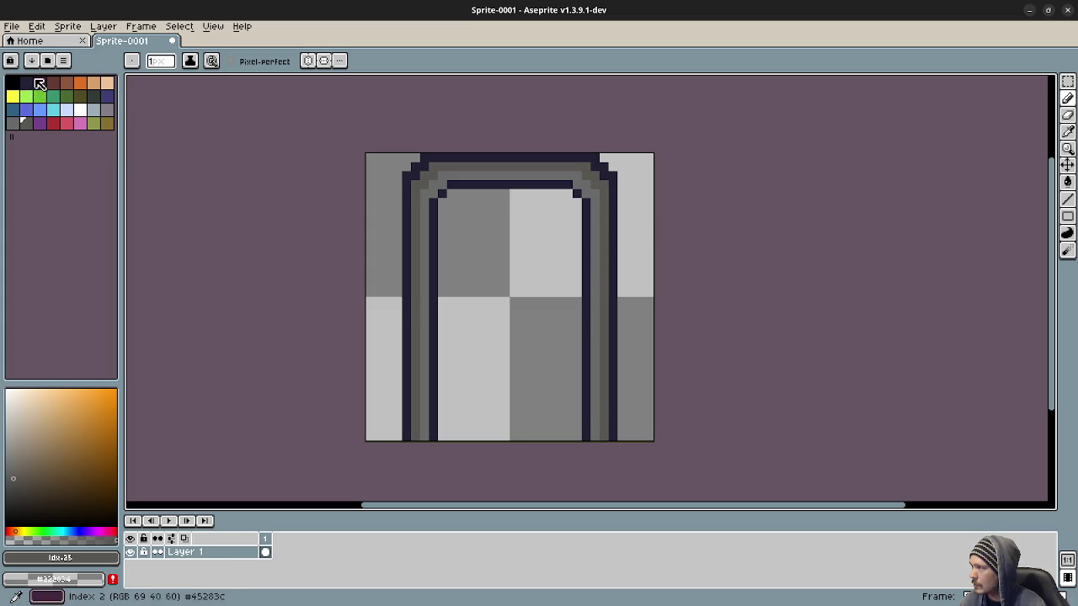
# Fill the doorway interior with dark grey-green, after trying light and dark blue
pyautogui.click(45, 112)
pyautogui.press('g')
pyautogui.click(514, 290)
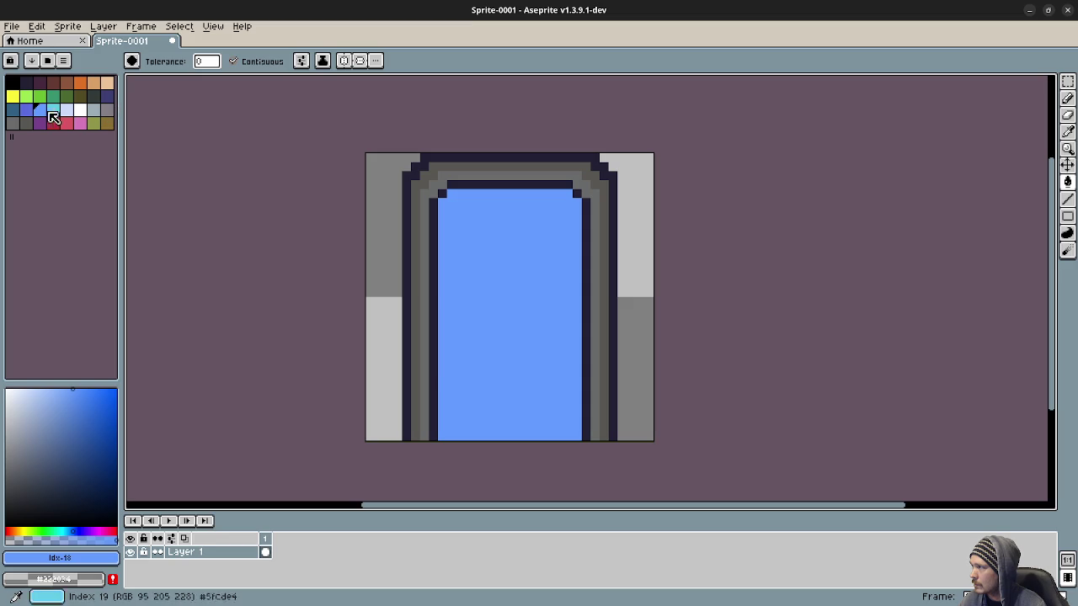
pyautogui.click(14, 111)
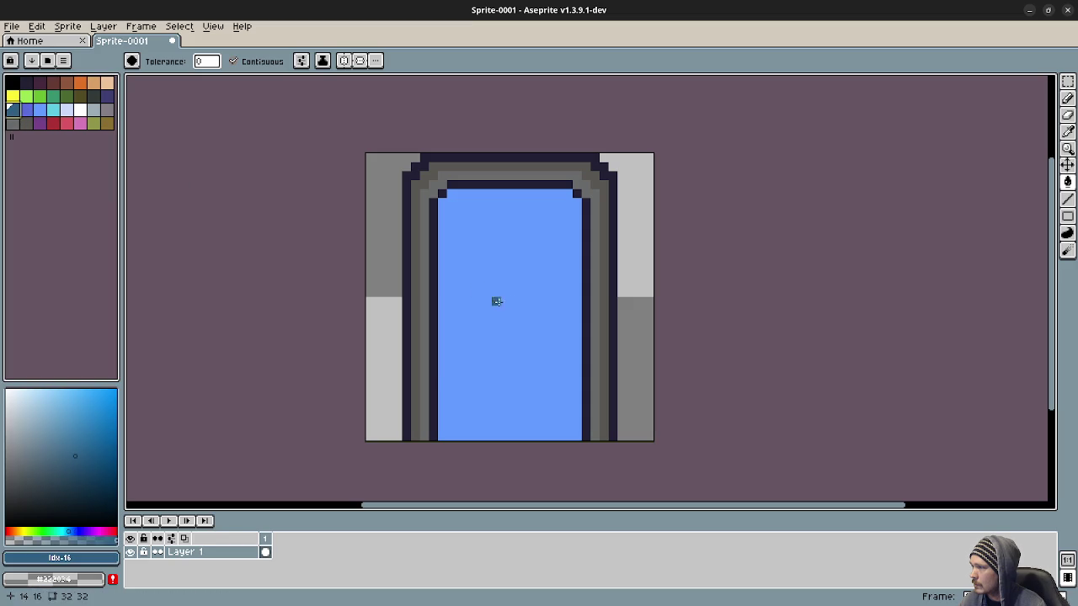
pyautogui.click(501, 301)
pyautogui.click(95, 99)
pyautogui.click(486, 273)
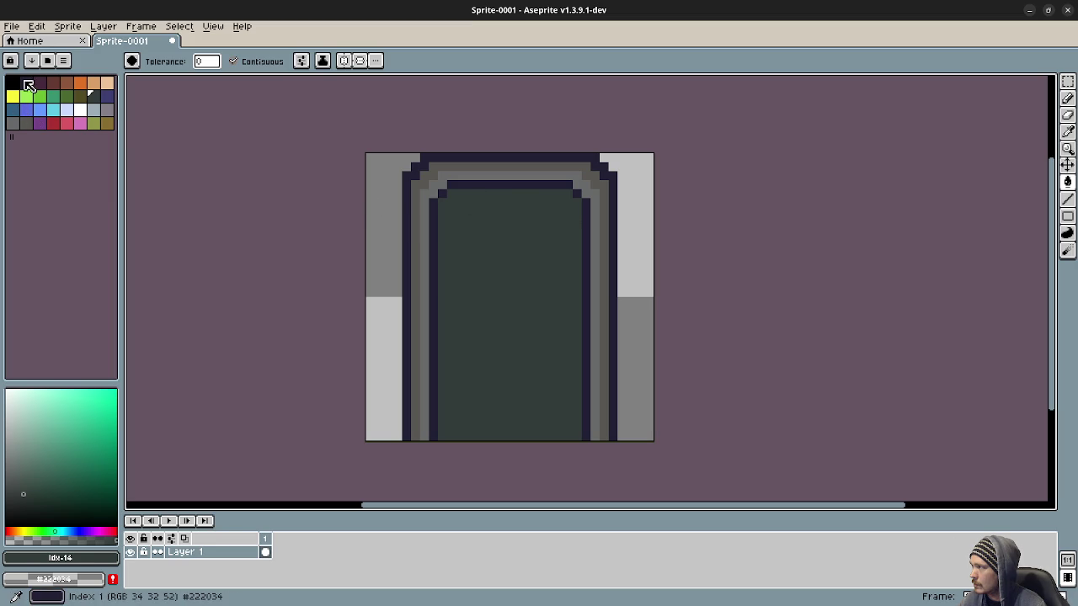
pyautogui.click(25, 82)
pyautogui.scroll(4, 454, 193)
# Pencil a dark navy gem mount beneath the top of the arch
pyautogui.hotkey('ctrl', 'z')
pyautogui.click(425, 274)
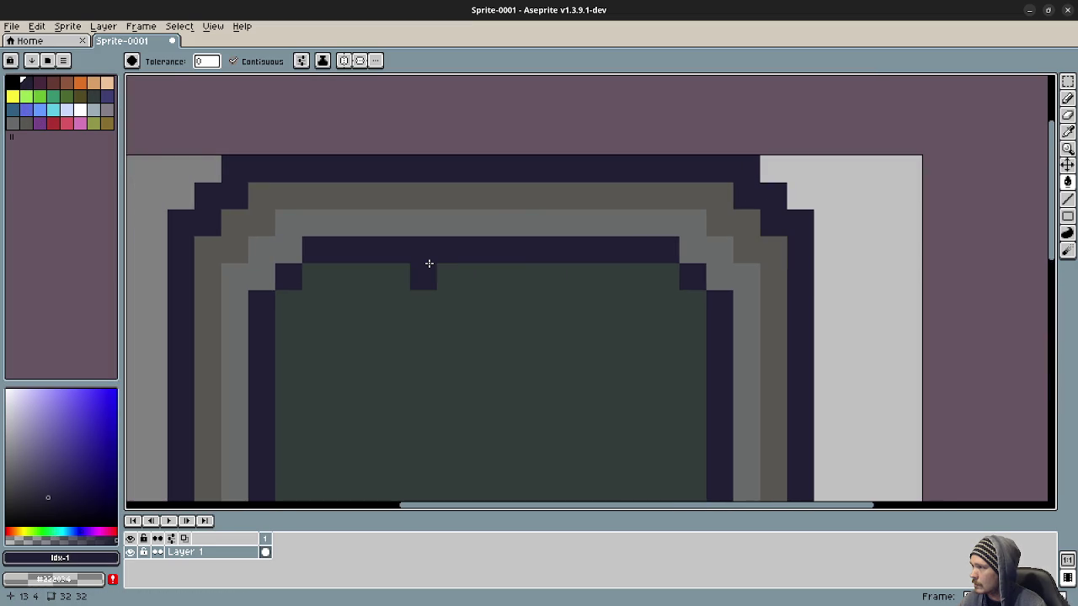
pyautogui.press('b')
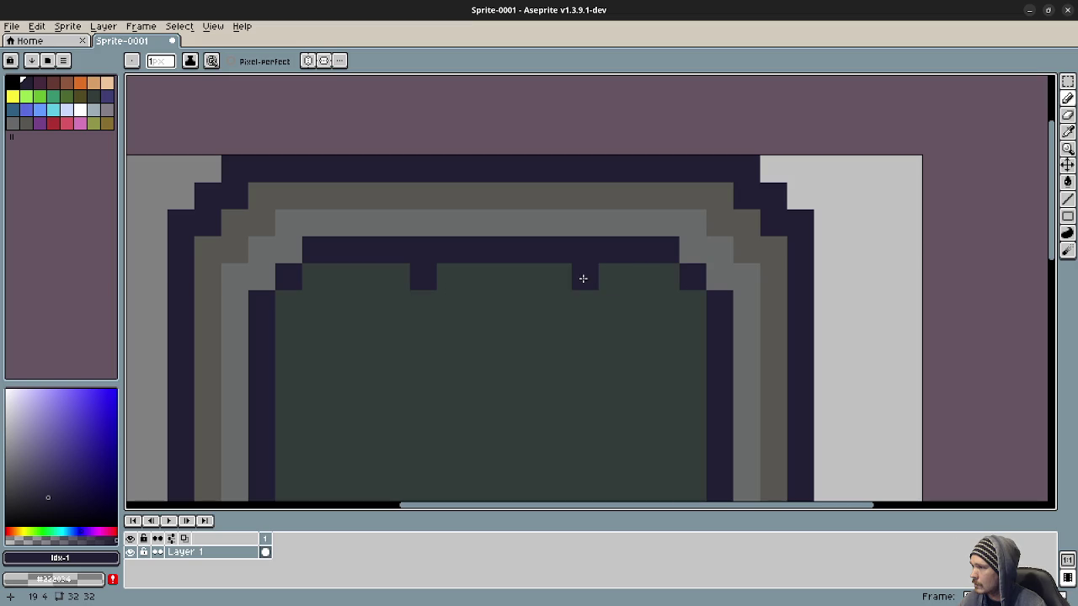
pyautogui.click(555, 277)
pyautogui.click(423, 304)
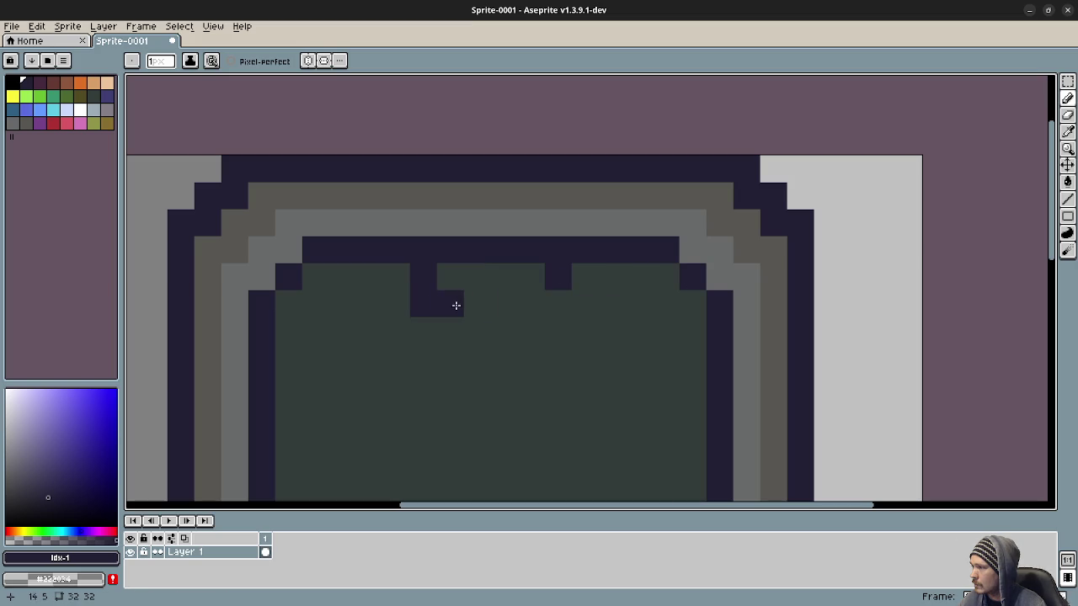
pyautogui.moveTo(450, 330)
pyautogui.mouseDown()
pyautogui.moveTo(513, 320)
pyautogui.moveTo(530, 330)
pyautogui.mouseUp()
pyautogui.moveTo(450, 223); pyautogui.dragTo(530, 234)
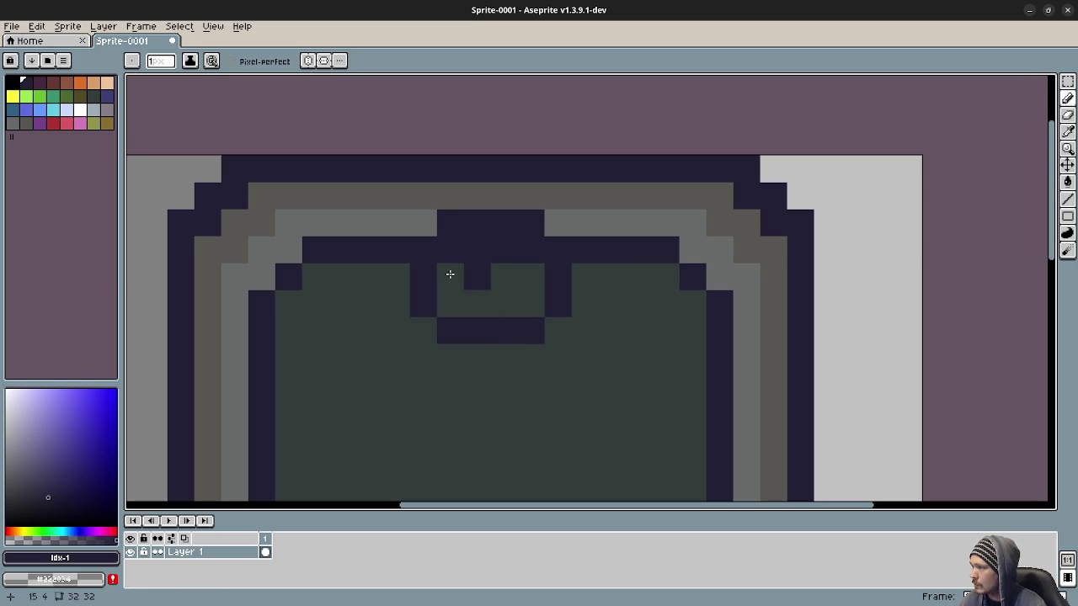
# Paint the gem red inside the mount and make its top row dark red
pyautogui.click(65, 121)
pyautogui.moveTo(450, 303)
pyautogui.mouseDown()
pyautogui.moveTo(453, 264)
pyautogui.moveTo(519, 247)
pyautogui.moveTo(472, 303)
pyautogui.moveTo(512, 298)
pyautogui.mouseUp()
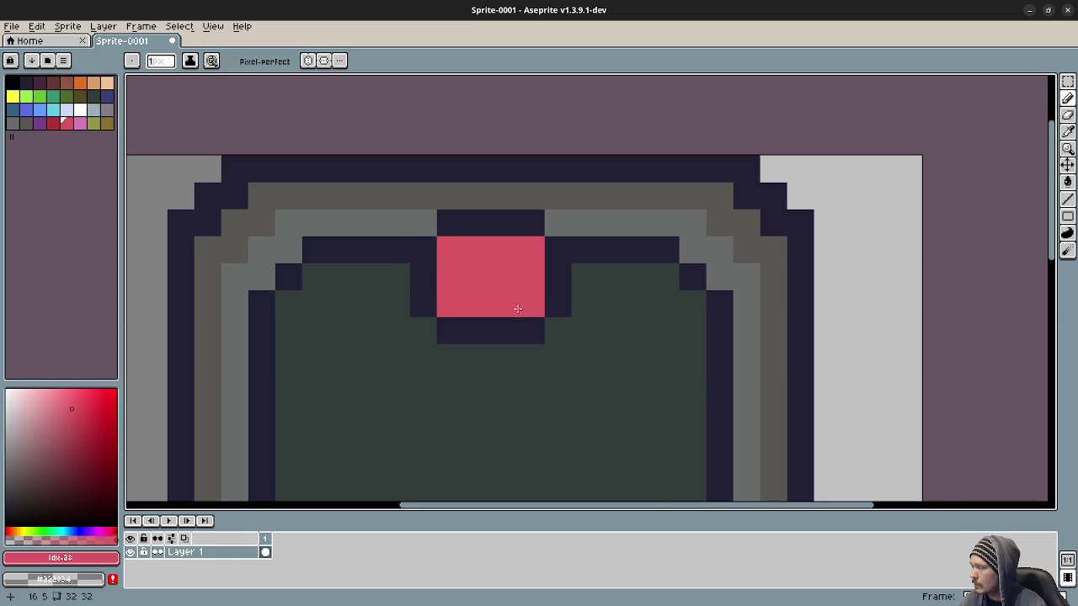
pyautogui.scroll(-6, 537, 350)
pyautogui.scroll(1, 514, 277)
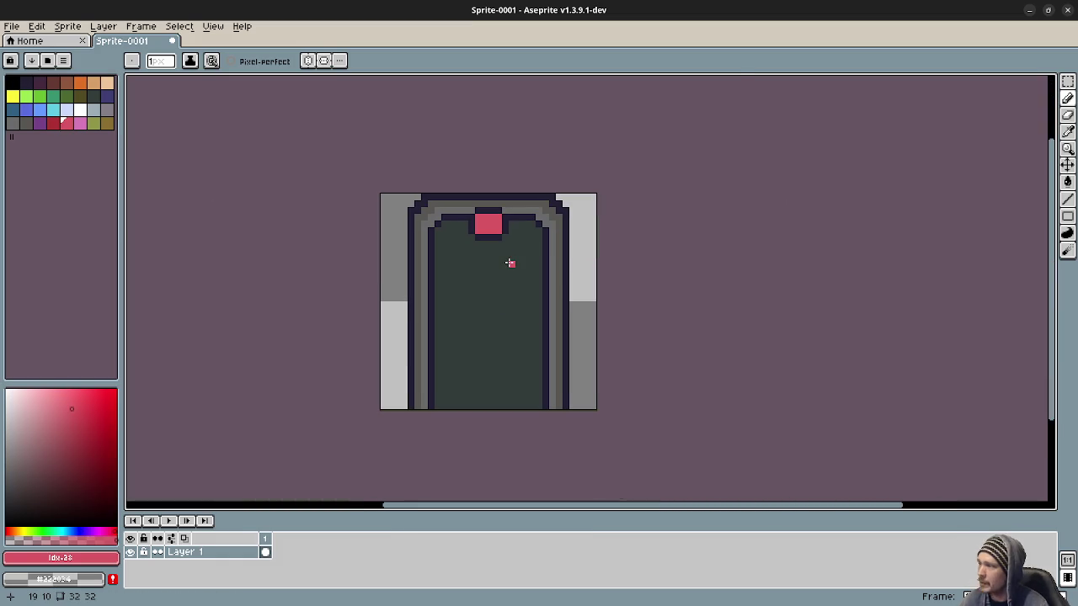
pyautogui.scroll(3, 410, 182)
pyautogui.click(52, 122)
pyautogui.scroll(3, 433, 200)
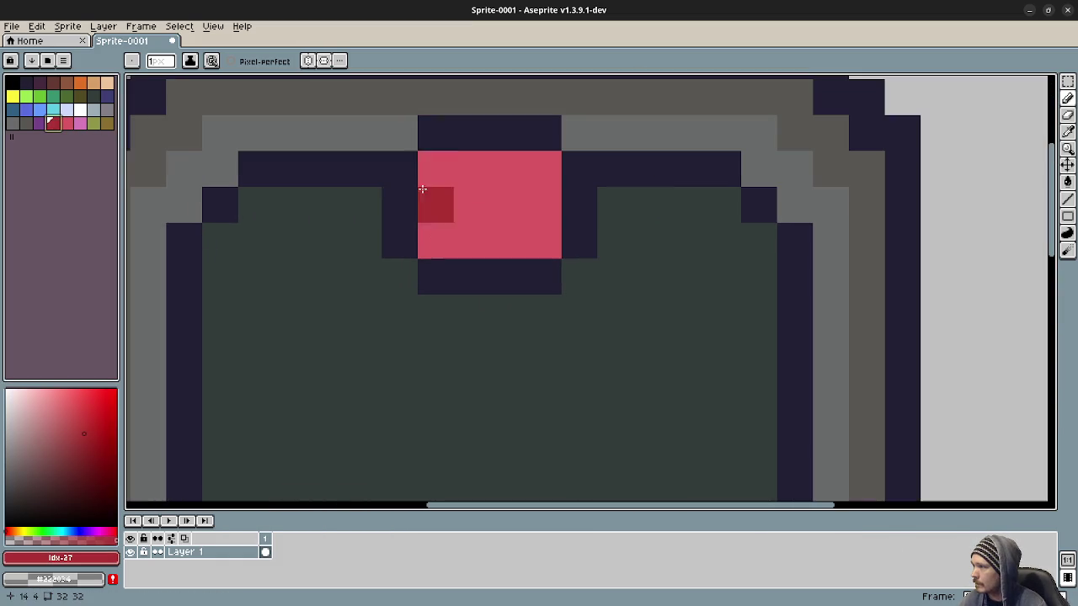
pyautogui.moveTo(437, 172); pyautogui.dragTo(548, 172)
pyautogui.scroll(-4, 575, 308)
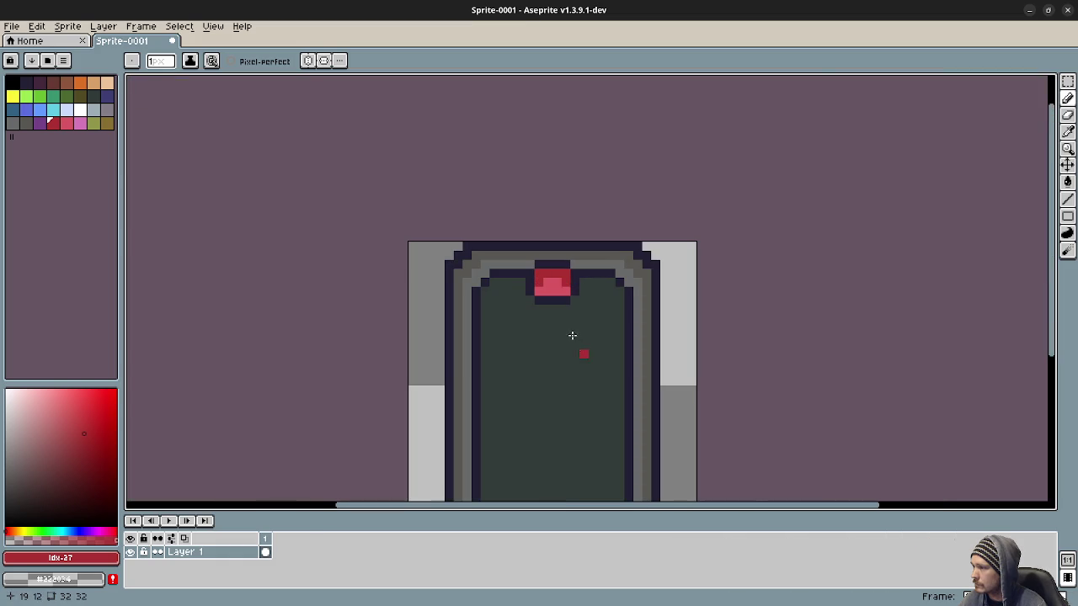
pyautogui.moveTo(599, 361); pyautogui.dragTo(546, 298)
pyautogui.scroll(3, 521, 226)
# Add lighter red pixels to the gem's body and top, undoing the stray one
pyautogui.keyDown('alt'); pyautogui.click(512, 224); pyautogui.keyUp('alt')
pyautogui.click(486, 197)
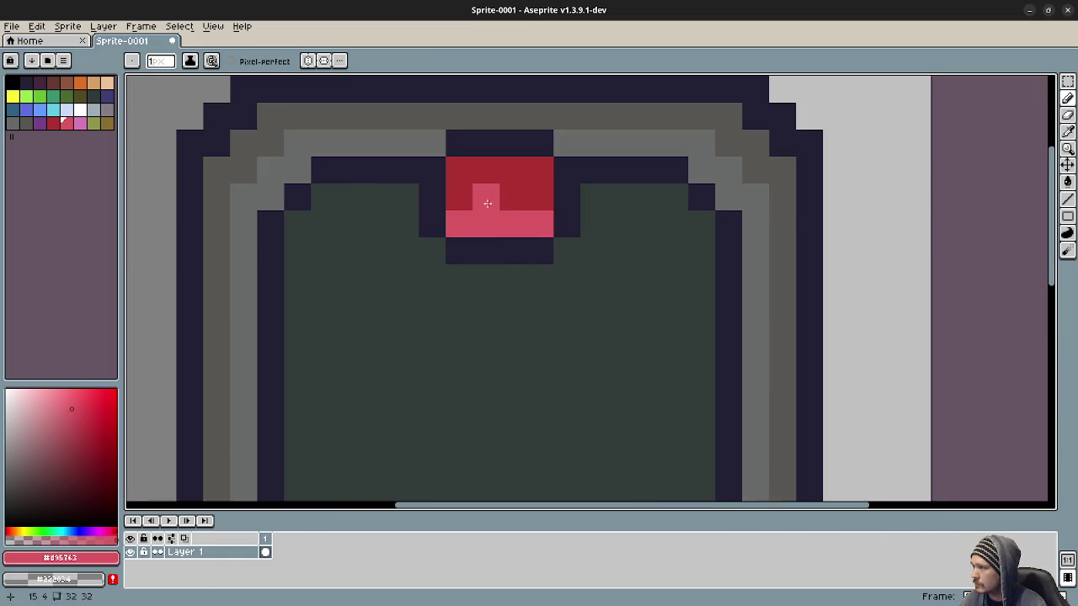
pyautogui.click(513, 197)
pyautogui.click(486, 170)
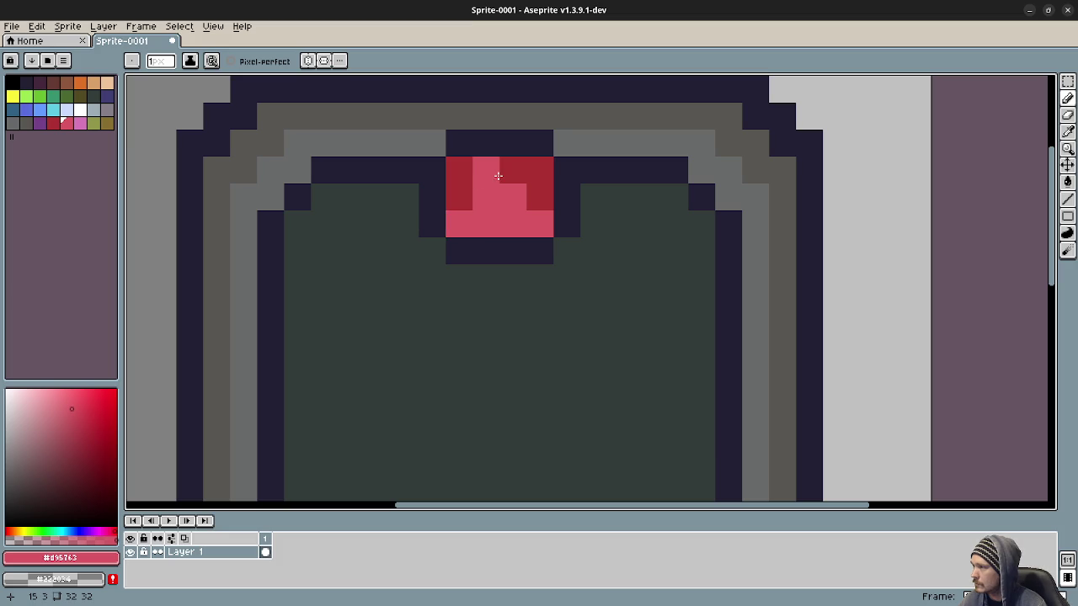
pyautogui.click(511, 172)
pyautogui.click(547, 245)
pyautogui.hotkey('ctrl', 'z')
pyautogui.hotkey('ctrl', 'z')
pyautogui.hotkey('ctrl', 'z')
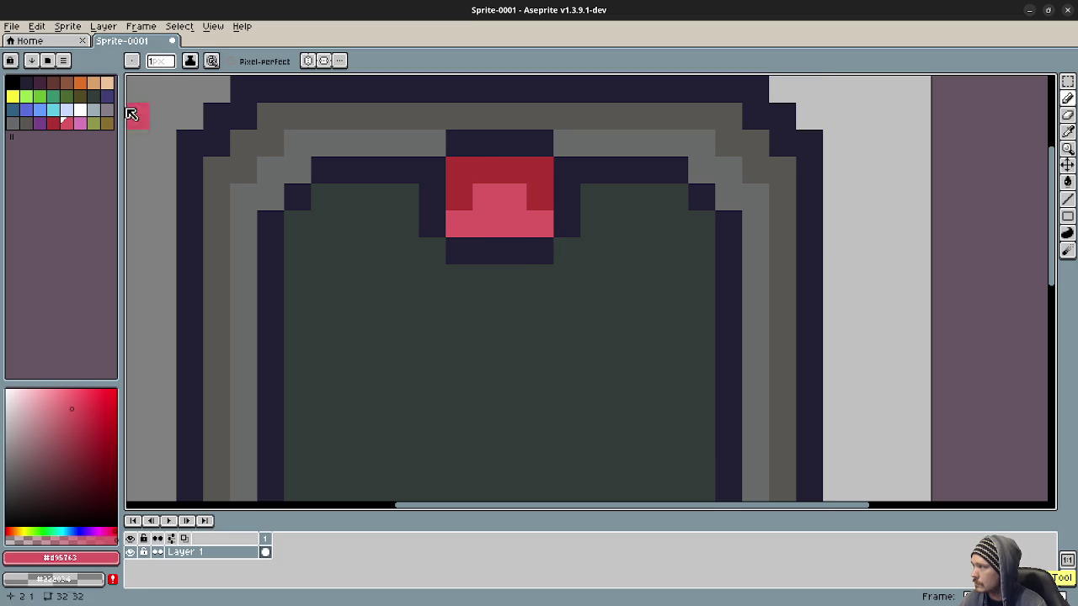
# Add pink highlight pixels along the gem's bottom row and lower right
pyautogui.click(81, 125)
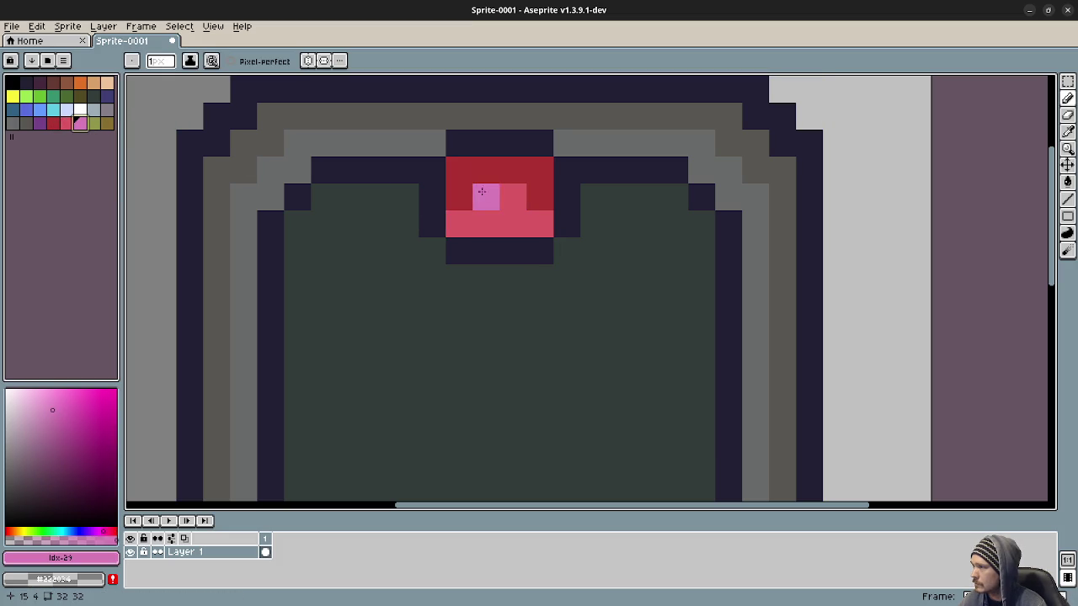
pyautogui.moveTo(485, 220); pyautogui.dragTo(512, 221)
pyautogui.click(459, 220)
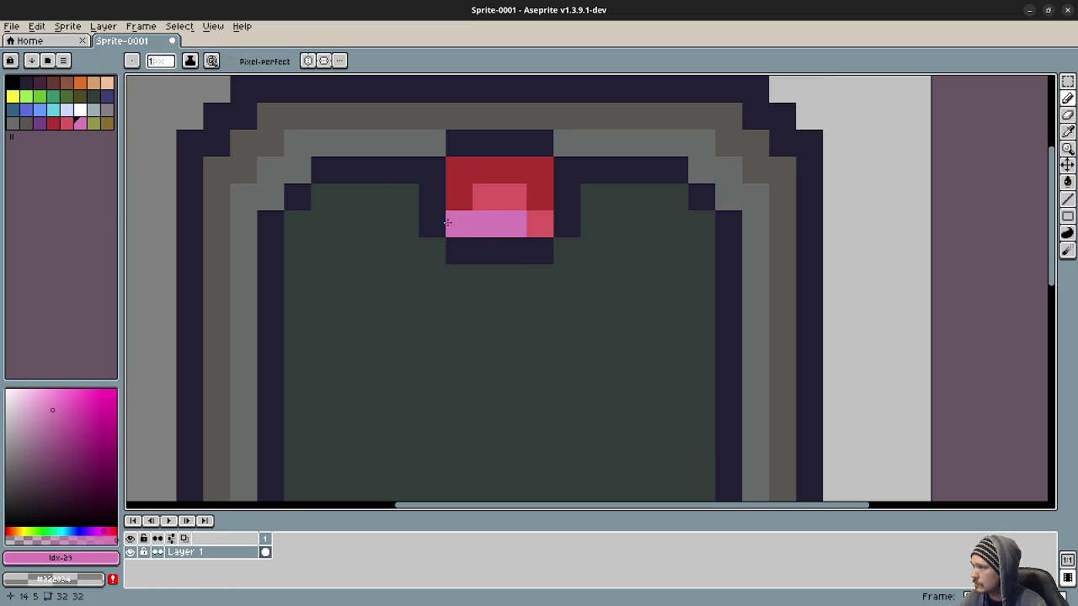
pyautogui.click(540, 224)
pyautogui.click(567, 278)
pyautogui.scroll(-1, 581, 282)
pyautogui.scroll(-1, 578, 278)
pyautogui.scroll(-1, 574, 276)
pyautogui.scroll(1, 573, 276)
pyautogui.moveTo(586, 248); pyautogui.dragTo(501, 202)
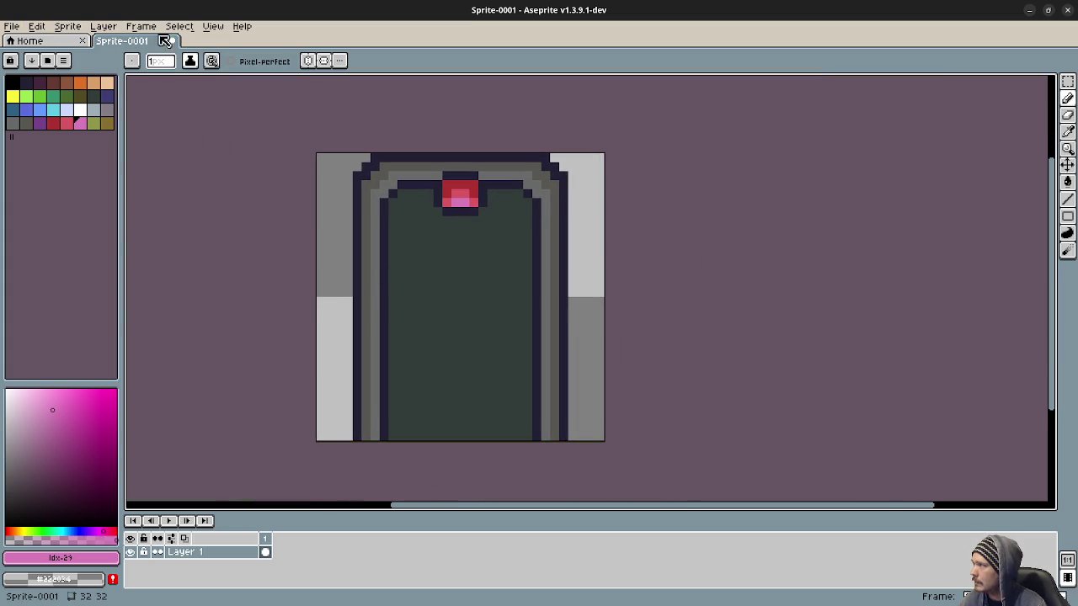
pyautogui.click(19, 28)
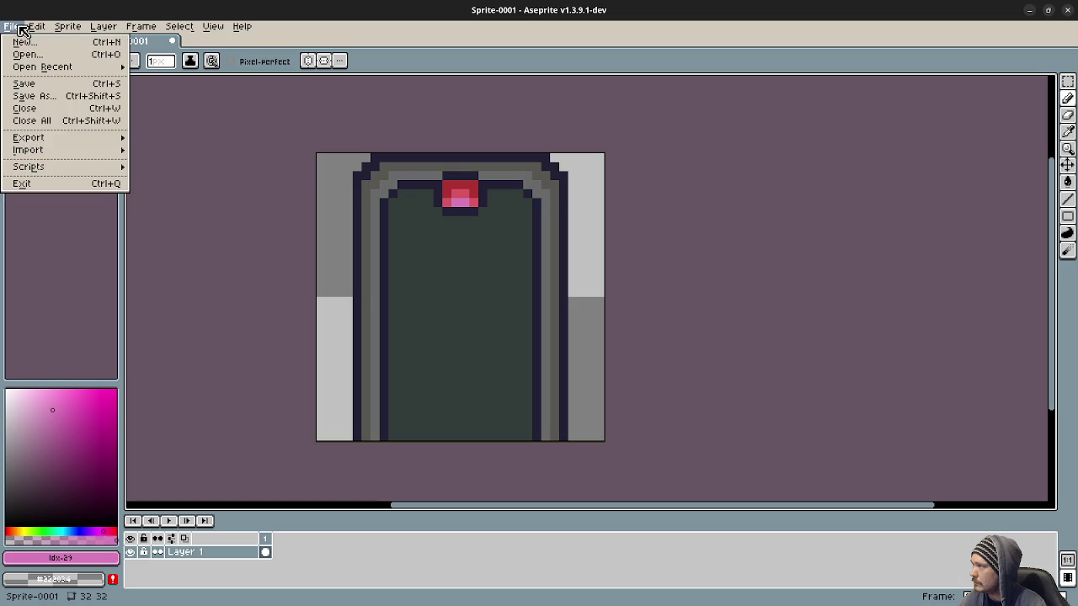
# Export the doorway sprite as portal2.png into the assets folder
pyautogui.moveTo(62, 139)
pyautogui.click(171, 139)
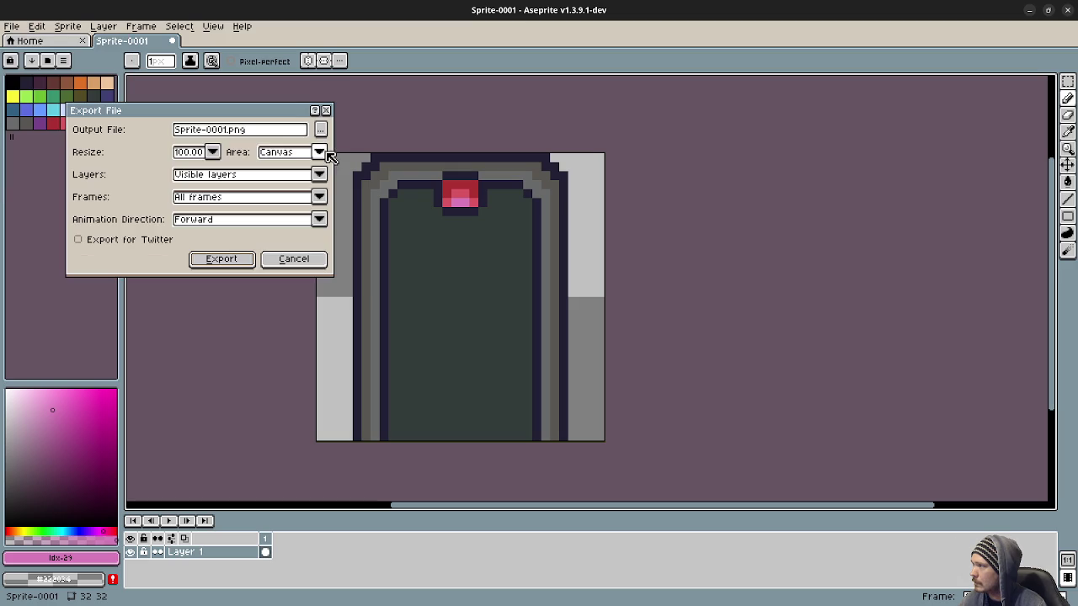
pyautogui.click(319, 129)
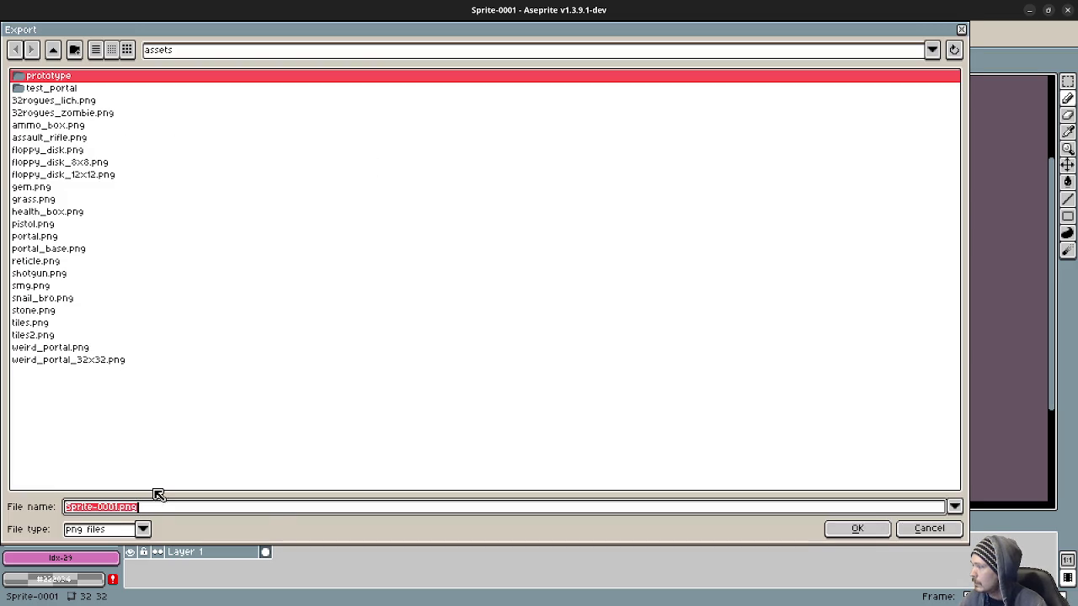
pyautogui.click(273, 518)
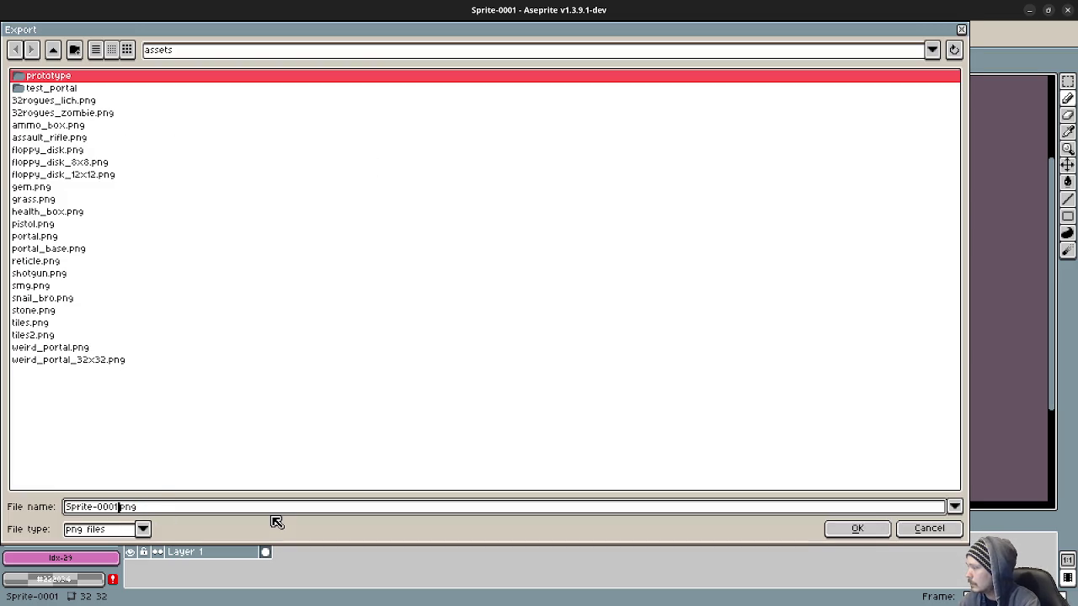
pyautogui.hotkey('shift', 'Home')
pyautogui.write('por')
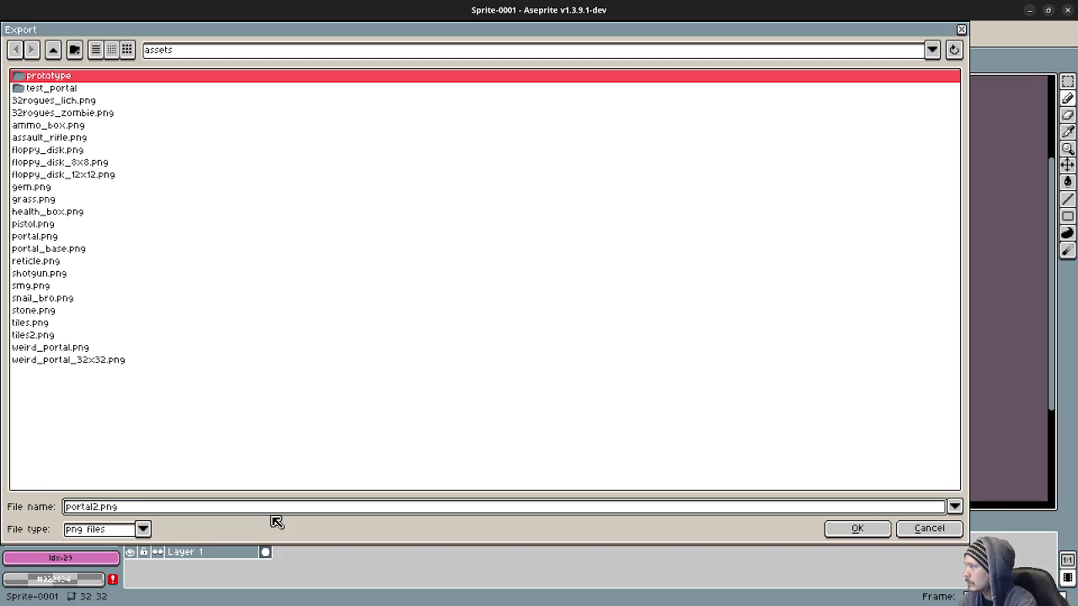
pyautogui.press('Return')
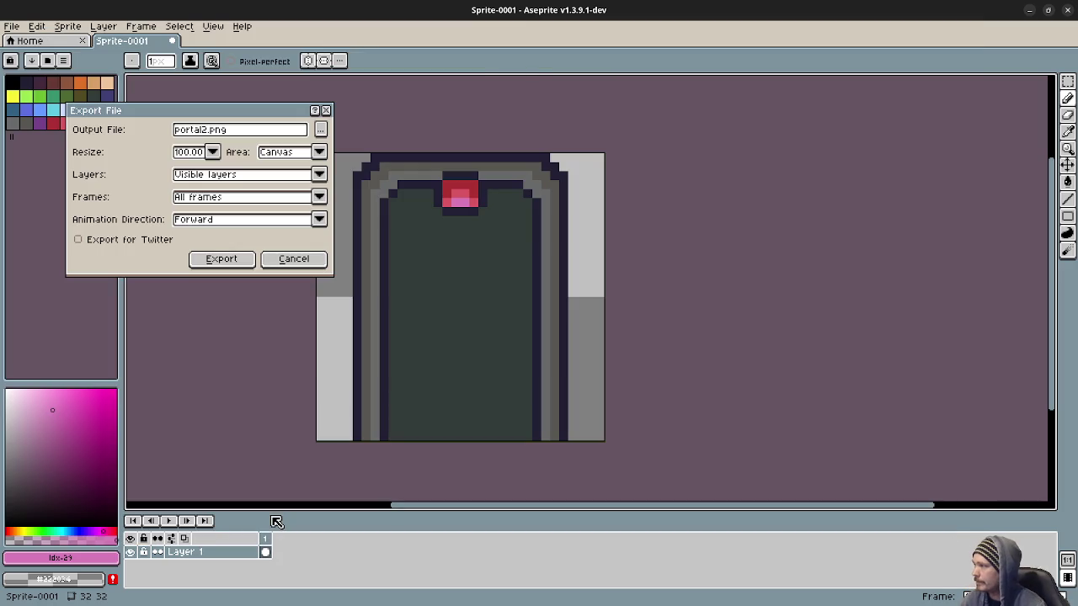
pyautogui.click(219, 260)
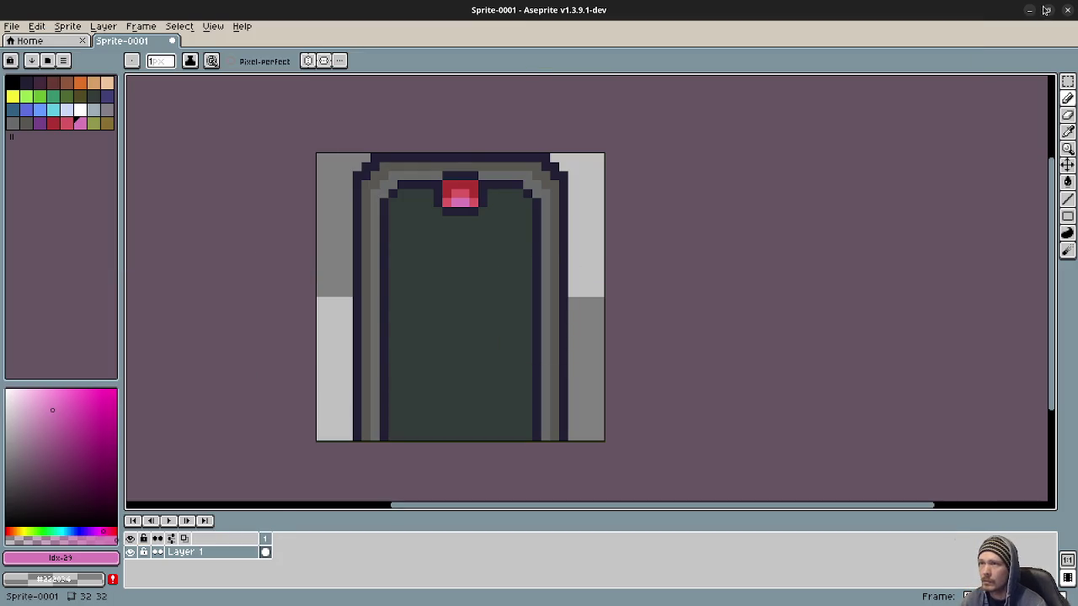
pyautogui.click(1030, 10)
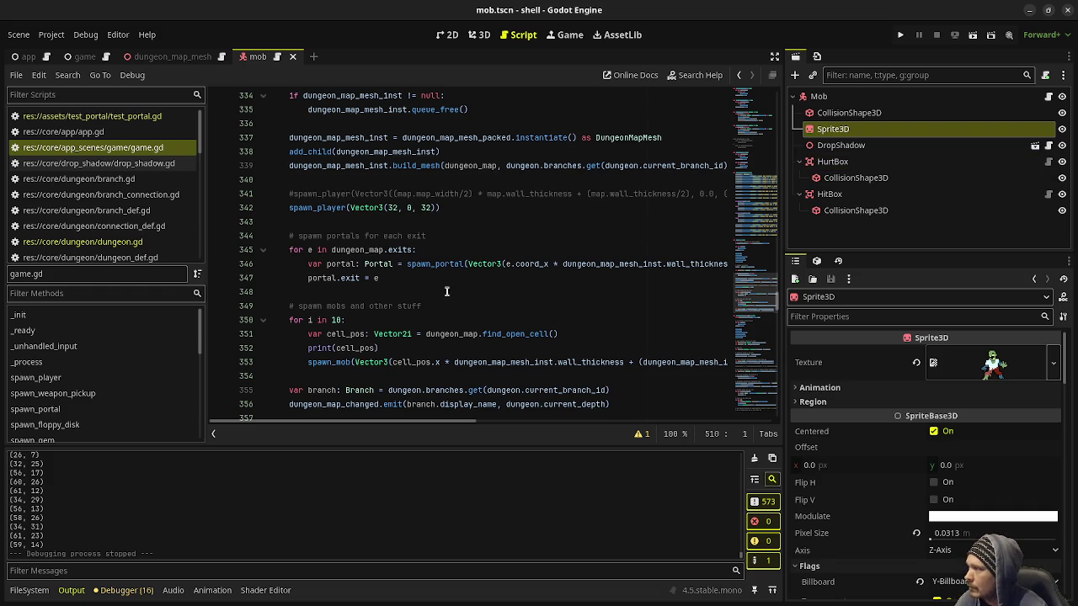
# Select portal2.png in res://assets and check its 32×32 texture import settings
pyautogui.click(30, 590)
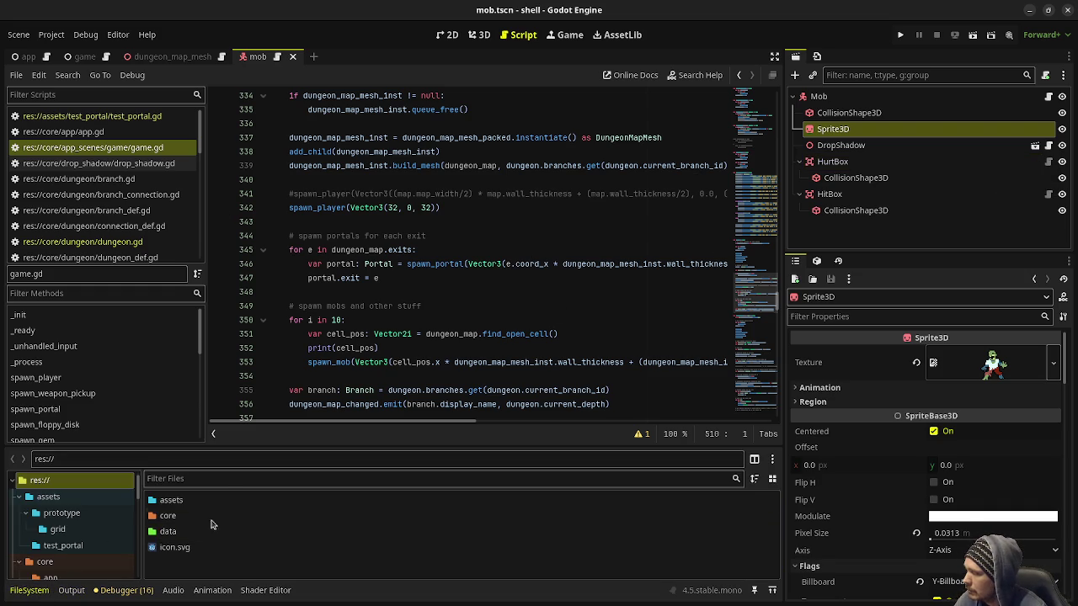
pyautogui.click(48, 497)
pyautogui.scroll(-5, 179, 548)
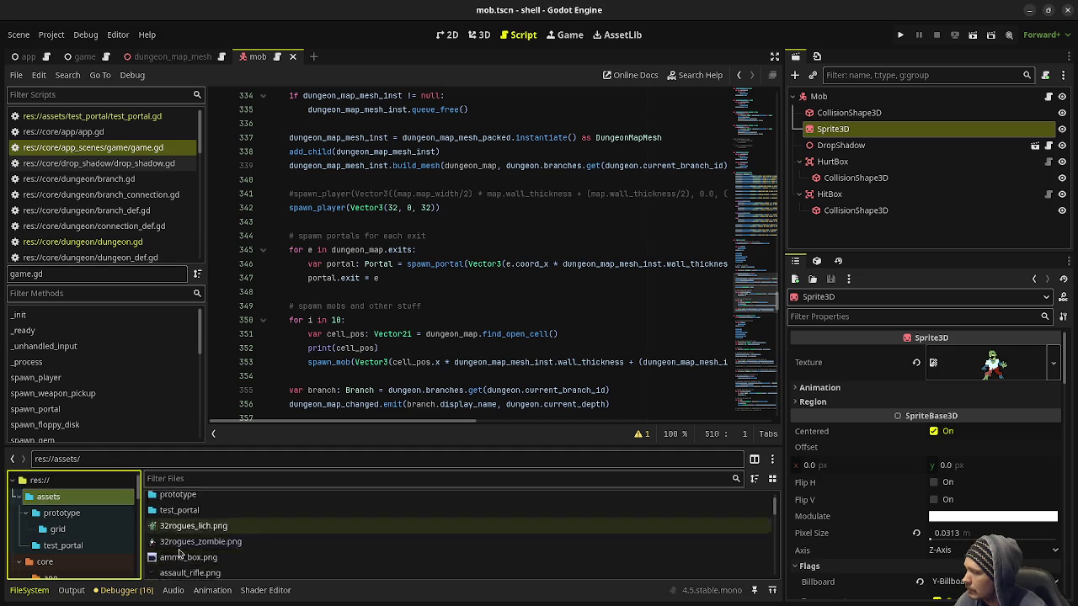
pyautogui.scroll(-3, 181, 547)
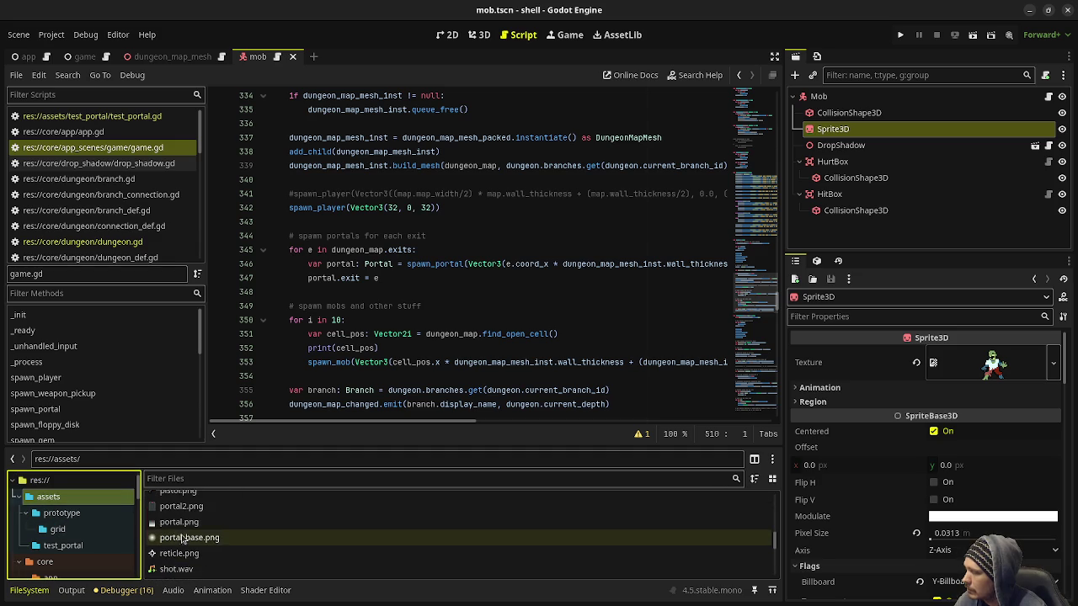
pyautogui.click(192, 508)
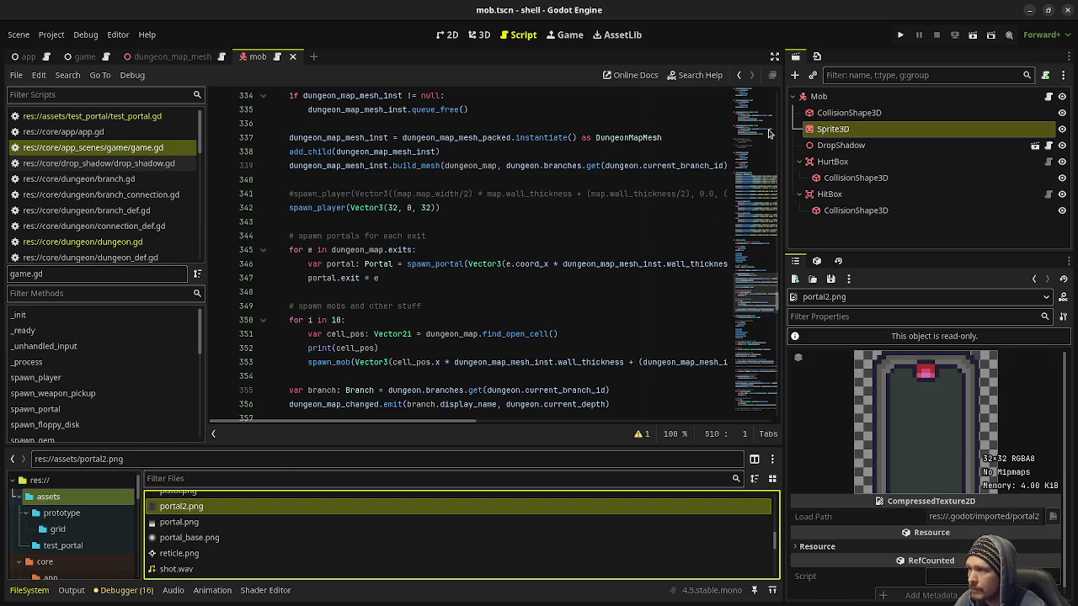
pyautogui.click(817, 57)
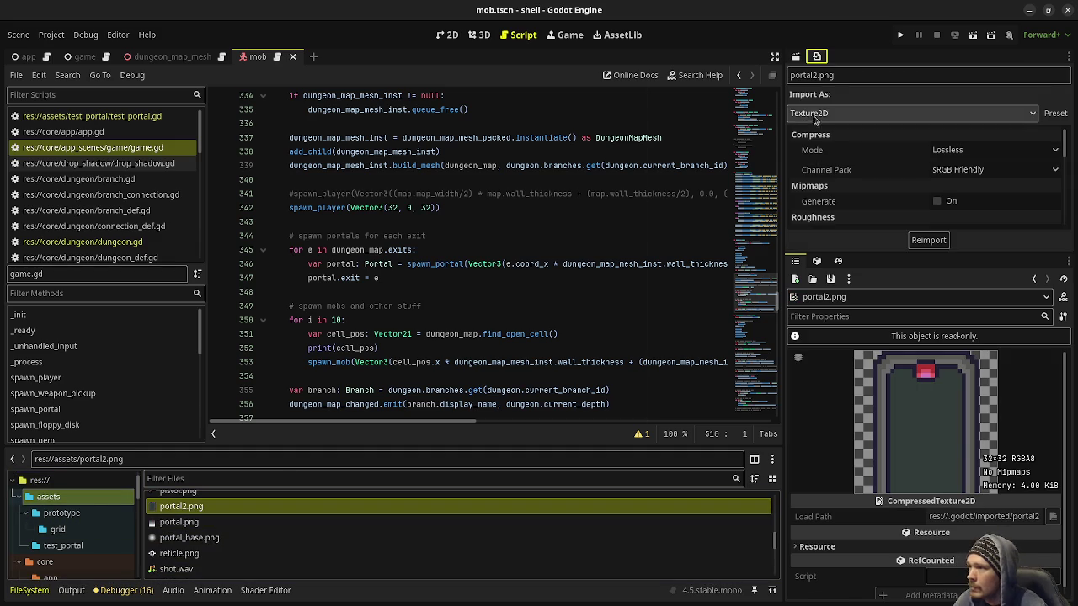
pyautogui.click(795, 56)
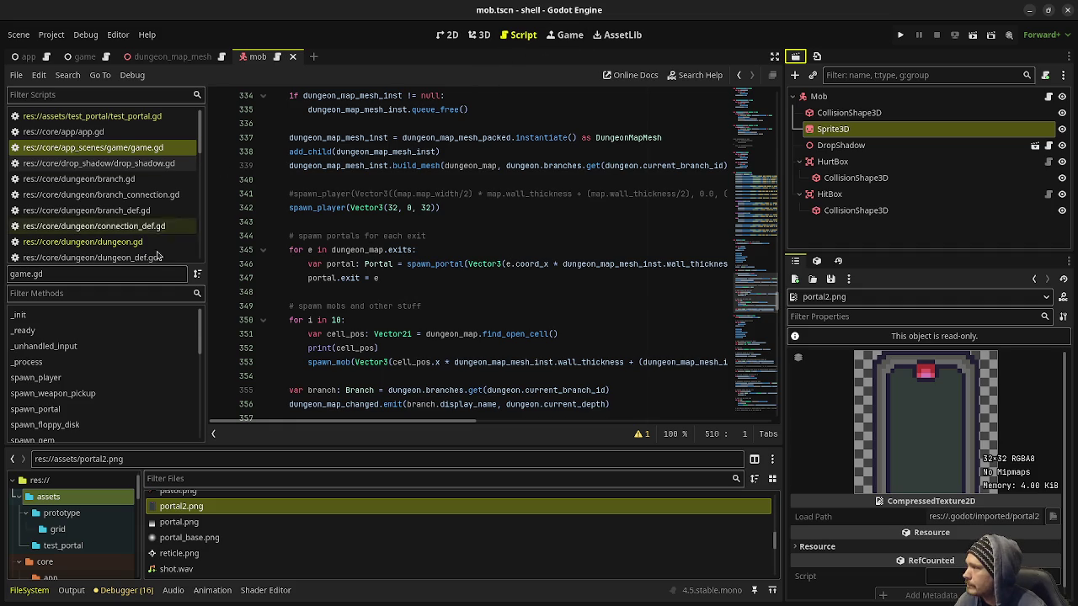
pyautogui.click(414, 250)
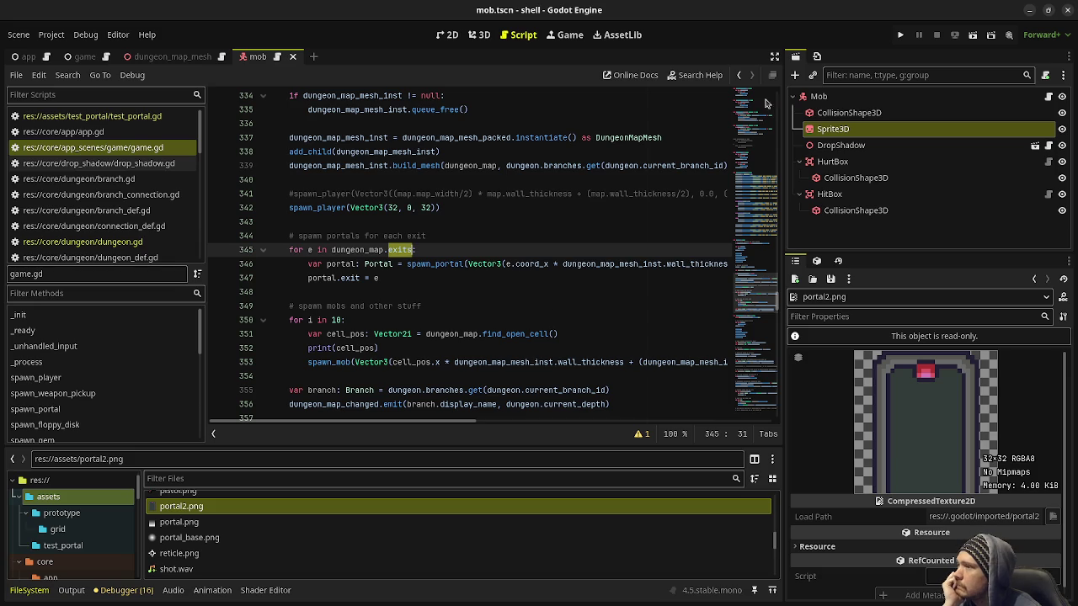
# Switch to distraction-free mode and scroll through game.gd's portal-spawning loops
pyautogui.click(774, 57)
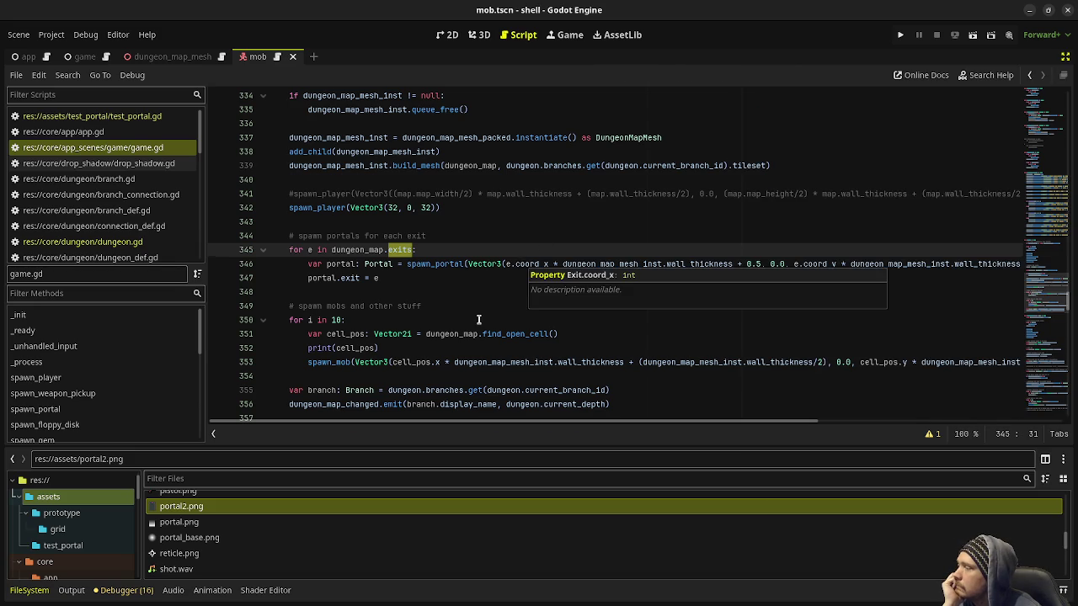
pyautogui.scroll(2, 479, 320)
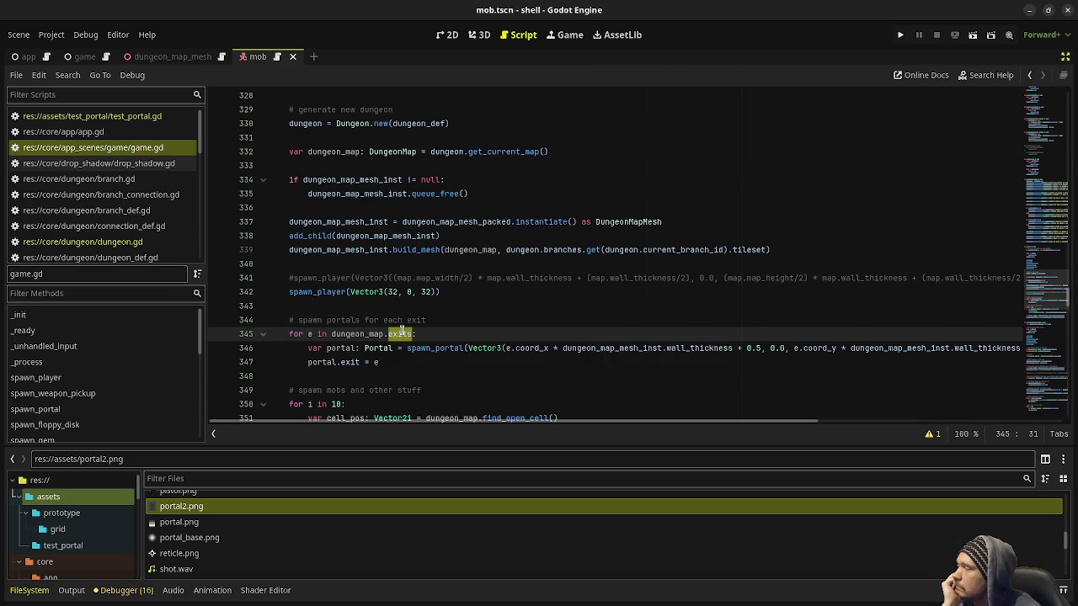
pyautogui.scroll(1, 401, 332)
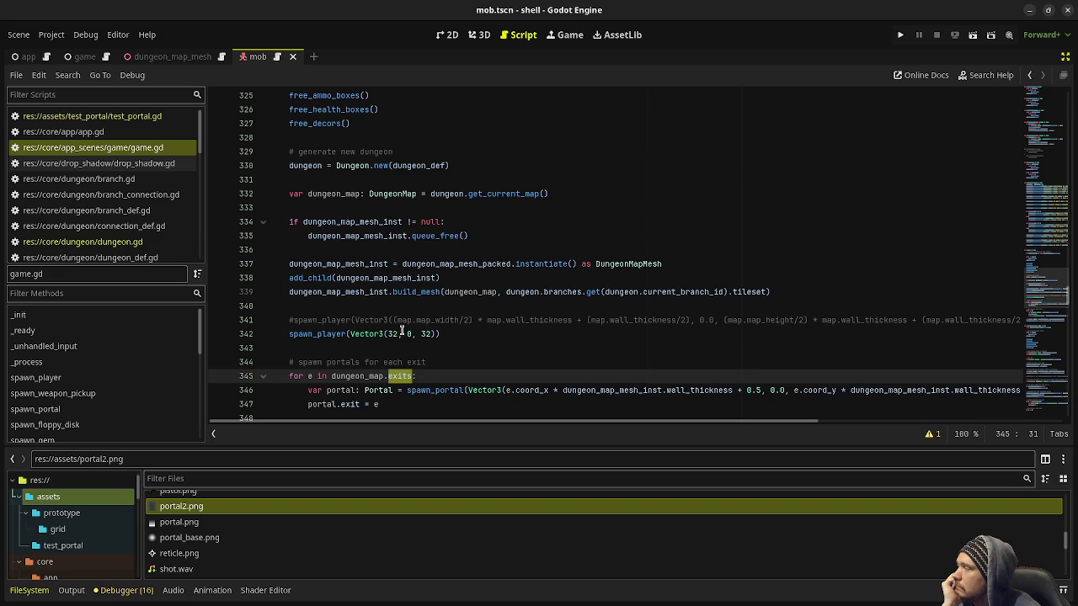
pyautogui.scroll(2, 401, 332)
pyautogui.scroll(-3, 401, 332)
pyautogui.scroll(-2, 397, 321)
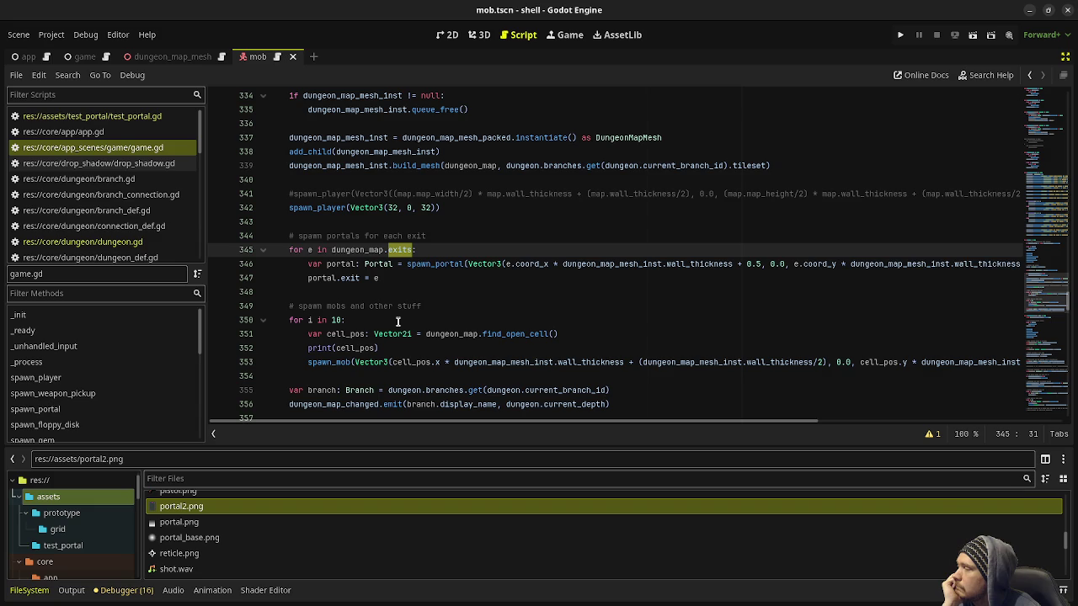
pyautogui.scroll(-3, 397, 321)
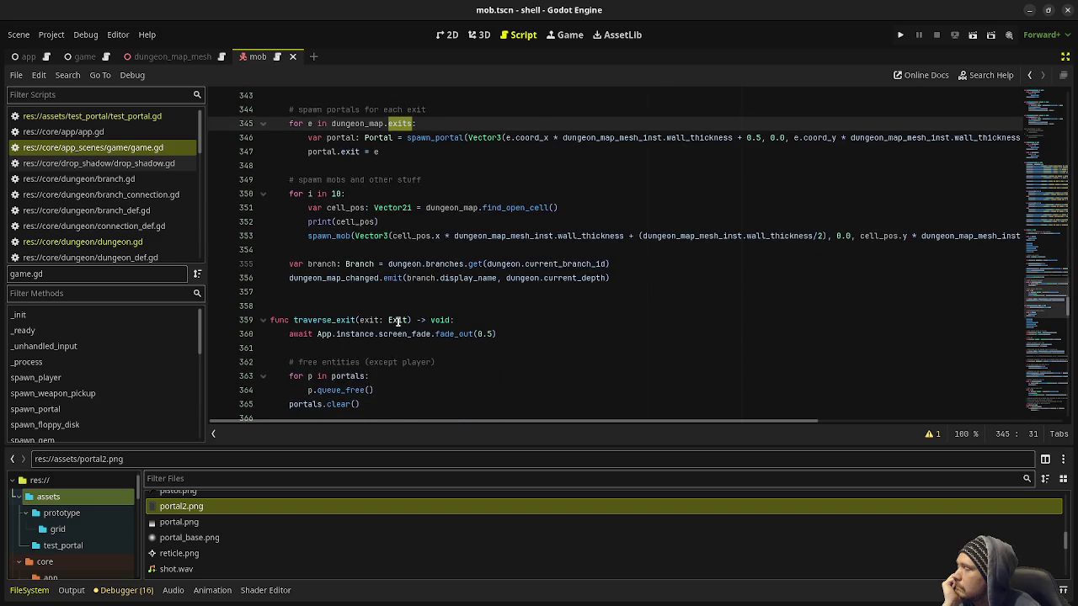
pyautogui.scroll(5, 398, 321)
pyautogui.scroll(-16, 397, 321)
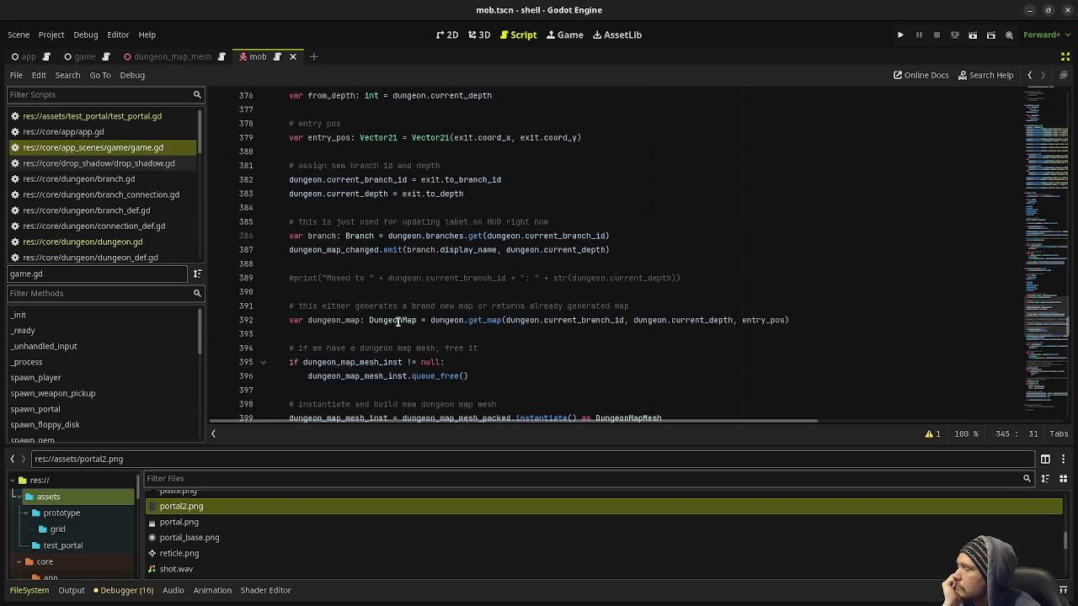
pyautogui.scroll(-3, 397, 321)
pyautogui.scroll(-4, 398, 321)
pyautogui.scroll(2, 392, 294)
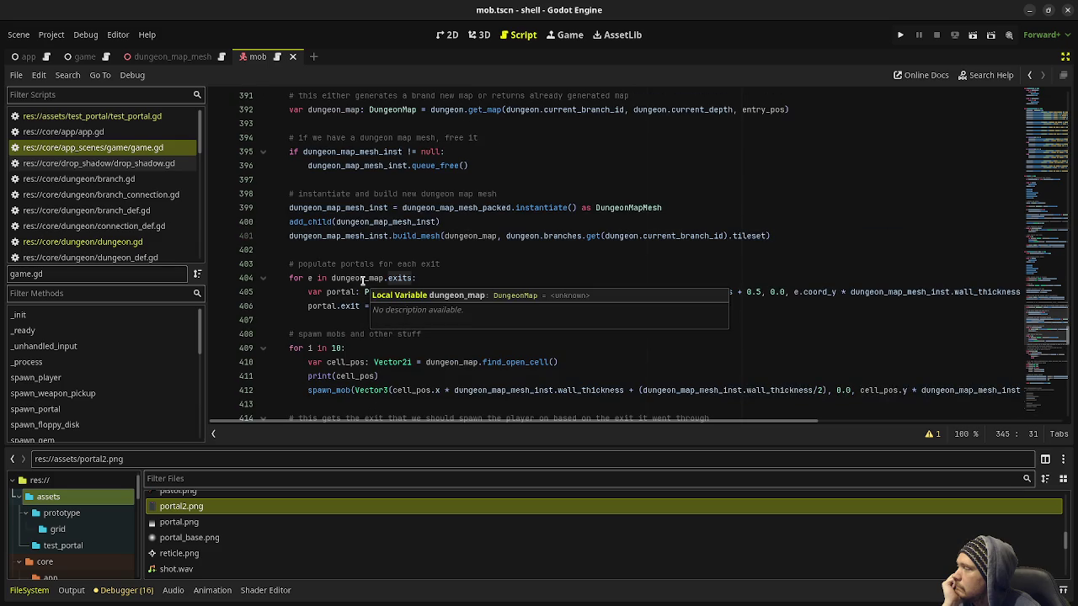
pyautogui.scroll(4, 353, 181)
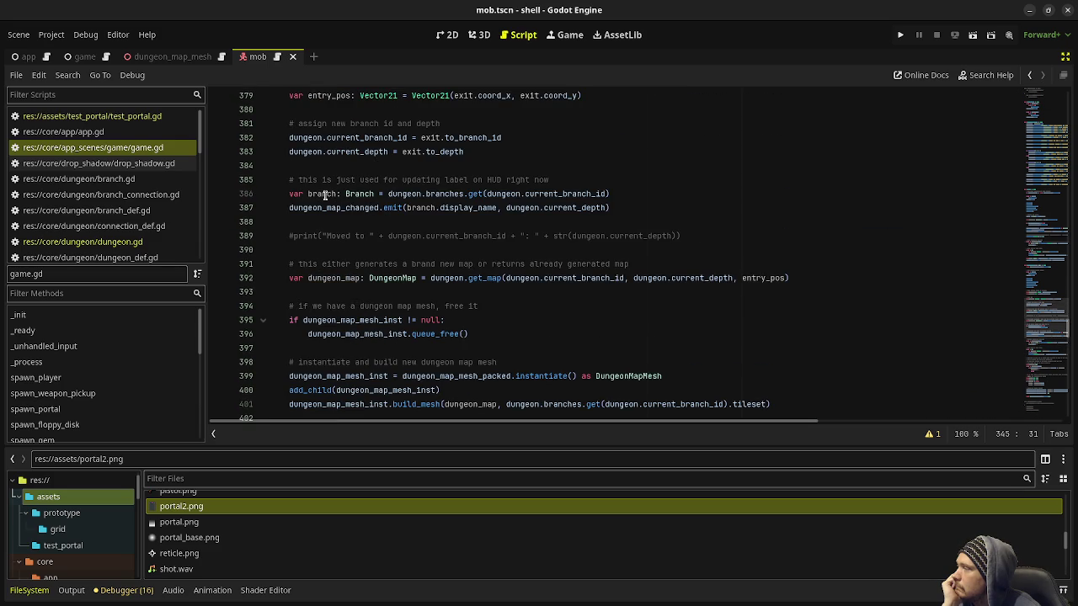
pyautogui.scroll(2, 324, 194)
pyautogui.scroll(-5, 324, 194)
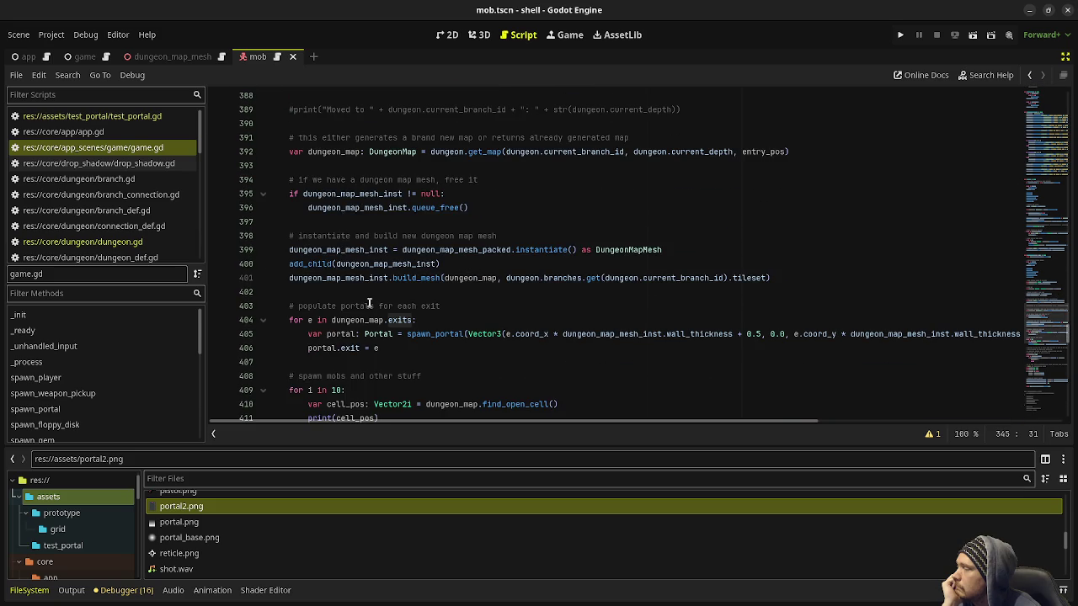
# Select exit on line 406 and open the exit.gd script
pyautogui.moveTo(467, 334)
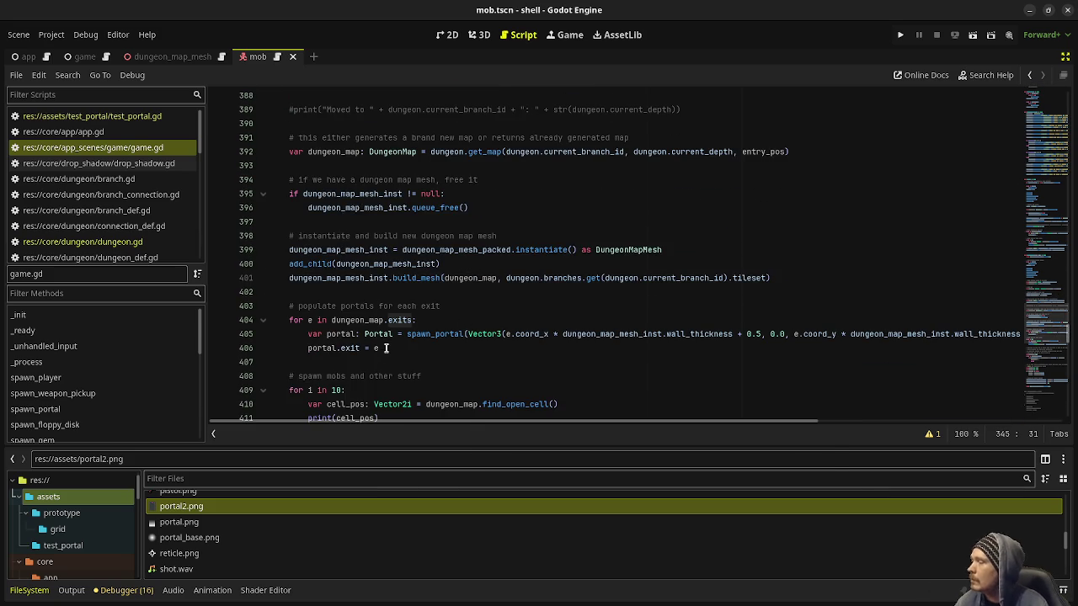
pyautogui.doubleClick(354, 348)
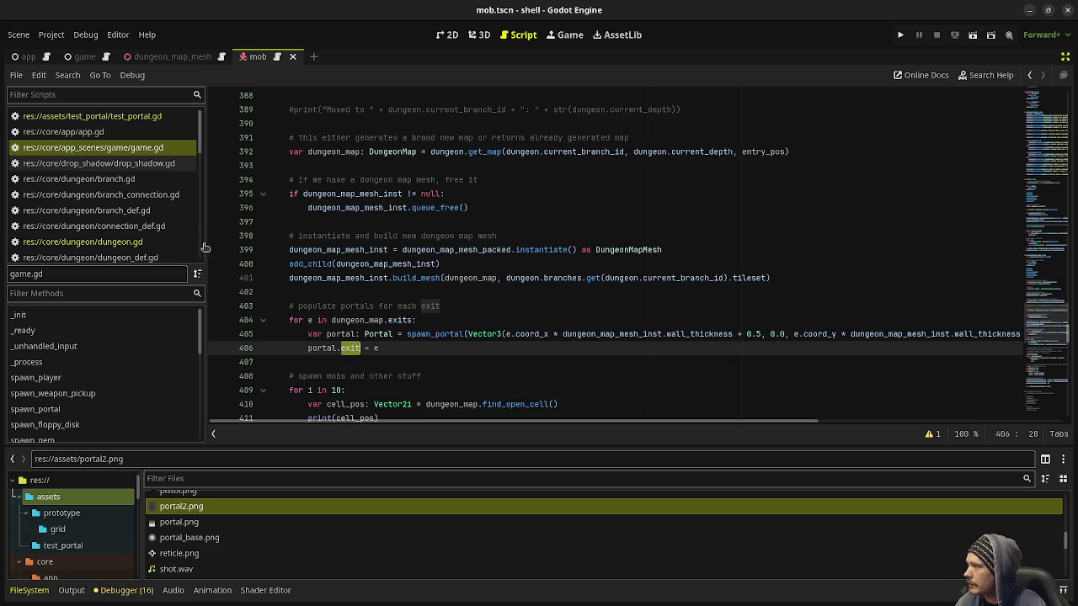
pyautogui.scroll(-5, 118, 217)
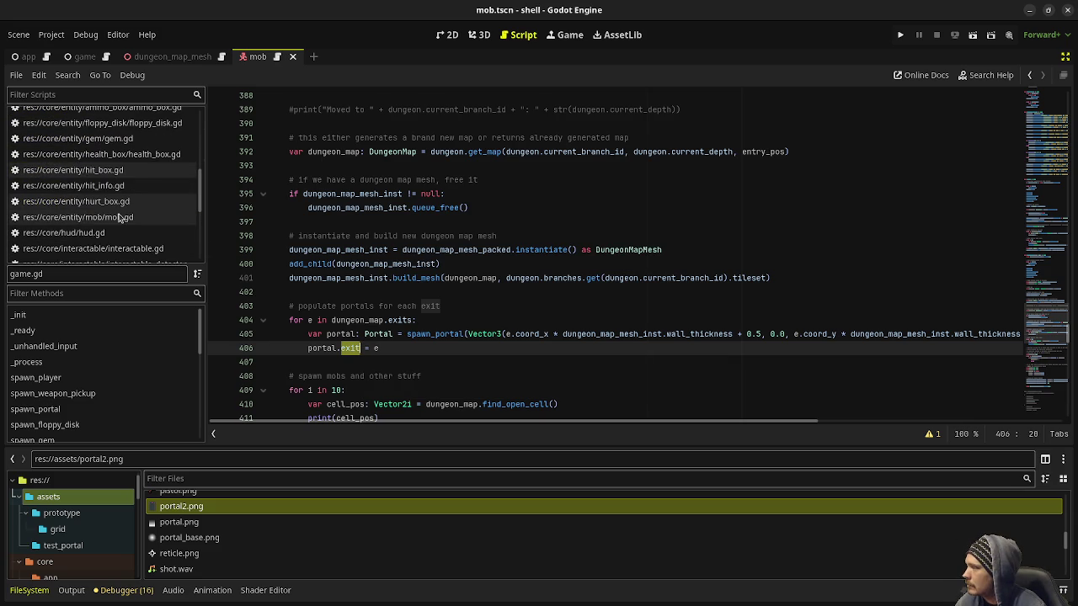
pyautogui.scroll(5, 124, 212)
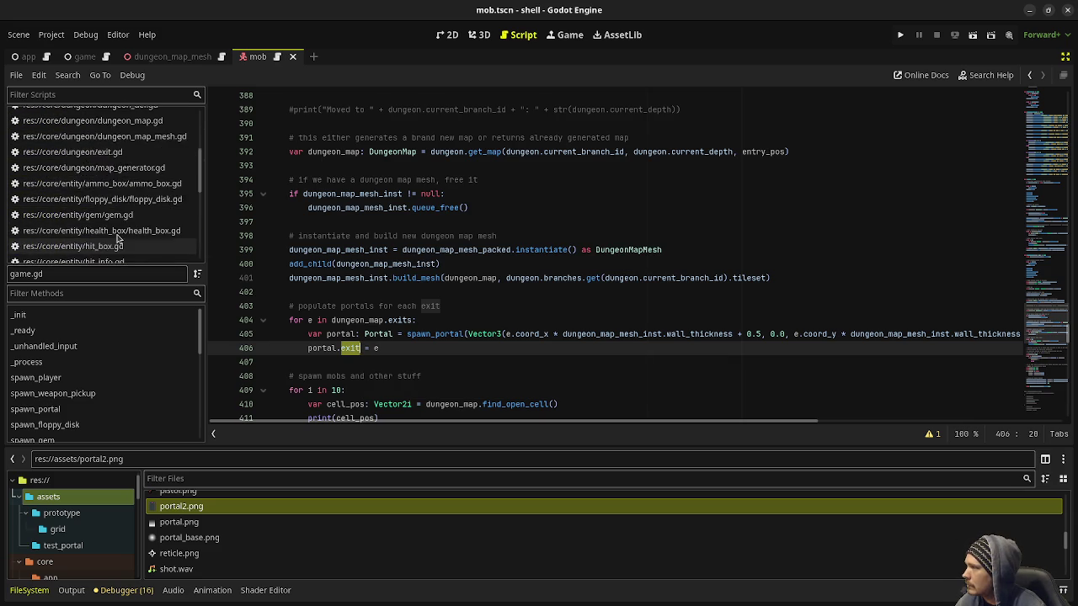
pyautogui.click(112, 228)
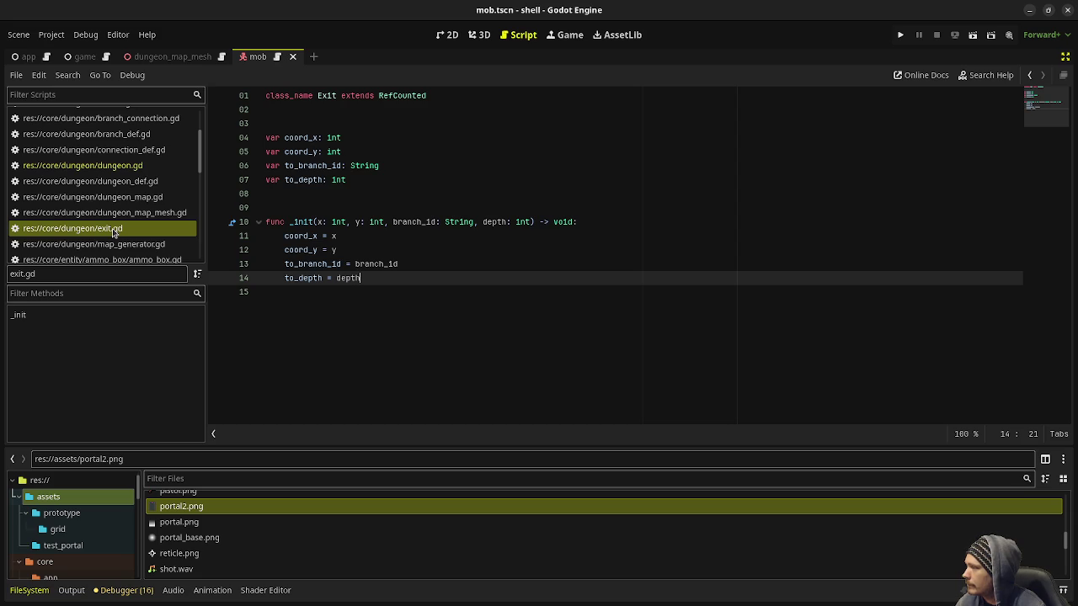
# Look over dungeon.gd, then return to game.gd and jump to the spawn_portal definition
pyautogui.click(92, 165)
pyautogui.scroll(-6, 488, 306)
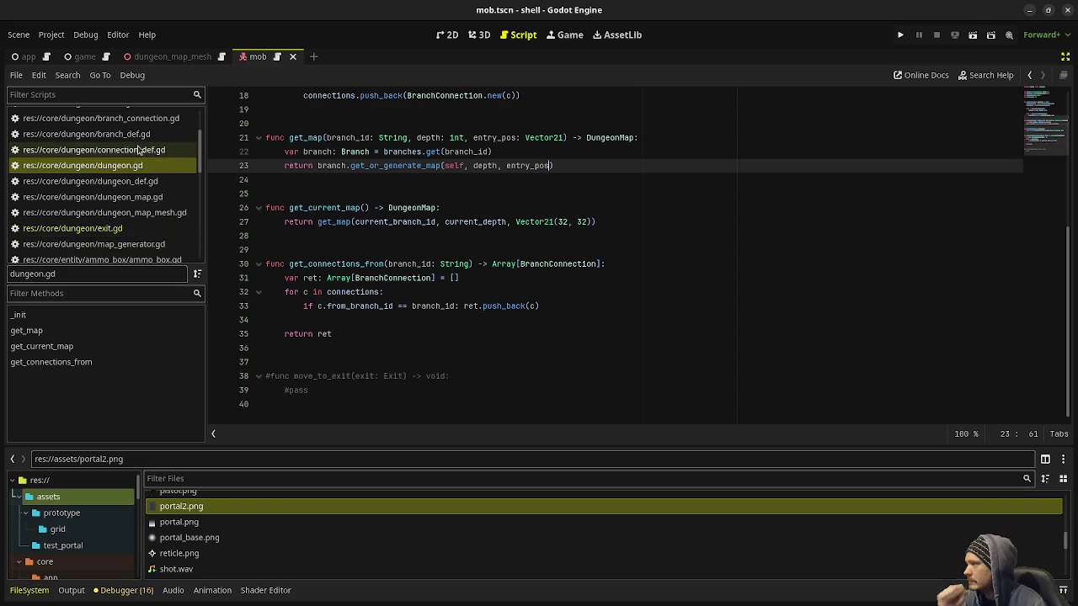
pyautogui.scroll(3, 101, 152)
pyautogui.click(93, 147)
pyautogui.click(368, 337)
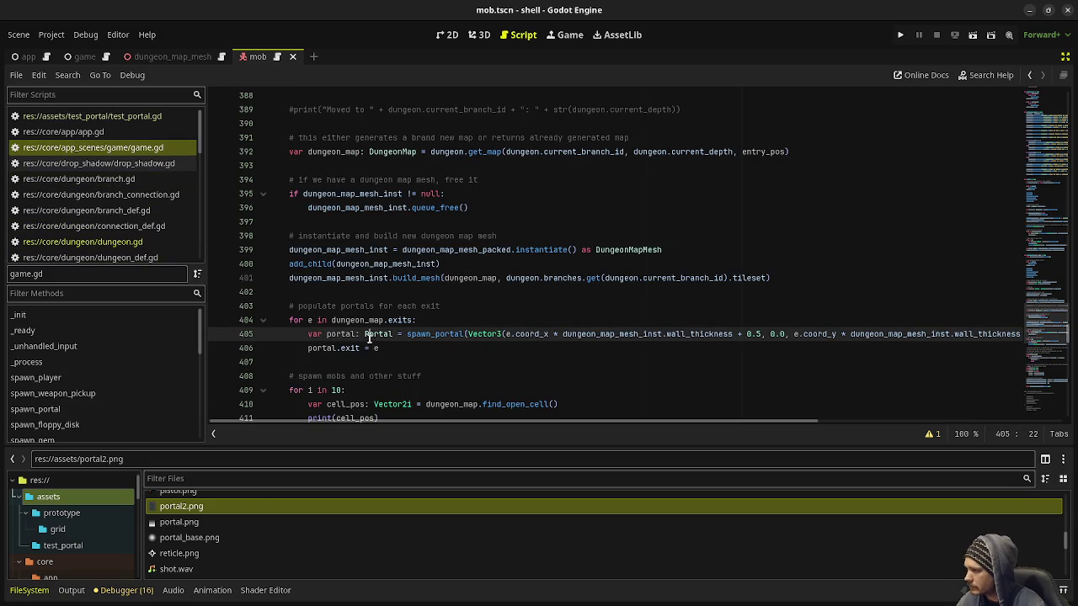
pyautogui.keyDown('ctrl'); pyautogui.click(427, 337); pyautogui.keyUp('ctrl')
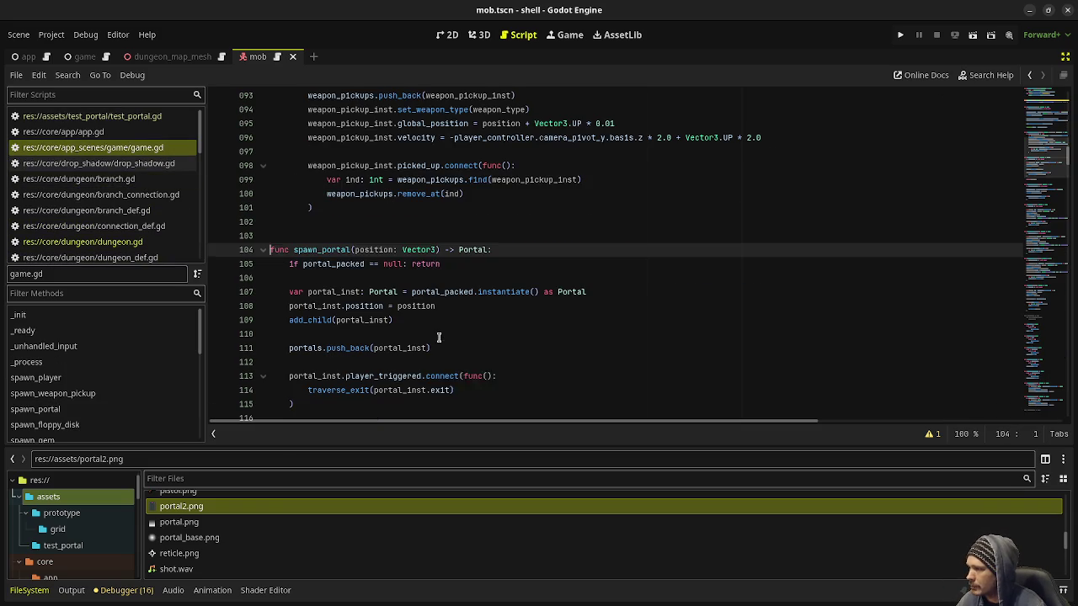
# Add a second parameter 'sprite: Texture2D' after position in the spawn_portal signature
pyautogui.click(438, 251)
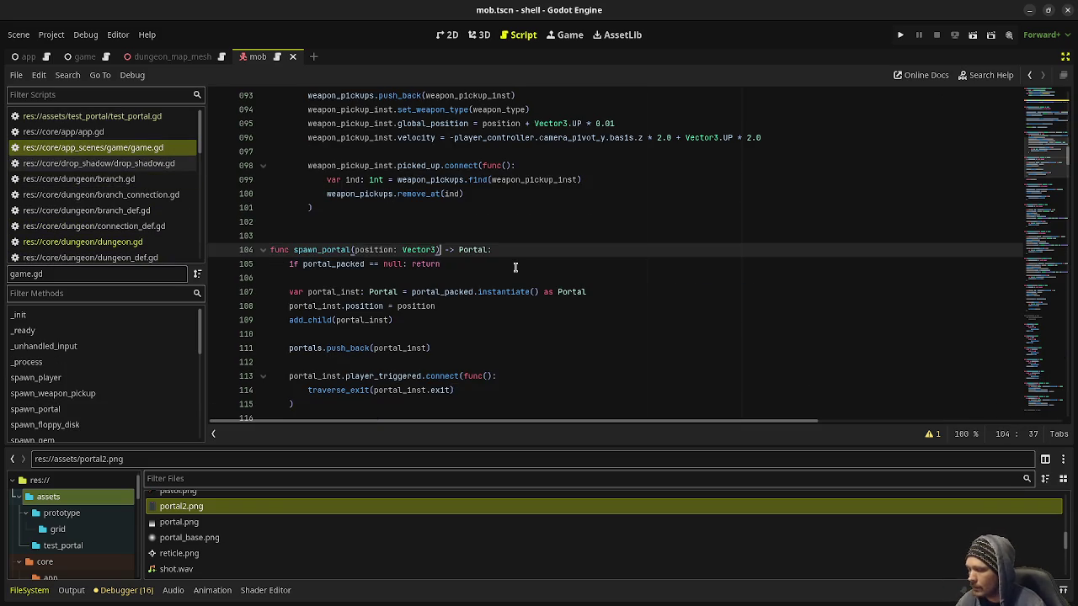
pyautogui.write(', ')
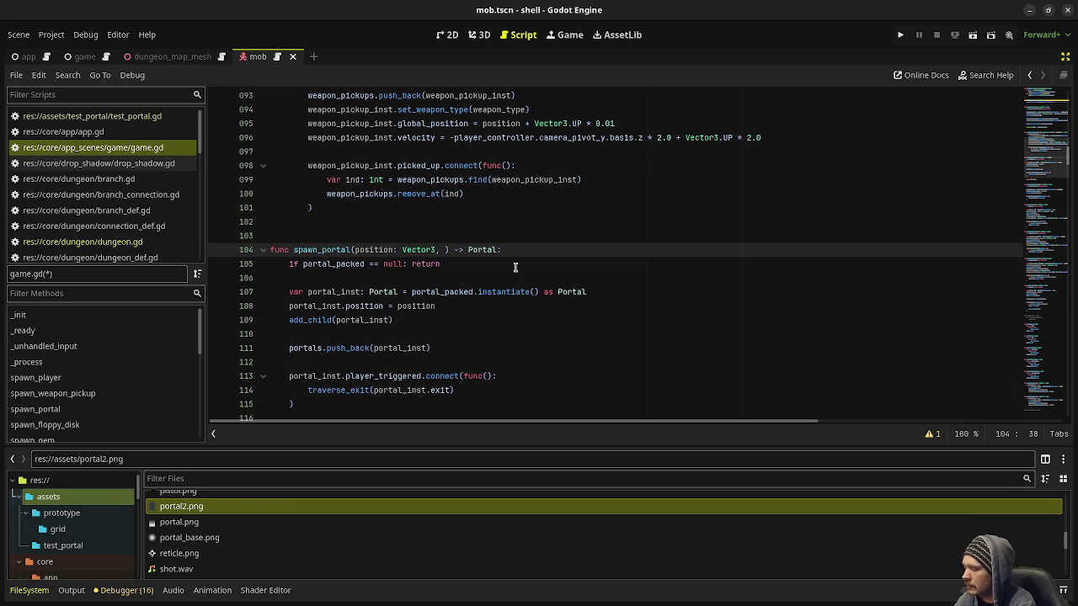
pyautogui.write('sprite: Texture2D')
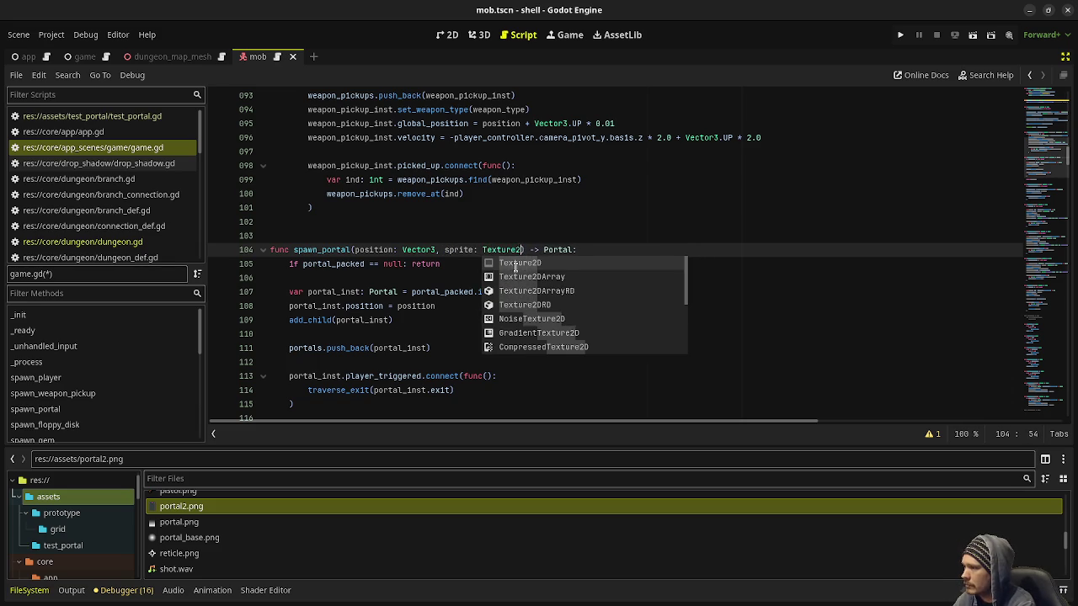
pyautogui.click(356, 292)
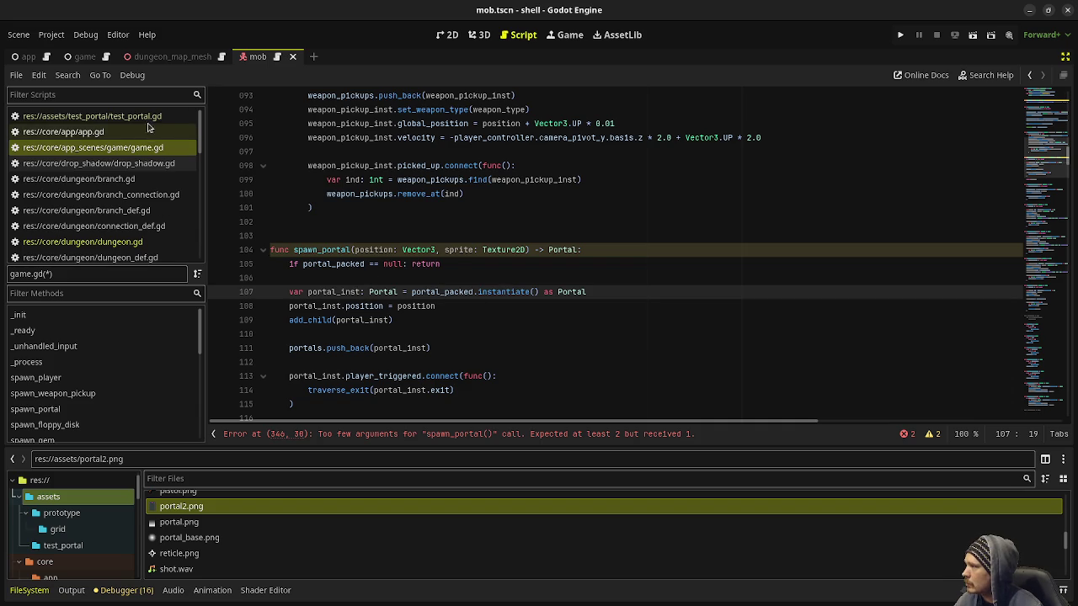
pyautogui.scroll(-5, 137, 195)
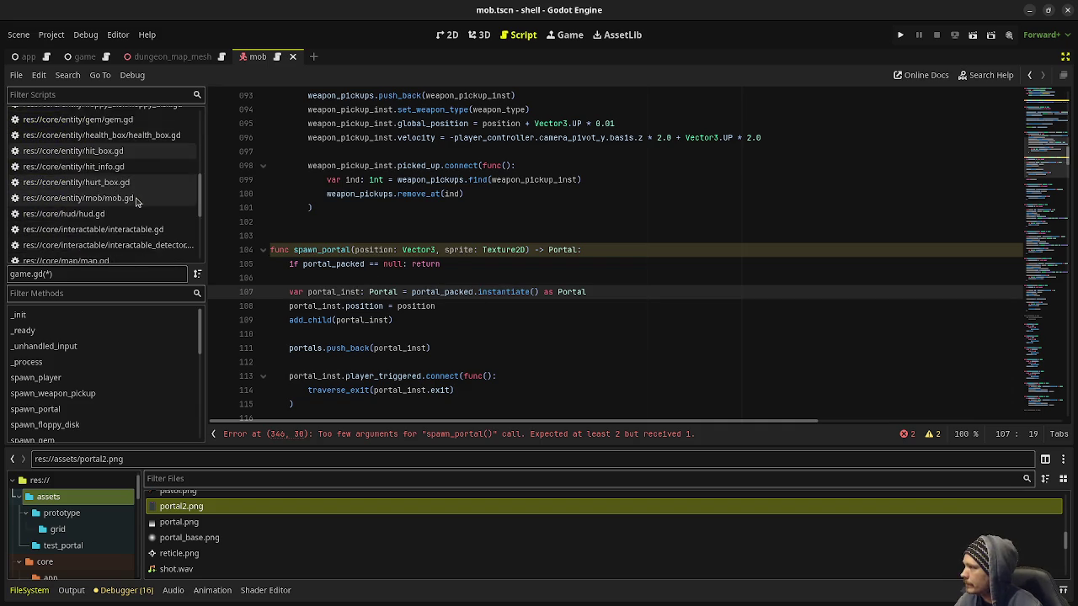
pyautogui.scroll(-2, 136, 201)
# In portal.gd, declare 'func set_sprite(sprite: Texture2D) -> void:' after _process
pyautogui.click(89, 197)
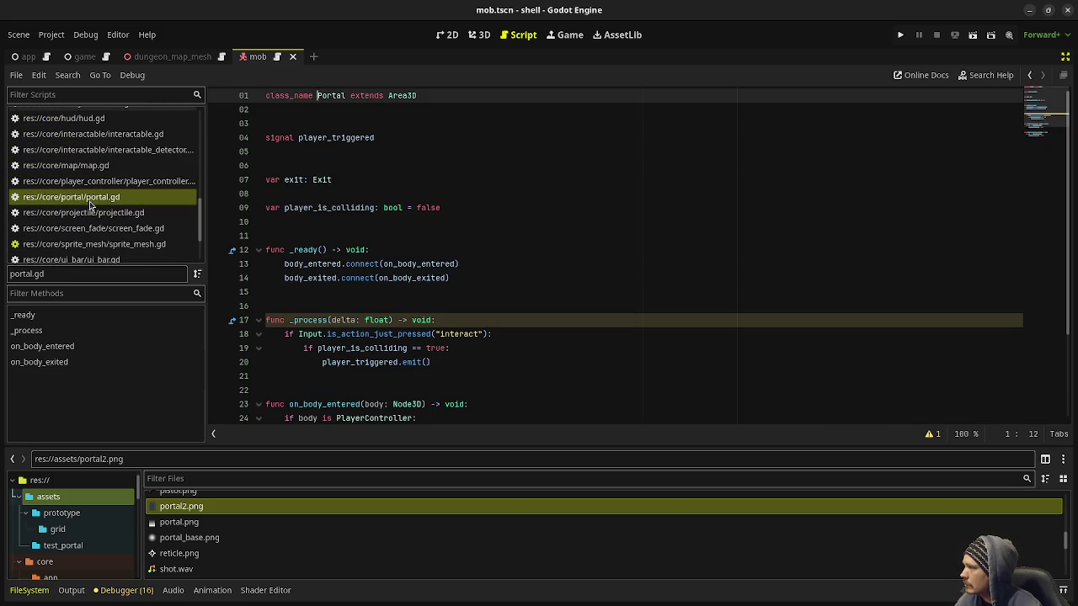
pyautogui.scroll(-3, 388, 311)
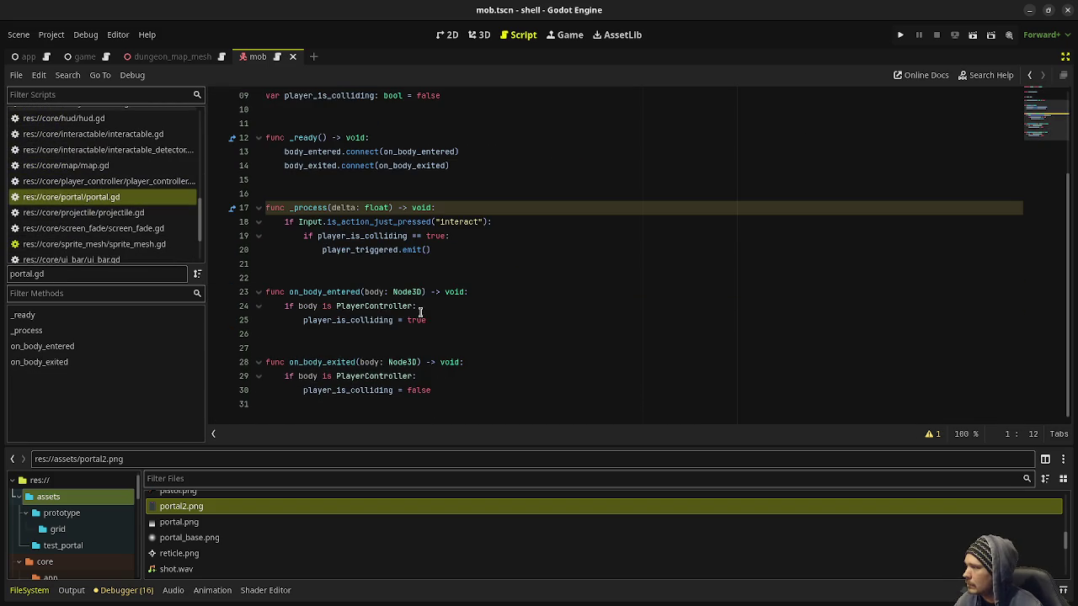
pyautogui.click(346, 273)
pyautogui.press('Return')
pyautogui.write('func set_sprite')
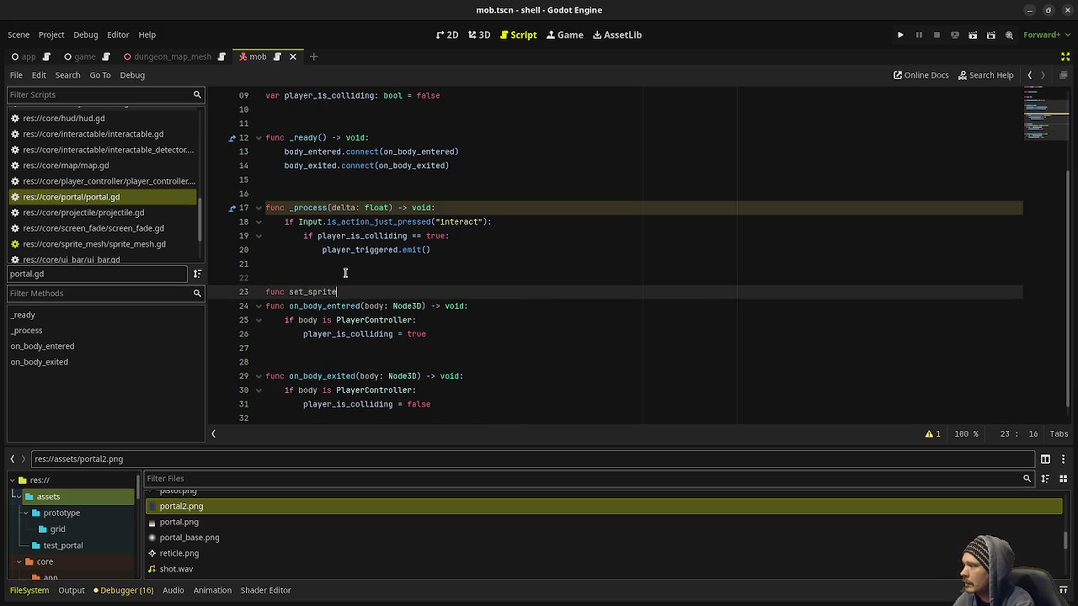
pyautogui.write('(sprite: Tex')
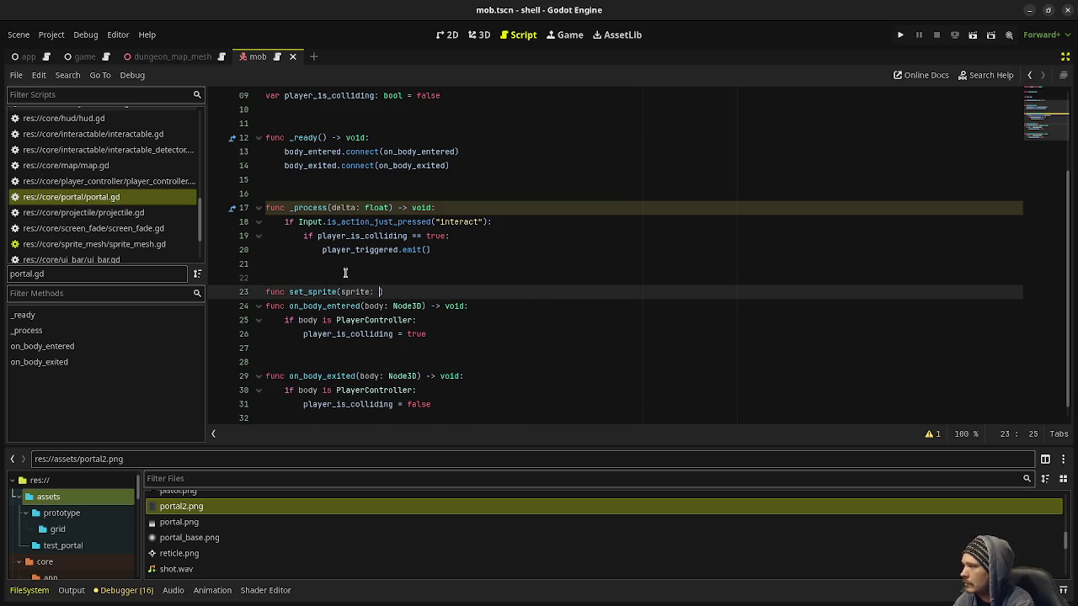
pyautogui.write('ture')
pyautogui.press('Delete')
pyautogui.write('2D) -> void:')
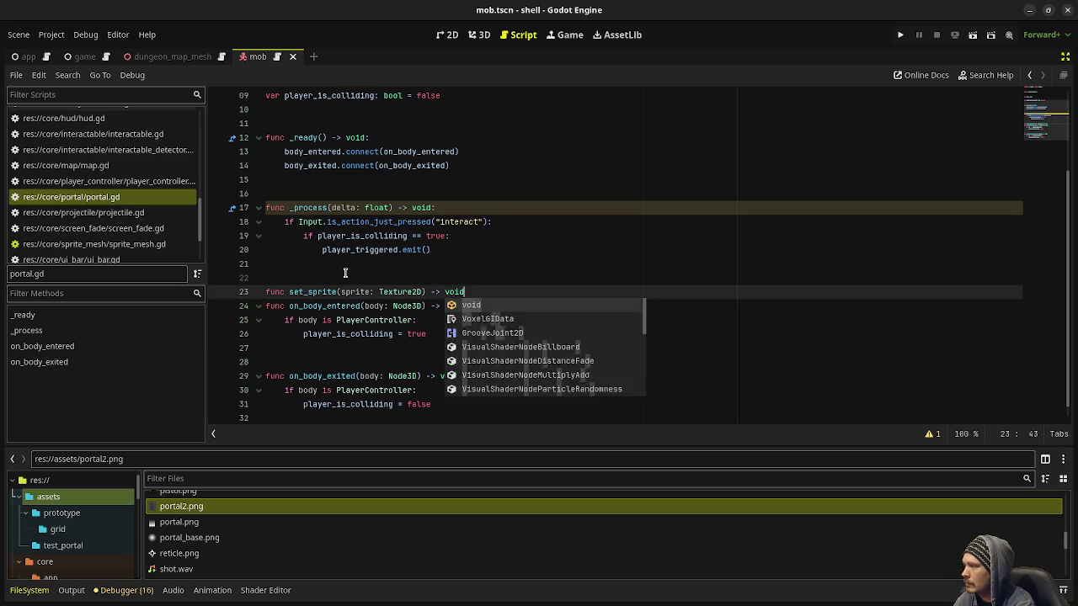
pyautogui.press('Return')
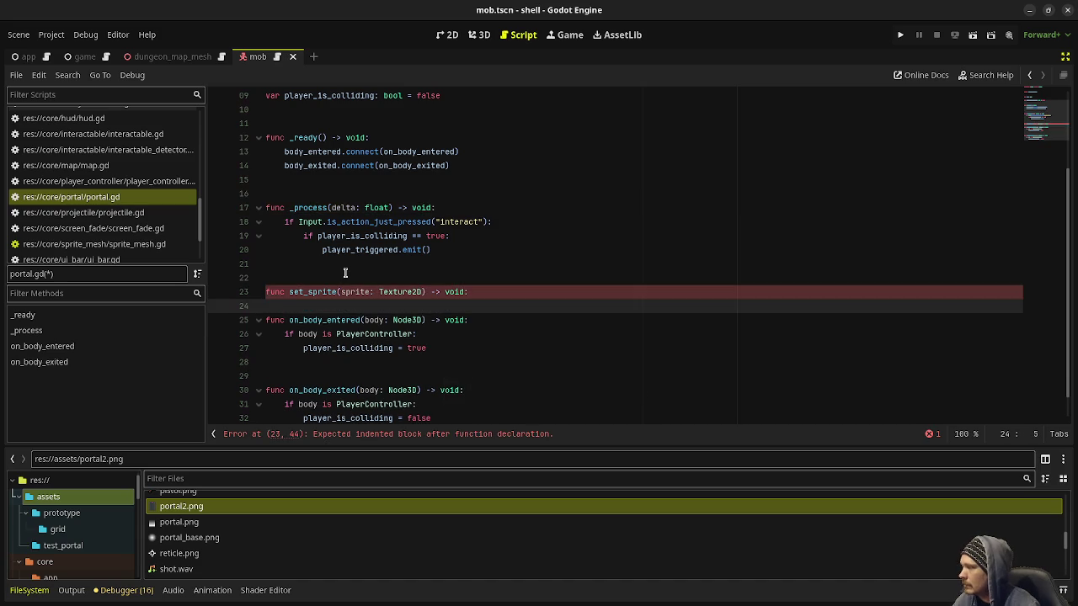
# Exit distraction-free mode and Quick Open the portal scene
pyautogui.scroll(3, 345, 272)
pyautogui.scroll(1, 645, 198)
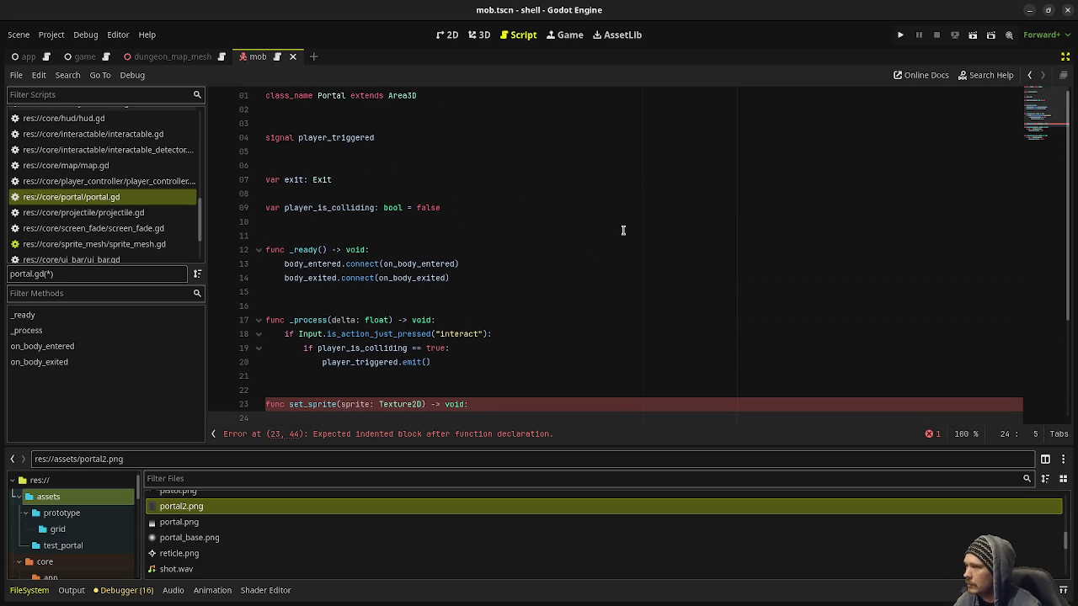
pyautogui.write('sSpri')
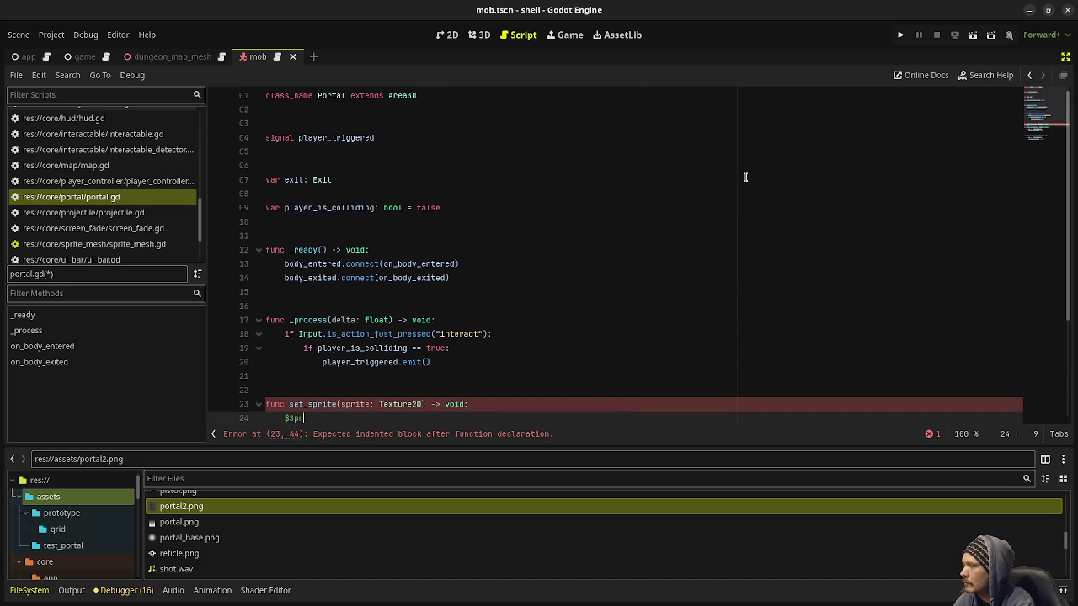
pyautogui.press('BackSpace')
pyautogui.press('BackSpace')
pyautogui.press('BackSpace')
pyautogui.click(1064, 56)
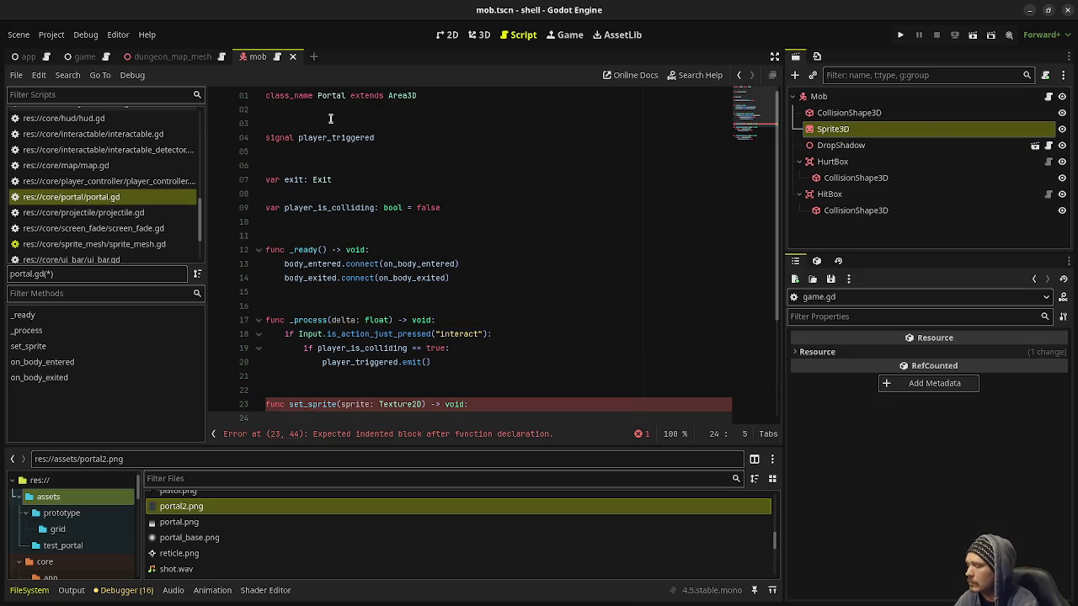
pyautogui.hotkey('ctrl', 'shift', 'o')
pyautogui.write('portal')
pyautogui.press('Return')
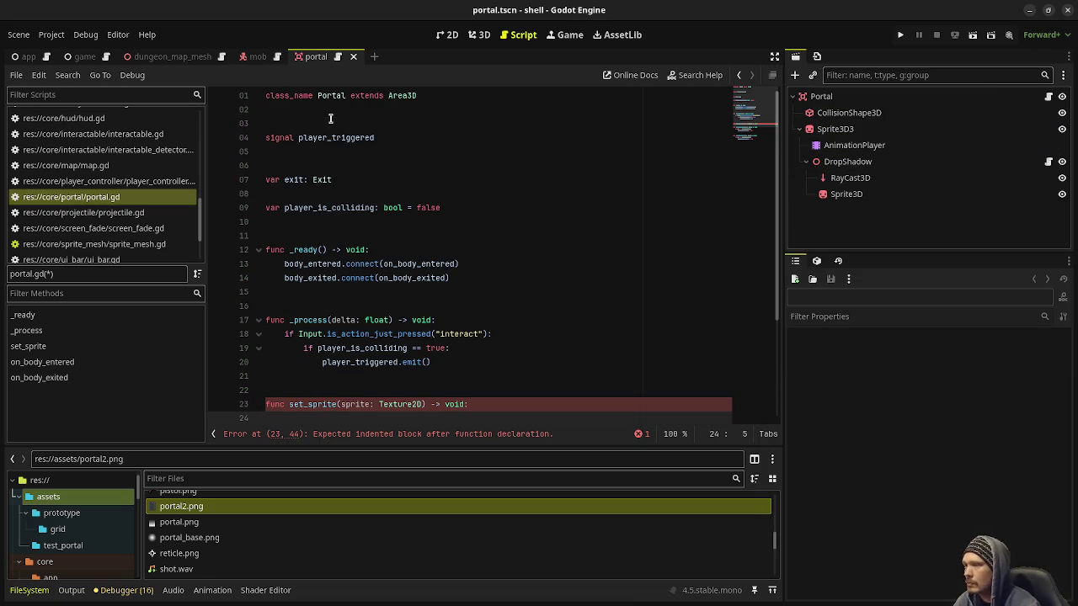
# In 3D view, rename the portal's Sprite3D3 node to Sprite3D and save the scene
pyautogui.click(479, 35)
pyautogui.click(842, 129)
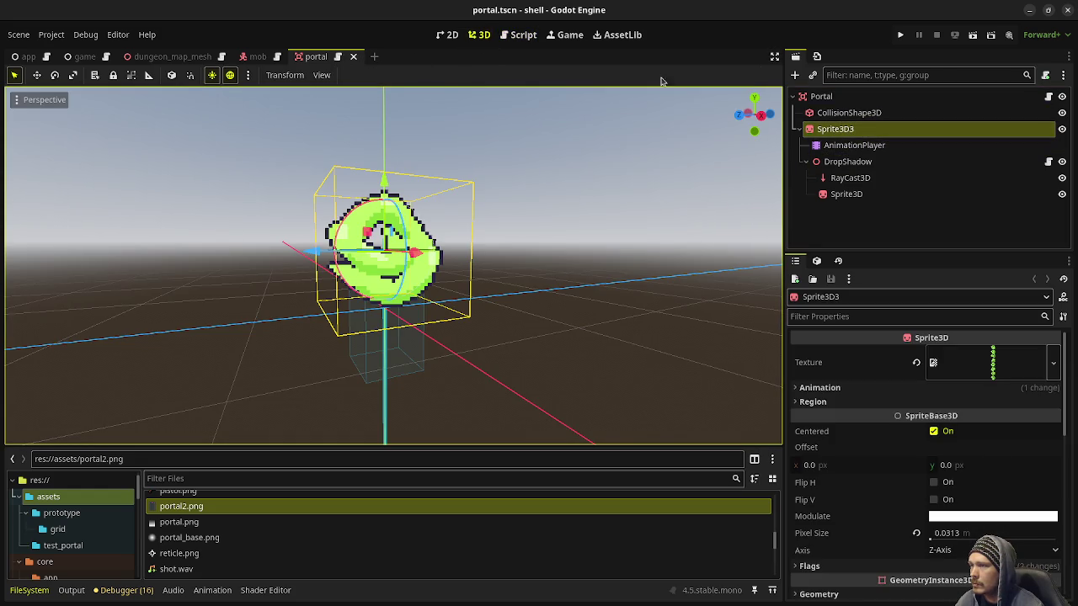
pyautogui.click(846, 133)
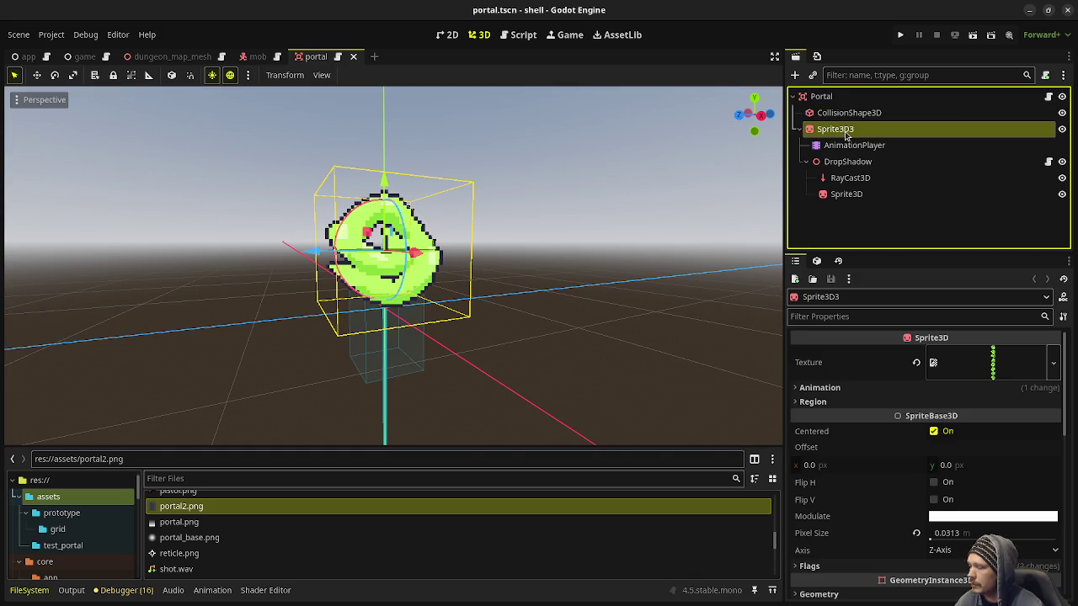
pyautogui.doubleClick(847, 130)
pyautogui.press('BackSpace')
pyautogui.press('Return')
pyautogui.hotkey('ctrl', 's')
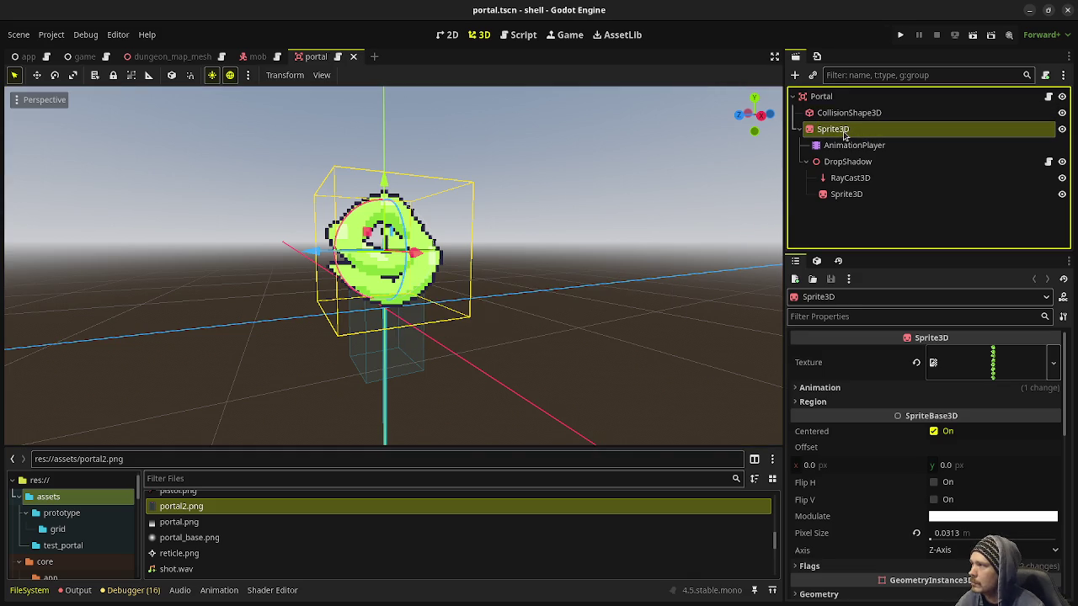
# Back in portal.gd, start set_sprite's indented body with '$Sprite3D.te'
pyautogui.click(338, 56)
pyautogui.scroll(-3, 426, 353)
pyautogui.press('Tab')
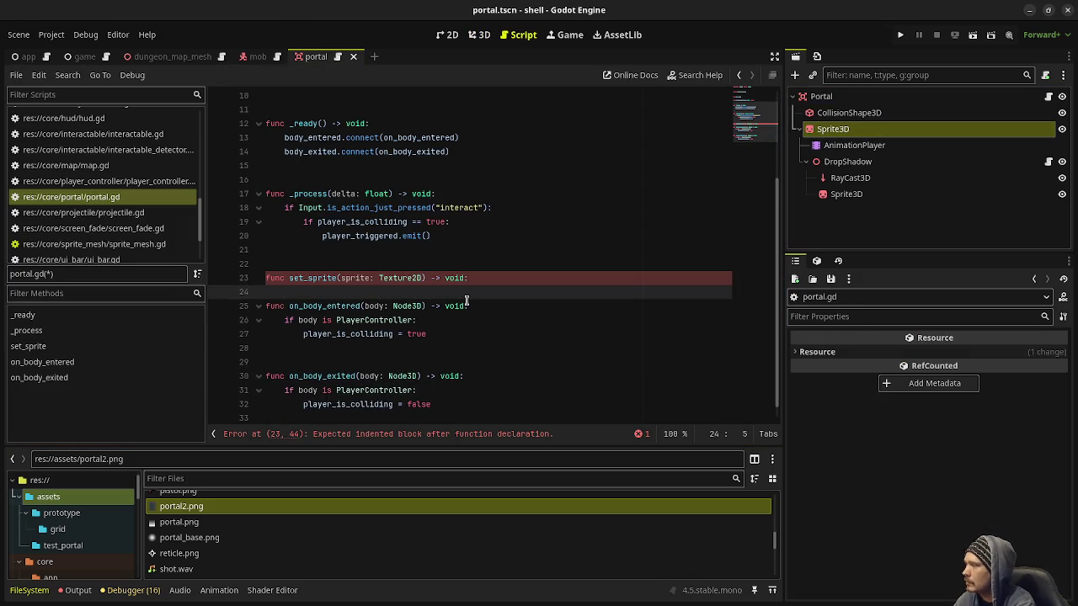
pyautogui.write('$S')
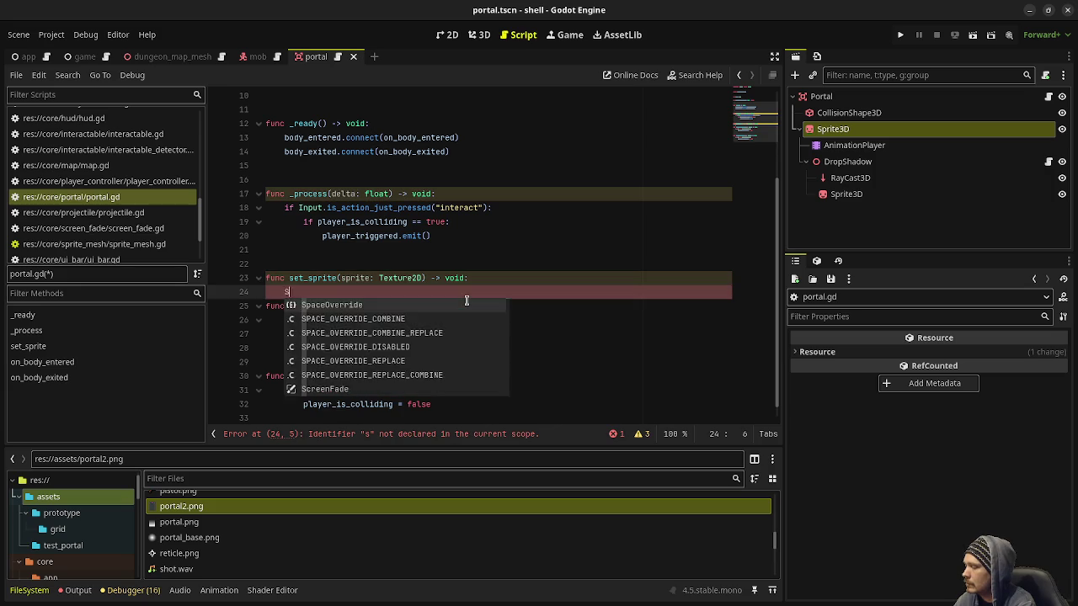
pyautogui.write('prite3D')
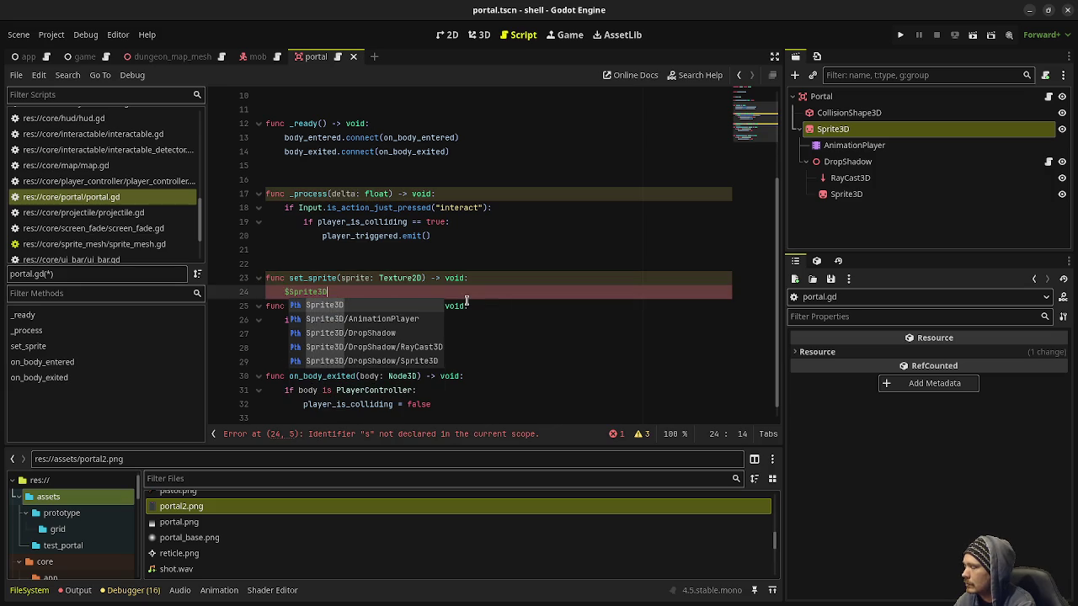
pyautogui.write('.te')
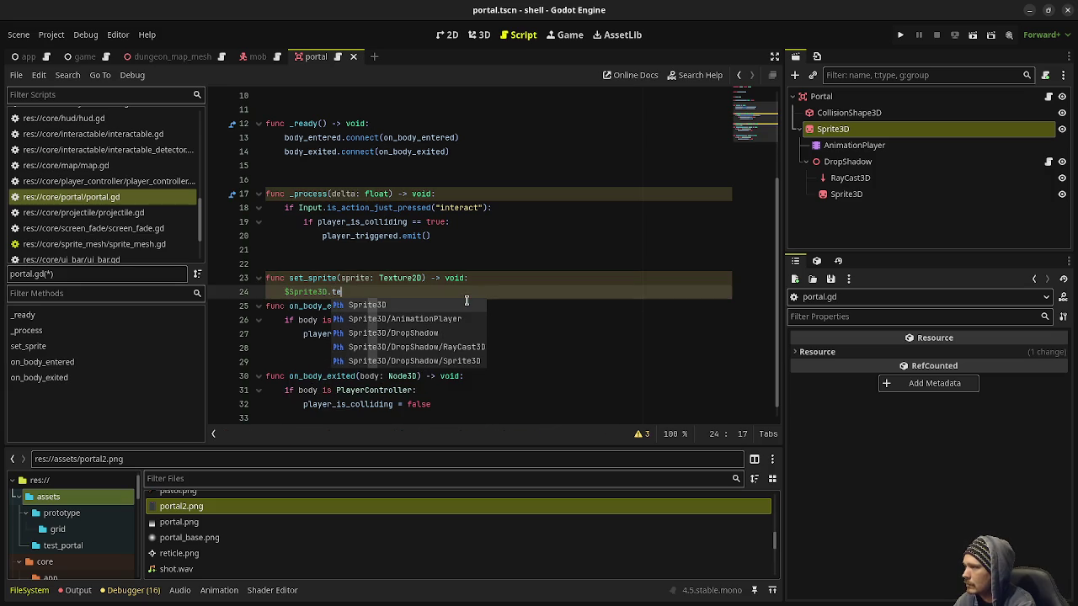
# Complete the line as '$Sprite3D.texture = sprite', checking Sprite3D's Texture property in the Inspector
pyautogui.press('BackSpace')
pyautogui.press('BackSpace')
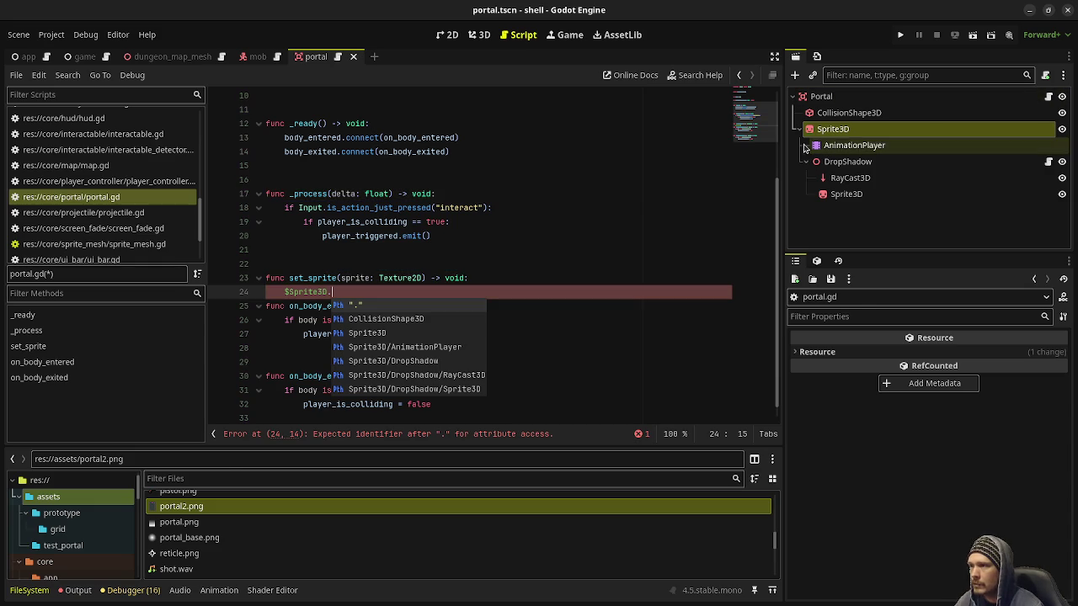
pyautogui.click(840, 145)
pyautogui.click(833, 129)
pyautogui.write('text')
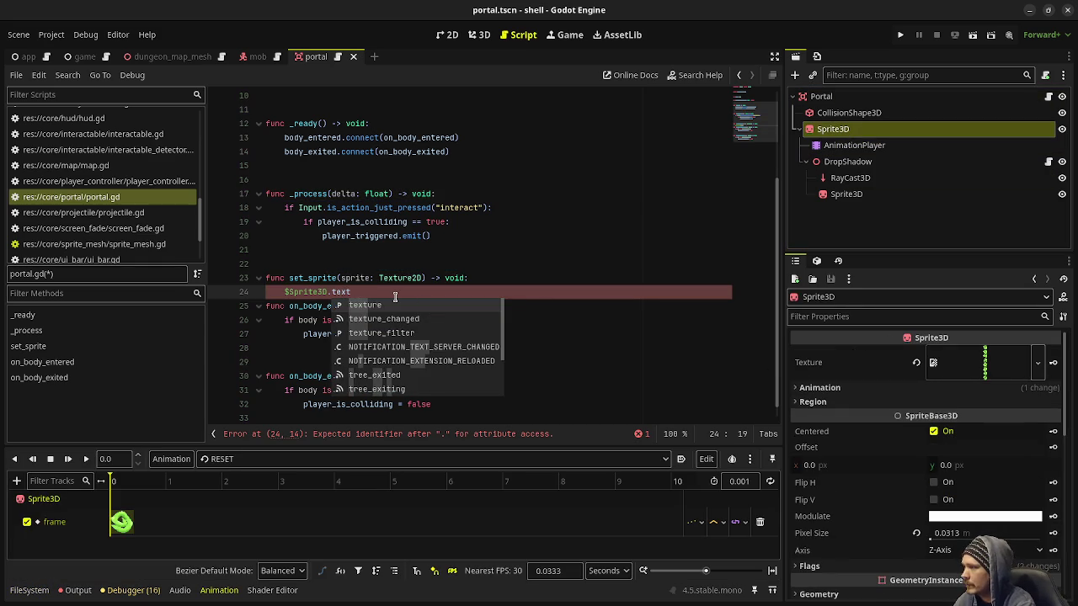
pyautogui.write('ure ')
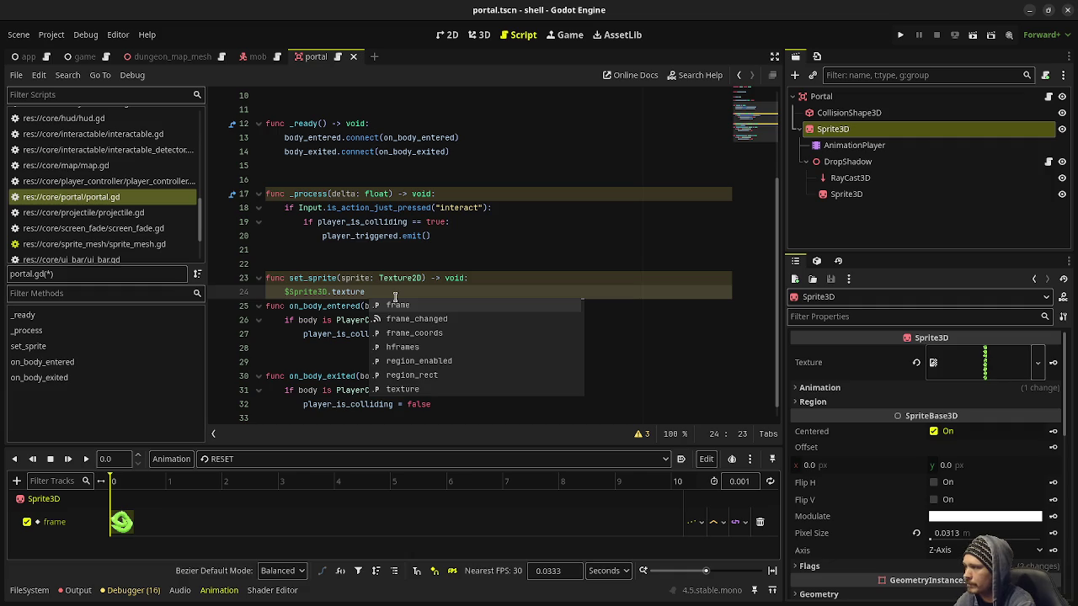
pyautogui.write('= sprite')
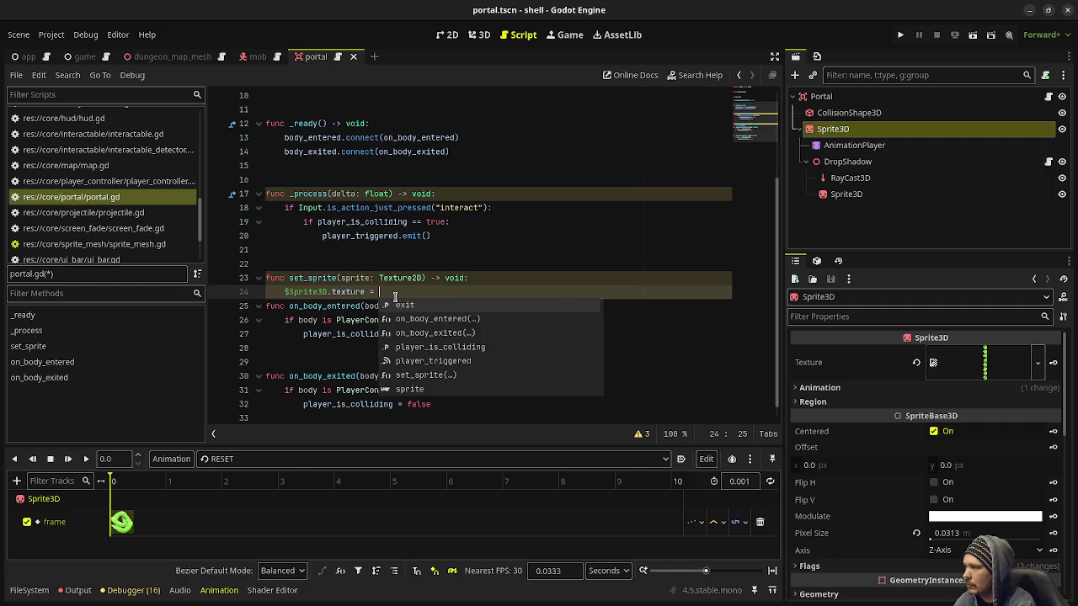
pyautogui.press('Return')
pyautogui.press('Return')
pyautogui.press('Return')
pyautogui.scroll(3, 135, 178)
pyautogui.scroll(5, 135, 180)
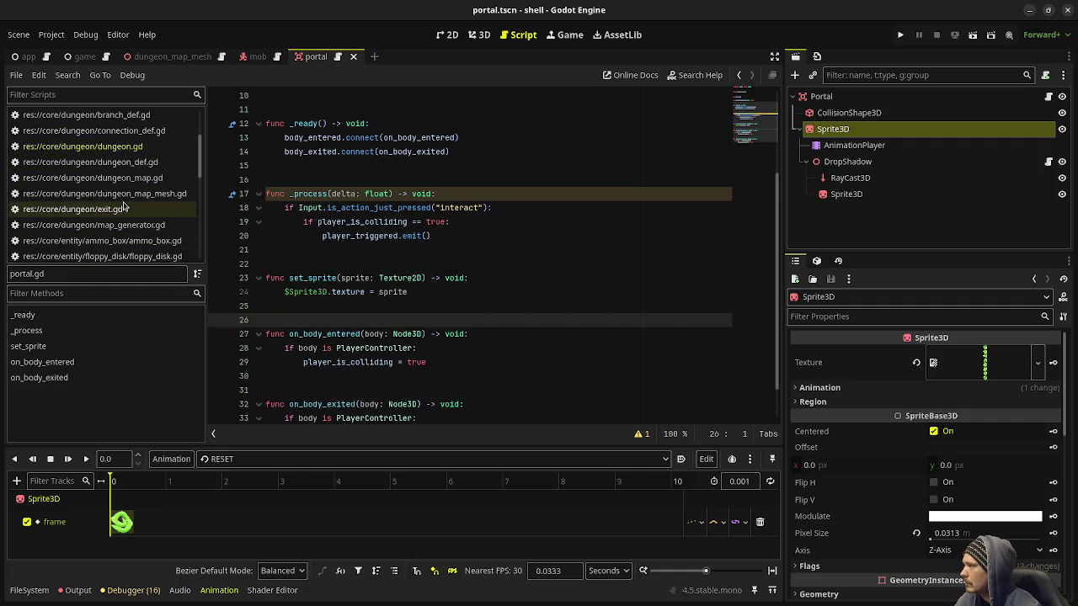
pyautogui.click(92, 148)
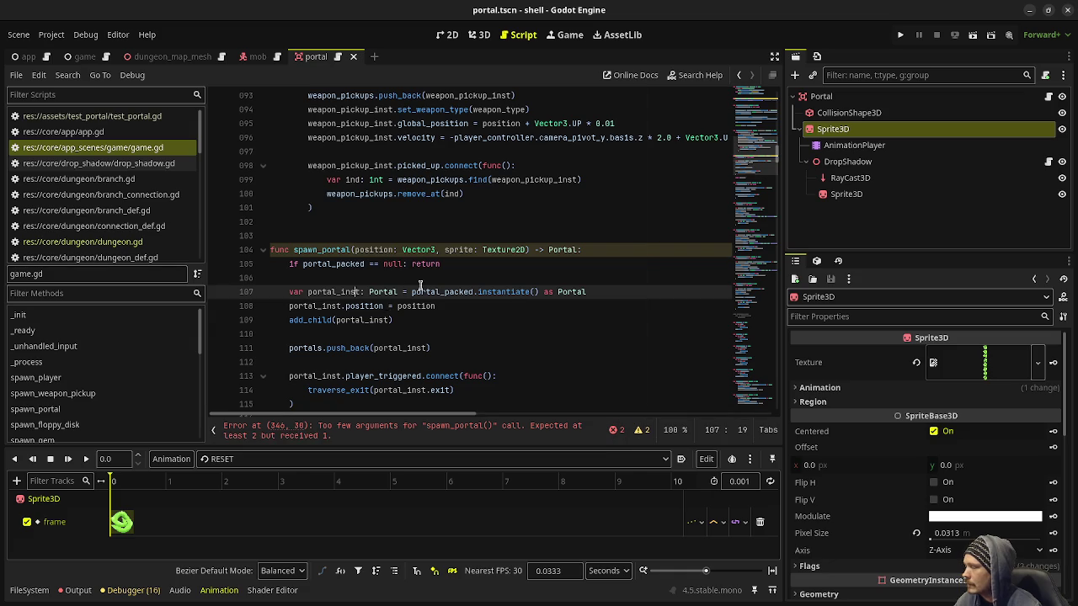
# Hide the side docks and scroll game.gd to the loop spawning a portal per exit
pyautogui.scroll(-1, 403, 323)
pyautogui.scroll(-5, 404, 322)
pyautogui.scroll(10, 403, 322)
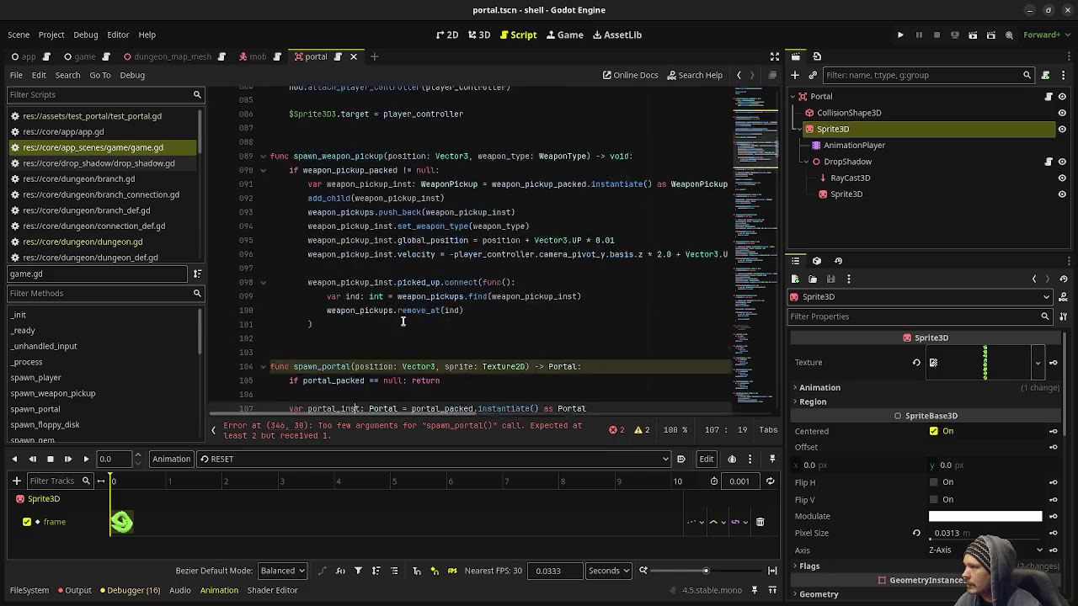
pyautogui.scroll(3, 503, 365)
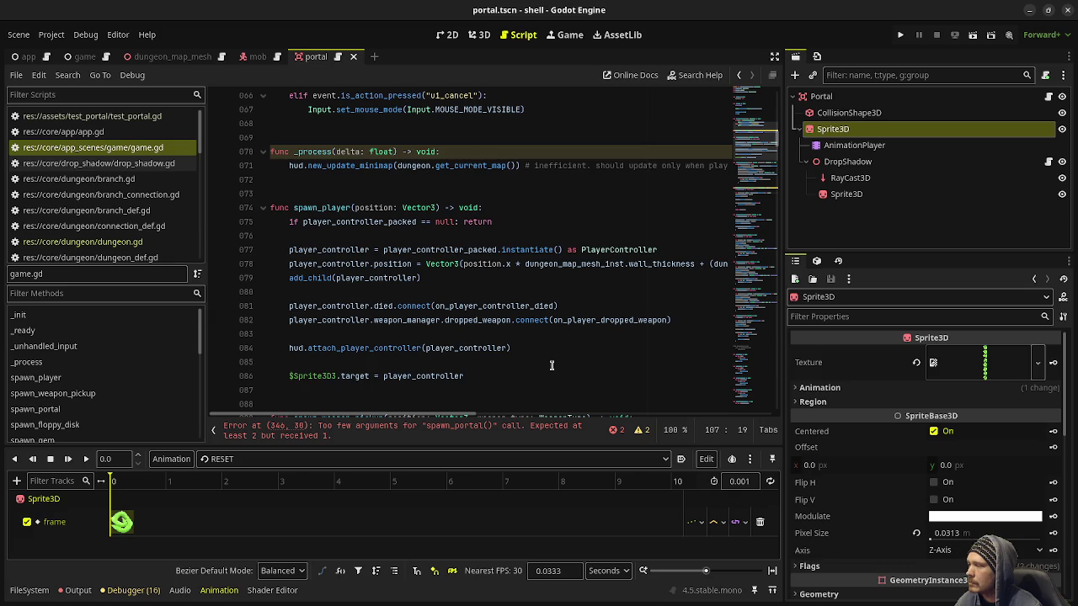
pyautogui.scroll(5, 552, 364)
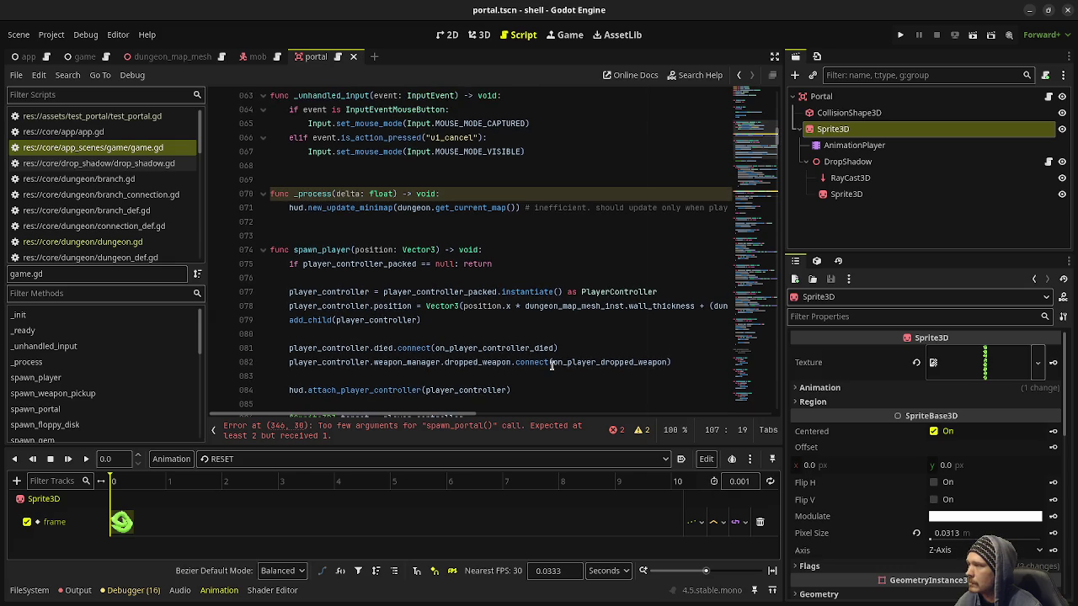
pyautogui.scroll(6, 551, 365)
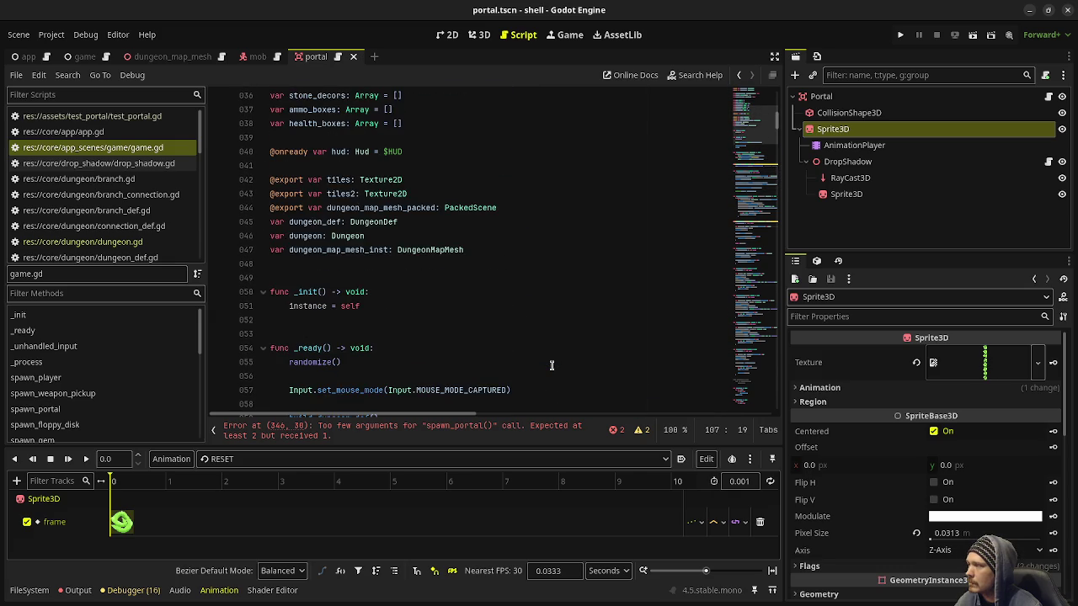
pyautogui.scroll(-13, 551, 365)
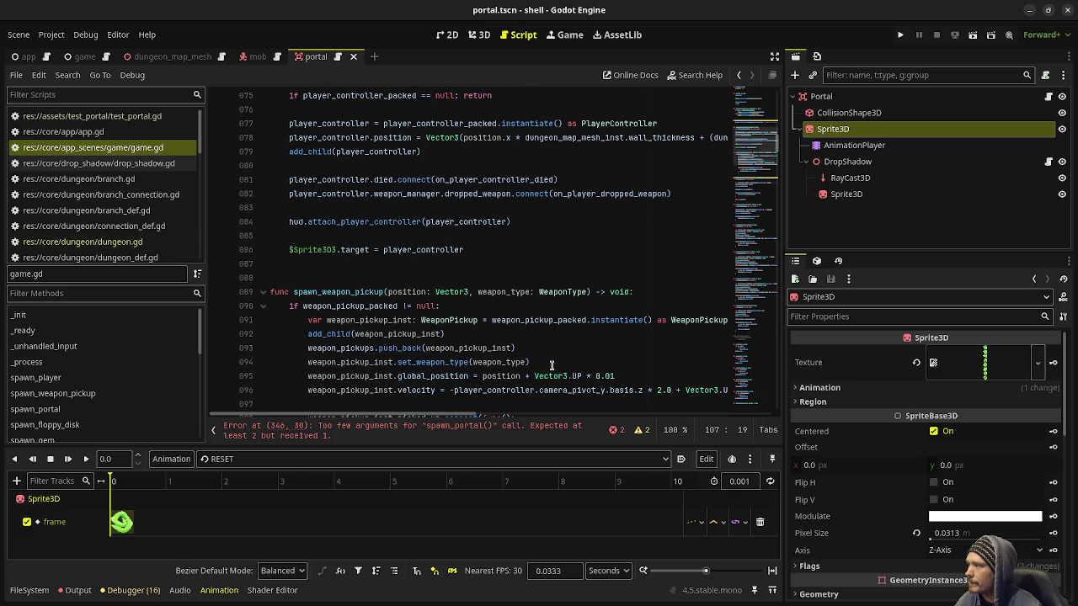
pyautogui.scroll(-20, 535, 319)
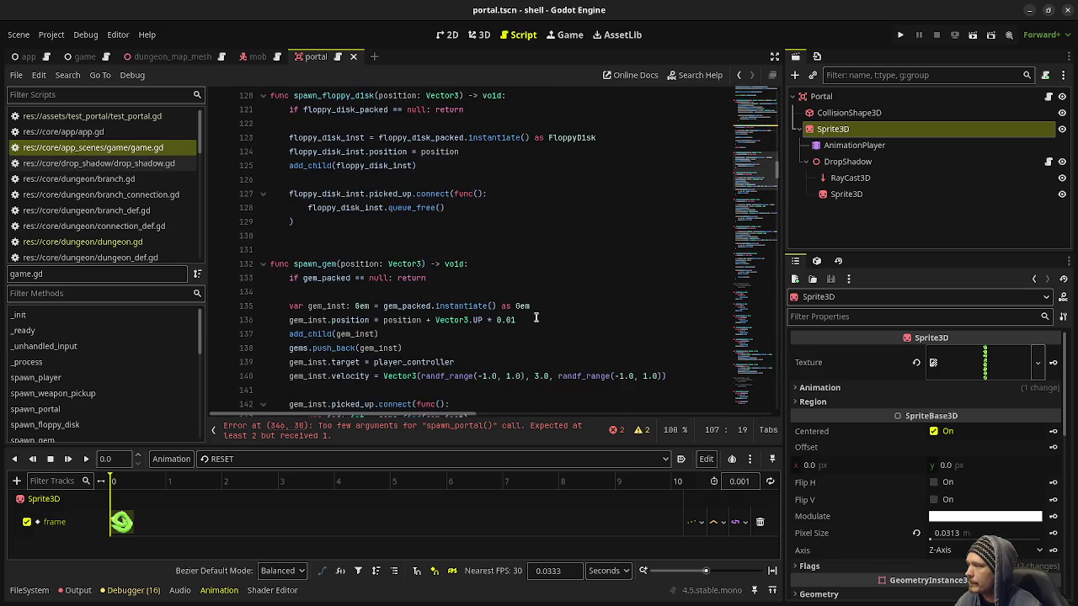
pyautogui.scroll(-15, 536, 318)
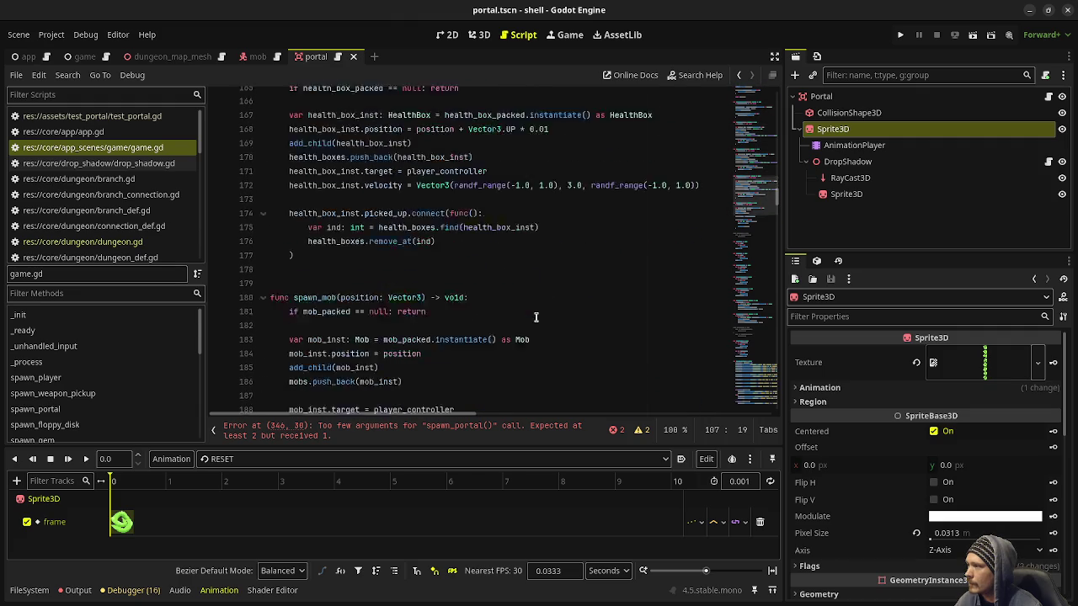
pyautogui.scroll(-20, 536, 318)
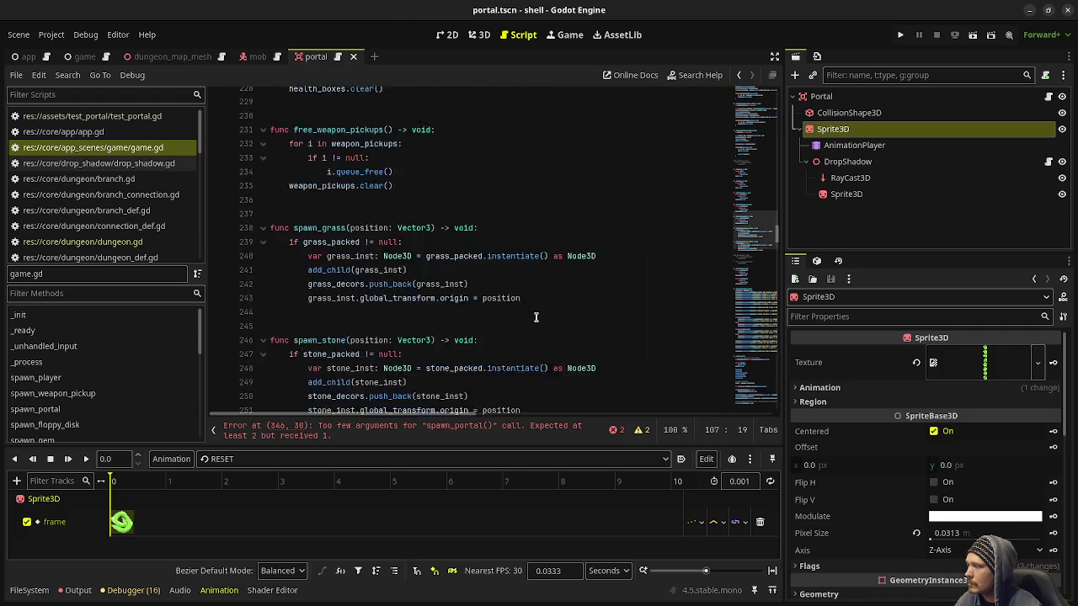
pyautogui.scroll(-20, 535, 318)
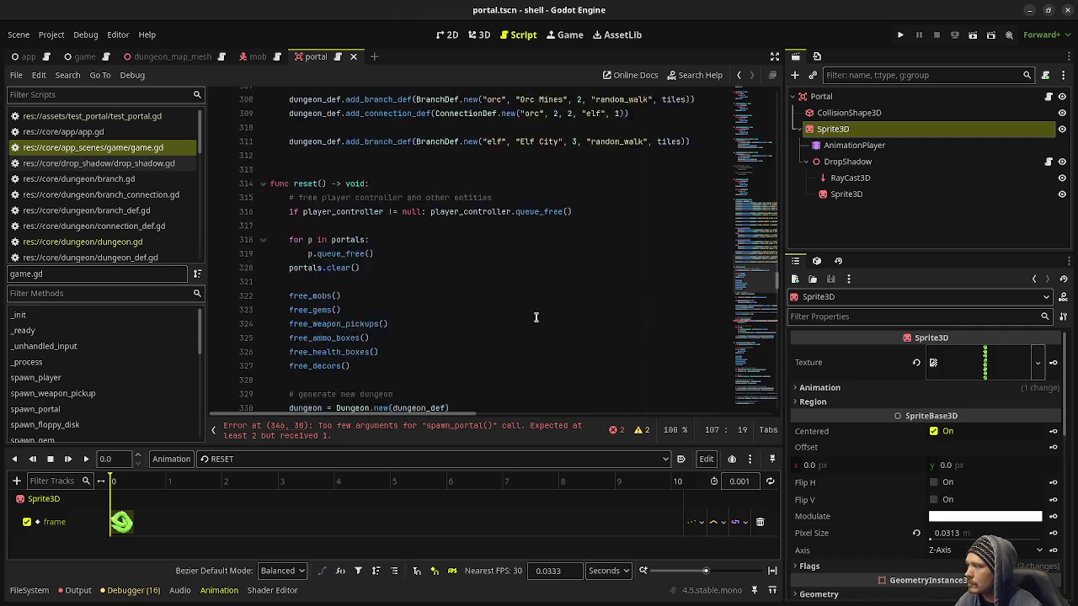
pyautogui.scroll(-6, 536, 317)
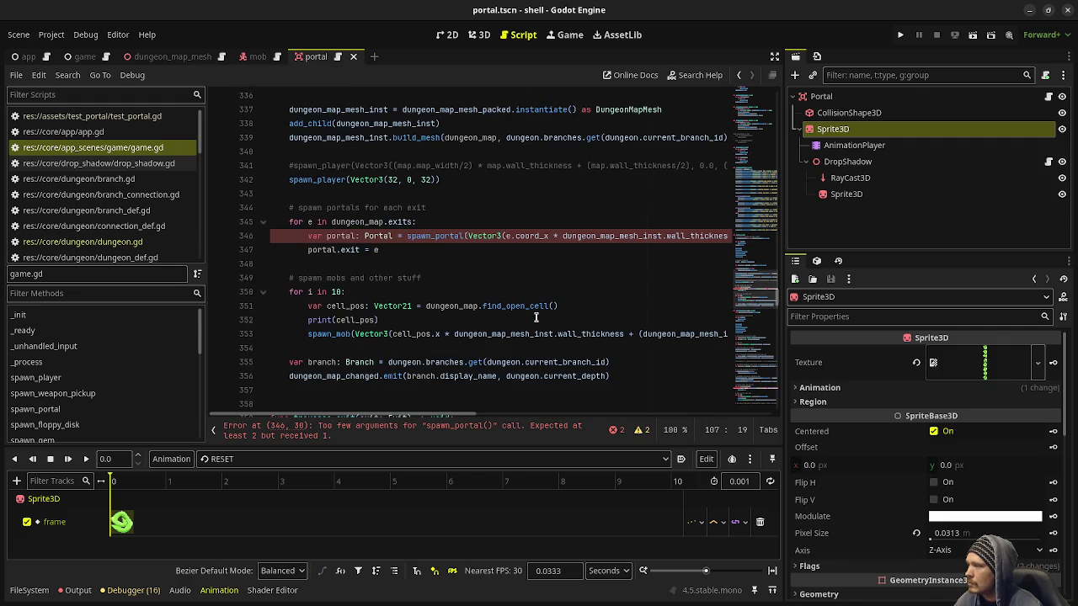
pyautogui.click(773, 75)
pyautogui.click(471, 221)
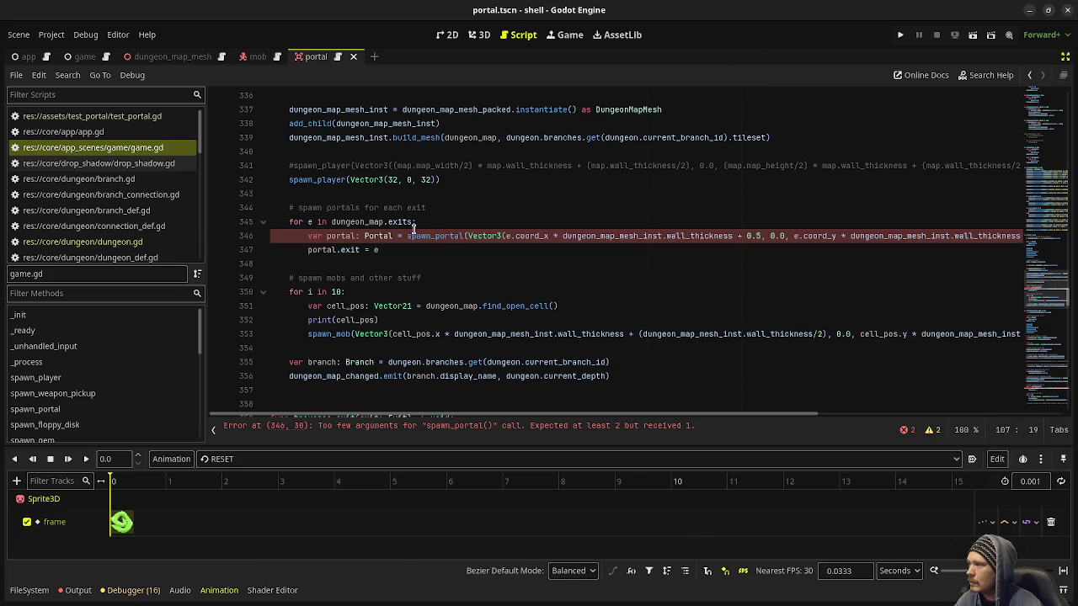
pyautogui.scroll(11, 321, 250)
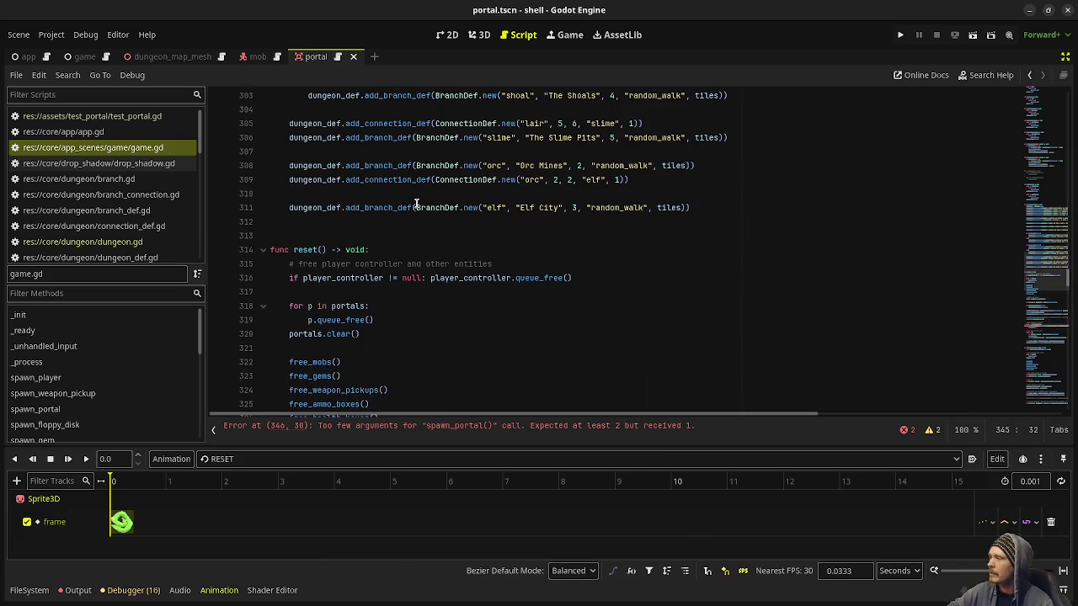
pyautogui.scroll(-19, 321, 251)
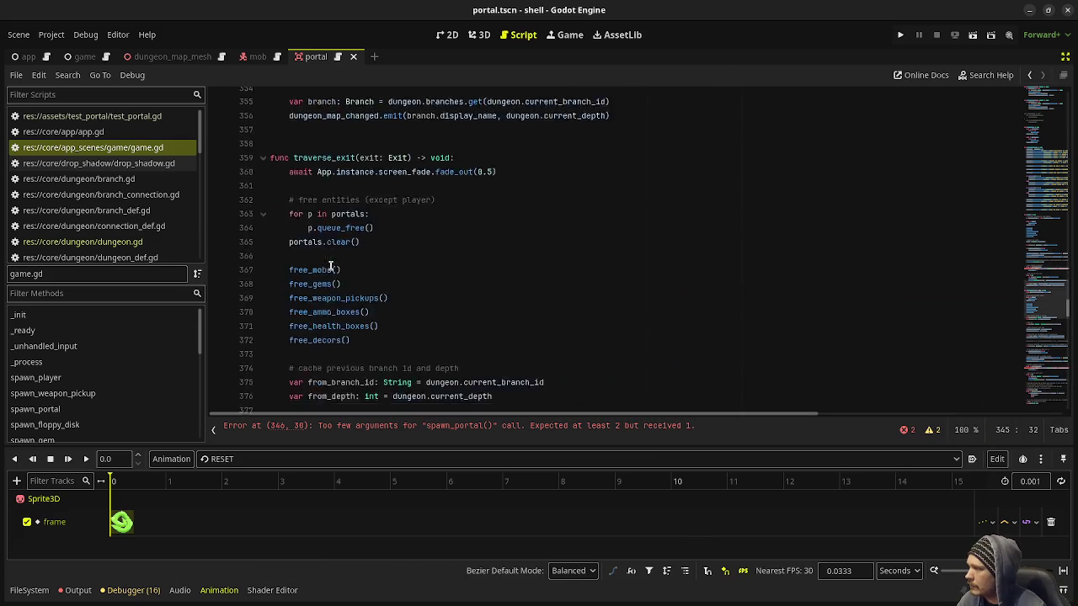
pyautogui.scroll(2, 341, 173)
pyautogui.scroll(14, 485, 301)
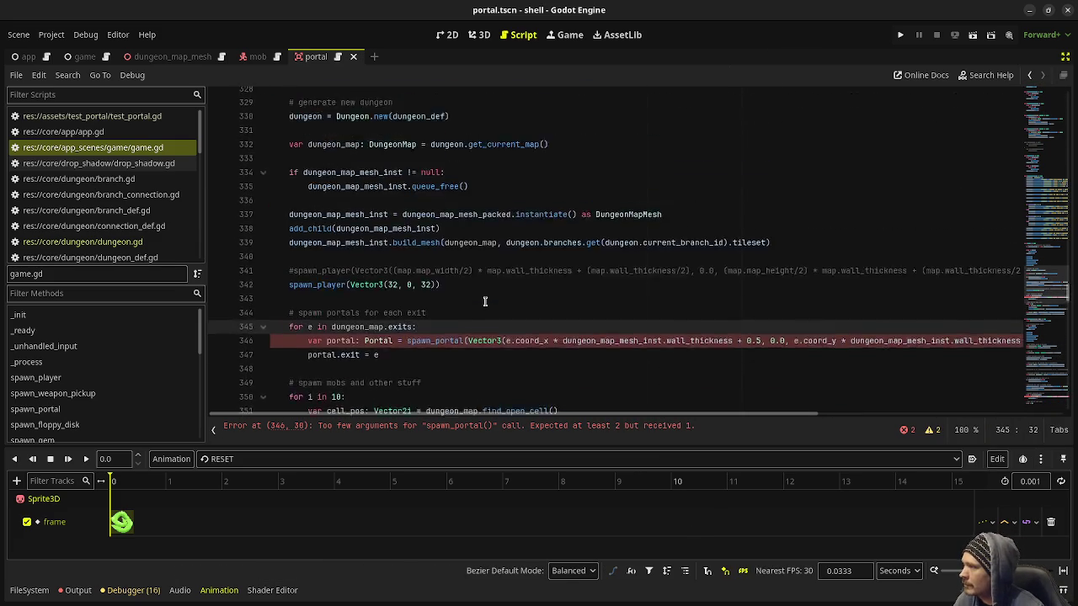
pyautogui.scroll(-6, 485, 301)
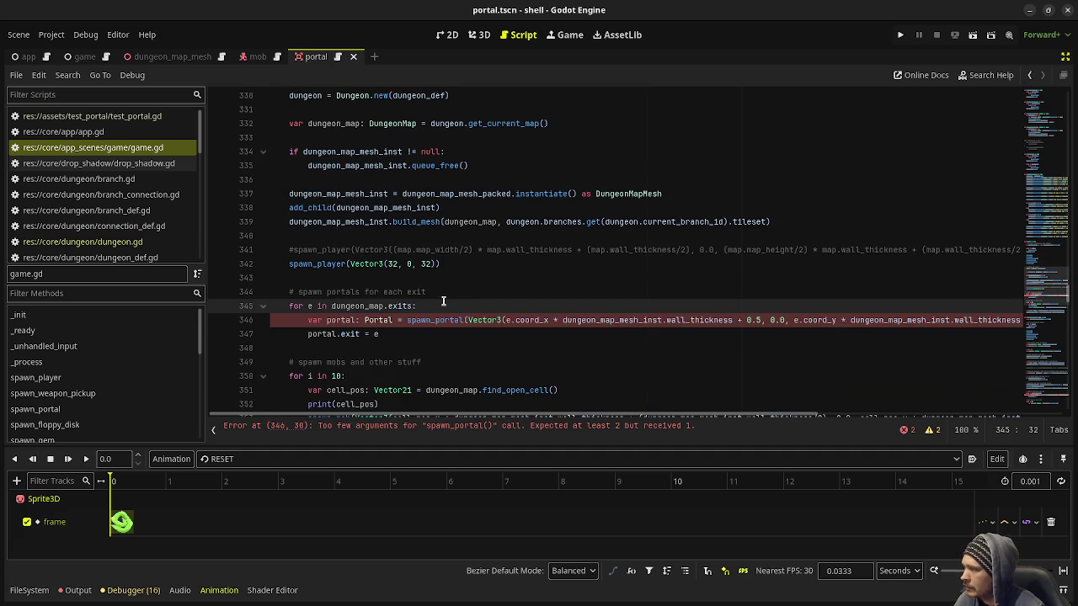
pyautogui.scroll(-1, 443, 300)
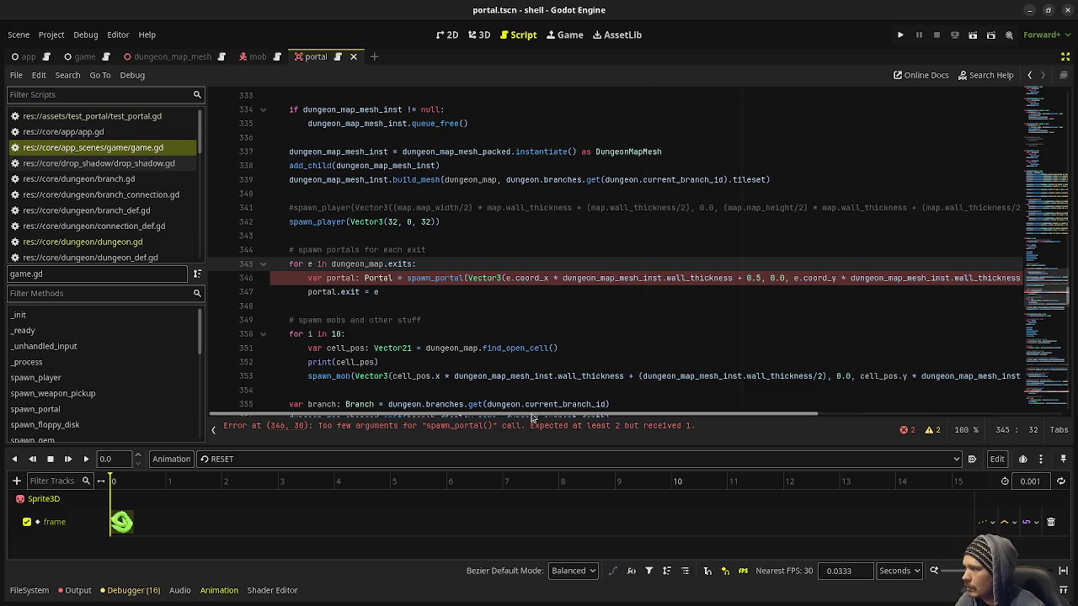
pyautogui.moveTo(687, 372)
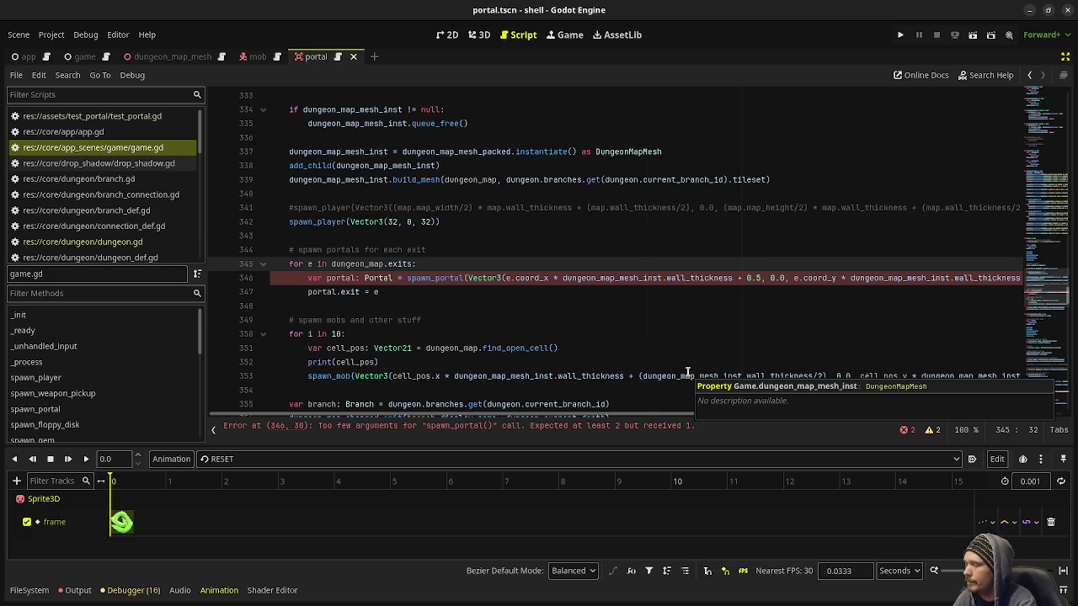
# Above the spawn_portal call, add 'var texture: Texture2D = default_portal_texture'
pyautogui.press('Return')
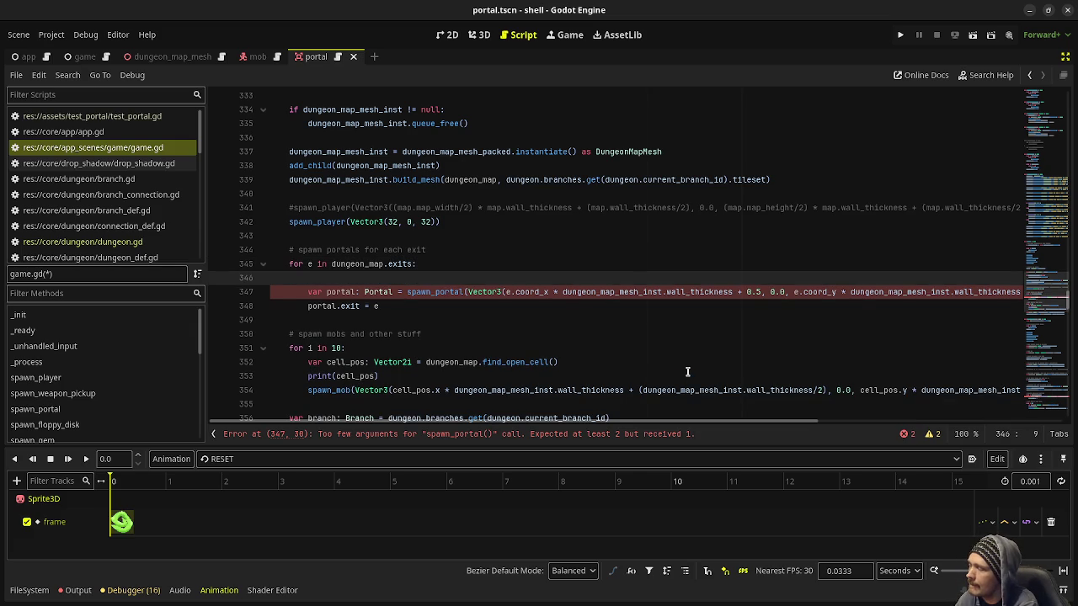
pyautogui.write('var texture')
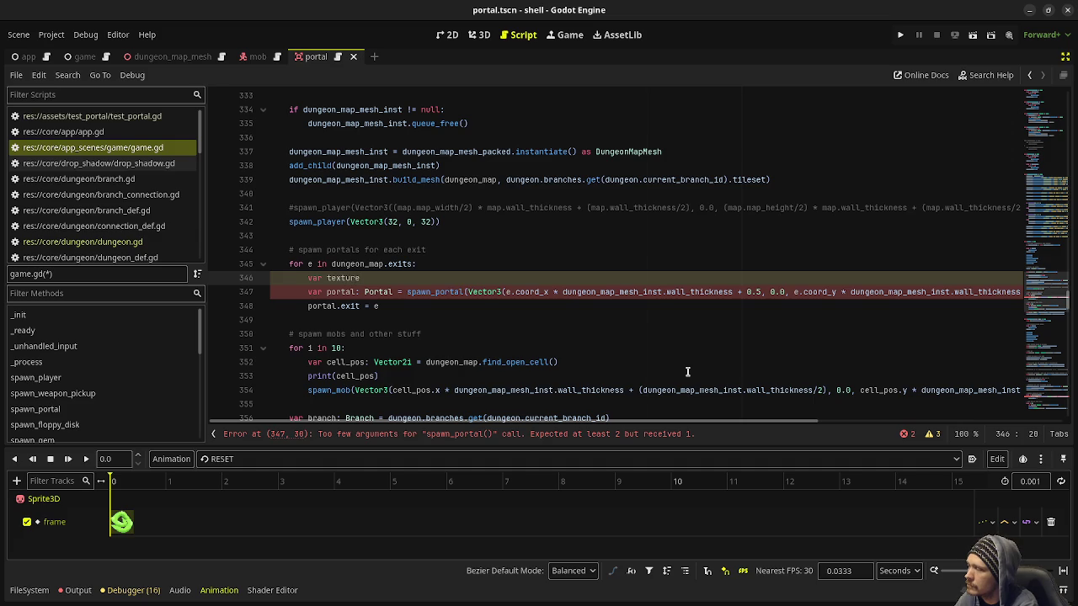
pyautogui.write(': Texture2D = ')
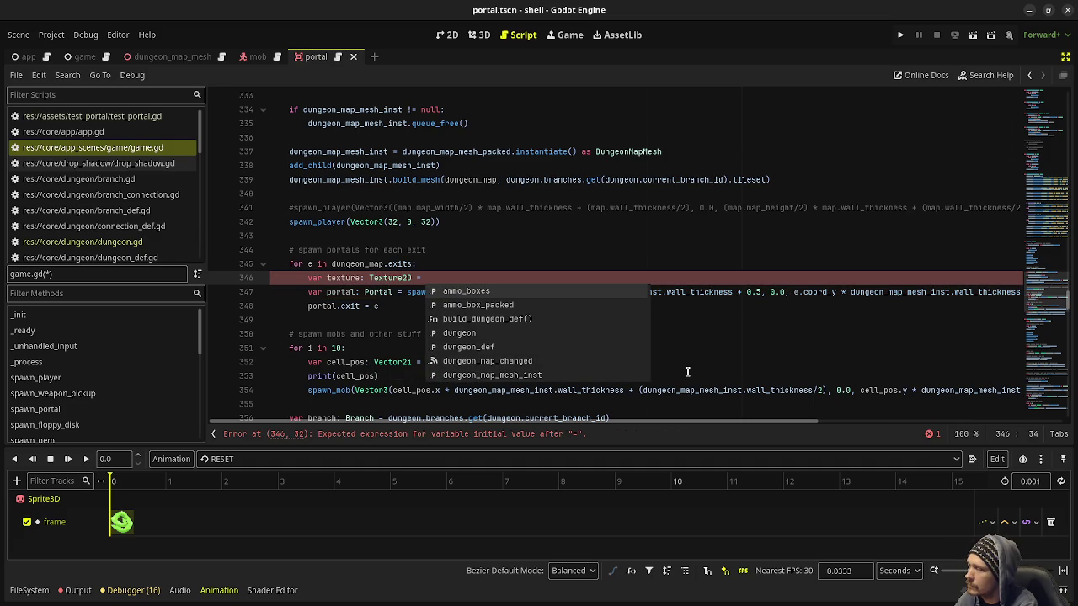
pyautogui.write('default_port')
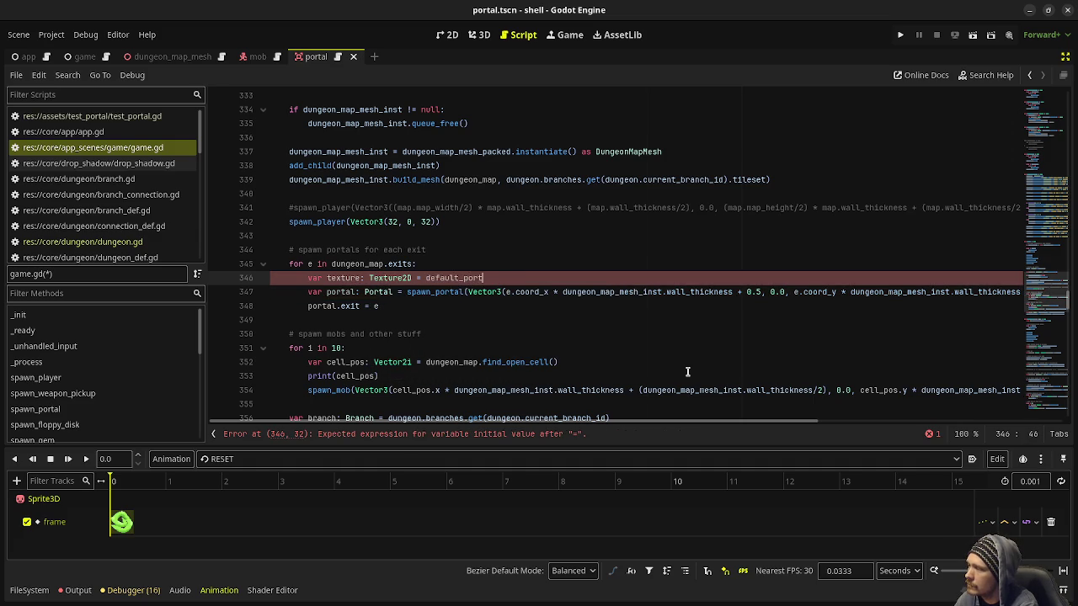
pyautogui.write('al_texture')
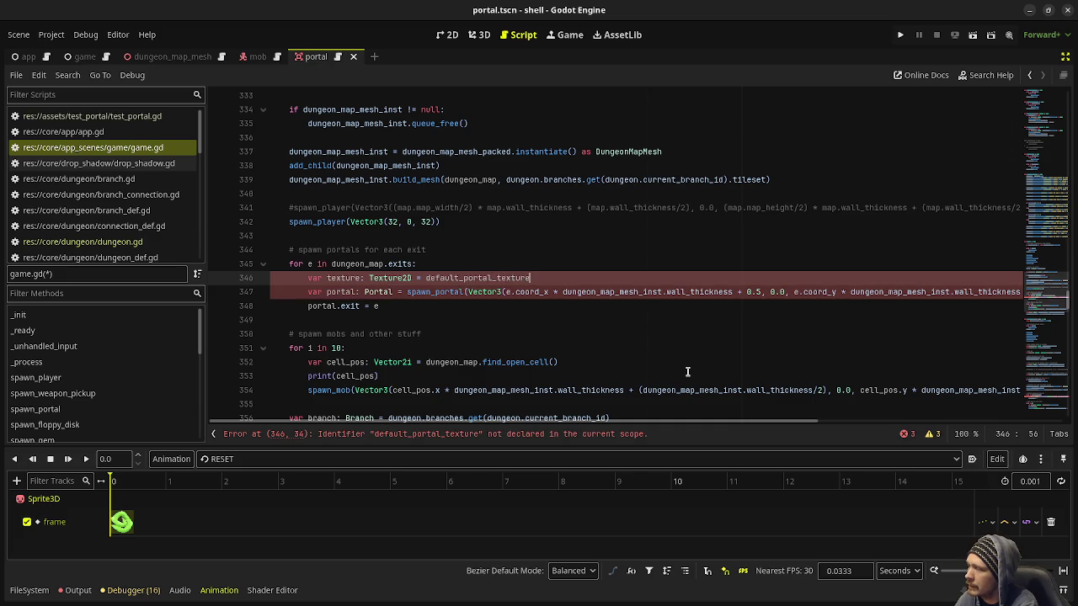
pyautogui.press('Return')
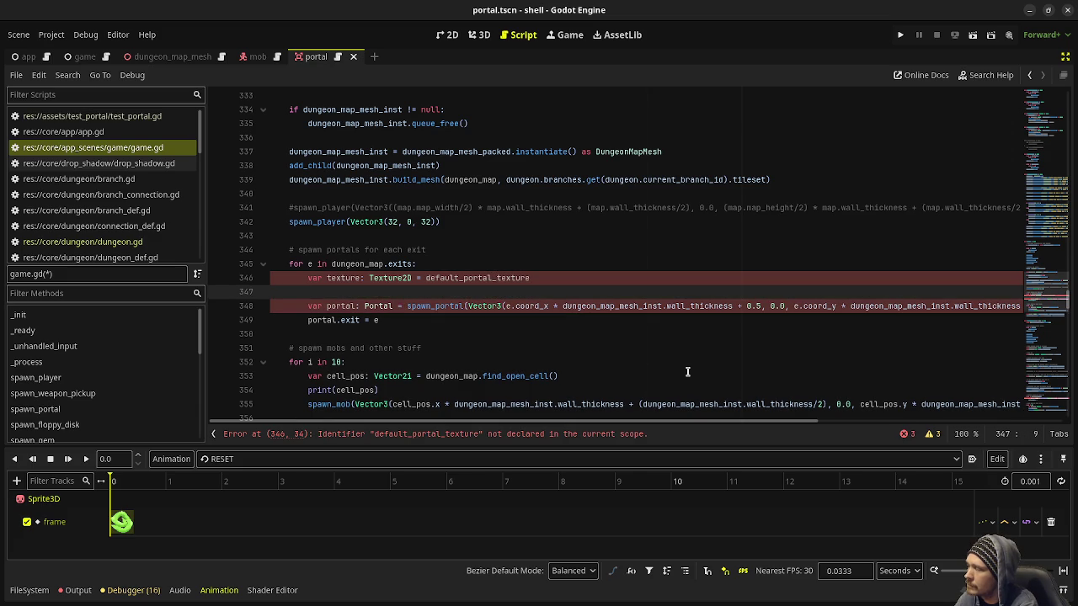
# Add 'if e.to_branch_id != dungeon.current_branch_id:' and begin 'texture =' inside it
pyautogui.write('if ')
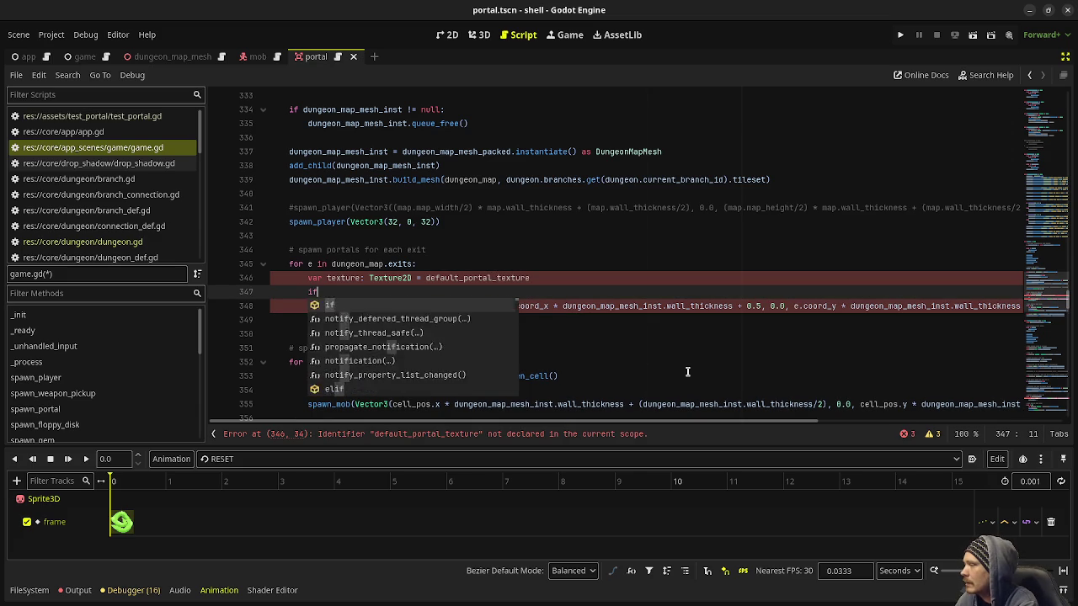
pyautogui.write('e.')
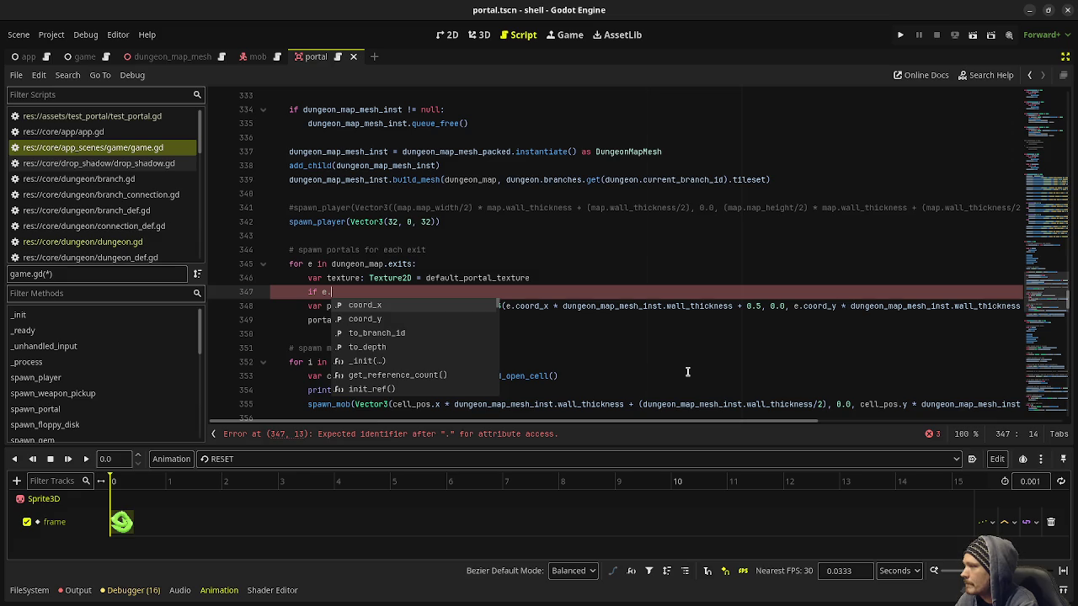
pyautogui.write('to_b')
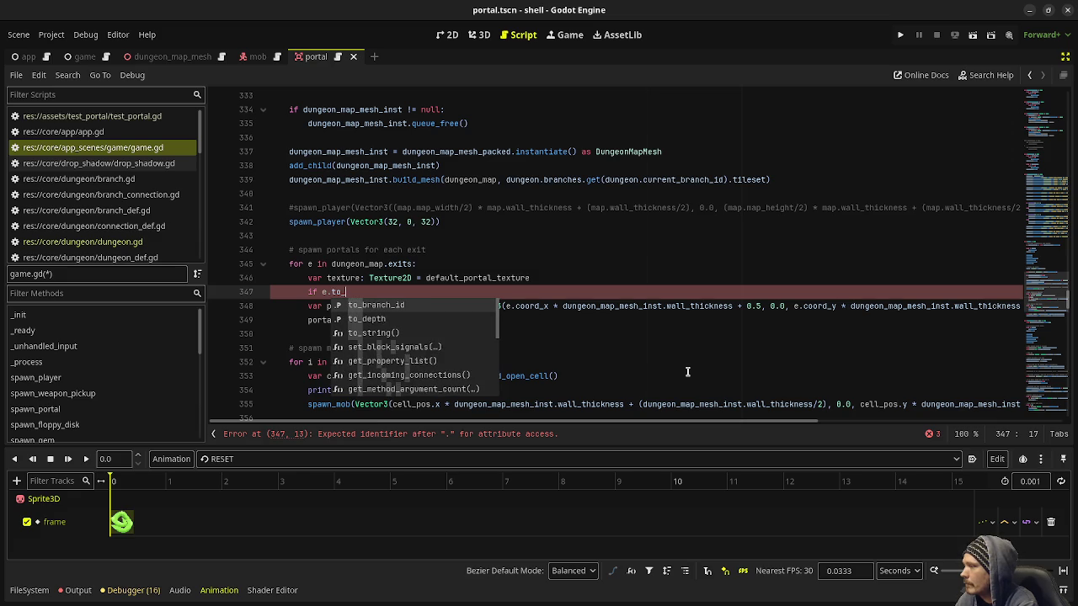
pyautogui.press('Return')
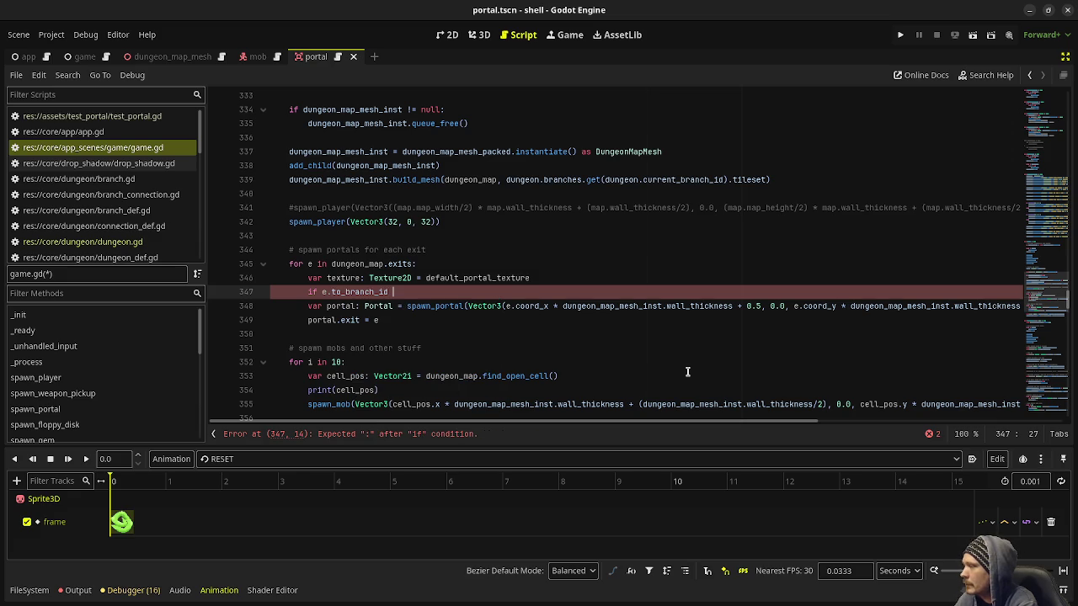
pyautogui.write('!=')
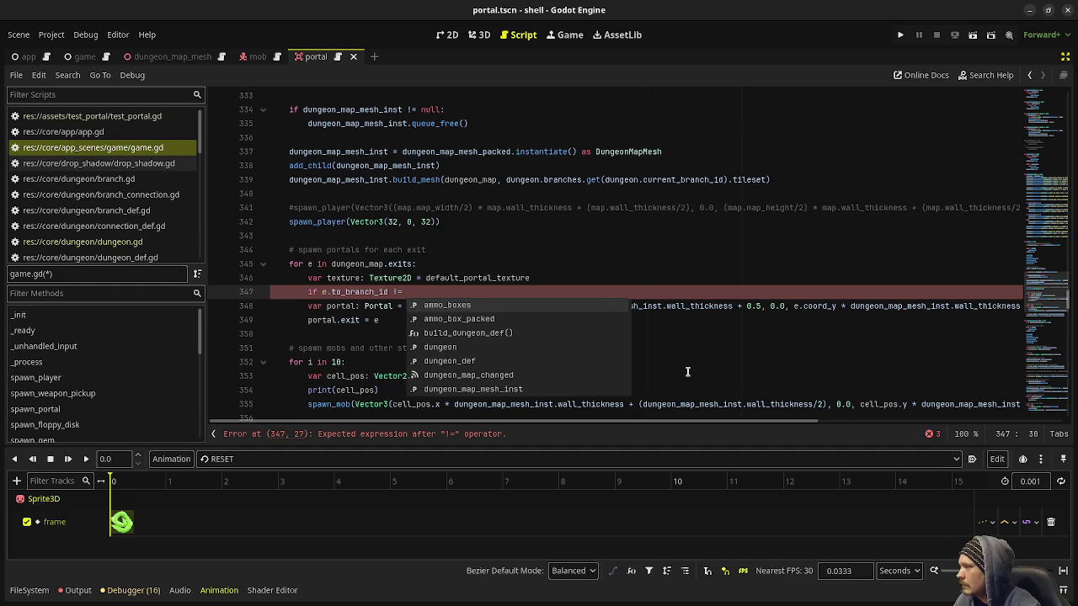
pyautogui.scroll(2, 658, 260)
pyautogui.write('dunge')
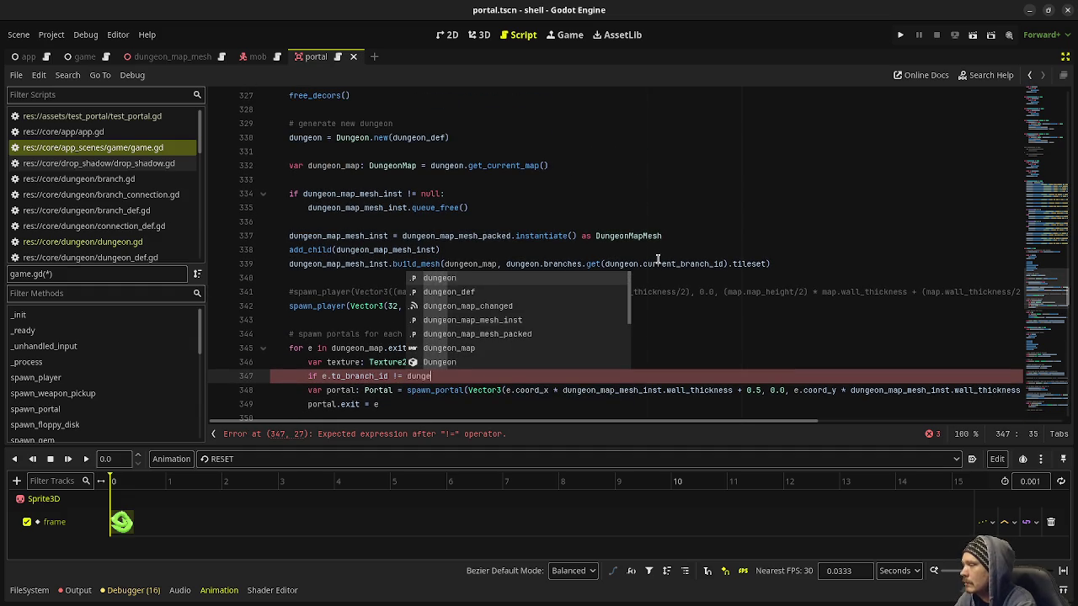
pyautogui.write('on.cur')
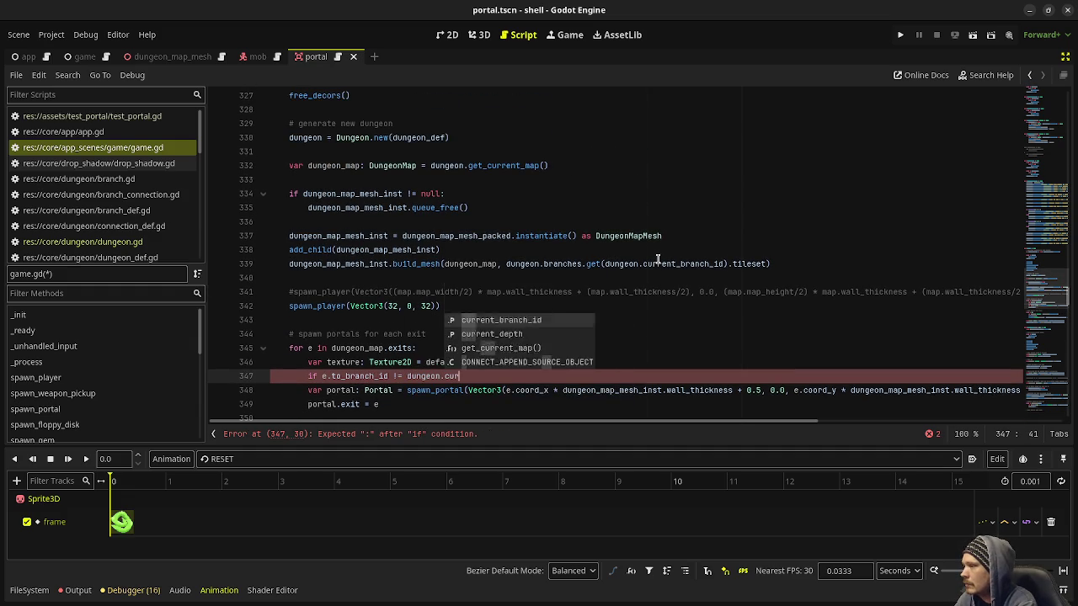
pyautogui.write('rent_branch_id')
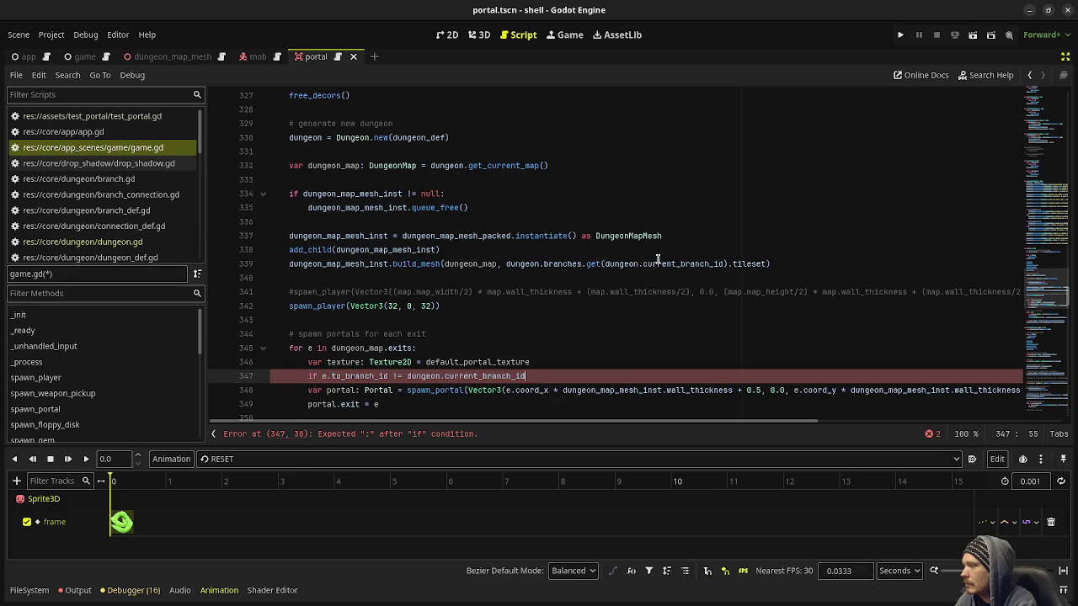
pyautogui.write(':')
pyautogui.press('Return')
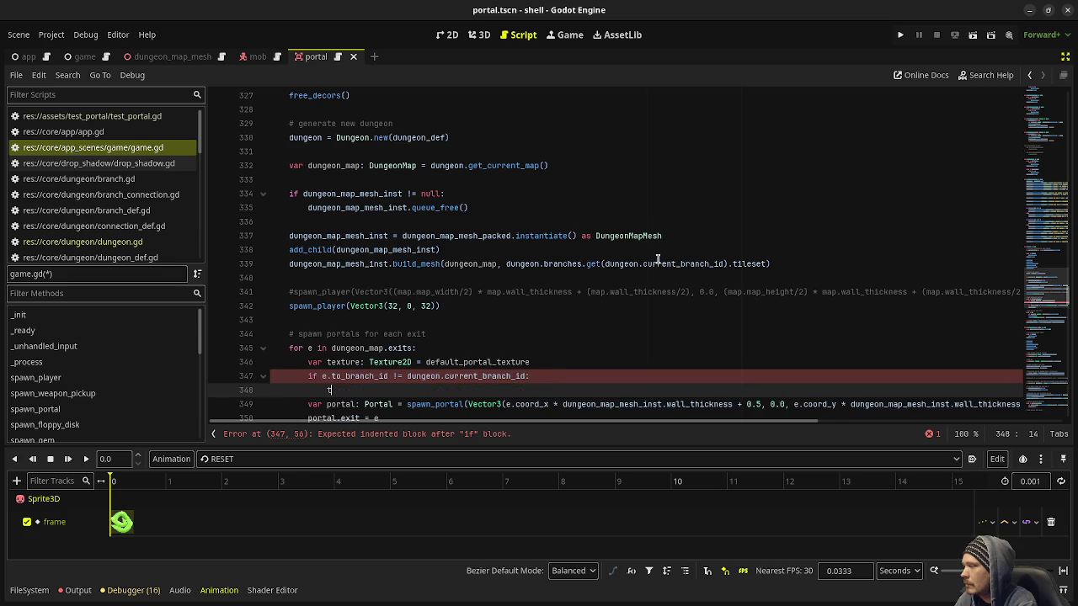
pyautogui.write('texture = dungeon.branches.get("')
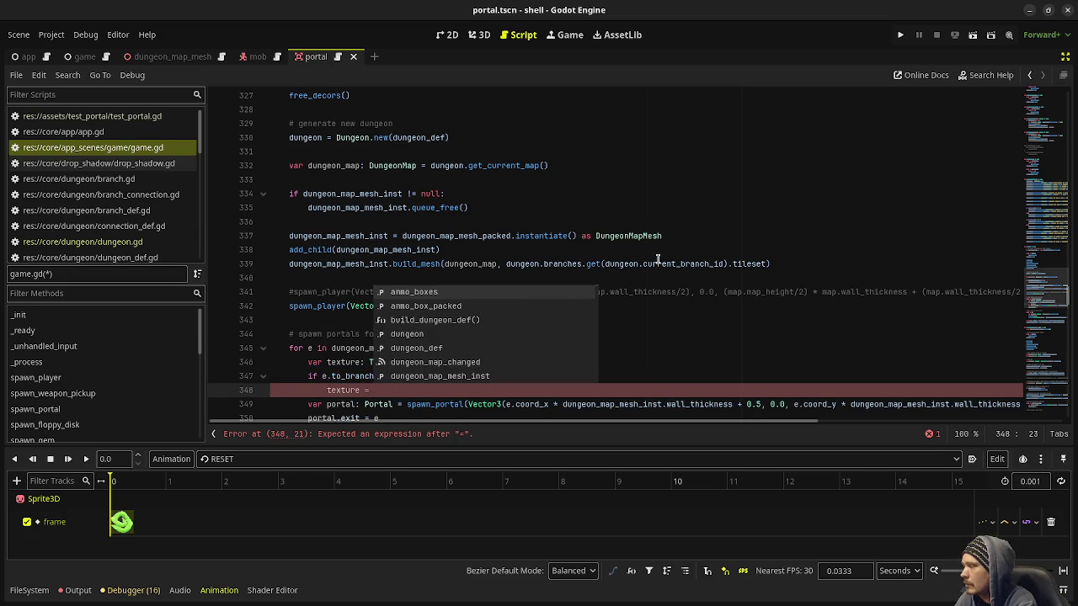
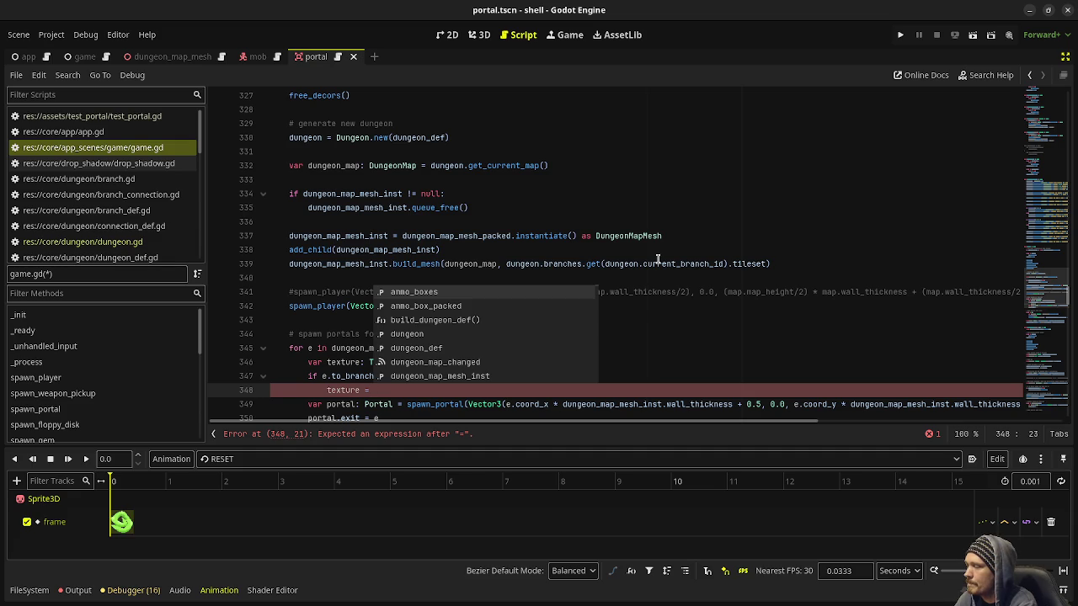
# Complete line 348 to read dungeon.branches.get(dungeon.current_branch_id).portal_texture
pyautogui.write('dungeon.')
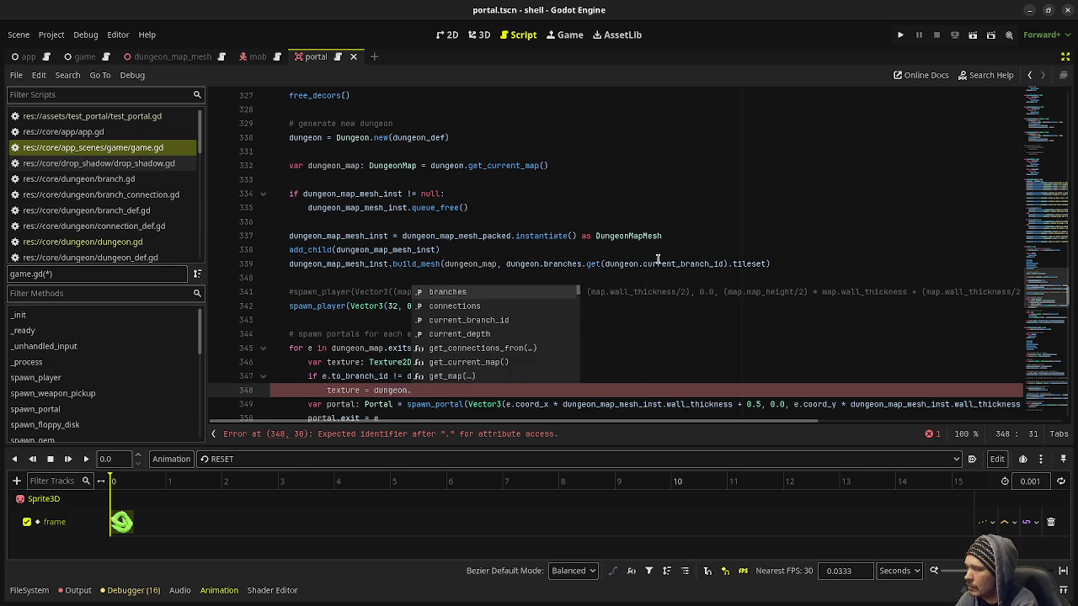
pyautogui.write('branches.get("')
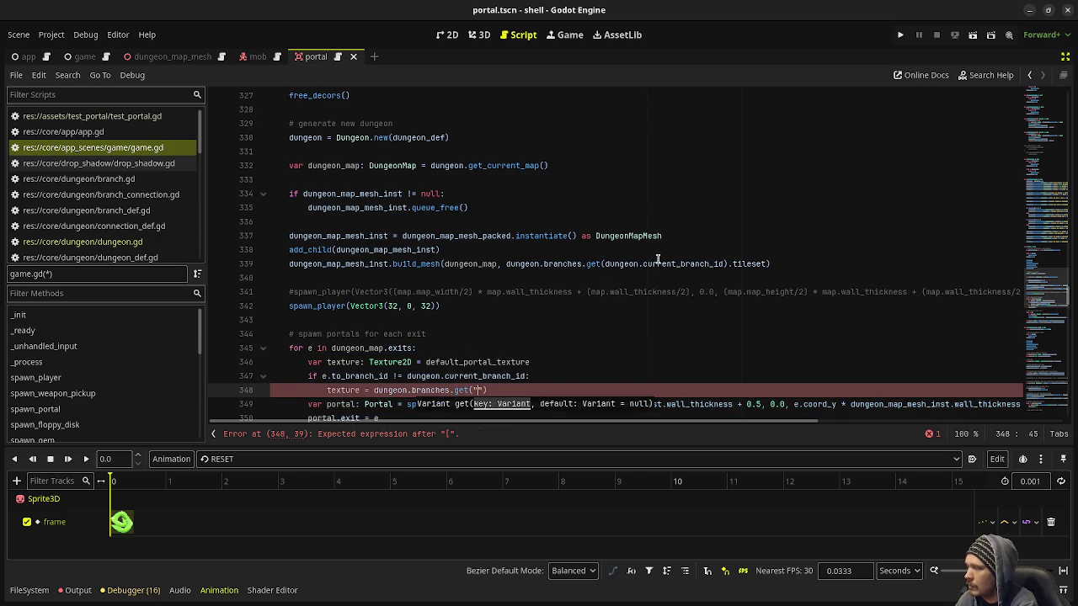
pyautogui.press('BackSpace')
pyautogui.write('dungeon.current')
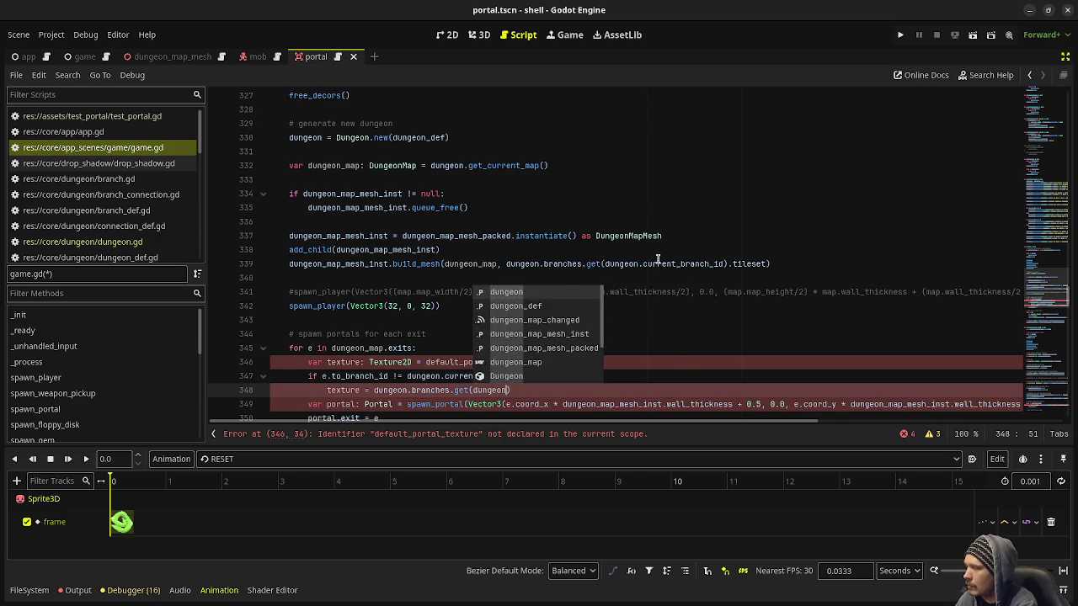
pyautogui.press('Return')
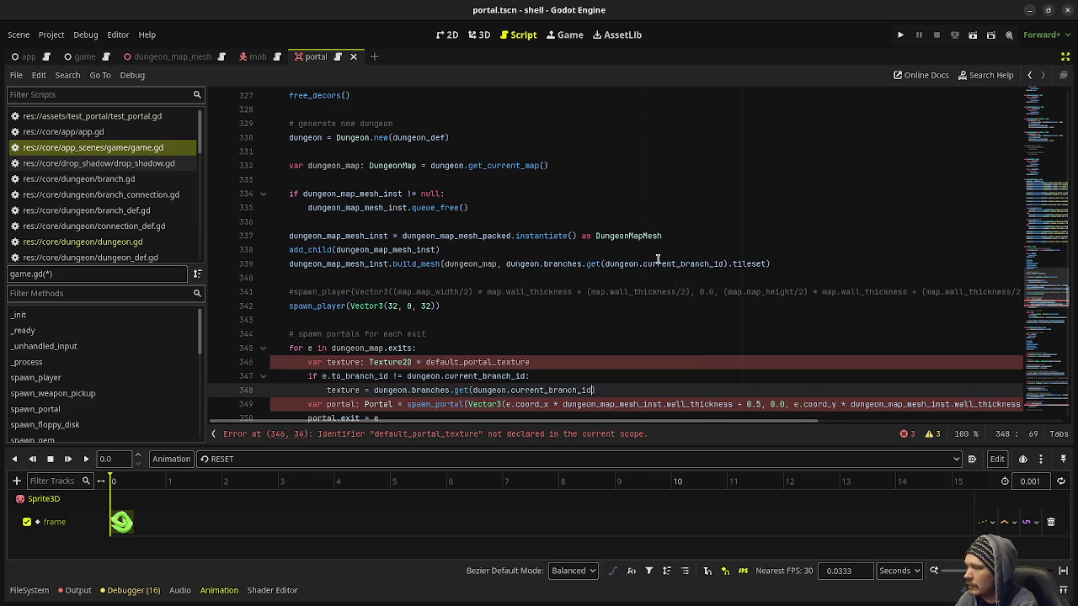
pyautogui.press('End')
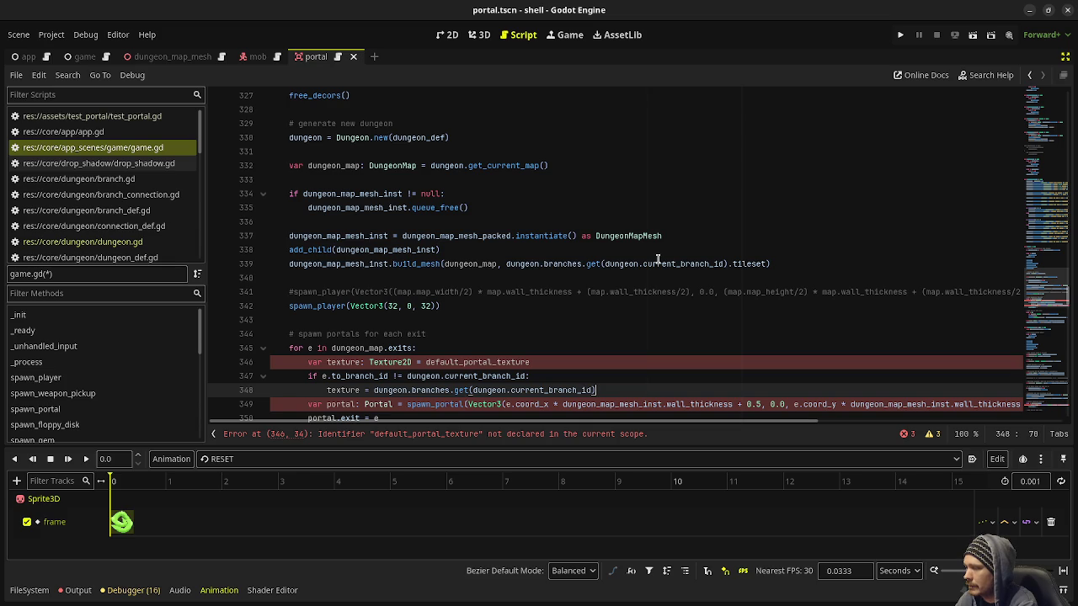
pyautogui.press('BackSpace')
pyautogui.press('BackSpace')
pyautogui.write('.portal_')
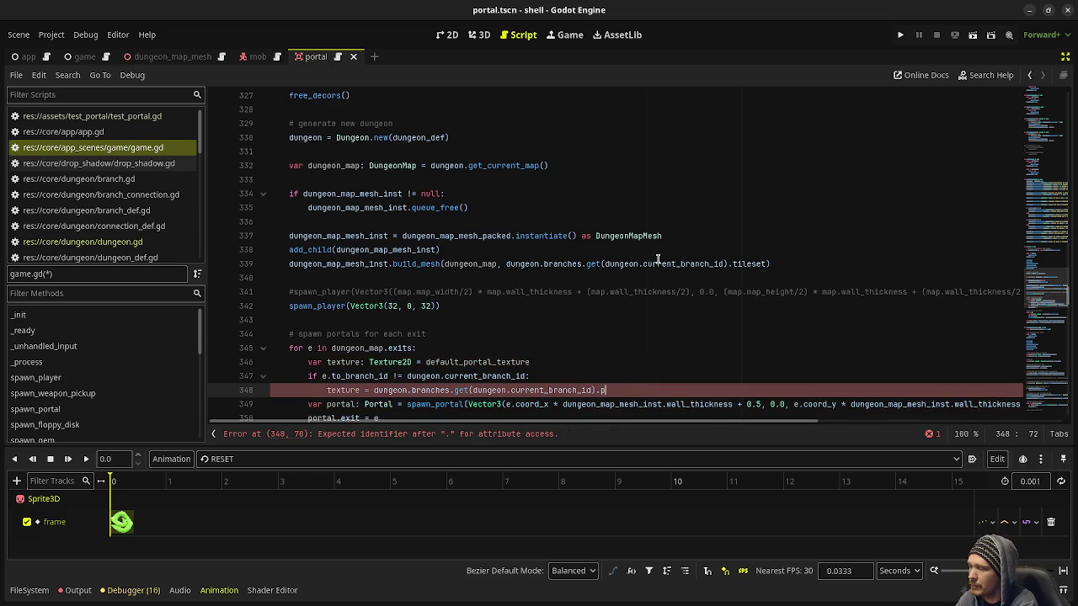
pyautogui.write('texture')
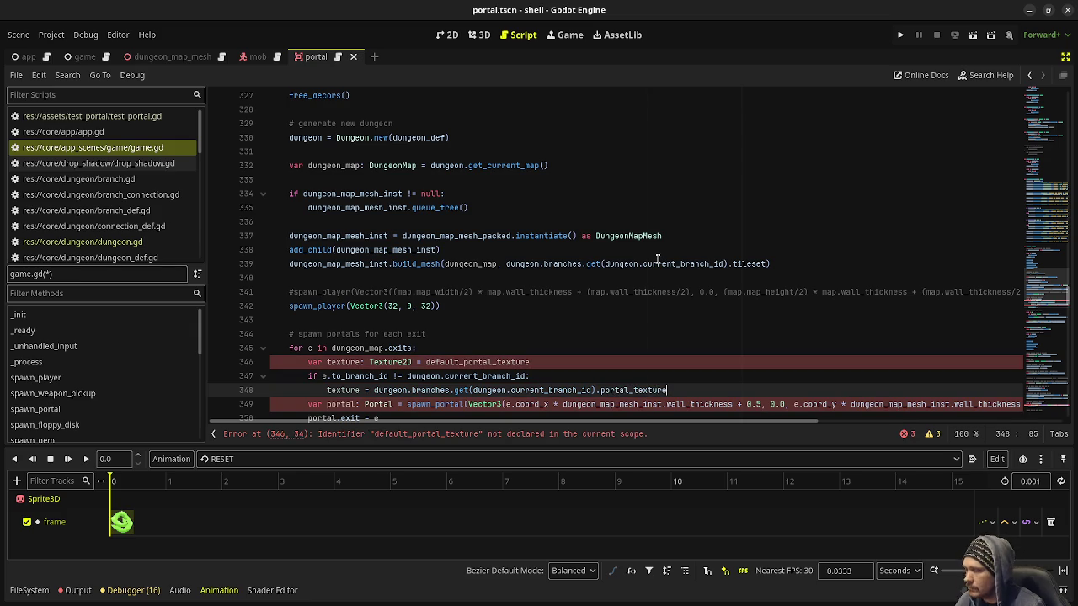
pyautogui.moveTo(485, 418); pyautogui.dragTo(729, 417)
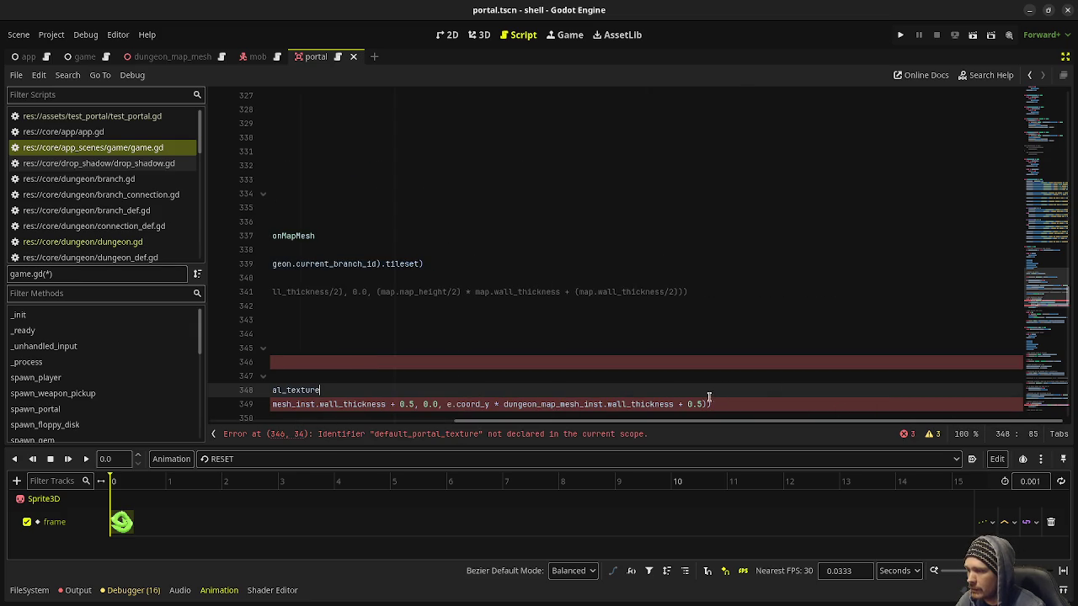
pyautogui.moveTo(704, 419)
pyautogui.mouseDown()
pyautogui.moveTo(539, 422)
pyautogui.moveTo(493, 449)
pyautogui.moveTo(447, 452)
pyautogui.moveTo(722, 453)
pyautogui.mouseUp()
# Pass texture as an extra argument to spawn_portal and save the script
pyautogui.press('Down')
pyautogui.press('End')
pyautogui.write(', texture')
pyautogui.hotkey('ctrl', 's')
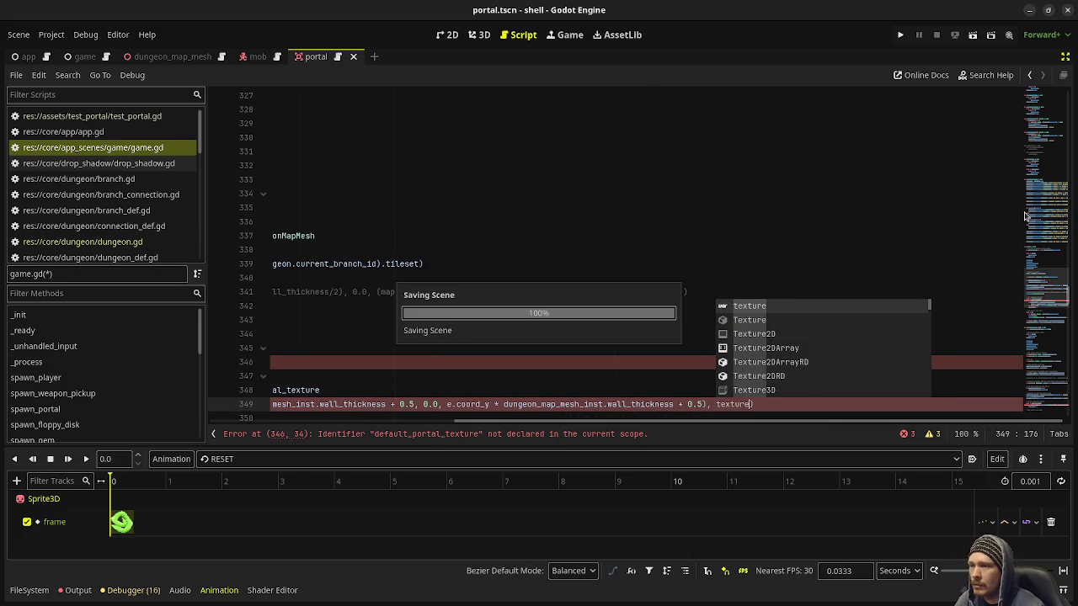
pyautogui.moveTo(719, 419); pyautogui.dragTo(474, 421)
pyautogui.scroll(-5, 454, 237)
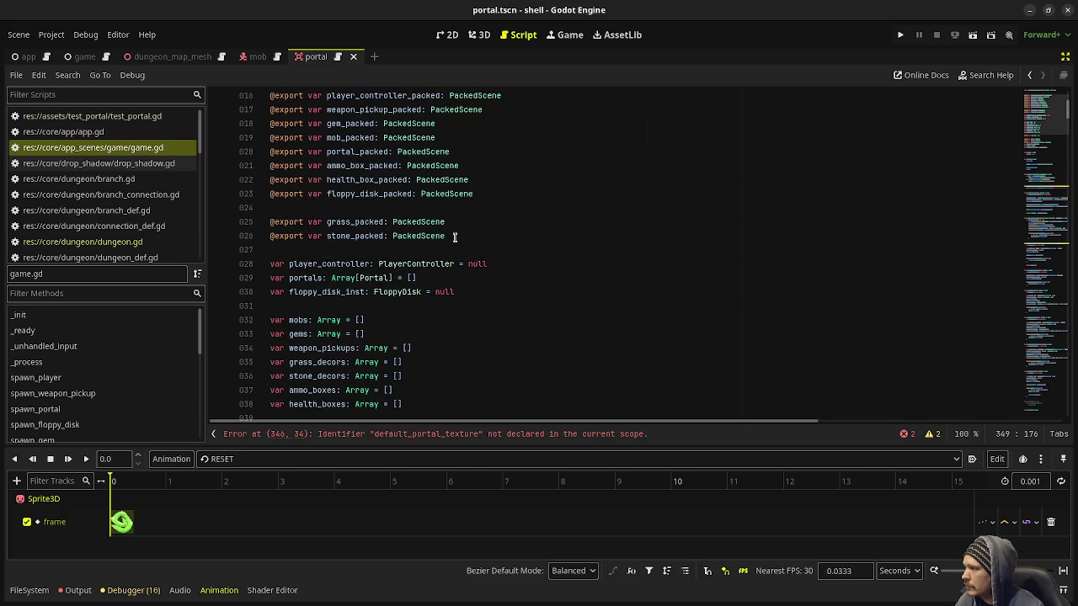
pyautogui.click(474, 237)
pyautogui.press('Return')
pyautogui.press('Return')
pyautogui.write('@')
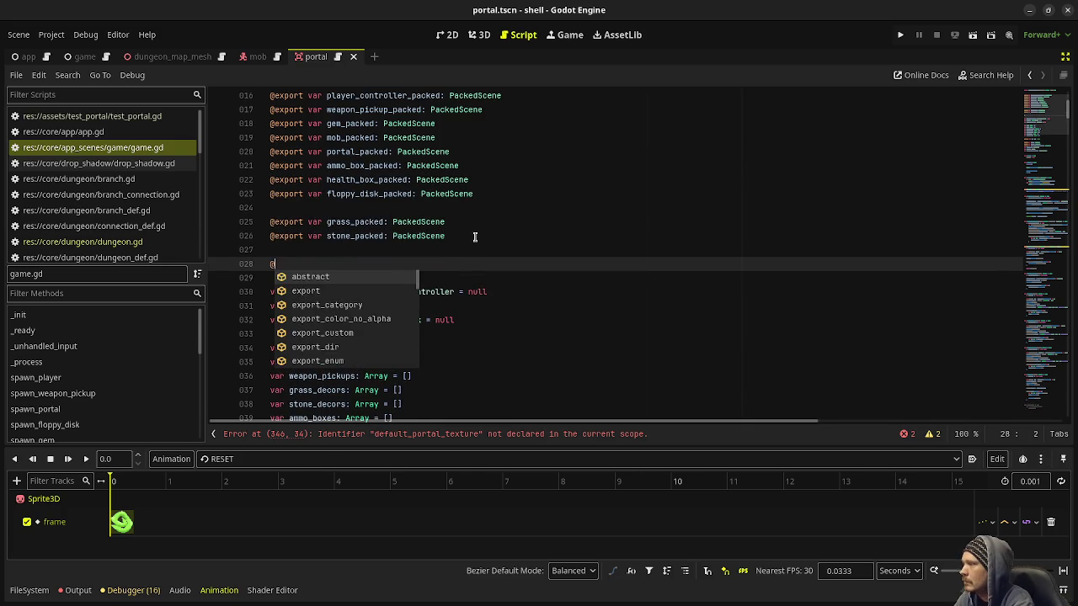
pyautogui.write('export var default')
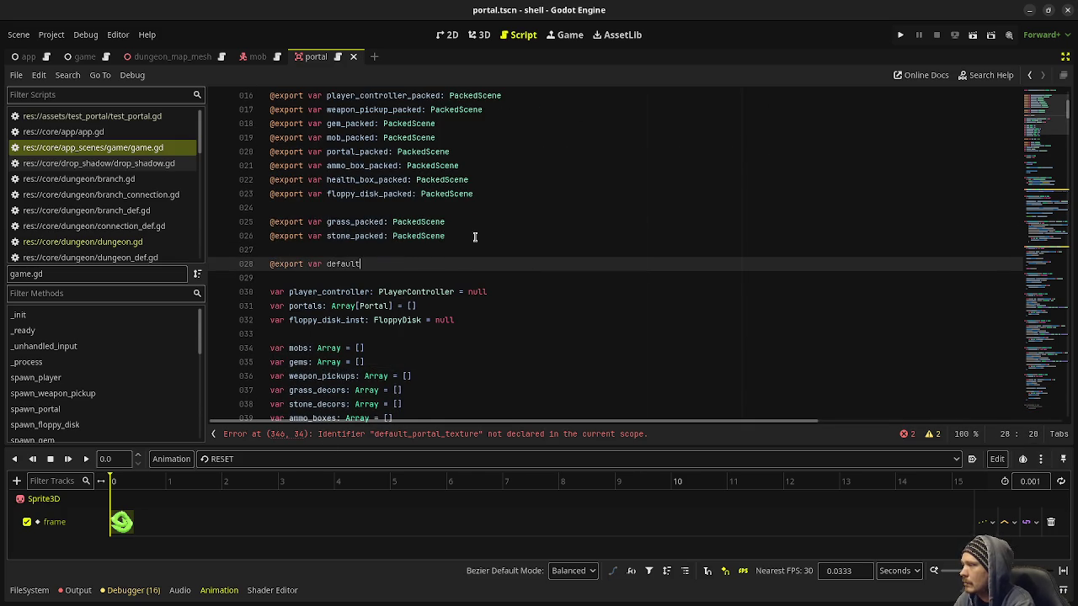
pyautogui.write('_portal_texture: ')
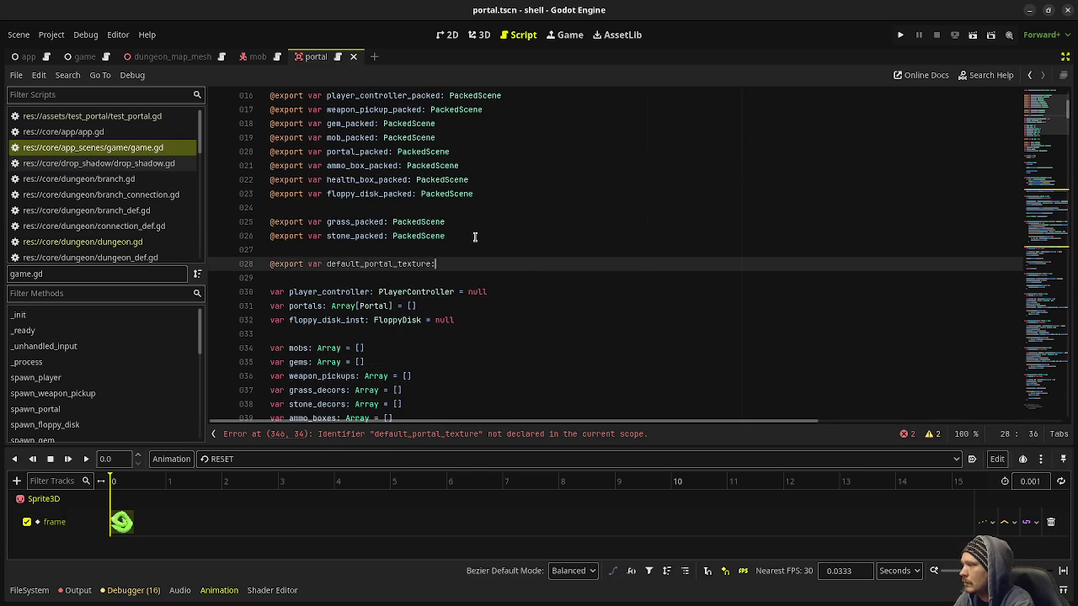
pyautogui.write('Texture2D')
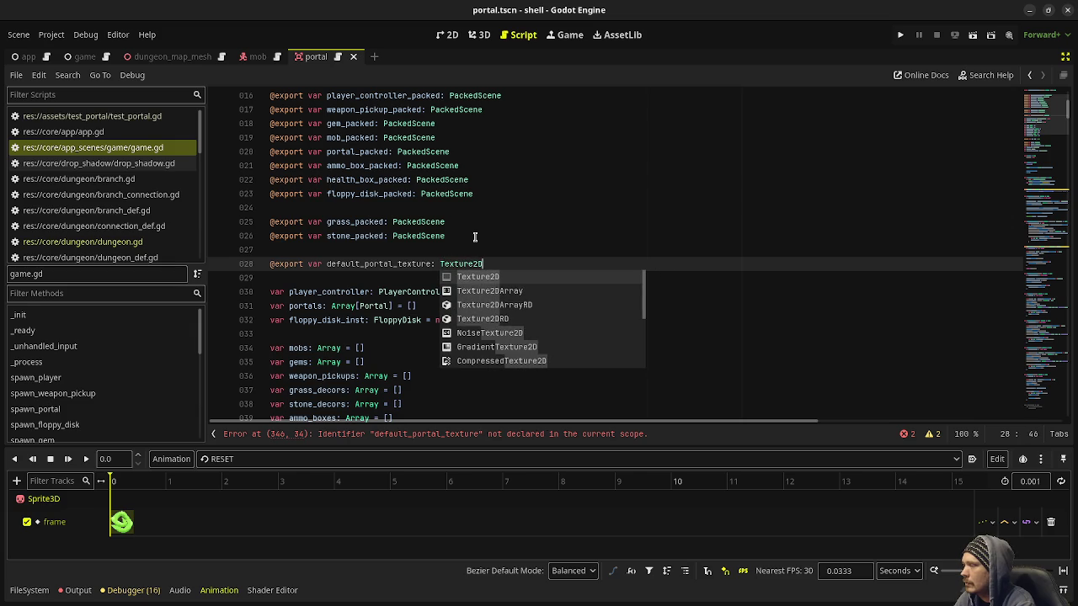
pyautogui.click(475, 237)
pyautogui.hotkey('ctrl', 's')
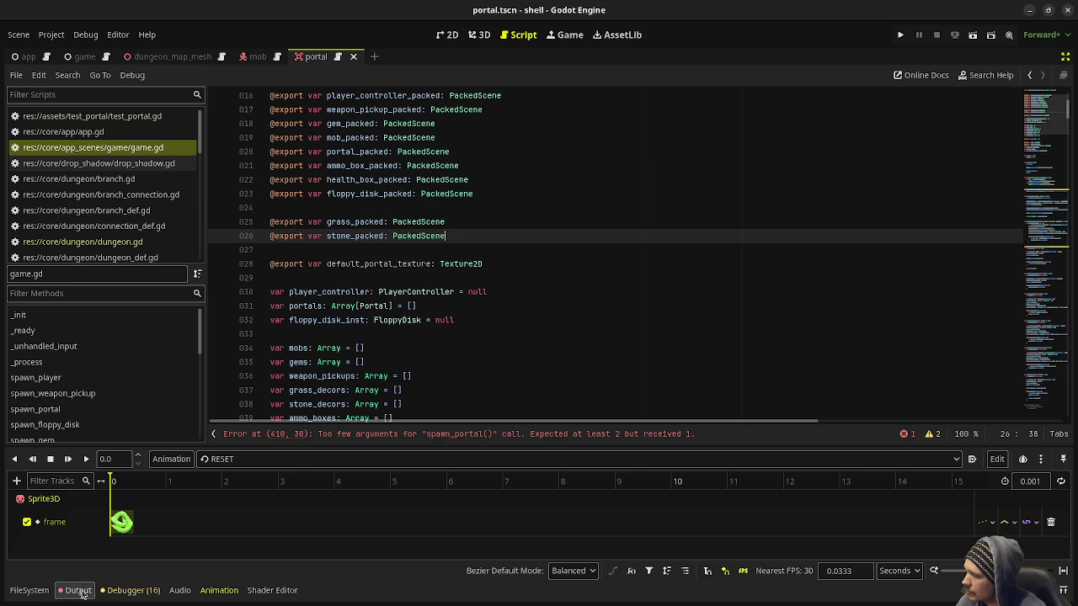
# Open the branch_def.gd script from the Scripts list
pyautogui.click(497, 260)
pyautogui.scroll(-8, 1033, 160)
pyautogui.moveTo(1038, 152); pyautogui.dragTo(1044, 280)
pyautogui.scroll(5, 589, 253)
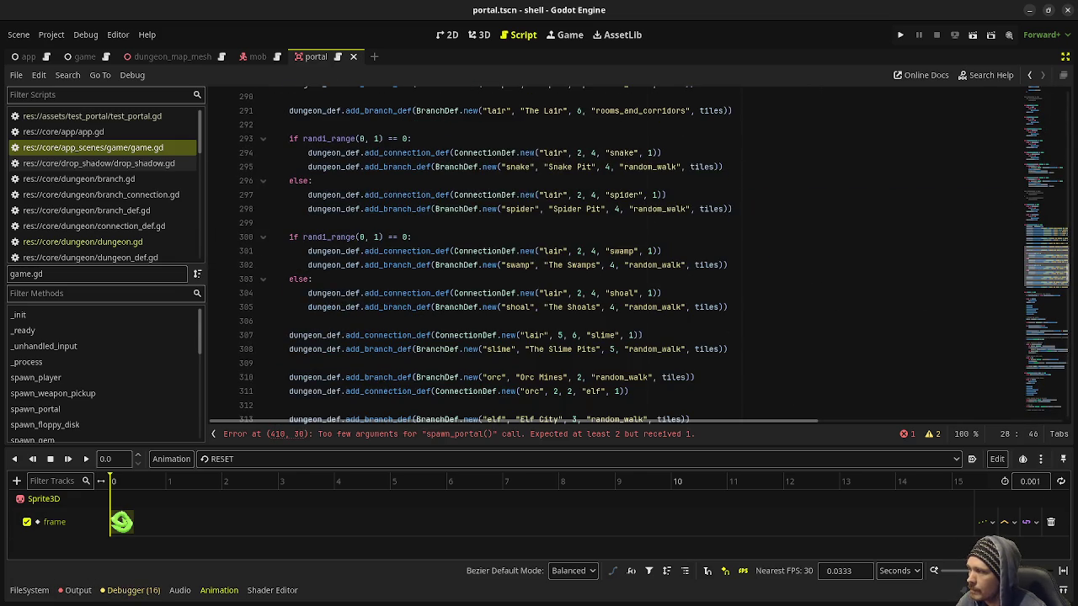
pyautogui.scroll(-3, 970, 278)
pyautogui.scroll(3, 970, 277)
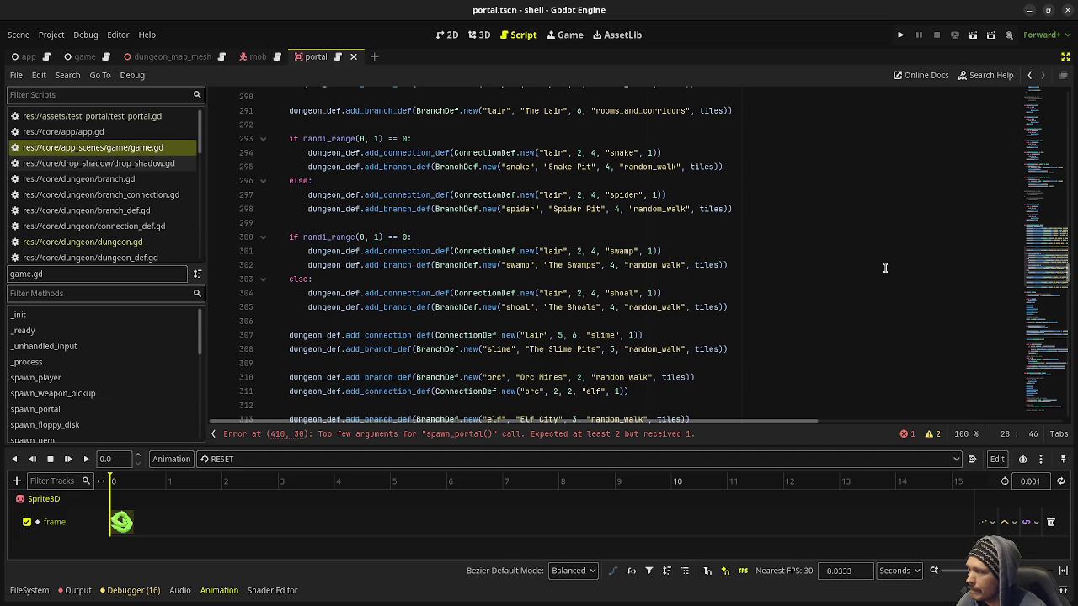
pyautogui.click(119, 180)
pyautogui.click(135, 211)
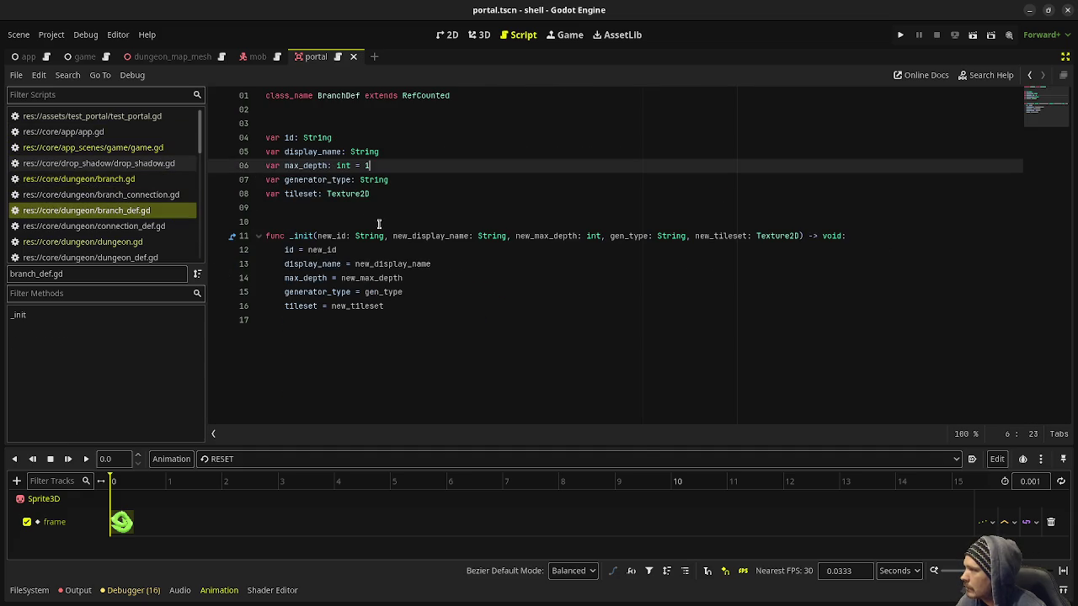
# Declare a portal_texture variable of type Texture2D below the tileset variable
pyautogui.click(403, 192)
pyautogui.press('Return')
pyautogui.write('var ')
pyautogui.write('l_')
pyautogui.write('l_texture: TExture')
pyautogui.press('BackSpace')
pyautogui.press('BackSpace')
pyautogui.press('BackSpace')
pyautogui.write('exture: Textu')
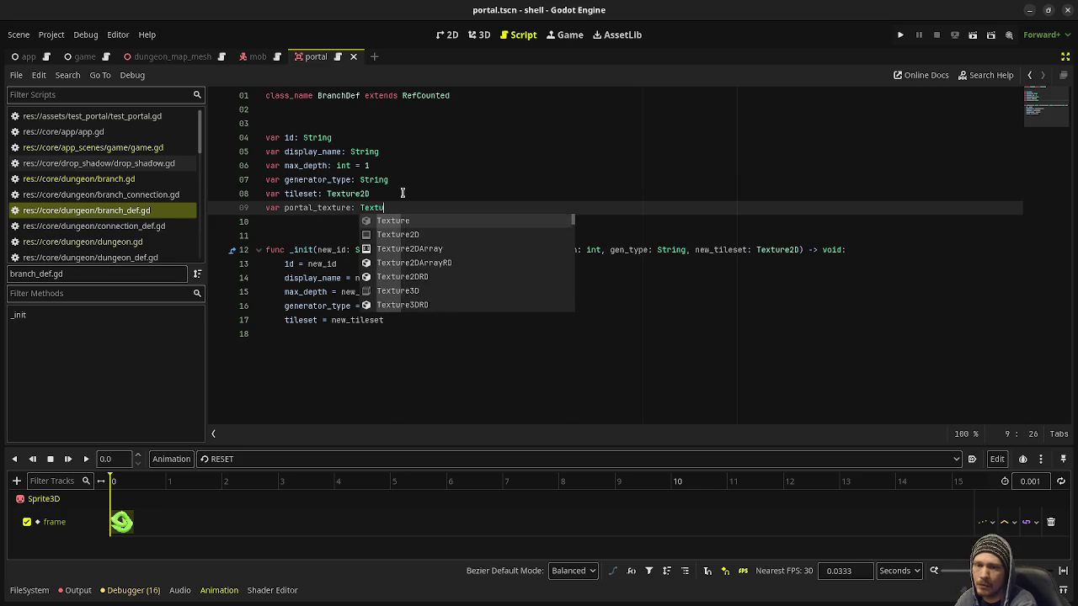
pyautogui.write('red')
pyautogui.press('BackSpace')
pyautogui.write('2D')
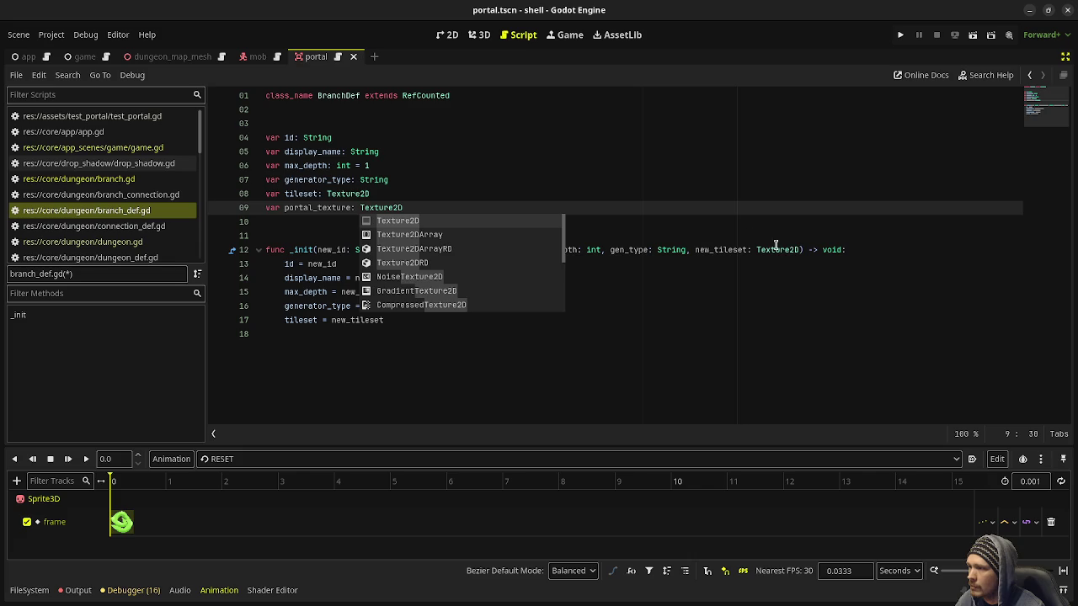
# Add a new_portal_texture: Texture2D parameter to _init, assign it to portal_texture, and save
pyautogui.click(801, 249)
pyautogui.write(', ')
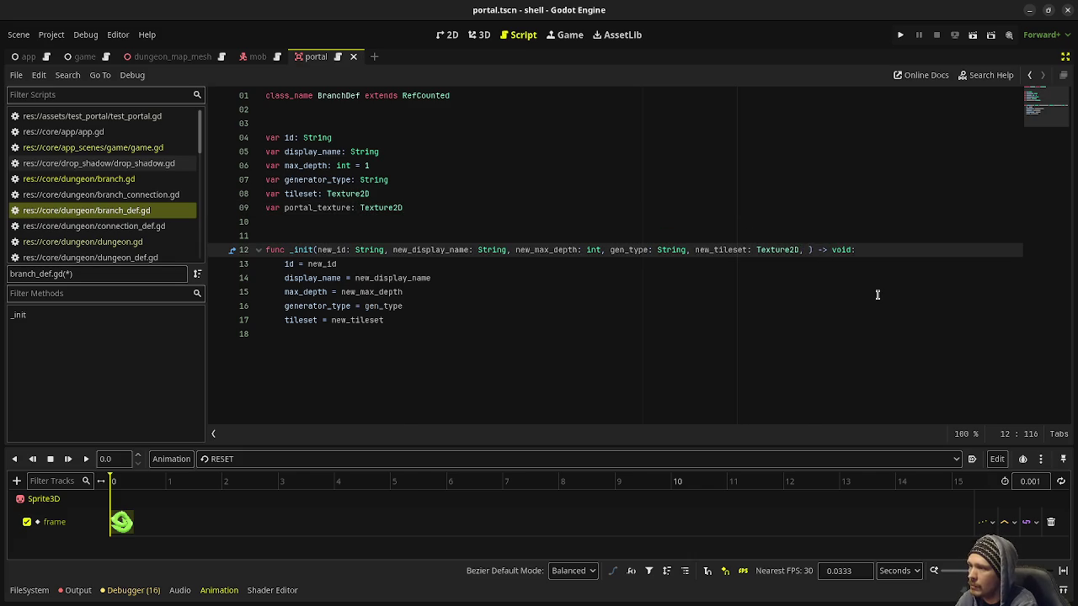
pyautogui.write('p')
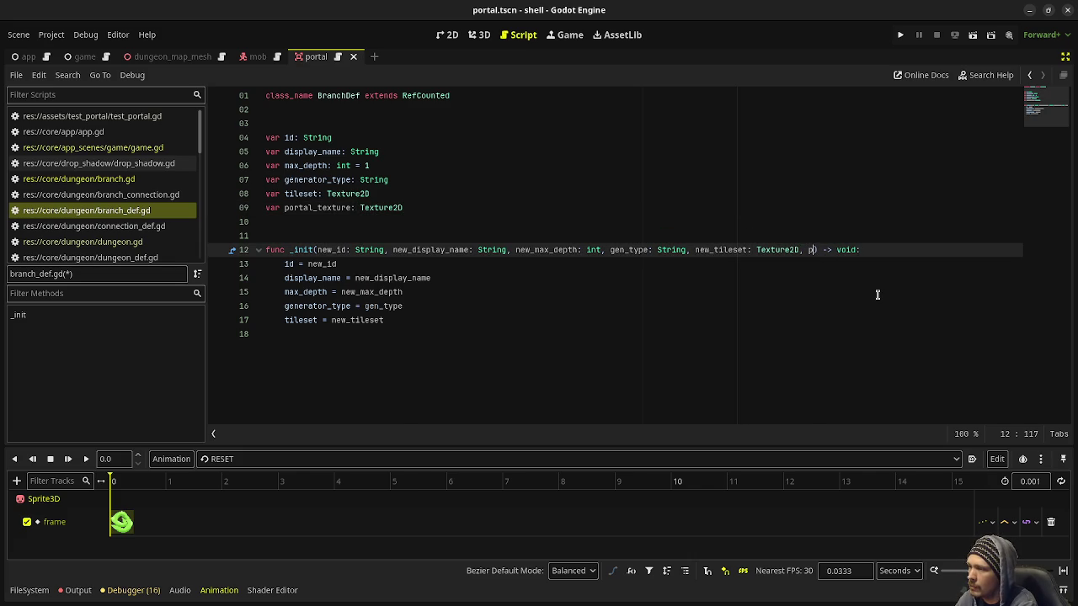
pyautogui.press('BackSpace')
pyautogui.write('new_portal_textu')
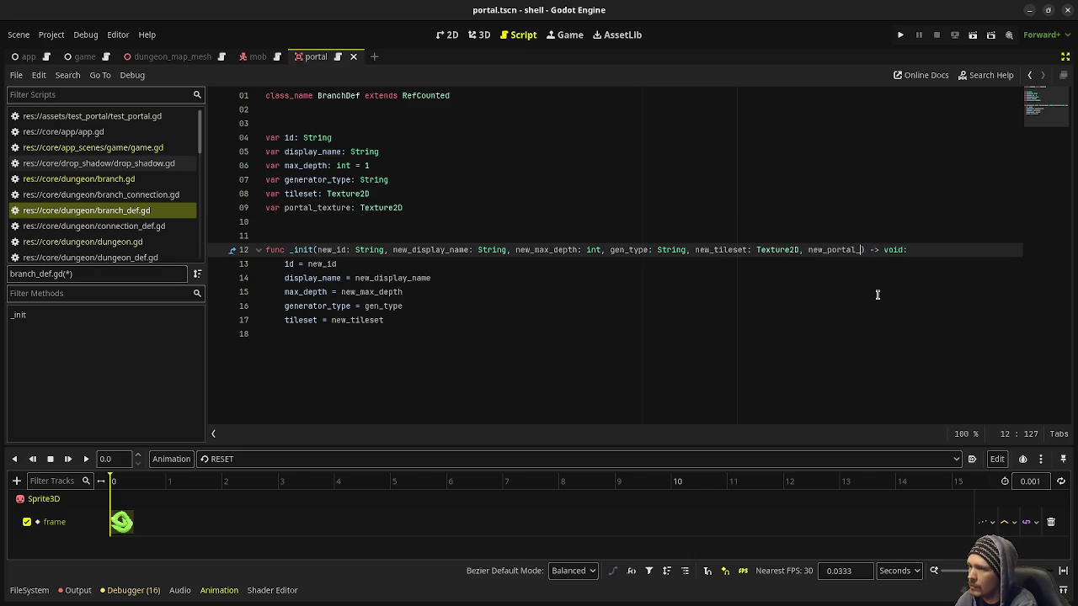
pyautogui.write('re: Texture2D')
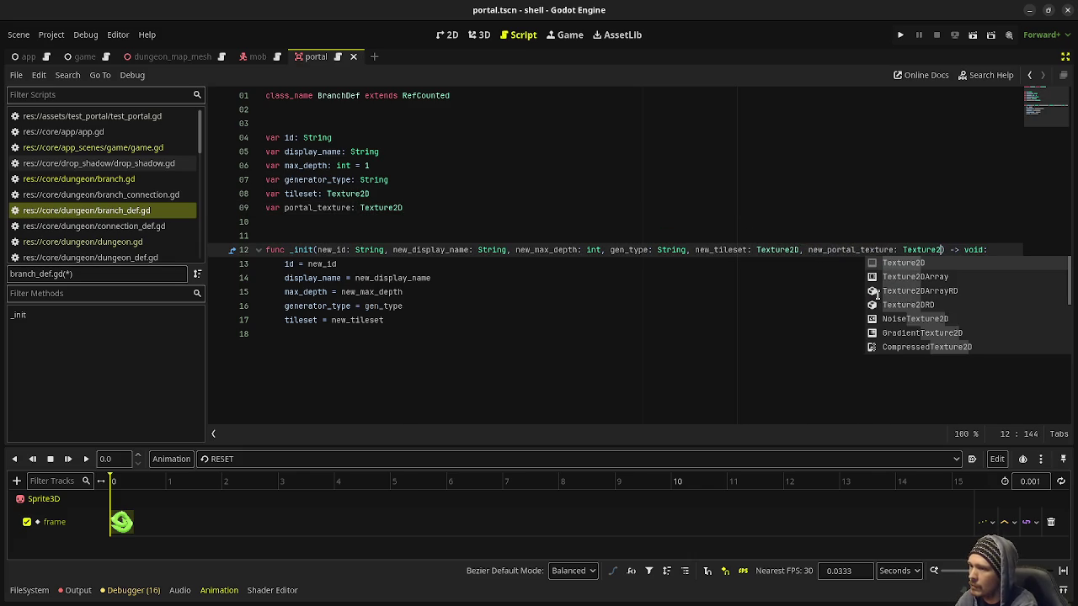
pyautogui.click(464, 323)
pyautogui.press('Return')
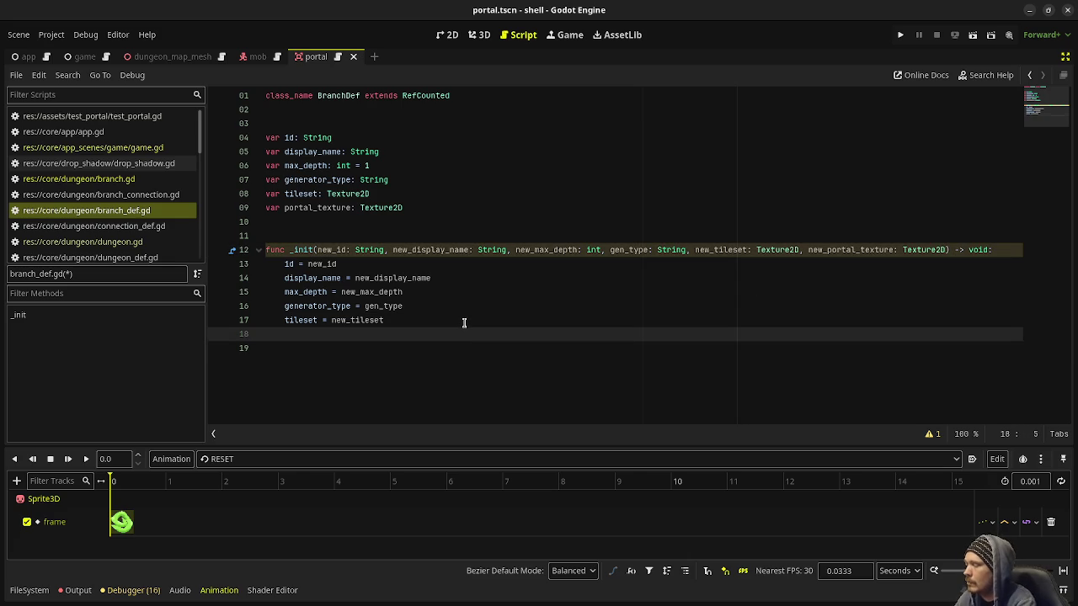
pyautogui.write('por')
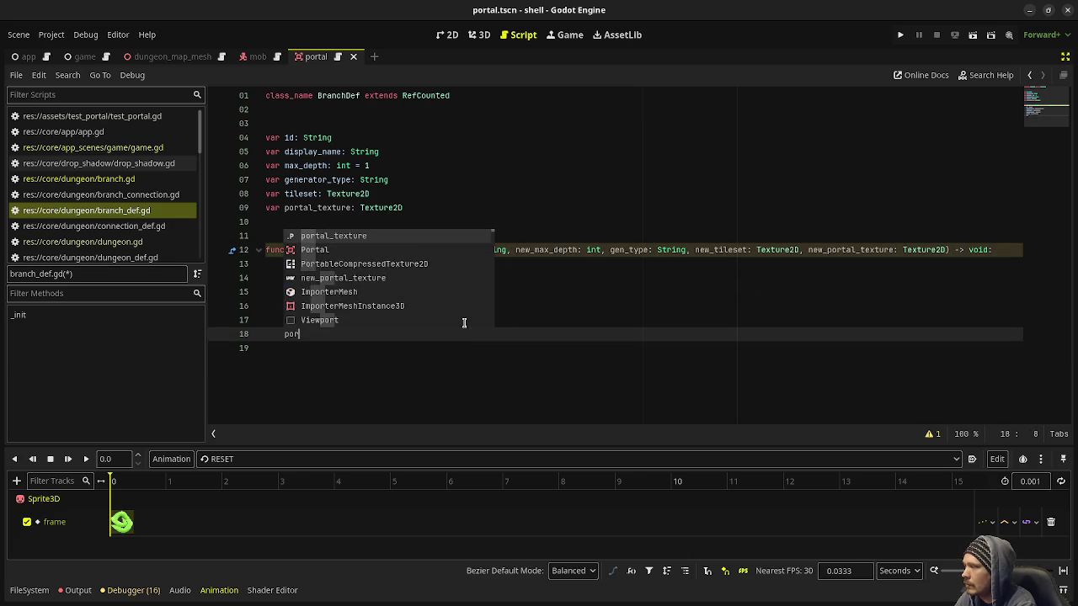
pyautogui.write('tal_texture = new_portal_tex')
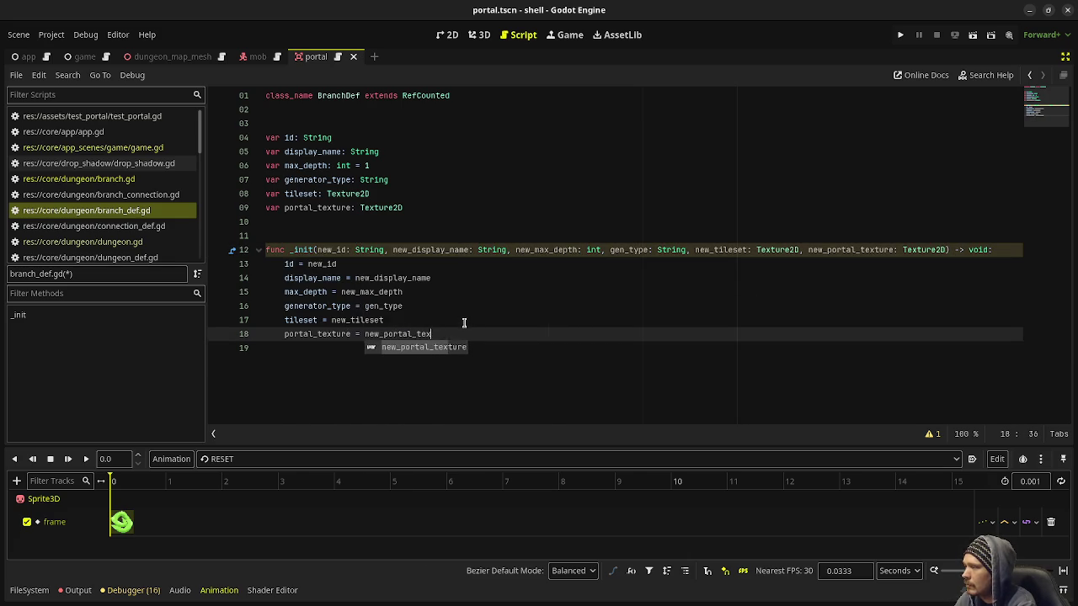
pyautogui.press('Return')
pyautogui.hotkey('ctrl', 's')
pyautogui.hotkey('alt', 'Left')
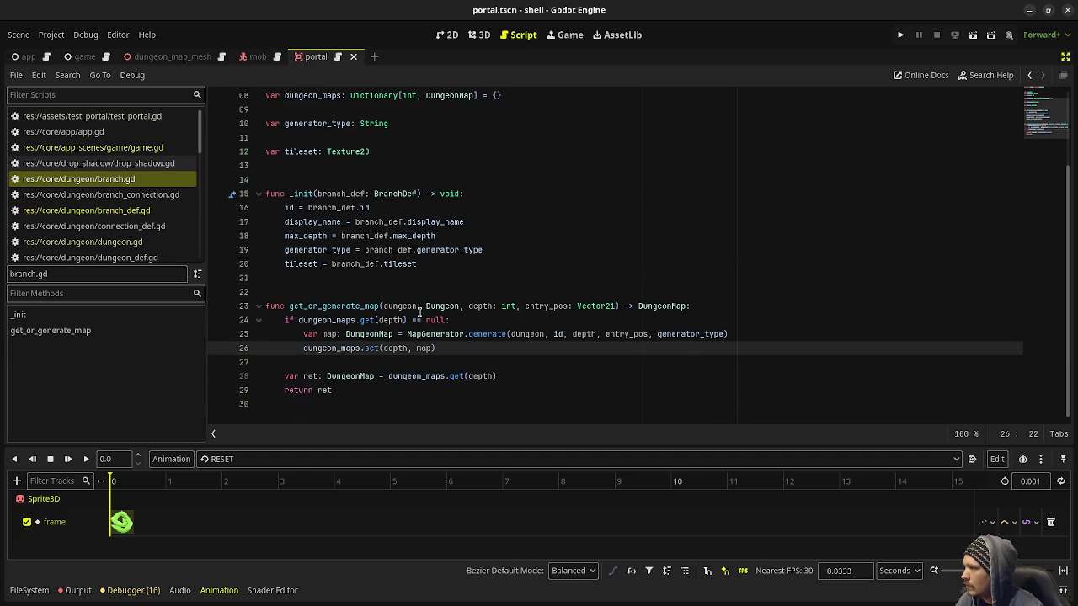
# Set portal_texture = branch_def.portal_texture in _init after the tileset assignment
pyautogui.click(442, 264)
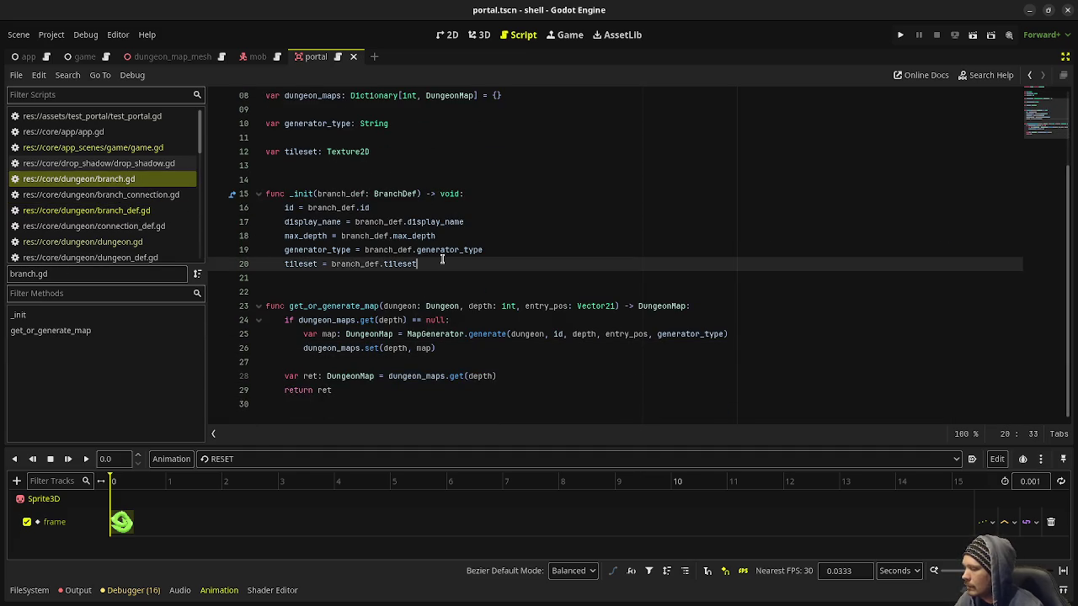
pyautogui.press('Return')
pyautogui.write('portal_texture = branch_def.portal_texture')
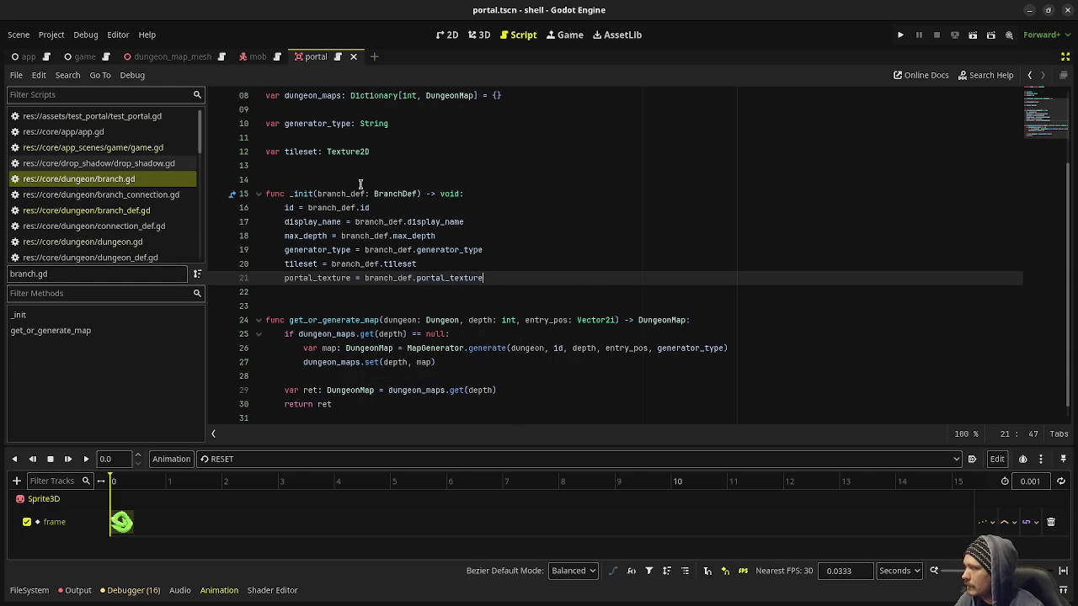
pyautogui.scroll(3, 363, 318)
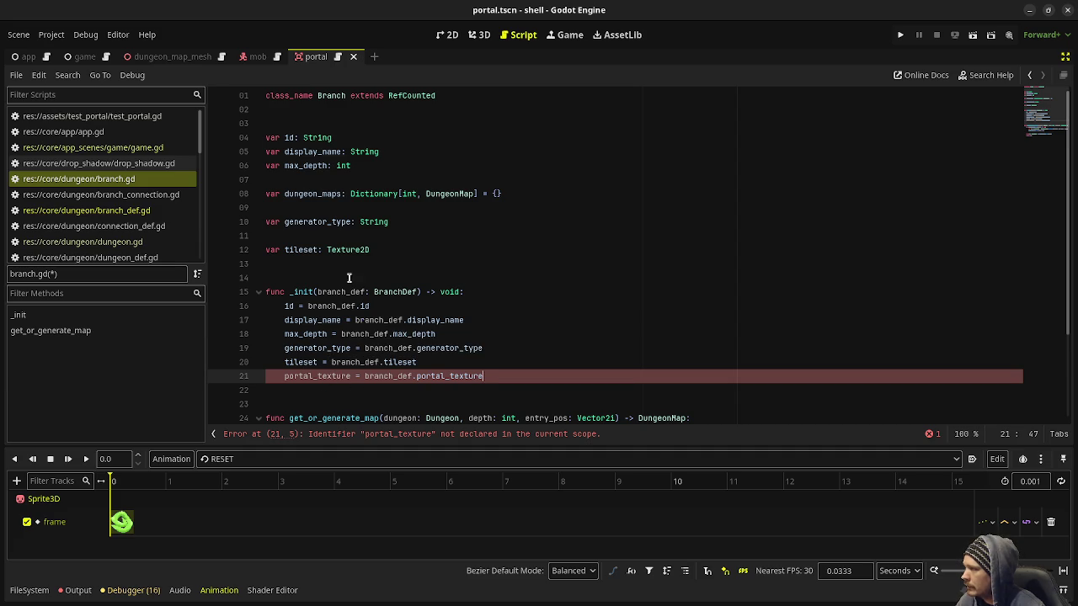
# Declare 'var portal_texture: Texture2D' on line 14 of branch.gd
pyautogui.click(385, 251)
pyautogui.press('Return')
pyautogui.press('Return')
pyautogui.write('var')
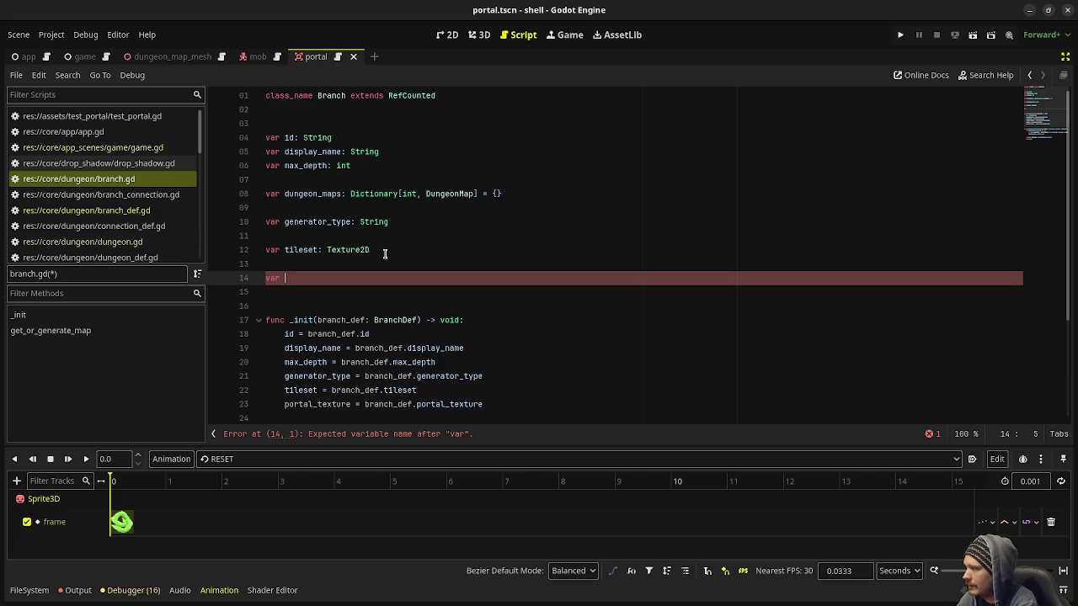
pyautogui.doubleClick(318, 335)
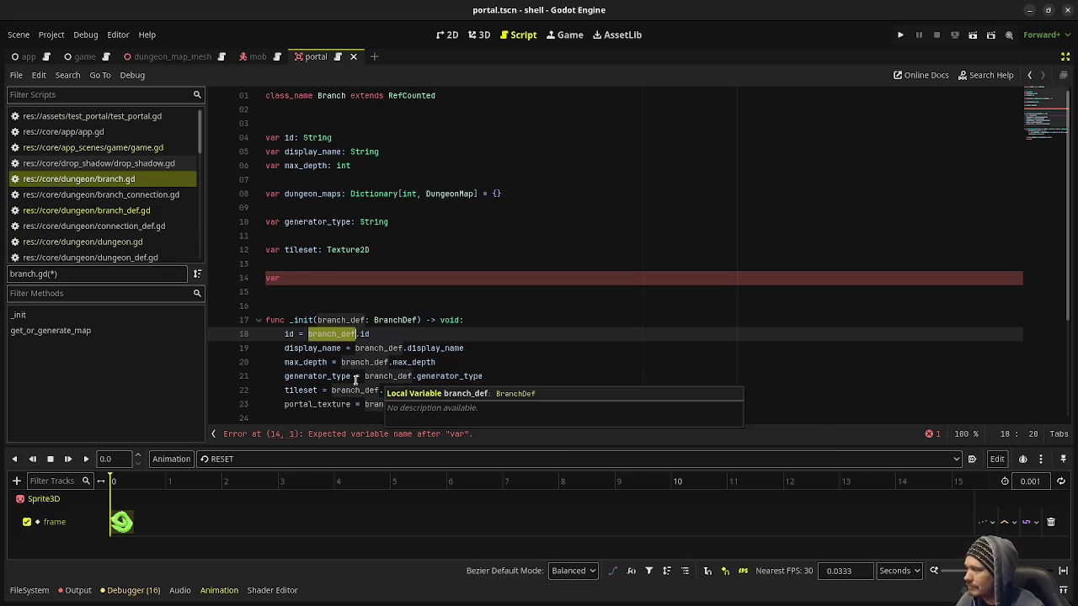
pyautogui.click(305, 274)
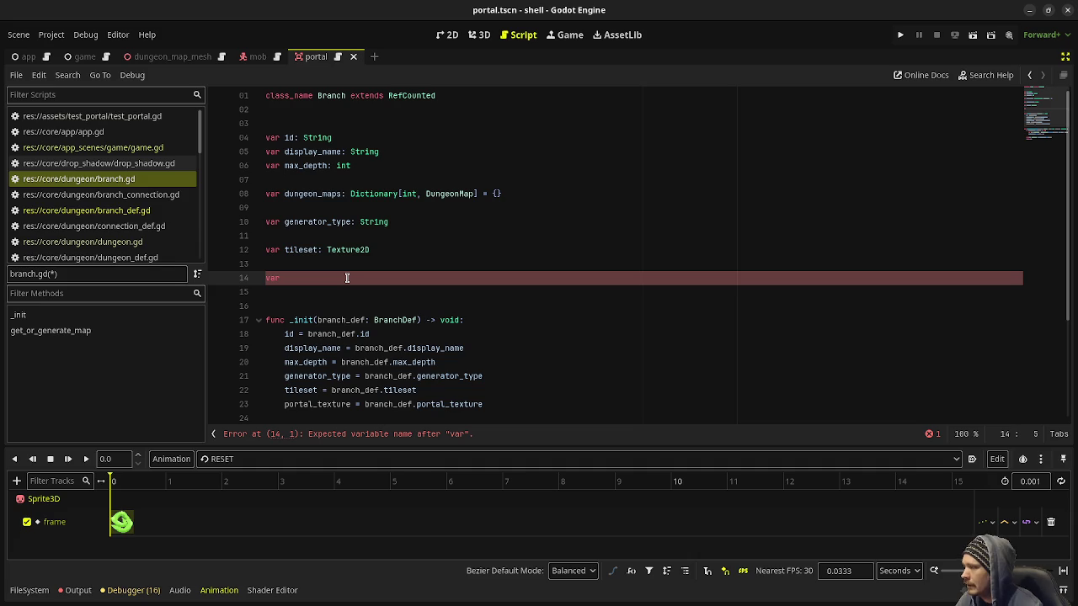
pyautogui.write('portal_texture: T')
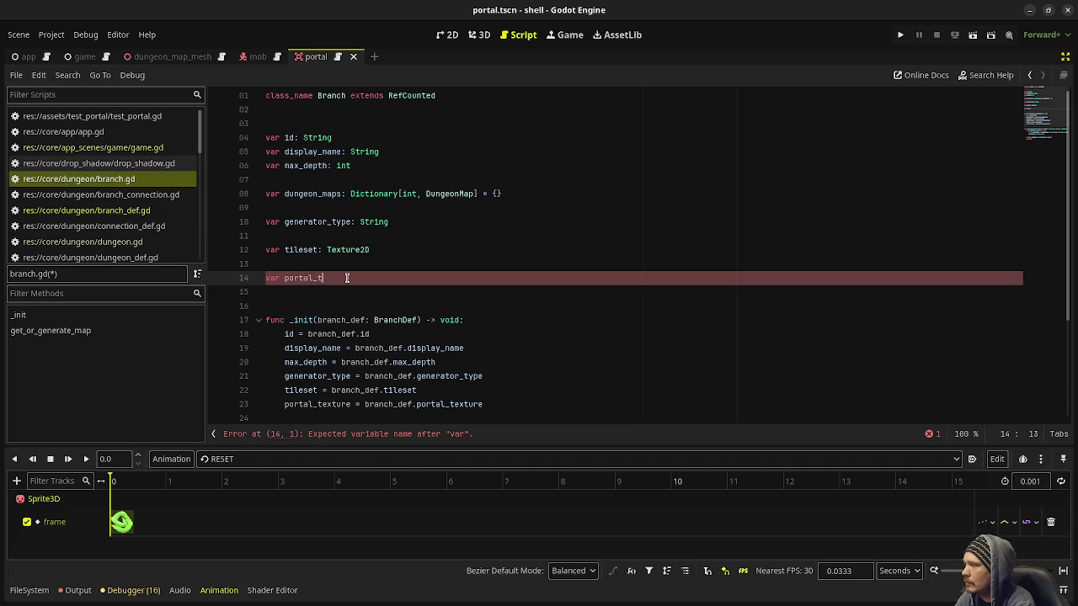
pyautogui.write('exture2D')
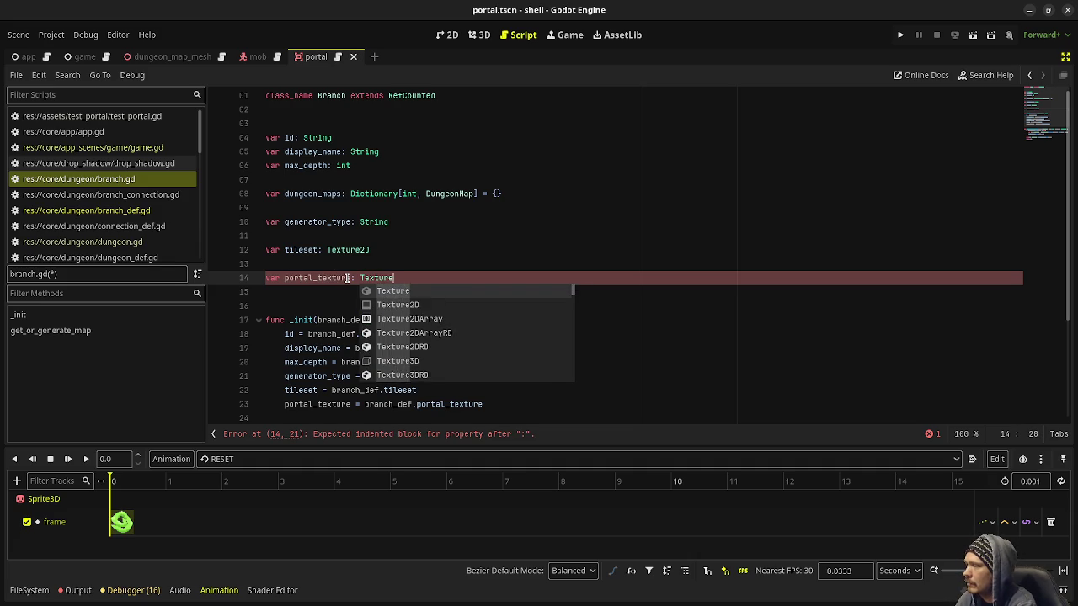
pyautogui.click(500, 224)
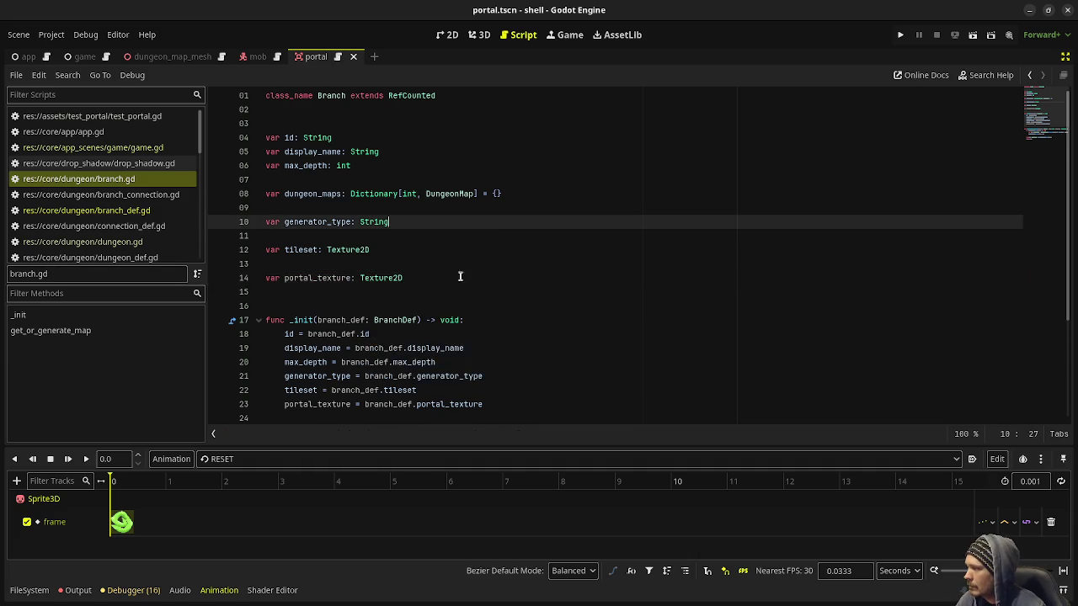
pyautogui.scroll(-4, 497, 227)
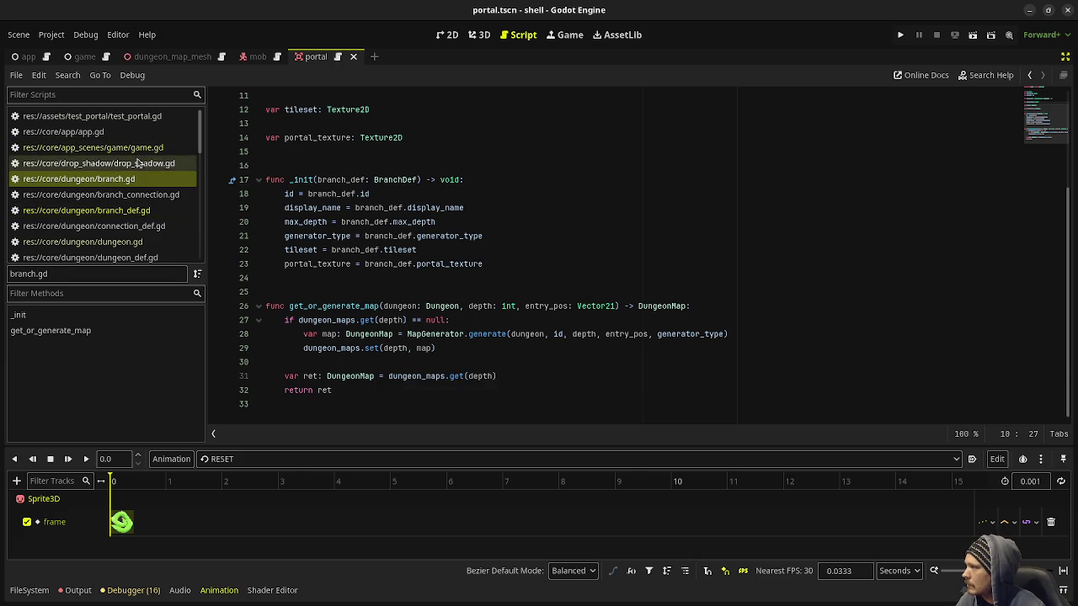
pyautogui.click(93, 148)
# Append ', dungeon_portal_texture' to the BranchDef.new call on line 278
pyautogui.scroll(5, 657, 263)
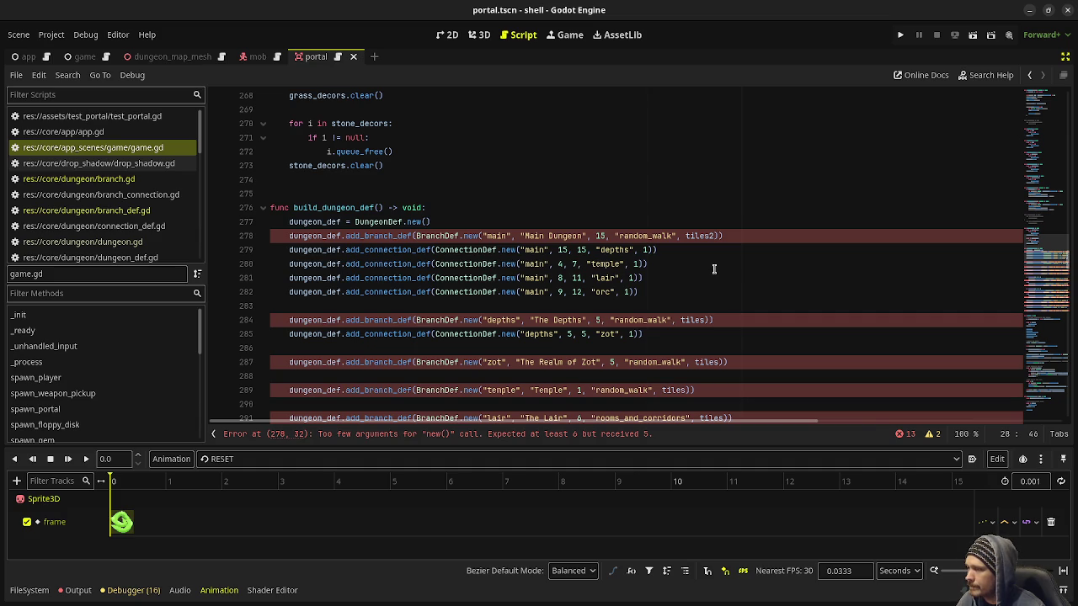
pyautogui.click(713, 236)
pyautogui.write(',')
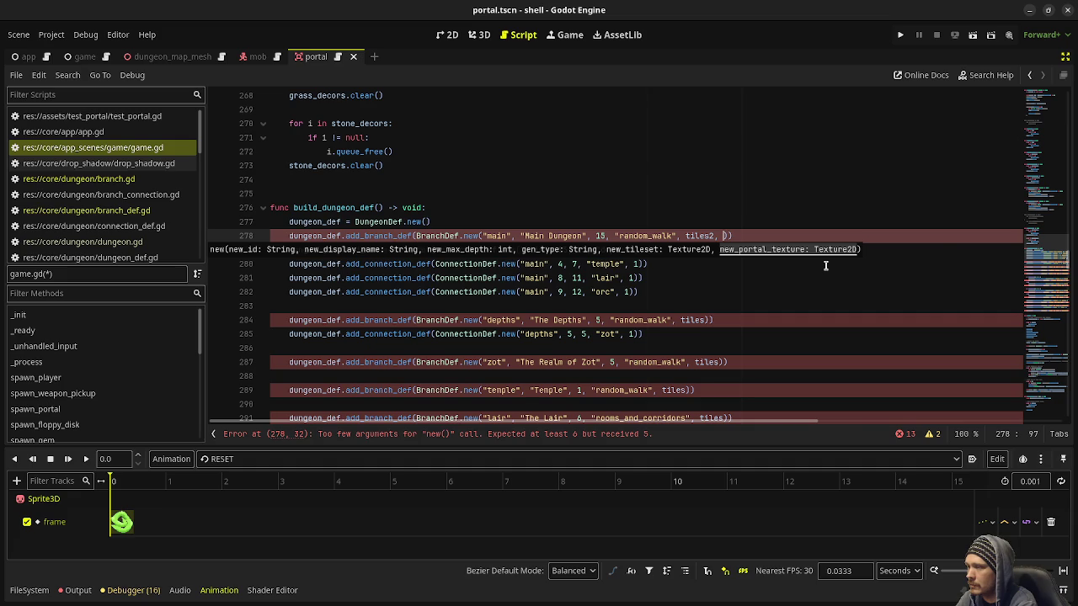
pyautogui.write('portal_')
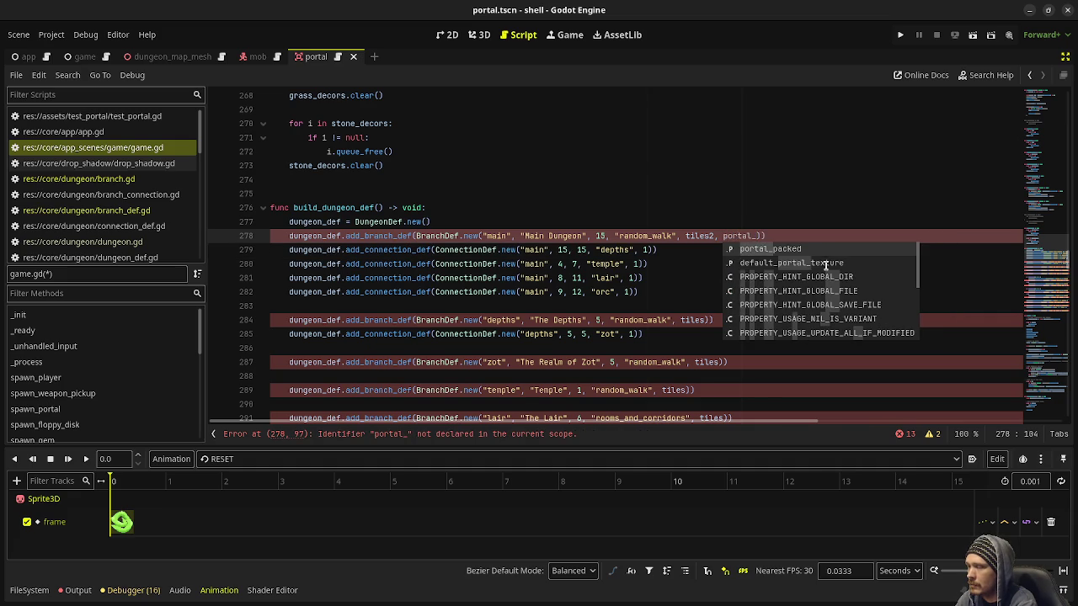
pyautogui.write('texture')
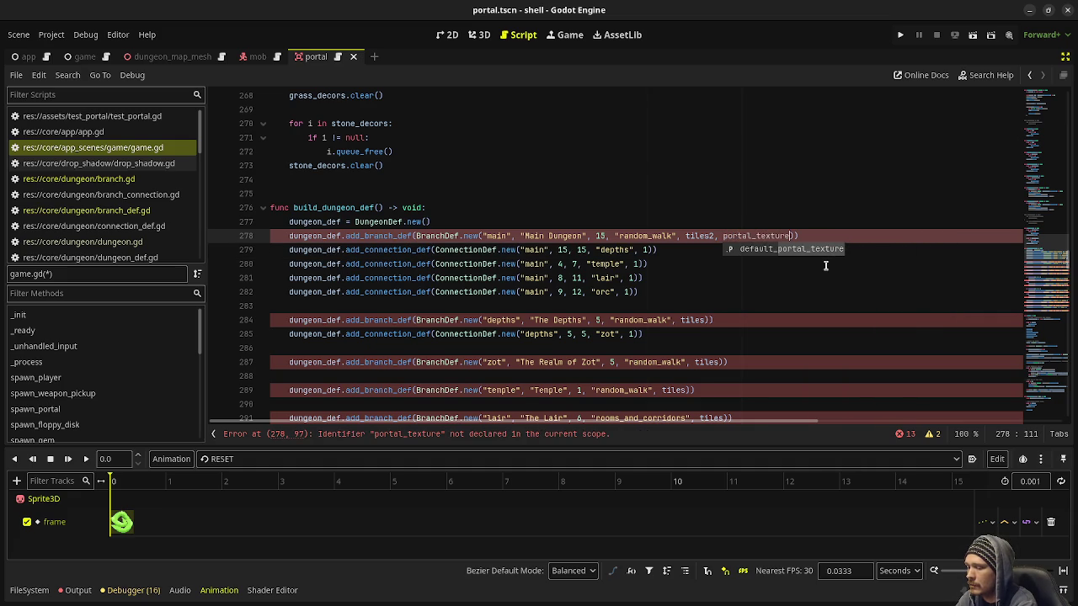
pyautogui.press('Left')
pyautogui.press('Left')
pyautogui.press('Left')
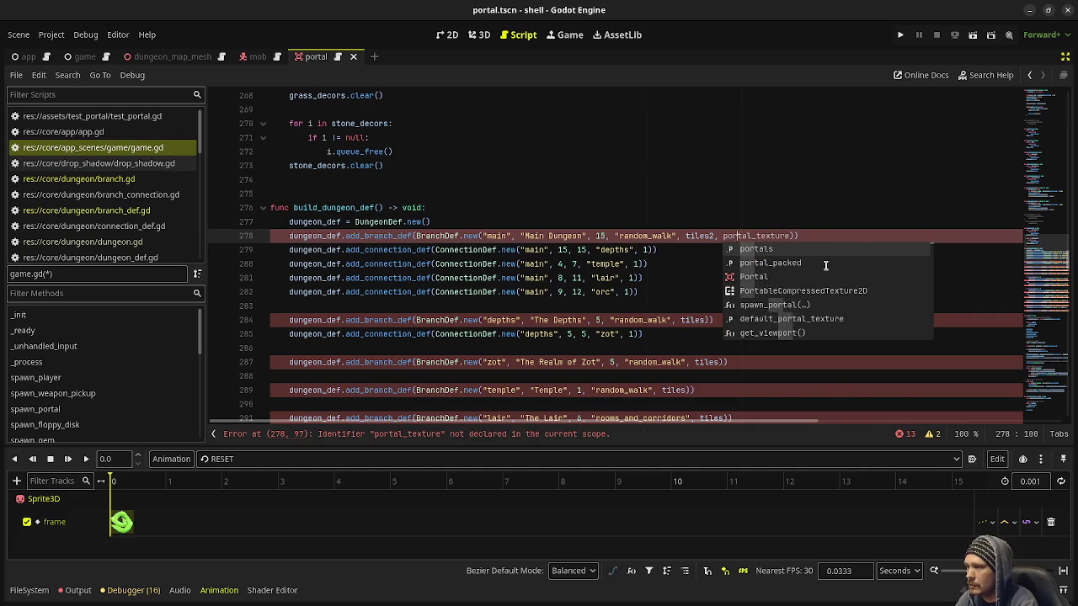
pyautogui.press('BackSpace')
pyautogui.write('dunge')
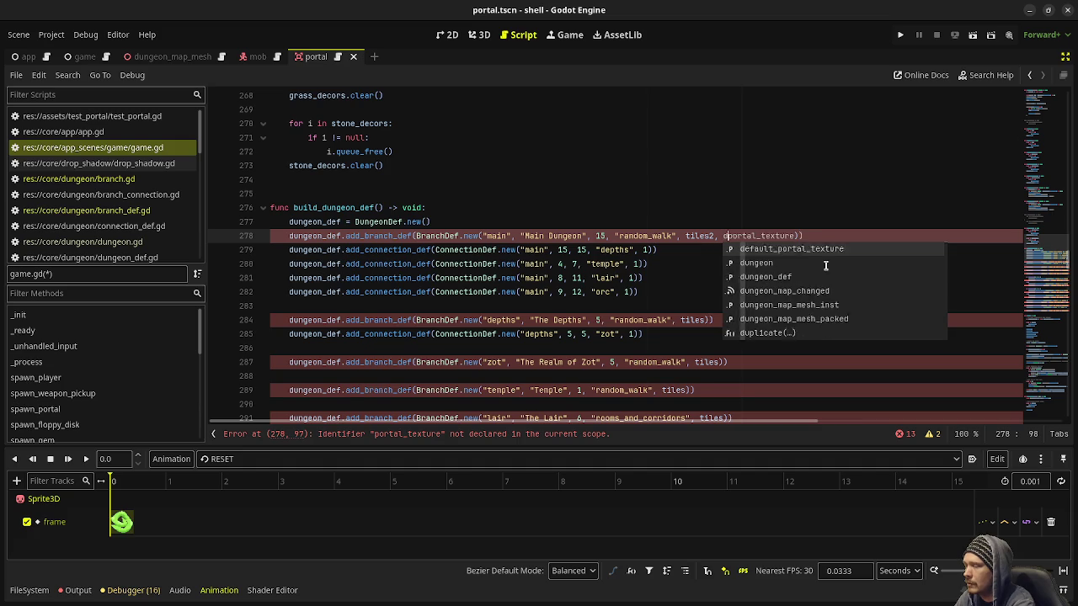
pyautogui.write('on_')
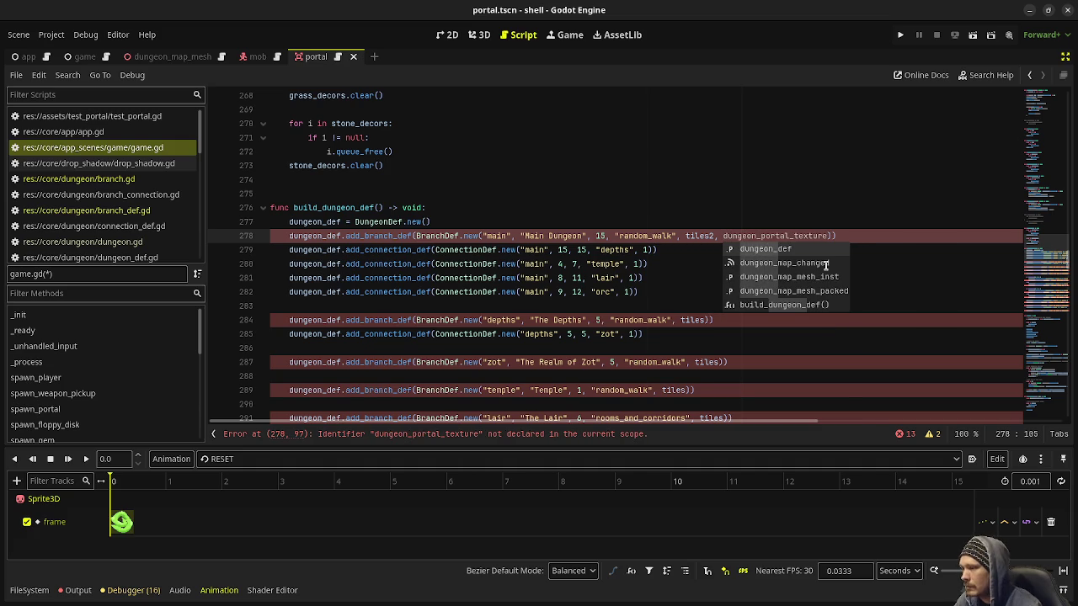
pyautogui.click(709, 320)
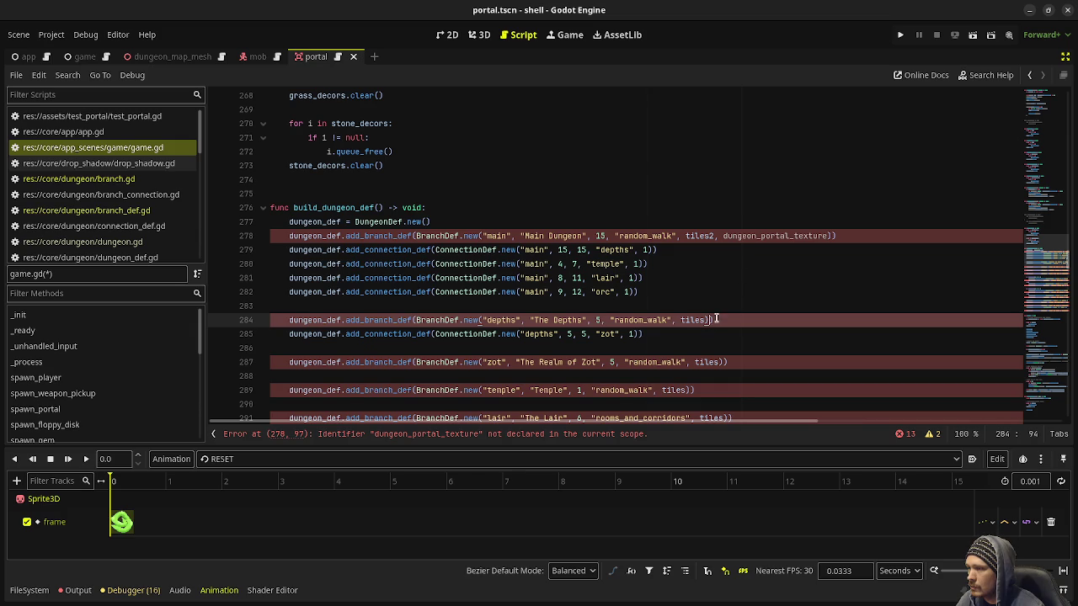
# Copy that argument into the depths, zot and temple branch calls
pyautogui.doubleClick(742, 238)
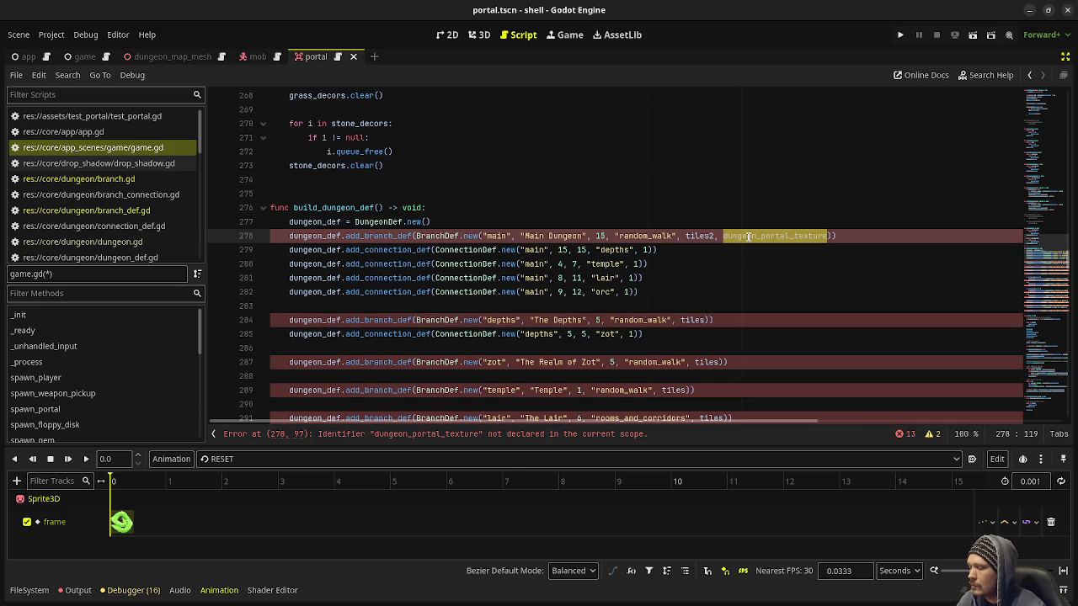
pyautogui.moveTo(715, 237); pyautogui.dragTo(827, 237)
pyautogui.hotkey('ctrl', 'c')
pyautogui.click(705, 320)
pyautogui.hotkey('ctrl', 'v')
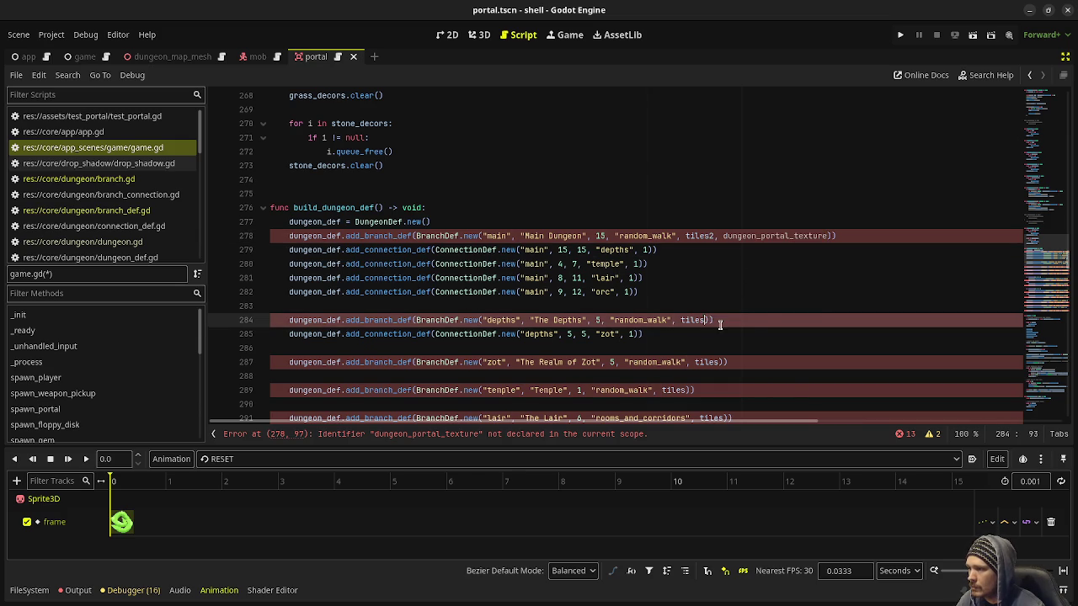
pyautogui.click(719, 362)
pyautogui.hotkey('ctrl', 'v')
pyautogui.click(686, 389)
pyautogui.hotkey('ctrl', 'v')
# Add ', dungeon_portal_texture' to the Lair, Snake Pit, Spider Pit, Swamps, Shoals, Slime Pits, Orc Mines and Elf City calls at once
pyautogui.scroll(-4, 750, 358)
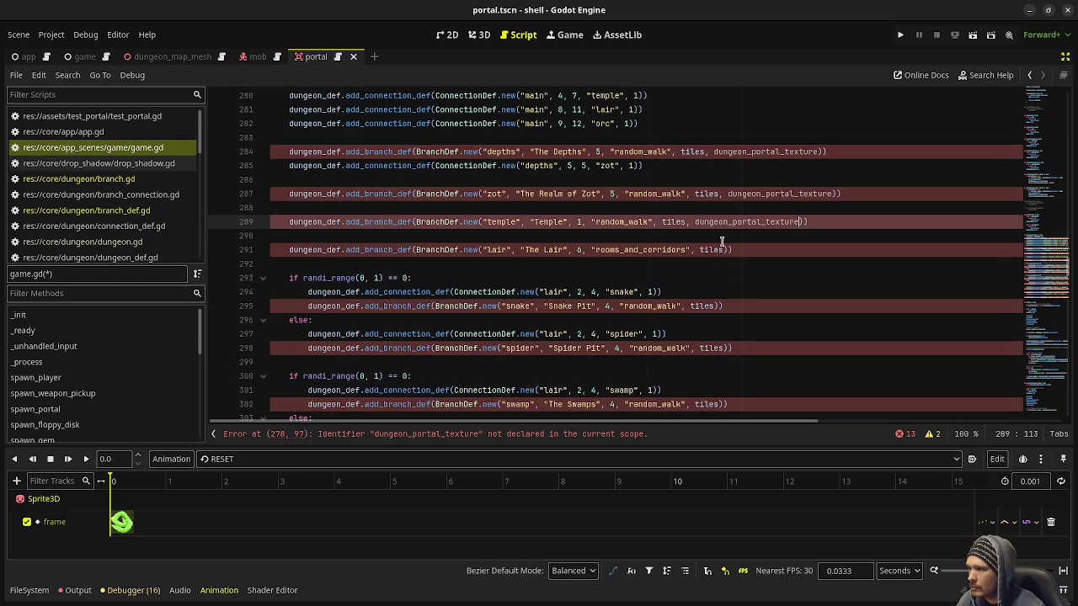
pyautogui.click(724, 249)
pyautogui.keyDown('alt'); pyautogui.click(714, 306); pyautogui.keyUp('alt')
pyautogui.keyDown('alt'); pyautogui.click(724, 348); pyautogui.keyUp('alt')
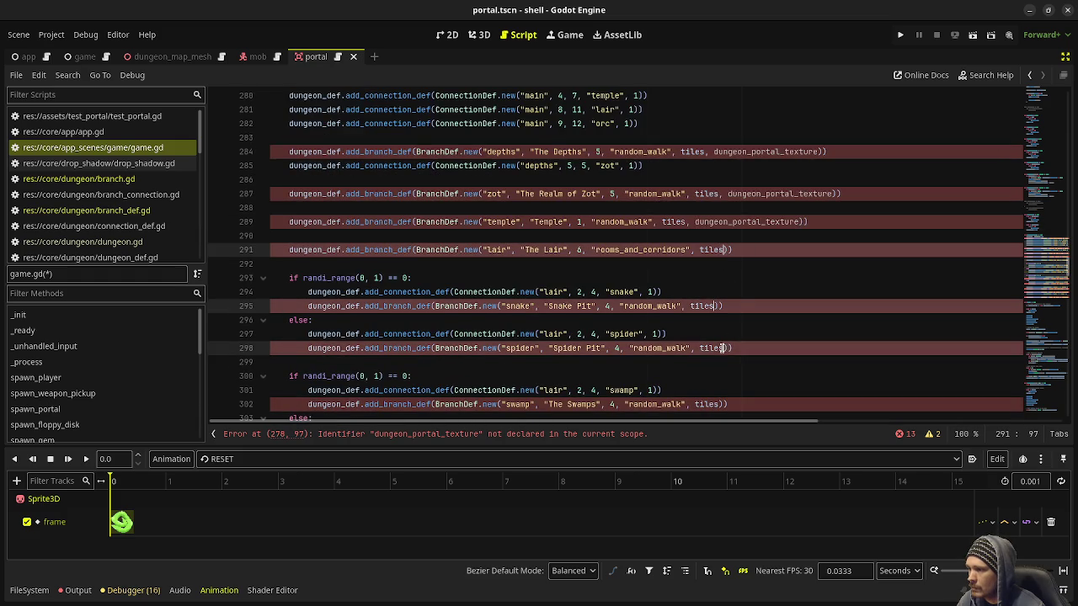
pyautogui.scroll(-3, 724, 348)
pyautogui.keyDown('alt'); pyautogui.click(722, 278); pyautogui.keyUp('alt')
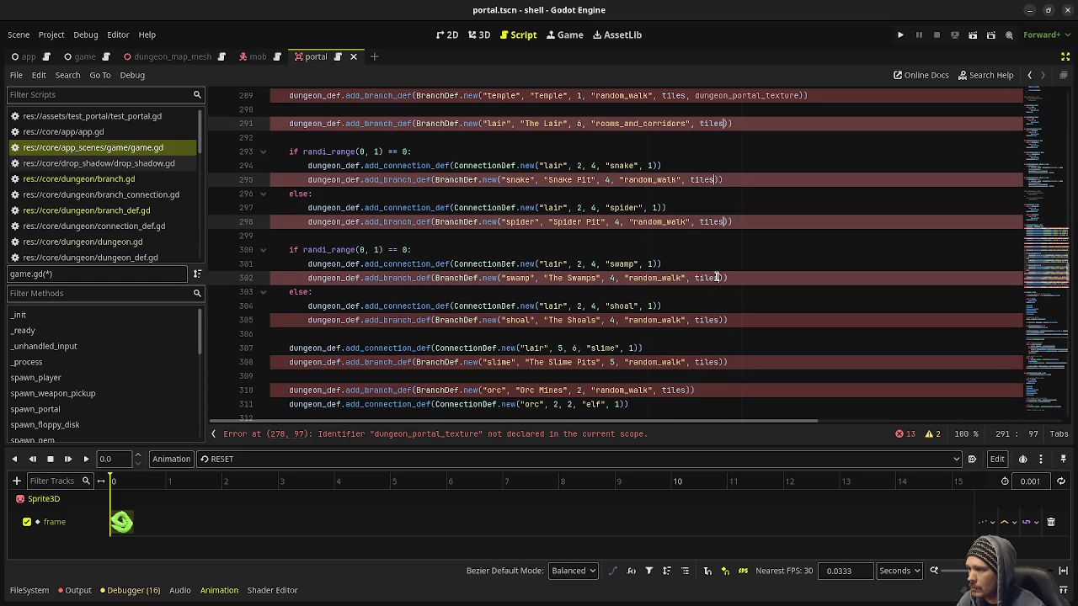
pyautogui.keyDown('alt'); pyautogui.click(721, 320); pyautogui.keyUp('alt')
pyautogui.keyDown('alt'); pyautogui.click(721, 363); pyautogui.keyUp('alt')
pyautogui.scroll(-1, 721, 364)
pyautogui.keyDown('alt'); pyautogui.click(691, 348); pyautogui.keyUp('alt')
pyautogui.scroll(-2, 700, 366)
pyautogui.keyDown('alt'); pyautogui.click(687, 308); pyautogui.keyUp('alt')
pyautogui.write(', dungeon_portal_texture')
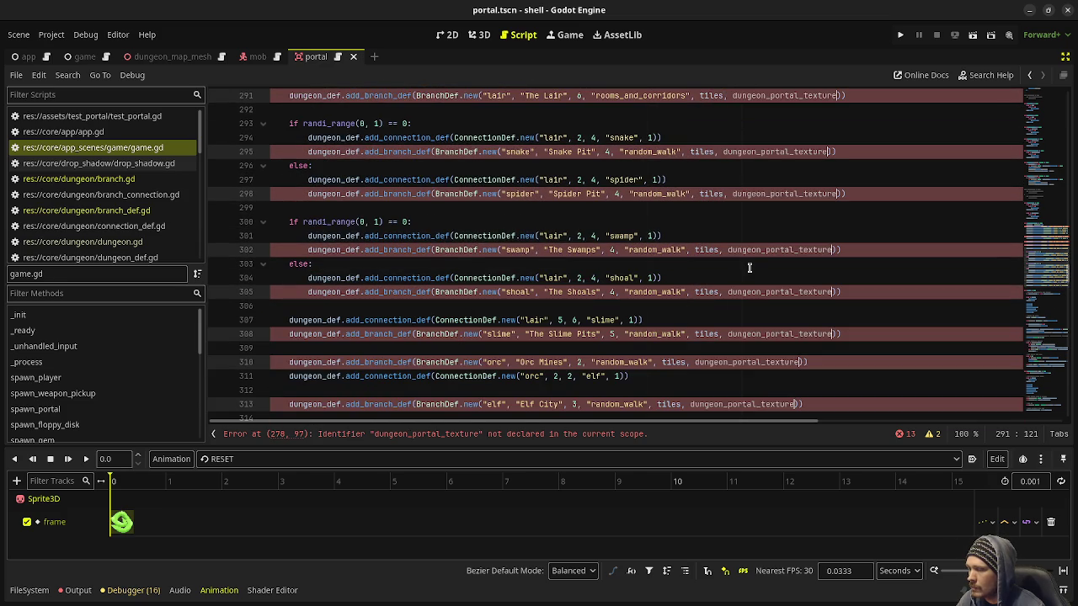
pyautogui.click(1038, 268)
pyautogui.moveTo(1037, 268); pyautogui.dragTo(1043, 92)
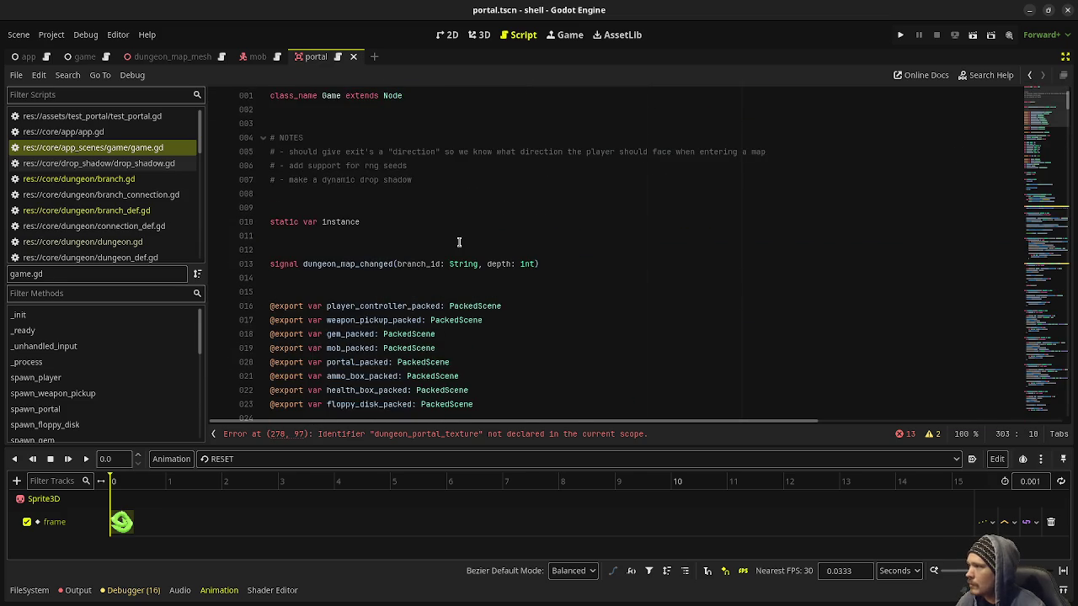
pyautogui.scroll(-6, 459, 244)
pyautogui.scroll(-2, 459, 244)
pyautogui.click(512, 128)
pyautogui.click(510, 140)
pyautogui.press('Return')
pyautogui.write('@export var dungeon_porta')
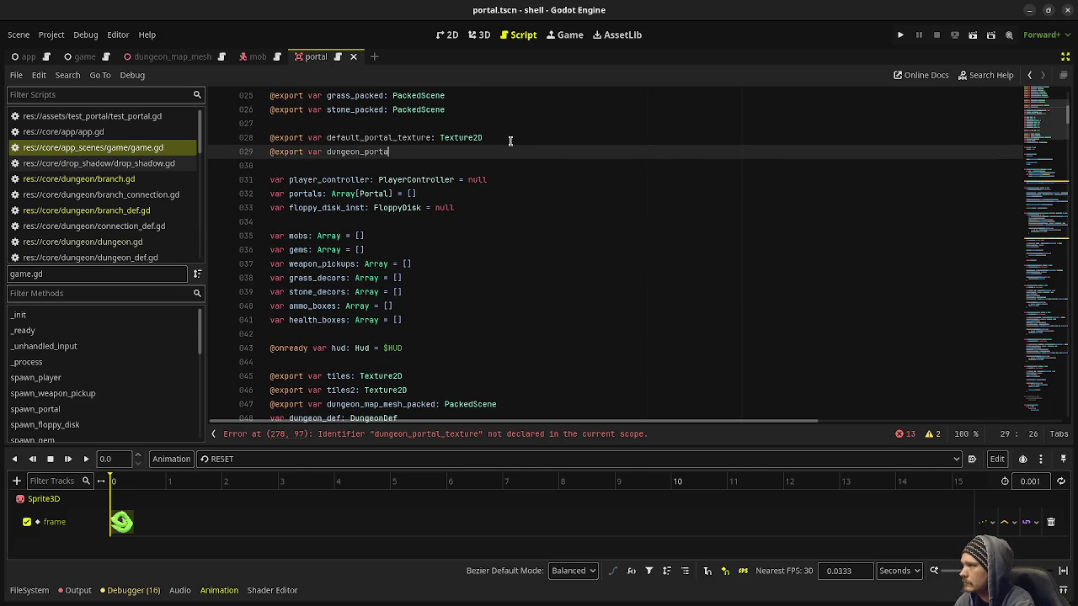
pyautogui.write('exture2D')
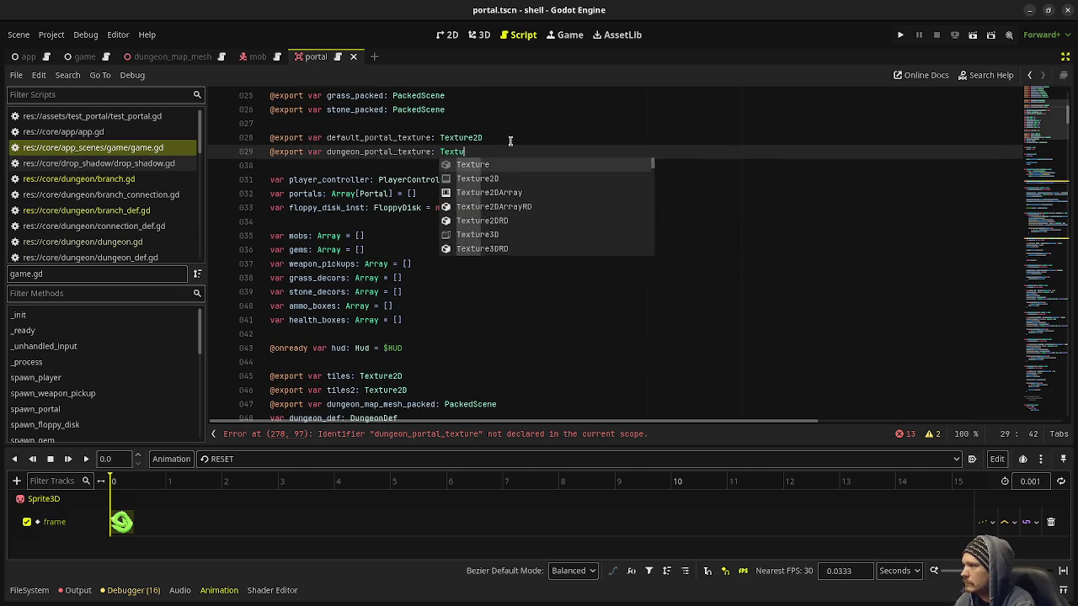
pyautogui.hotkey('ctrl', 's')
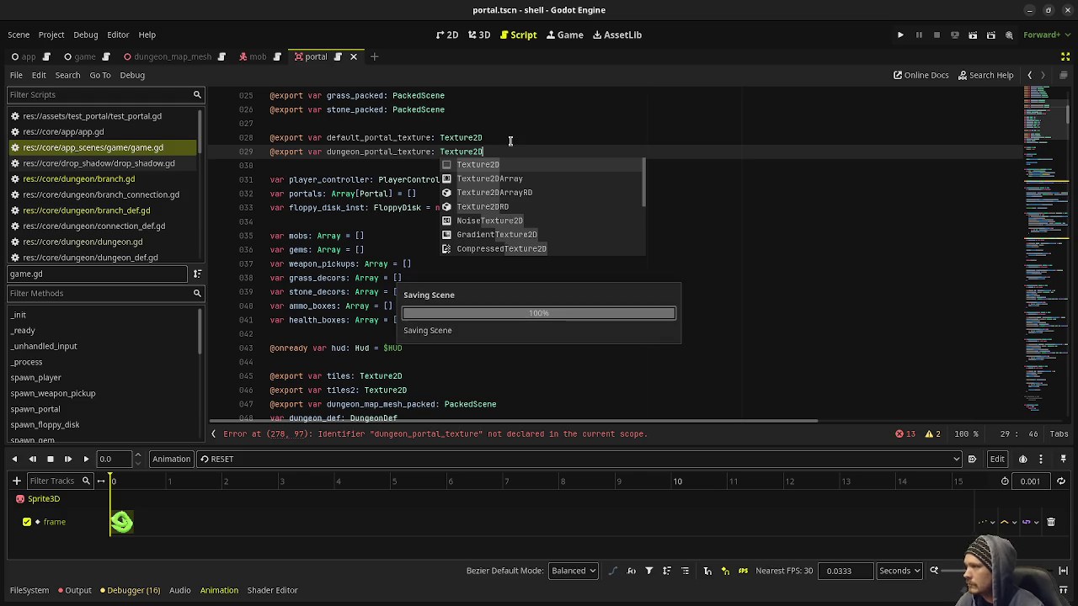
pyautogui.click(944, 236)
pyautogui.click(1028, 243)
pyautogui.moveTo(1028, 243)
pyautogui.mouseDown()
pyautogui.moveTo(1023, 375)
pyautogui.moveTo(1026, 361)
pyautogui.mouseUp()
# Replace traverse_exit's old portal lines 410–412 with the texture-selecting portal loop and save
pyautogui.scroll(10, 507, 289)
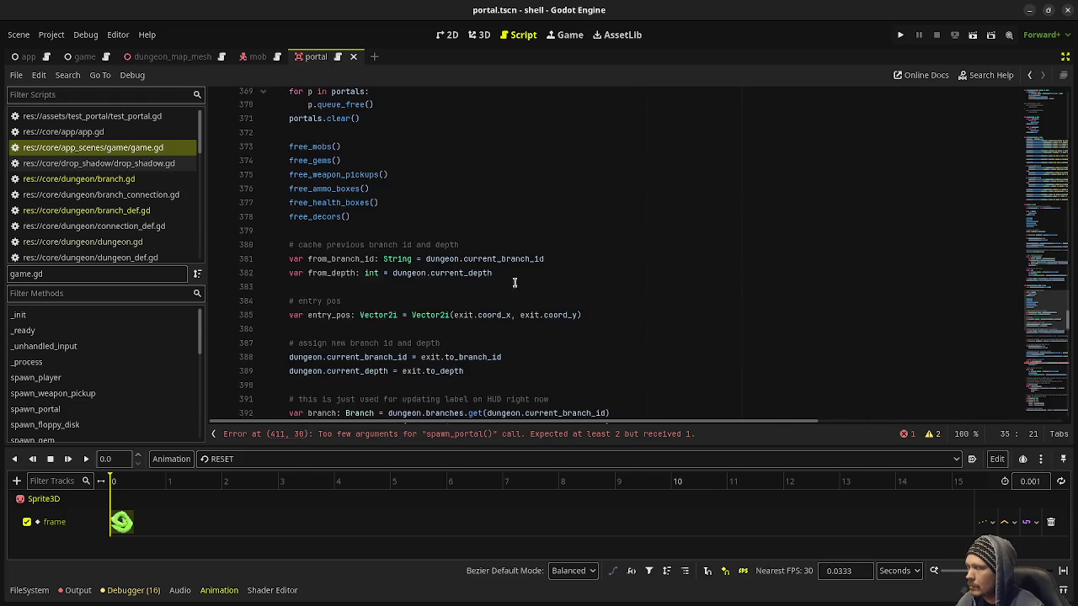
pyautogui.scroll(3, 557, 273)
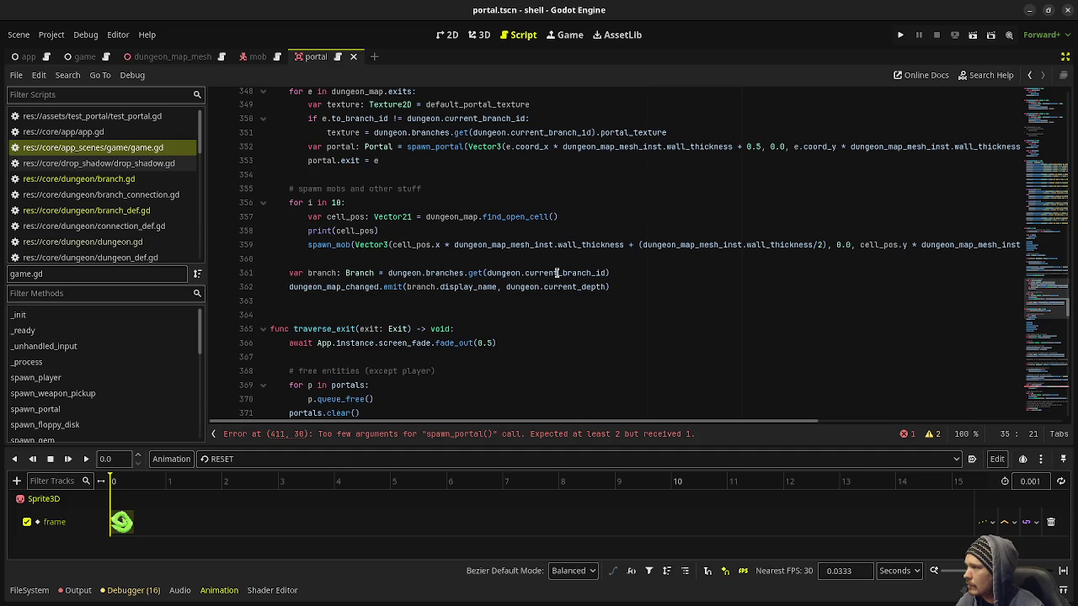
pyautogui.scroll(3, 350, 224)
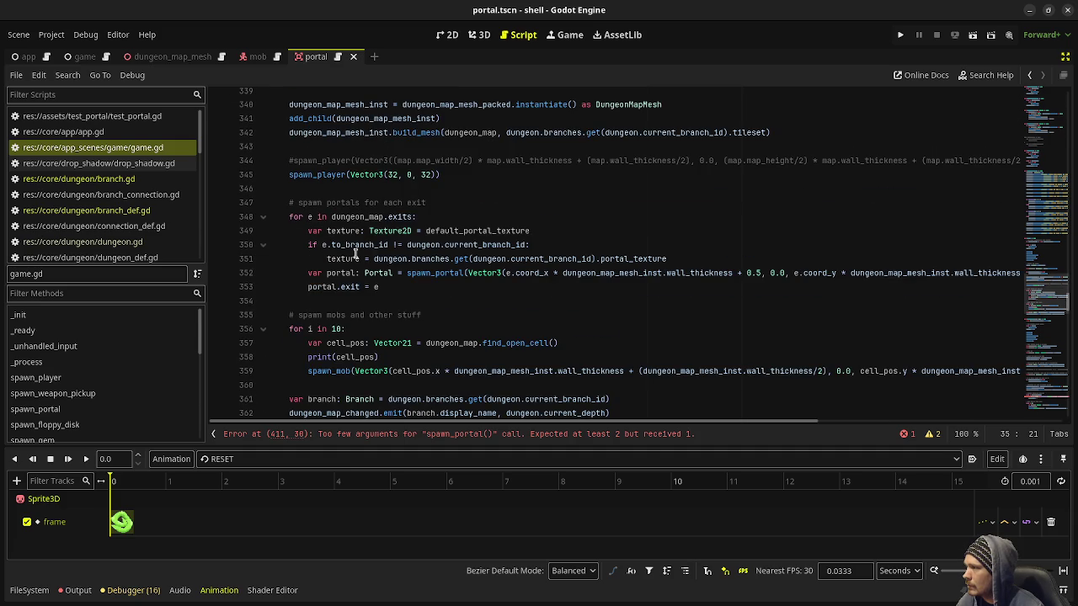
pyautogui.moveTo(291, 218); pyautogui.dragTo(405, 288)
pyautogui.scroll(-20, 445, 281)
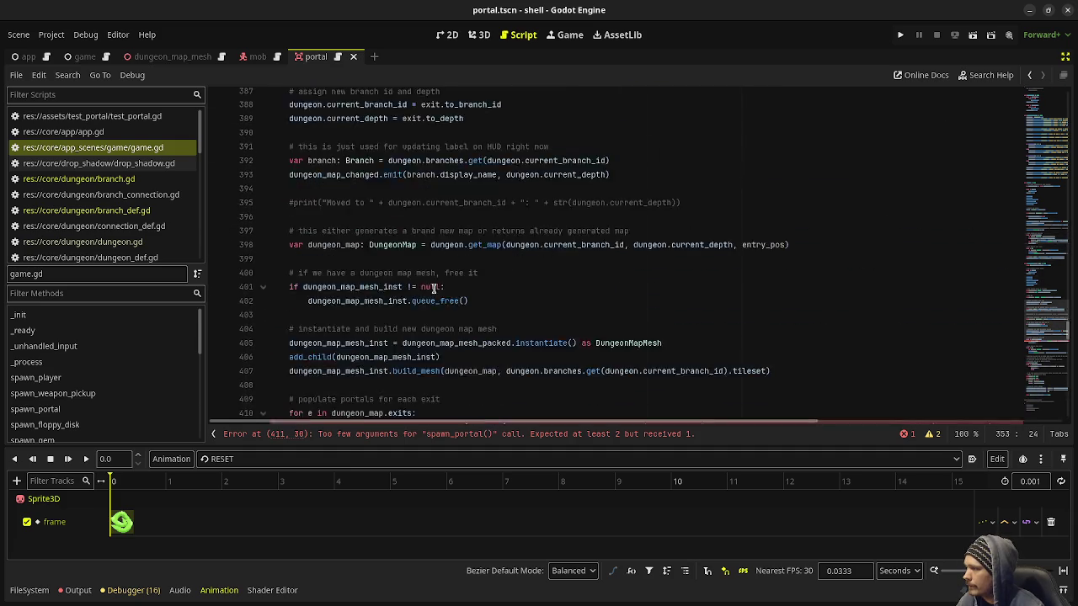
pyautogui.click(395, 272)
pyautogui.moveTo(364, 268); pyautogui.dragTo(291, 244)
pyautogui.hotkey('ctrl', 'v')
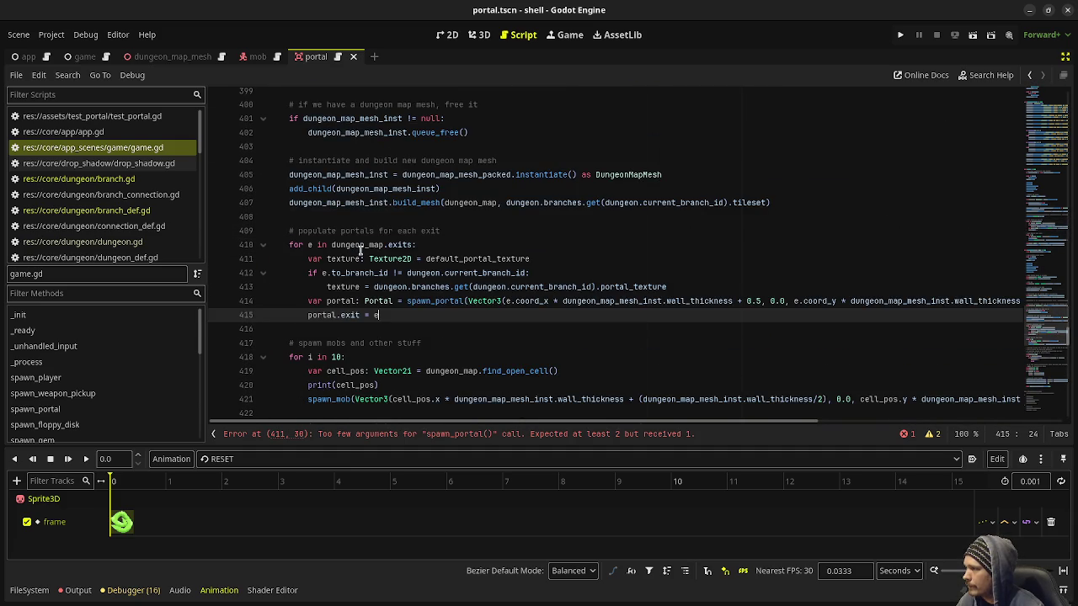
pyautogui.hotkey('ctrl', 's')
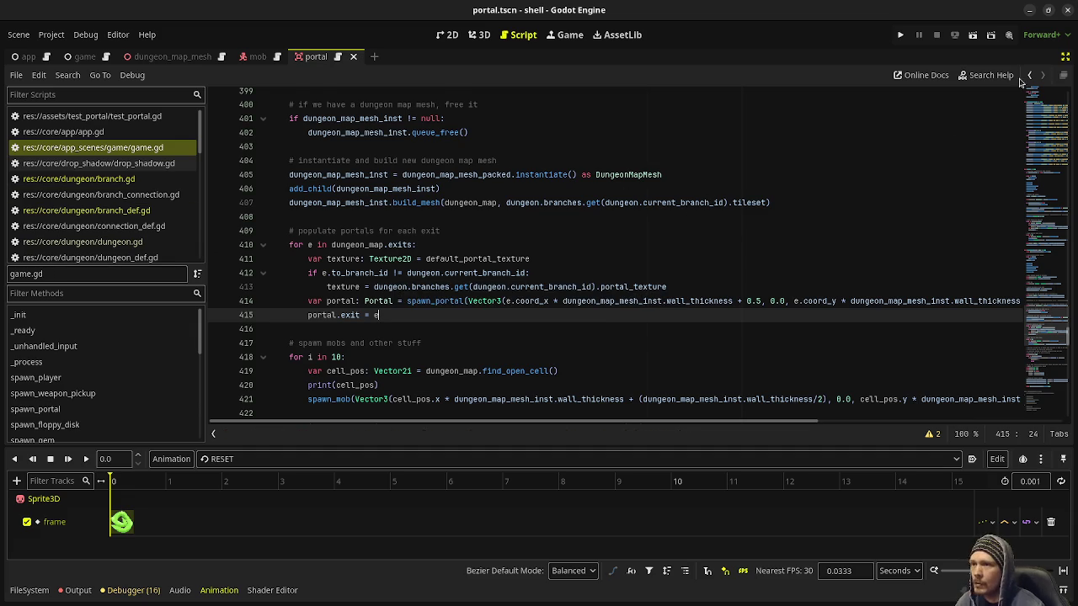
pyautogui.click(1066, 57)
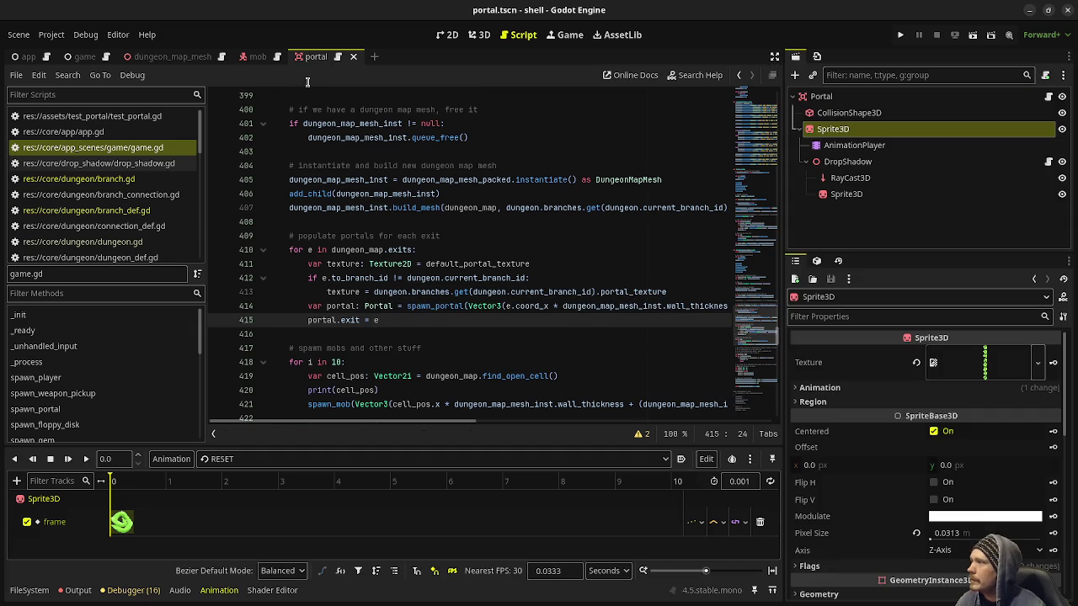
# View portal.tscn in 3D and inspect the Sprite3D's 32×256 green portal texture
pyautogui.click(477, 34)
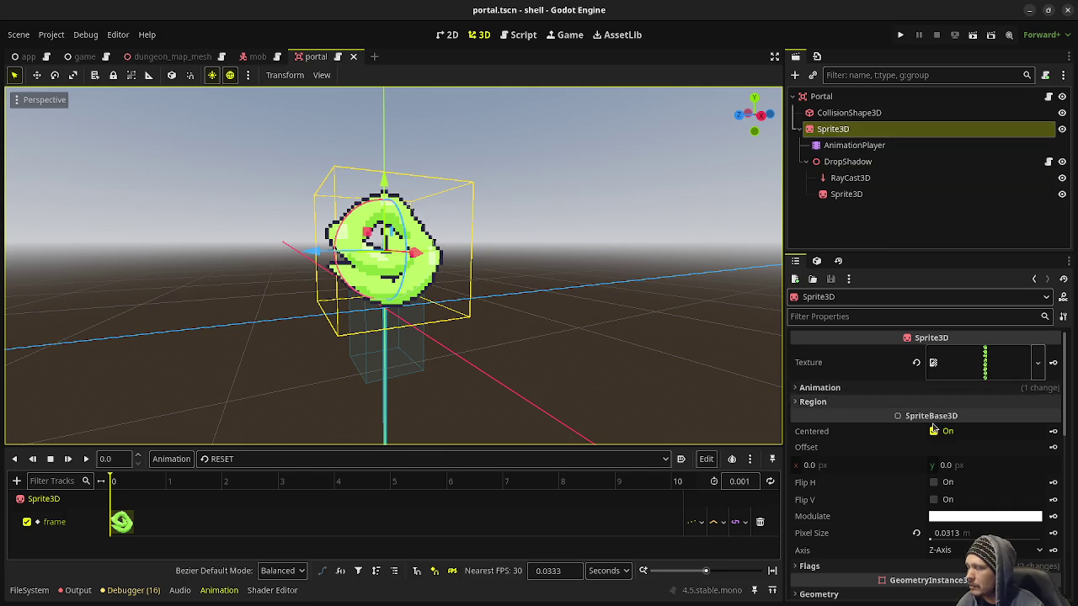
pyautogui.click(986, 363)
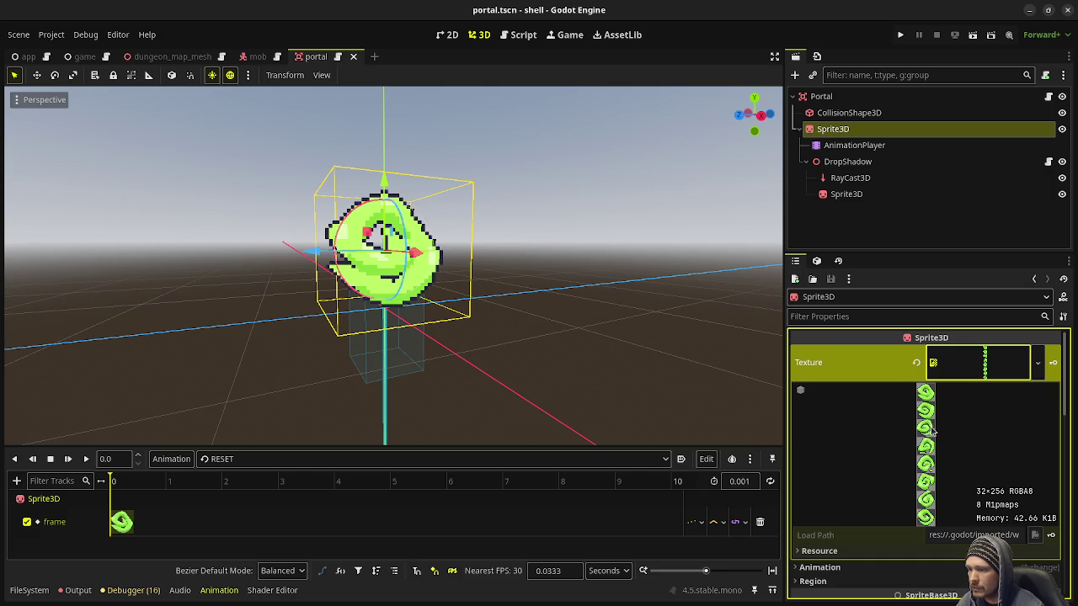
pyautogui.click(968, 370)
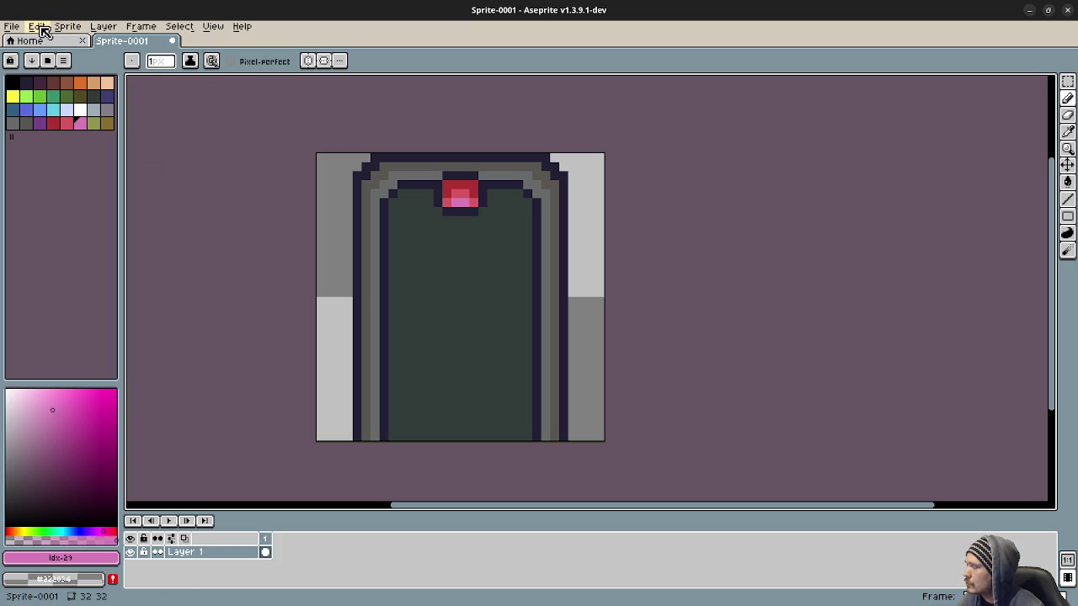
# Try adding empty and copied door frames, then undo them to keep a single frame
pyautogui.rightClick(265, 538)
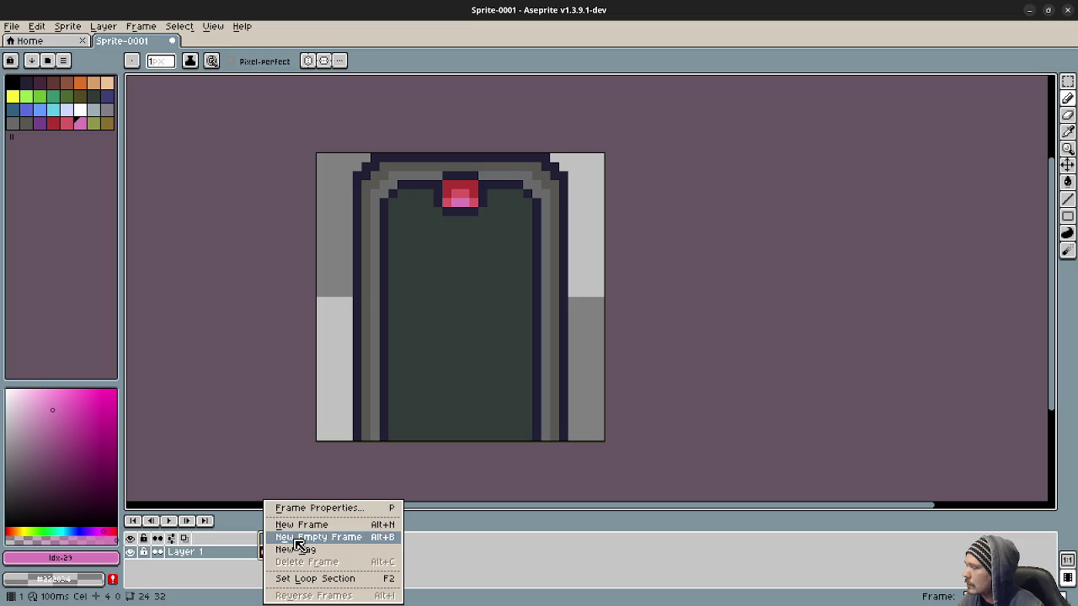
pyautogui.click(296, 539)
pyautogui.click(265, 549)
pyautogui.rightClick(264, 549)
pyautogui.click(269, 548)
pyautogui.rightClick(266, 545)
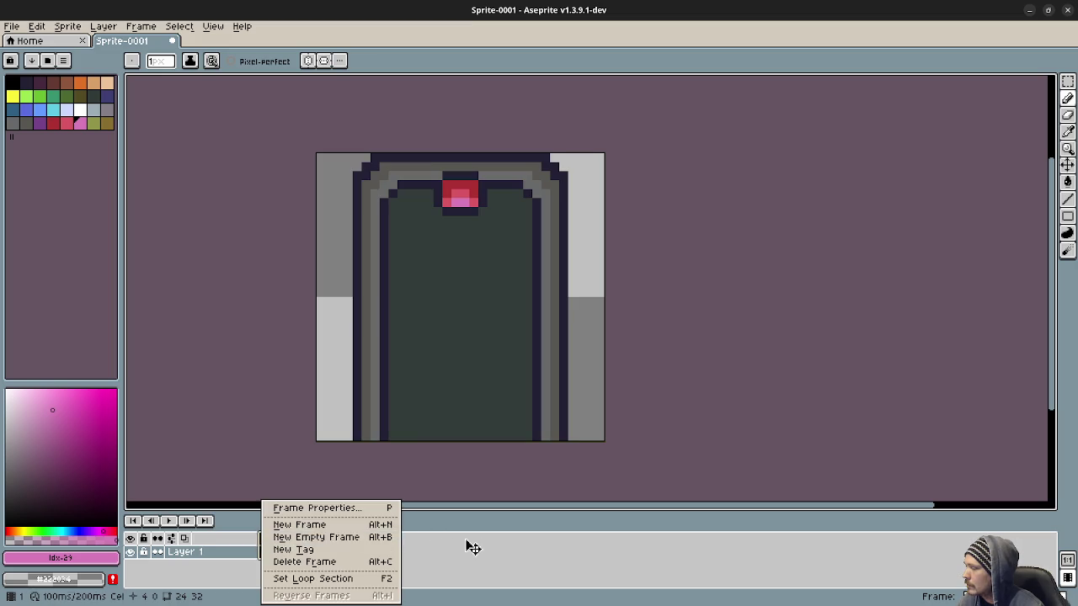
pyautogui.click(278, 548)
pyautogui.rightClick(283, 541)
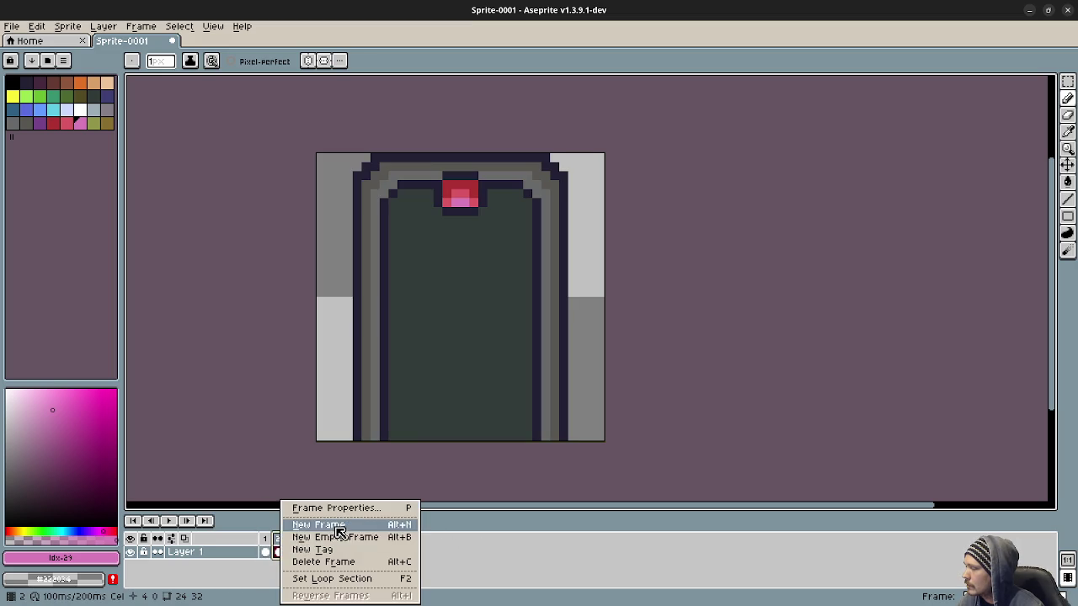
pyautogui.click(303, 524)
pyautogui.rightClick(295, 544)
pyautogui.click(303, 521)
pyautogui.rightClick(309, 543)
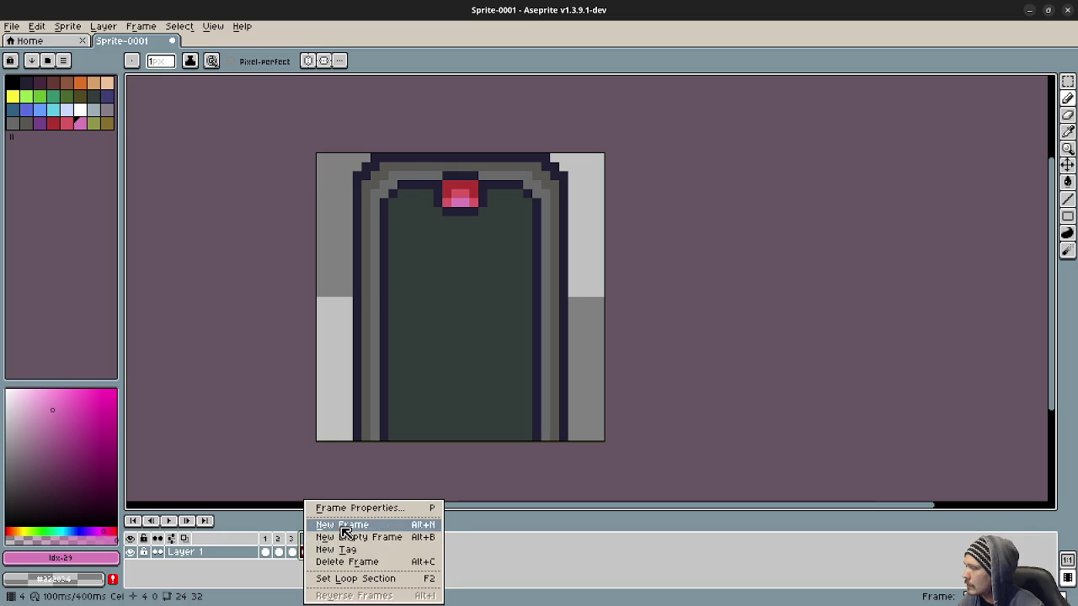
pyautogui.click(344, 525)
pyautogui.rightClick(324, 546)
pyautogui.hotkey('ctrl', 'z')
pyautogui.hotkey('ctrl', 'z')
pyautogui.hotkey('ctrl', 'z')
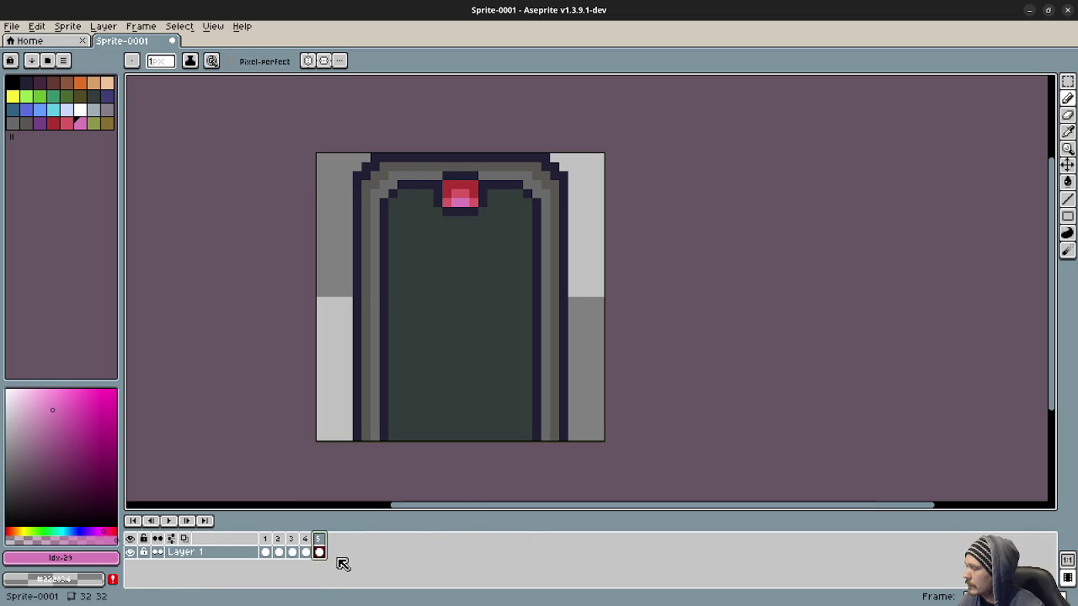
pyautogui.hotkey('ctrl', 'z')
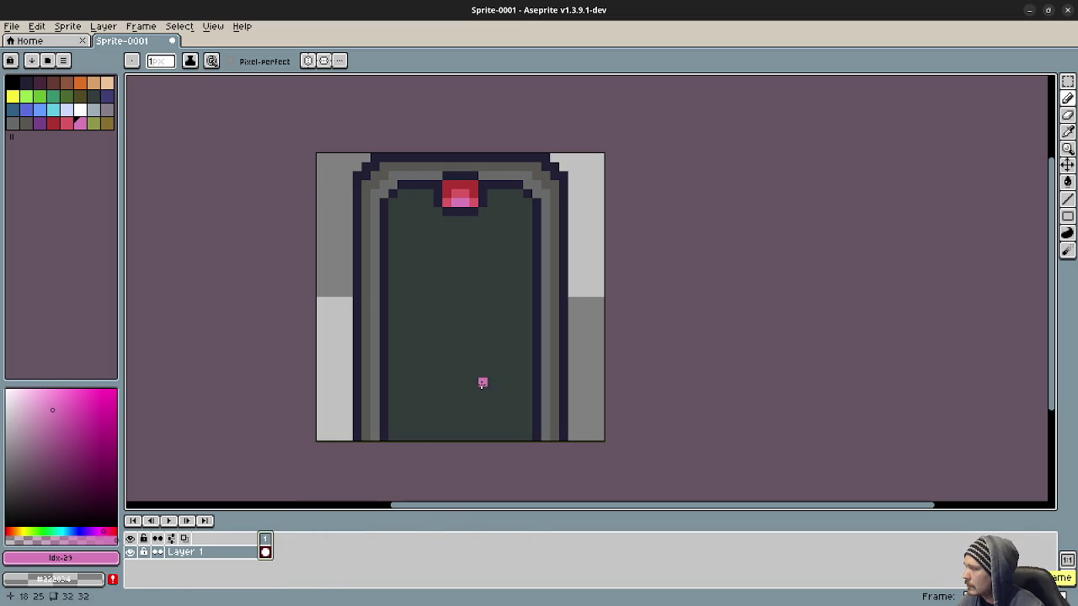
# Choose a blue drawing colour from the palette
pyautogui.click(12, 124)
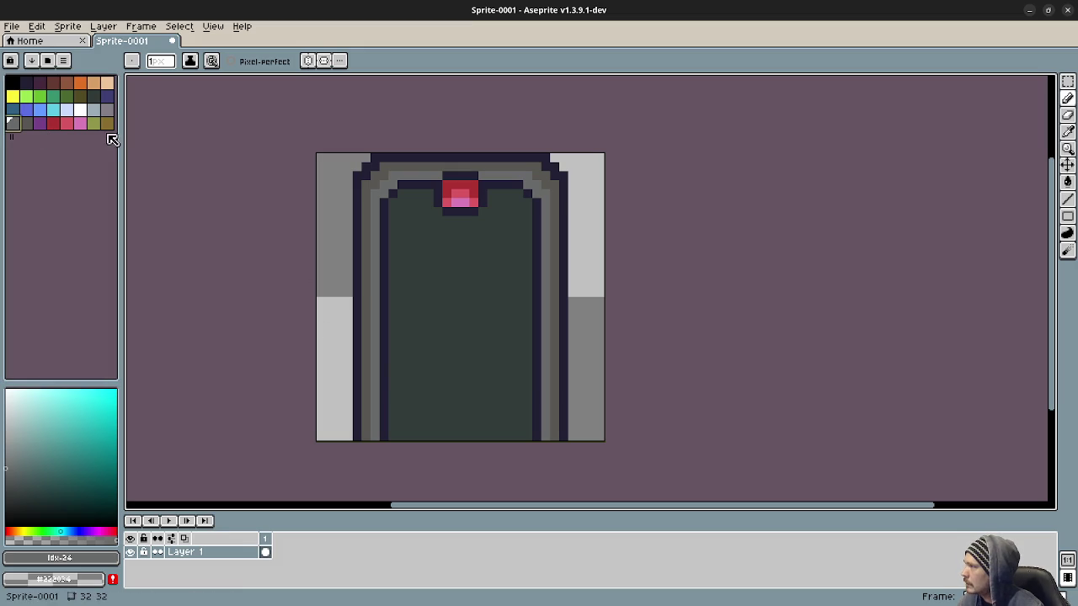
pyautogui.click(94, 109)
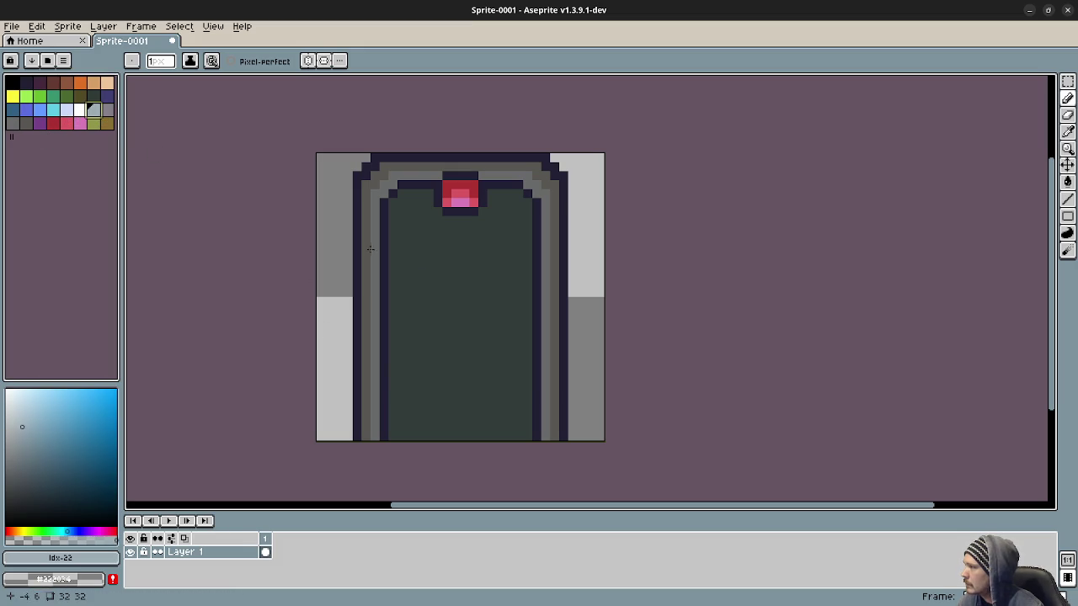
pyautogui.click(107, 96)
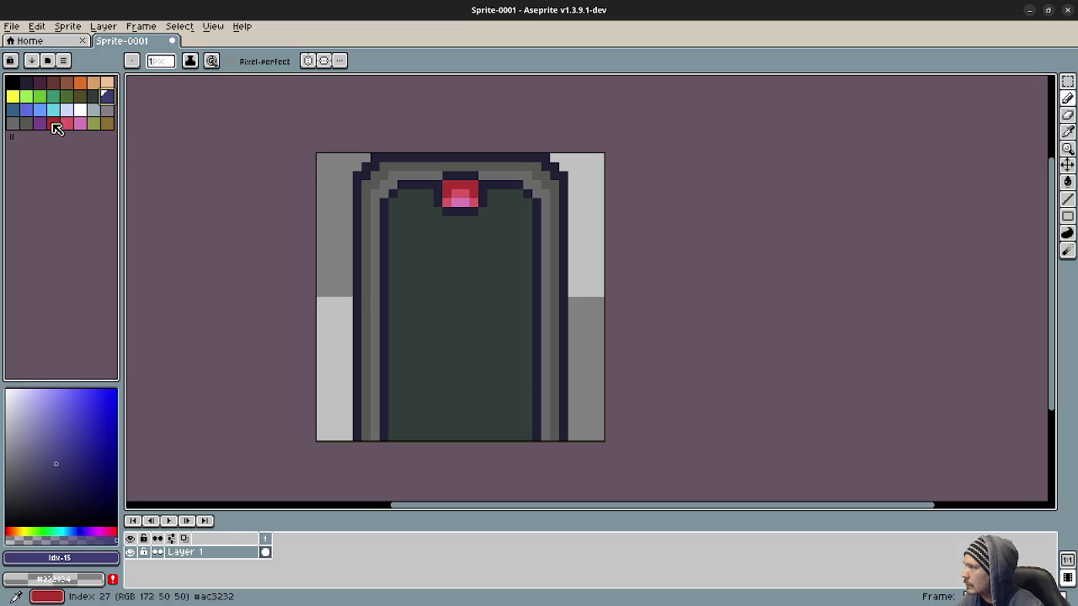
pyautogui.click(27, 111)
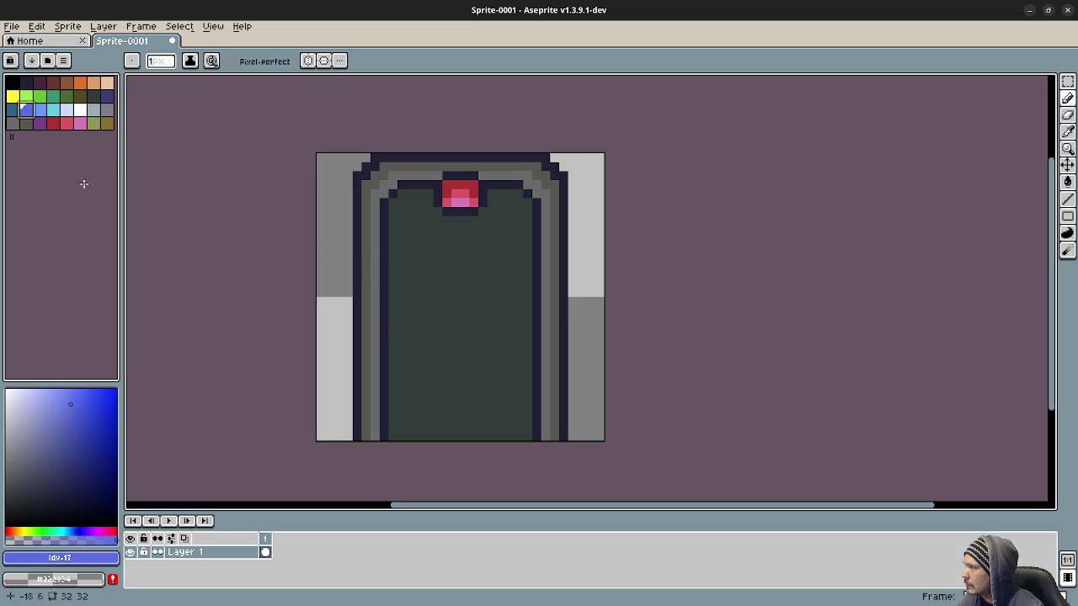
pyautogui.click(13, 111)
# Draw a trial blue line across the doorway, then undo it
pyautogui.moveTo(426, 301); pyautogui.dragTo(495, 302)
pyautogui.press('v')
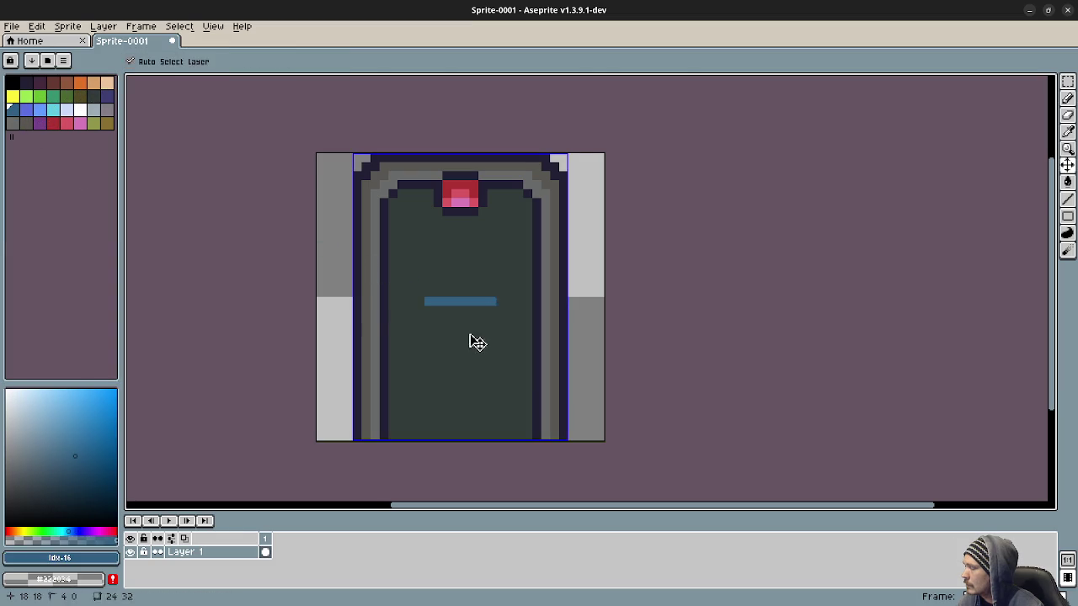
pyautogui.press('b')
pyautogui.hotkey('ctrl', 'z')
pyautogui.scroll(3, 438, 390)
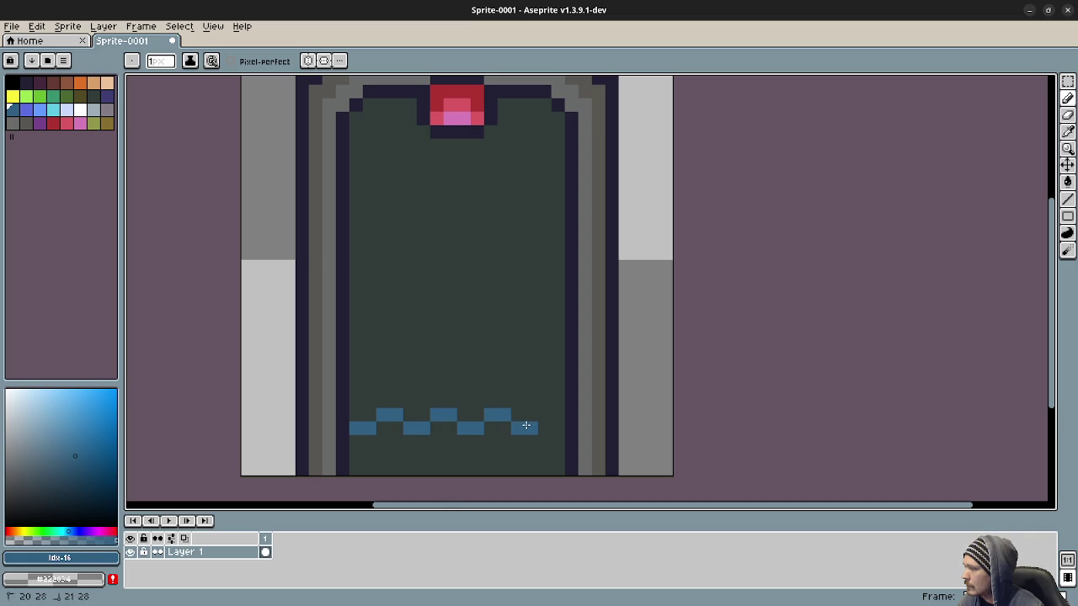
pyautogui.hotkey('ctrl', 'z')
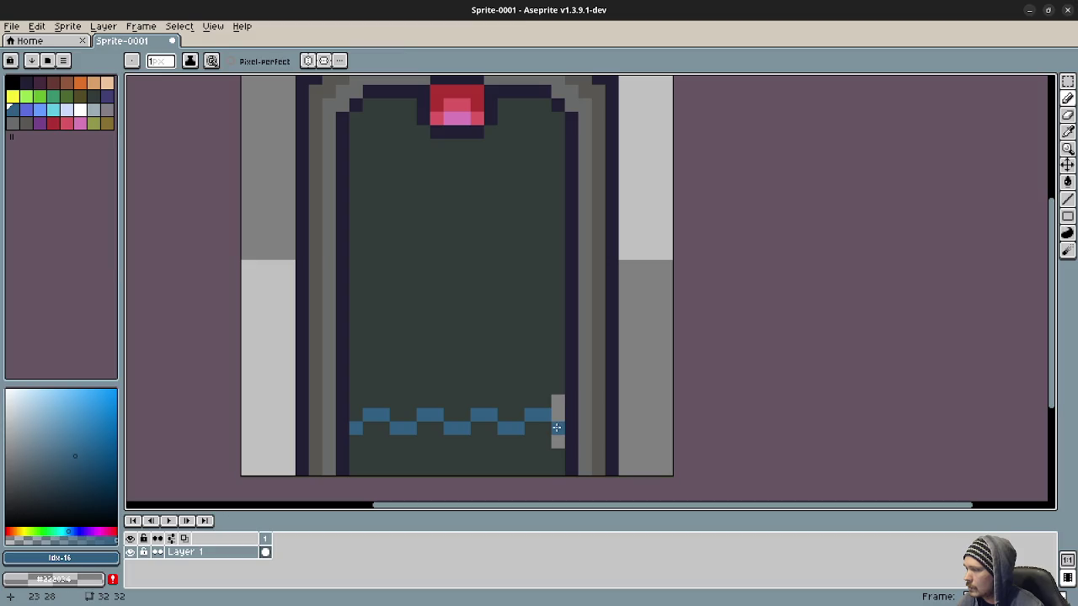
# Sample the blue and pencil two zigzag rows of blue pixels near the doorway bottom
pyautogui.keyDown('alt'); pyautogui.click(556, 400); pyautogui.keyUp('alt')
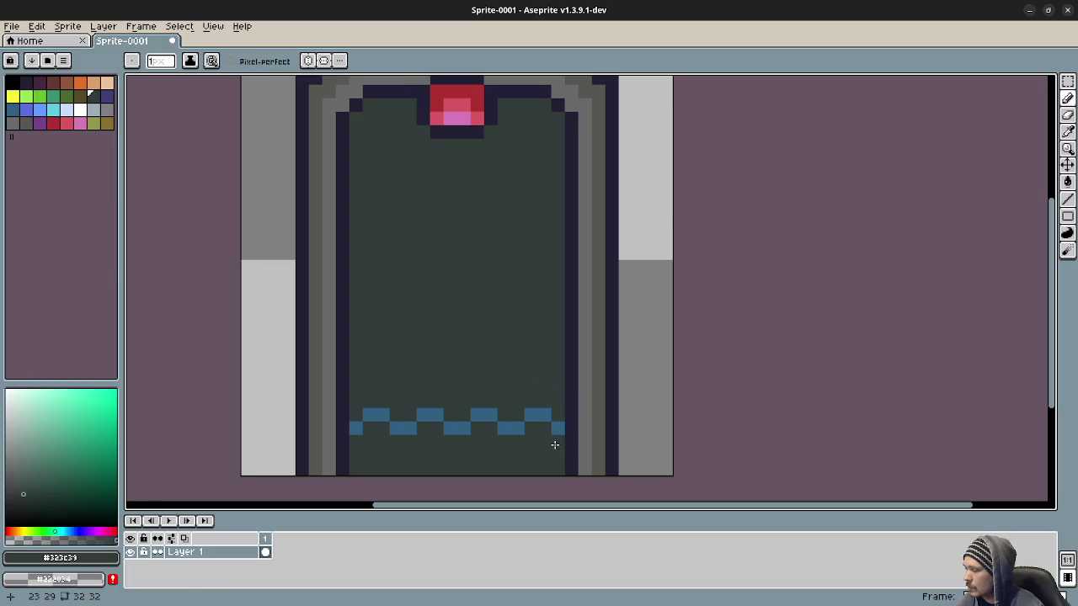
pyautogui.keyDown('alt'); pyautogui.click(371, 412); pyautogui.keyUp('alt')
pyautogui.click(358, 385)
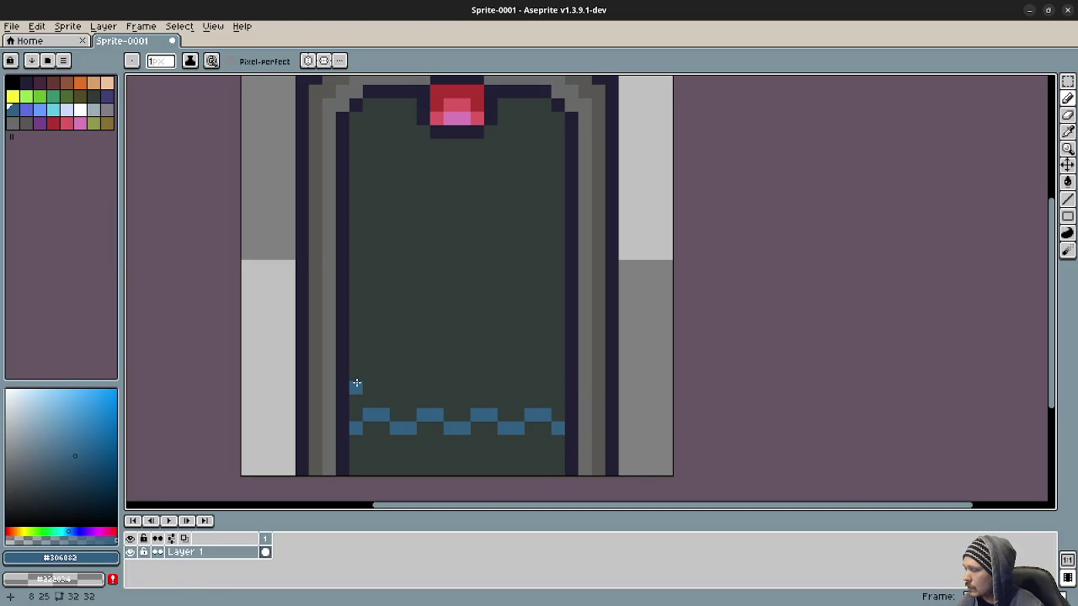
pyautogui.moveTo(367, 377)
pyautogui.mouseDown()
pyautogui.moveTo(448, 387)
pyautogui.moveTo(480, 374)
pyautogui.moveTo(507, 393)
pyautogui.moveTo(546, 375)
pyautogui.moveTo(559, 388)
pyautogui.mouseUp()
pyautogui.click(445, 406)
# Bucket-fill the gap between the zigzag rows blue and select the water band
pyautogui.press('g')
pyautogui.click(445, 406)
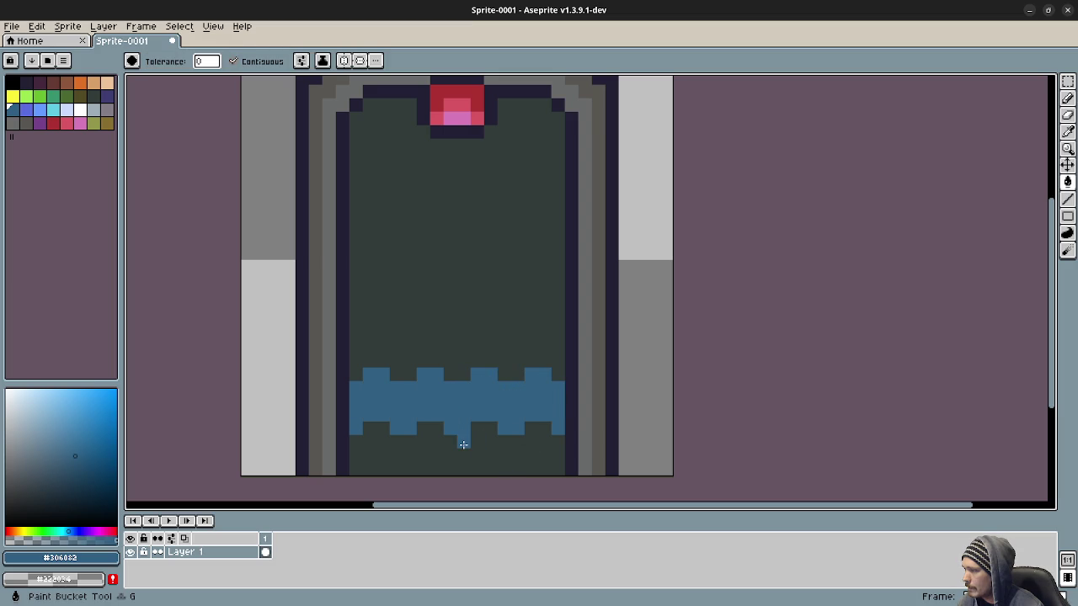
pyautogui.press('m')
pyautogui.moveTo(350, 355)
pyautogui.mouseDown()
pyautogui.moveTo(494, 445)
pyautogui.moveTo(563, 448)
pyautogui.mouseUp()
# Move the blue water band to the bottom edge and place a copy higher in the doorway
pyautogui.press('Delete')
pyautogui.hotkey('ctrl', 'v')
pyautogui.press('Down')
pyautogui.press('Down')
pyautogui.press('Down')
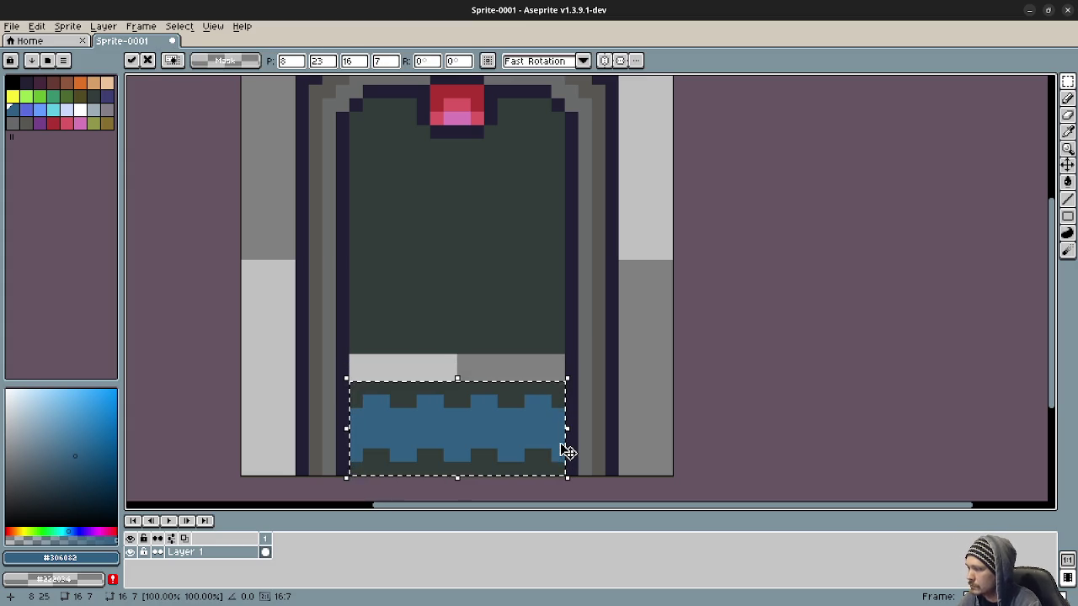
pyautogui.press('Up')
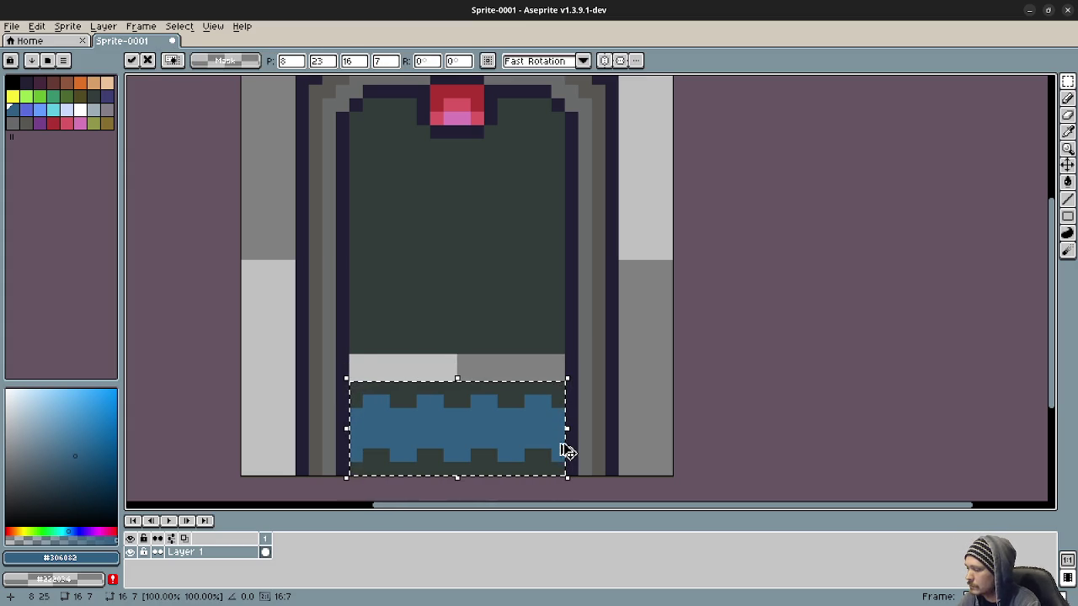
pyautogui.press('Return')
pyautogui.press('Up')
pyautogui.press('Up')
pyautogui.press('Up')
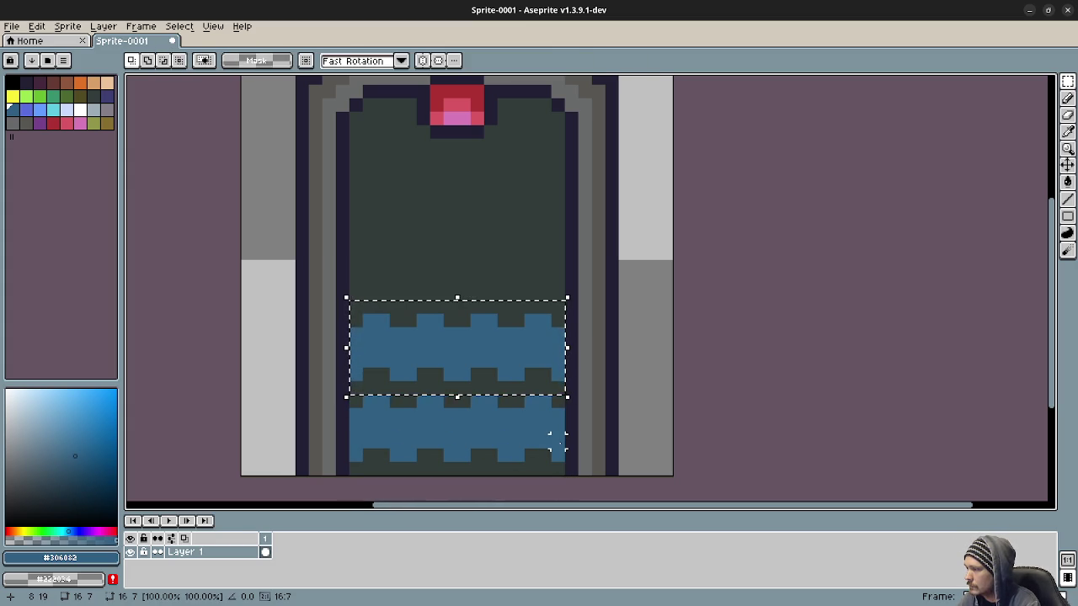
pyautogui.press('Up')
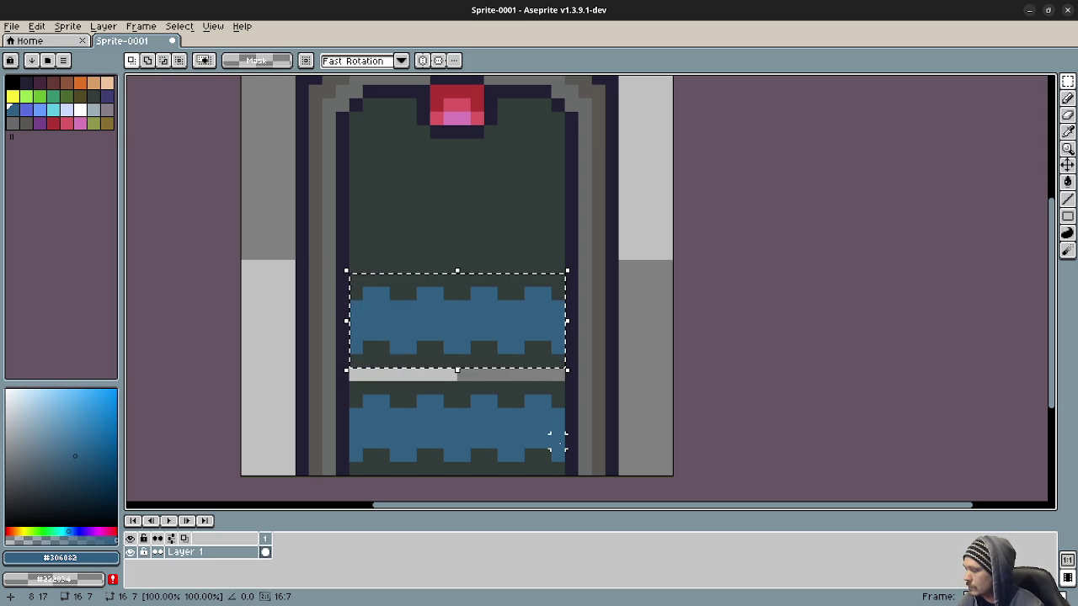
pyautogui.press('Up')
pyautogui.press('Up')
pyautogui.press('Up')
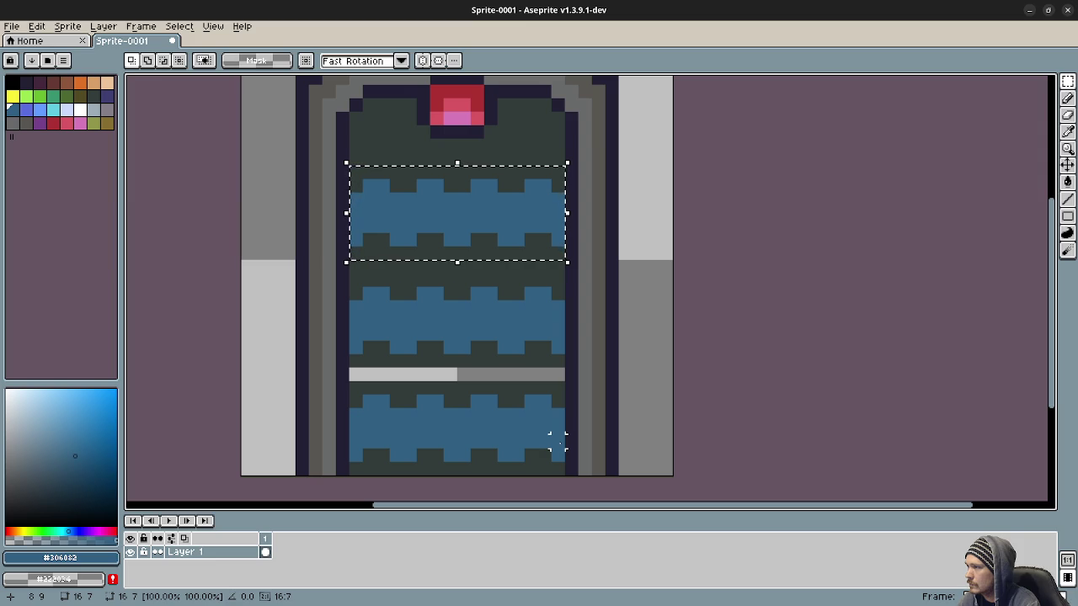
pyautogui.click(652, 388)
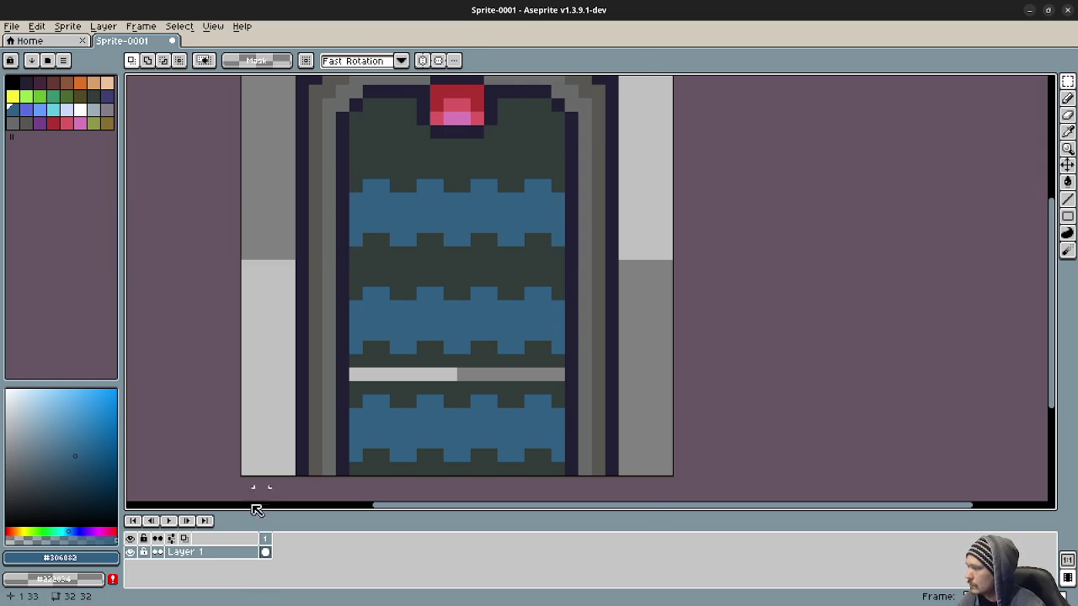
# Add Layer 2 above Layer 1 and paste another water band copy, moved upward
pyautogui.rightClick(234, 552)
pyautogui.moveTo(304, 517)
pyautogui.click(356, 518)
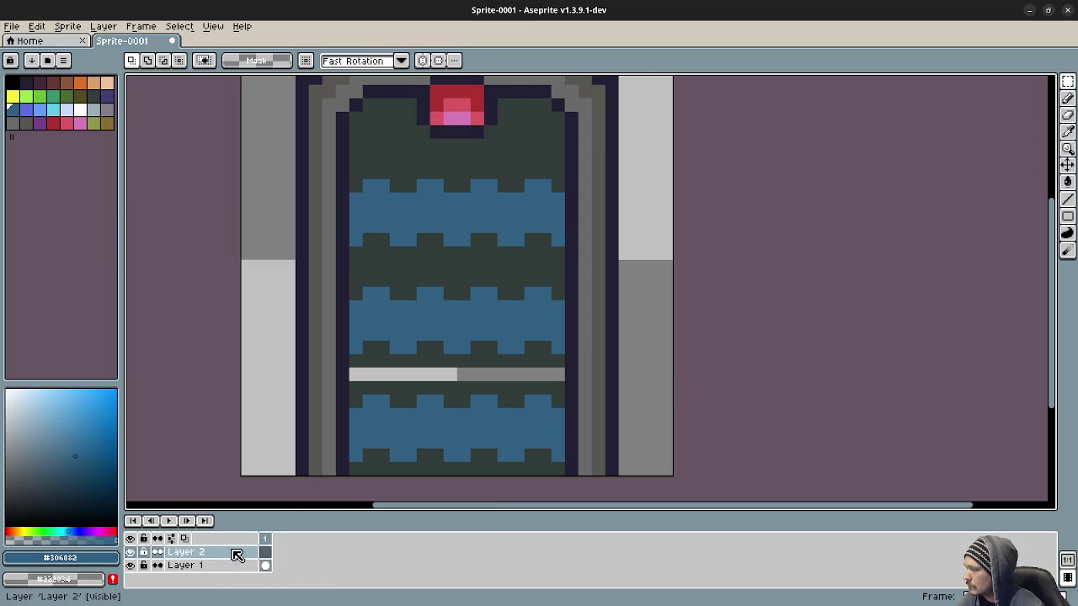
pyautogui.hotkey('ctrl', 'v')
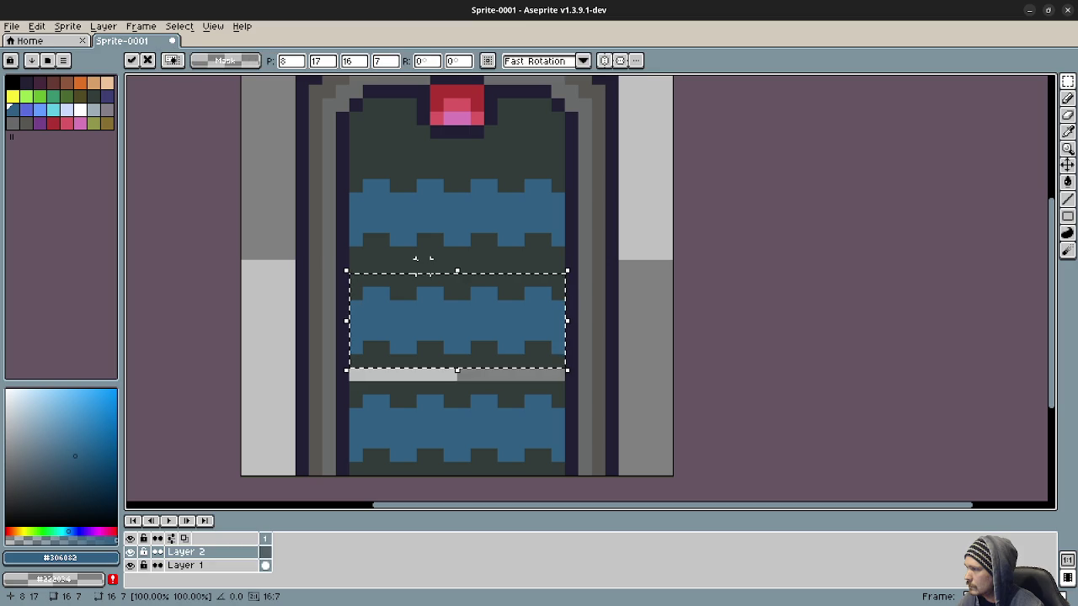
pyautogui.press('Up')
pyautogui.press('Up')
pyautogui.press('Up')
pyautogui.press('Up')
pyautogui.press('Up')
pyautogui.press('Up')
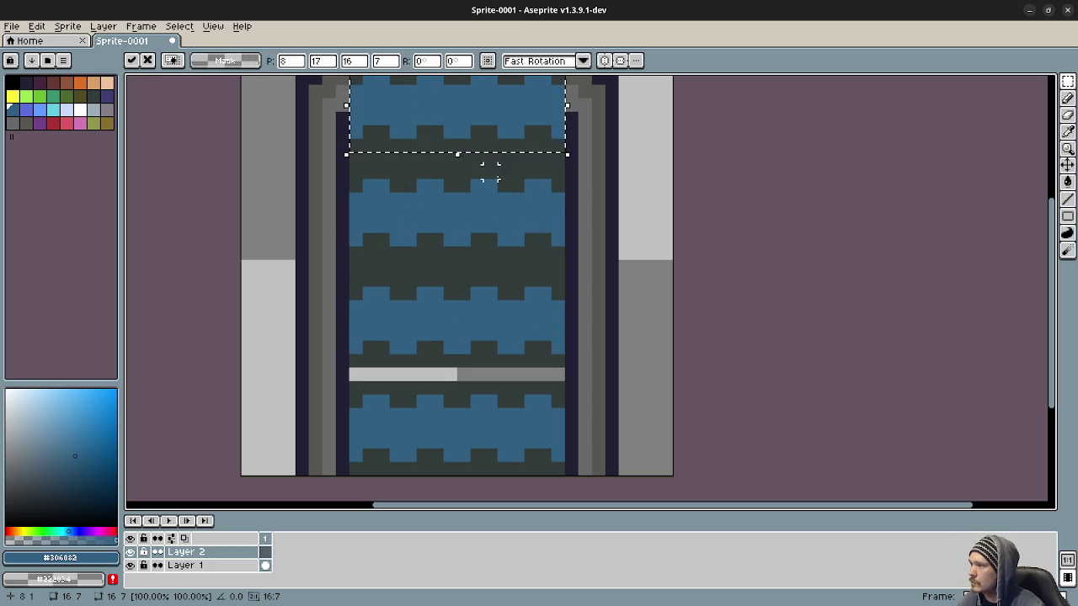
pyautogui.press('Return')
# Paint dark pixels across the top band and add another row to the red gem
pyautogui.moveTo(542, 168); pyautogui.dragTo(553, 408)
pyautogui.press('b')
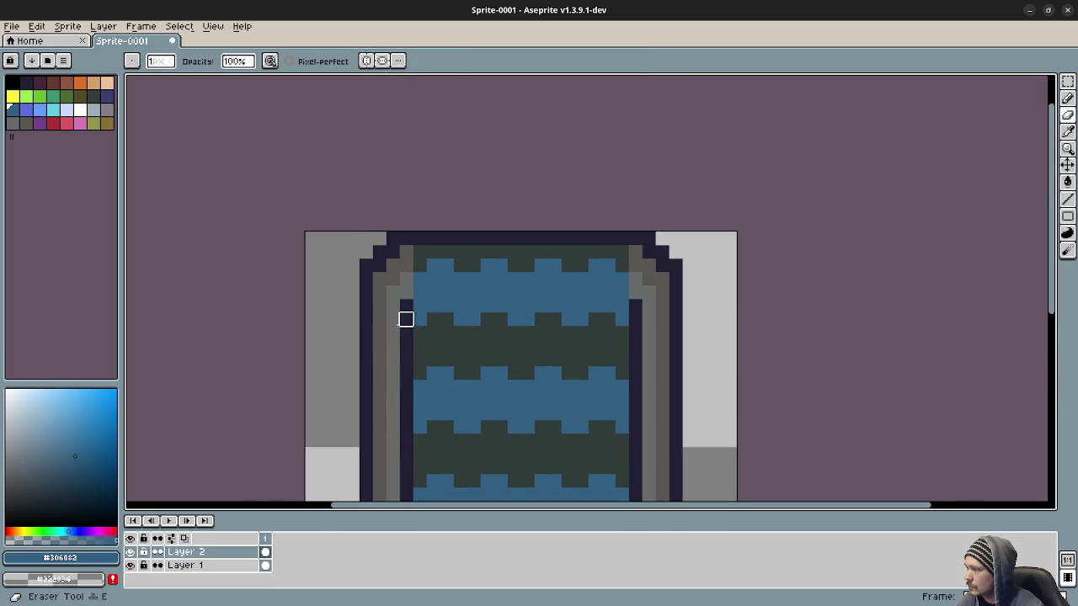
pyautogui.rightClick(419, 306)
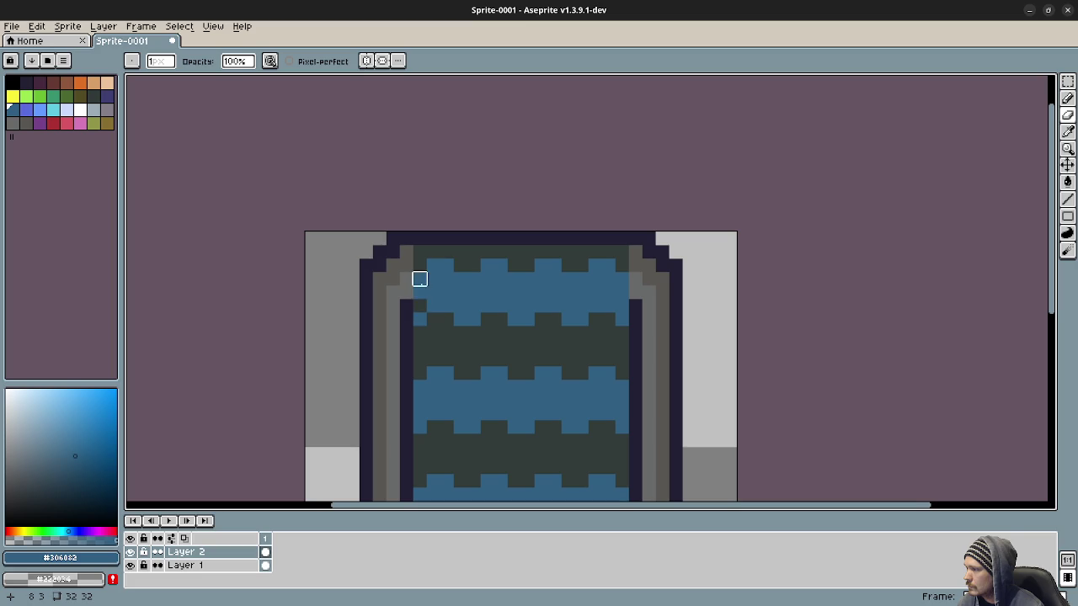
pyautogui.press('ctrl')
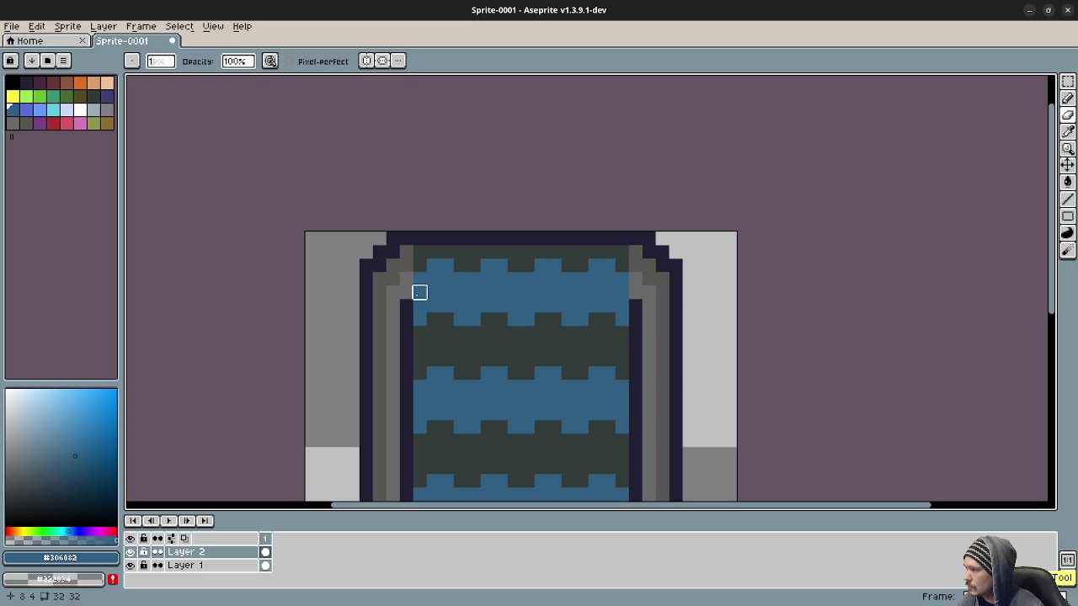
pyautogui.moveTo(433, 279)
pyautogui.mouseDown()
pyautogui.moveTo(621, 279)
pyautogui.moveTo(621, 292)
pyautogui.moveTo(621, 264)
pyautogui.moveTo(420, 265)
pyautogui.moveTo(418, 277)
pyautogui.moveTo(446, 250)
pyautogui.moveTo(607, 250)
pyautogui.moveTo(635, 293)
pyautogui.mouseUp()
pyautogui.moveTo(508, 292)
pyautogui.mouseDown()
pyautogui.moveTo(539, 292)
pyautogui.moveTo(514, 292)
pyautogui.moveTo(513, 305)
pyautogui.moveTo(553, 305)
pyautogui.moveTo(527, 305)
pyautogui.moveTo(541, 319)
pyautogui.moveTo(500, 319)
pyautogui.mouseUp()
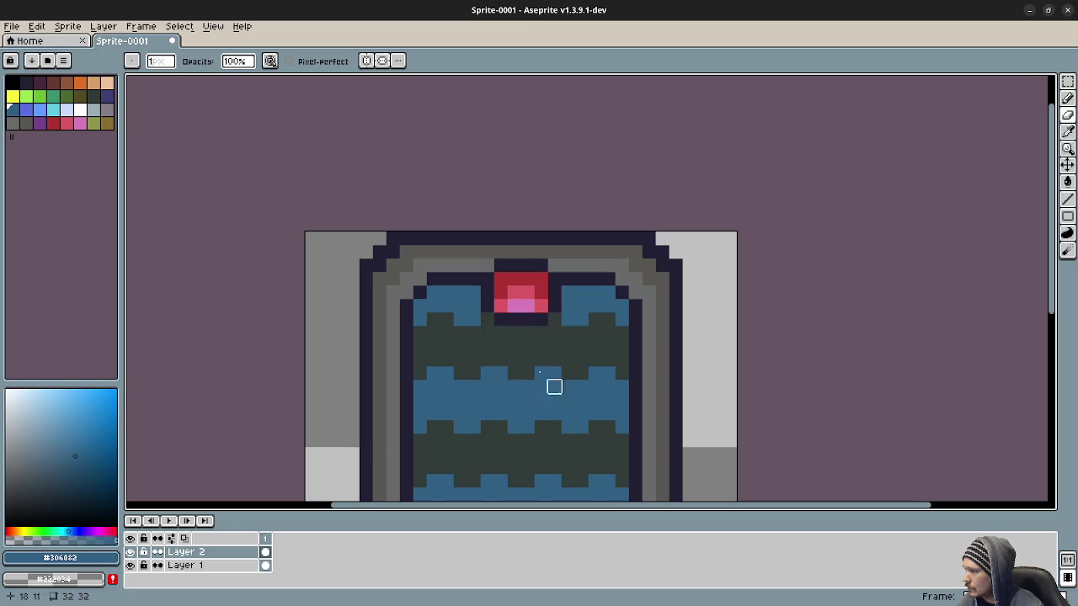
pyautogui.scroll(-1, 590, 371)
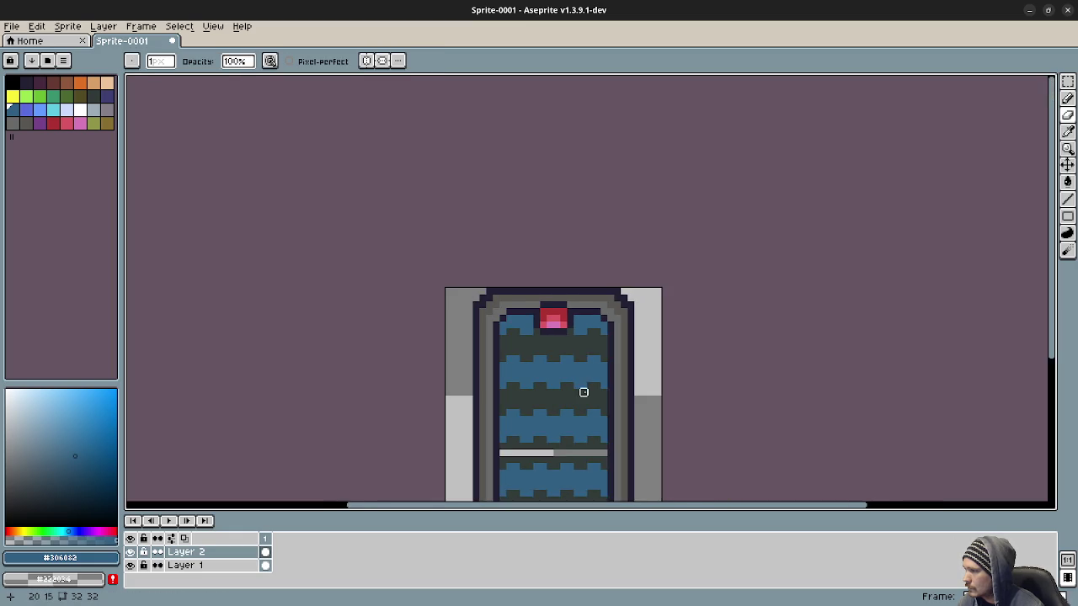
pyautogui.moveTo(582, 390); pyautogui.dragTo(536, 333)
pyautogui.scroll(1, 503, 380)
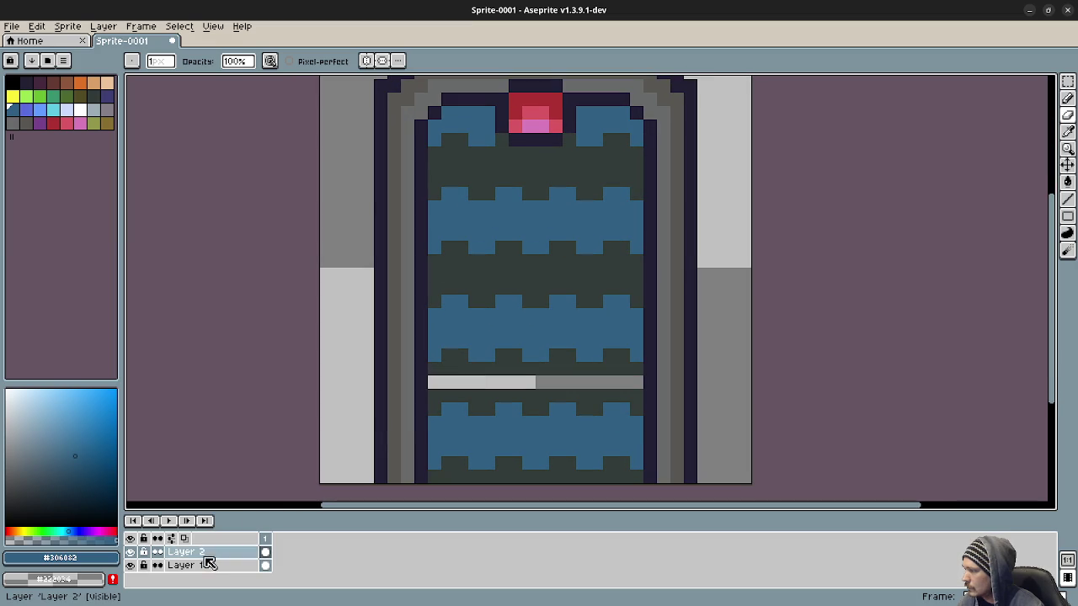
# Merge Layer 2 down into Layer 1 and bucket-fill the grey bar dark green #323c39
pyautogui.rightClick(206, 553)
pyautogui.moveTo(263, 544)
pyautogui.click(249, 570)
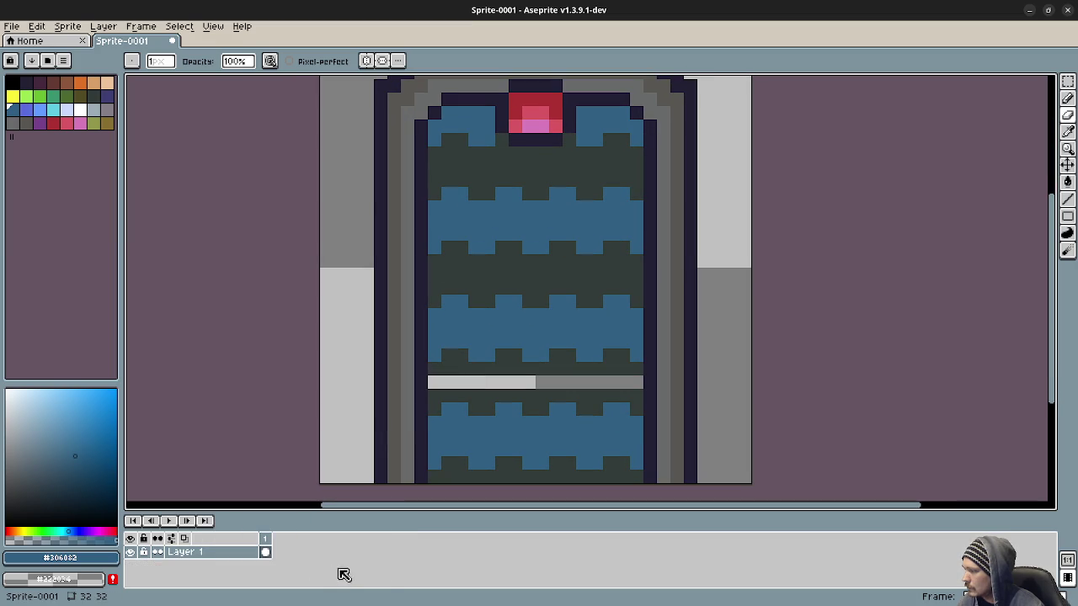
pyautogui.press('g')
pyautogui.keyDown('alt'); pyautogui.click(467, 370); pyautogui.keyUp('alt')
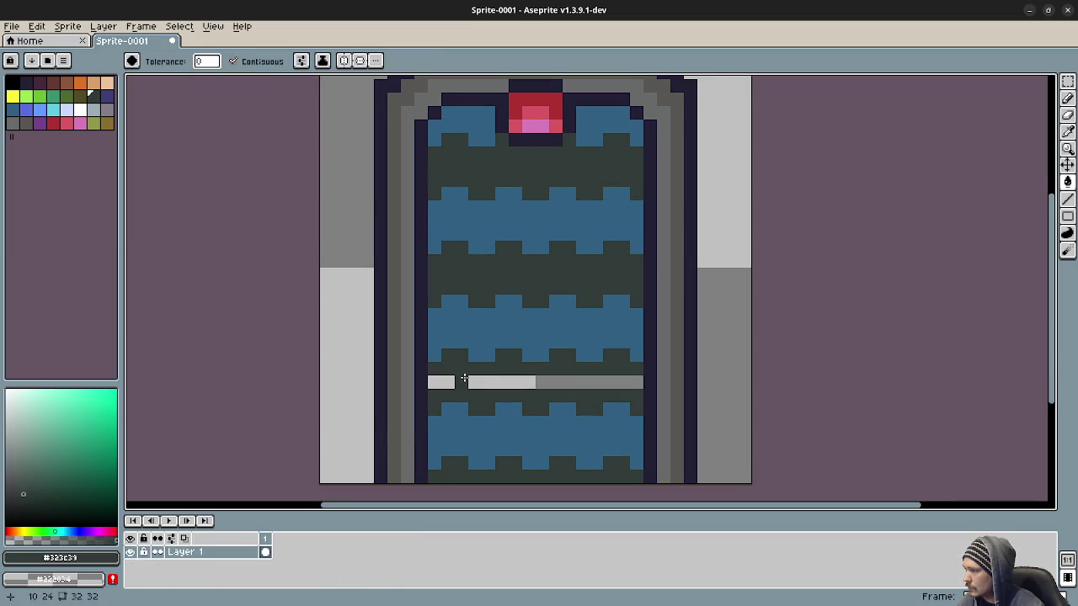
pyautogui.click(465, 378)
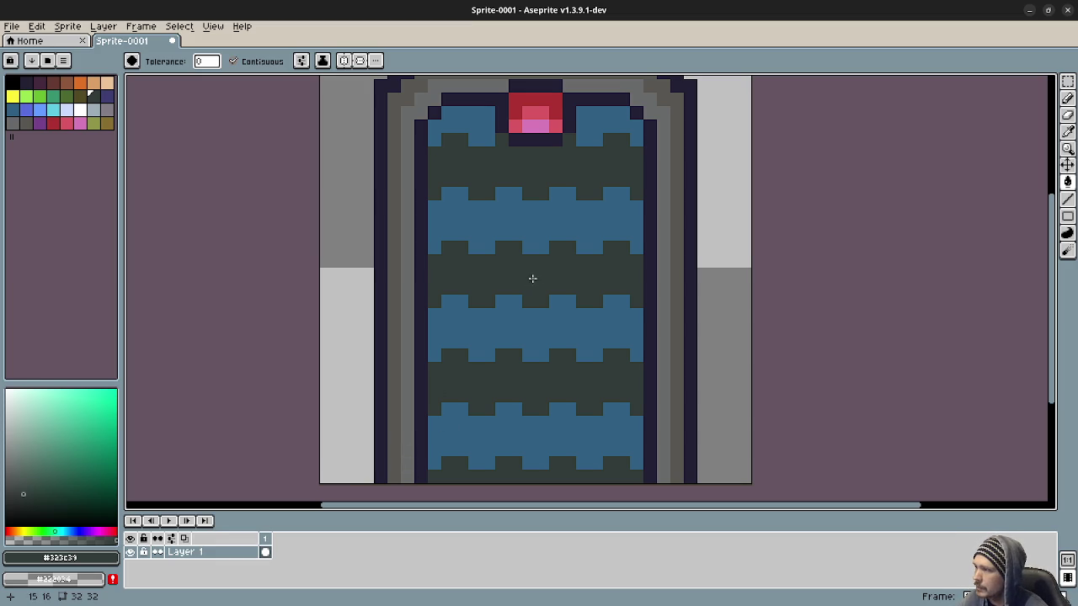
pyautogui.moveTo(520, 298); pyautogui.dragTo(525, 294)
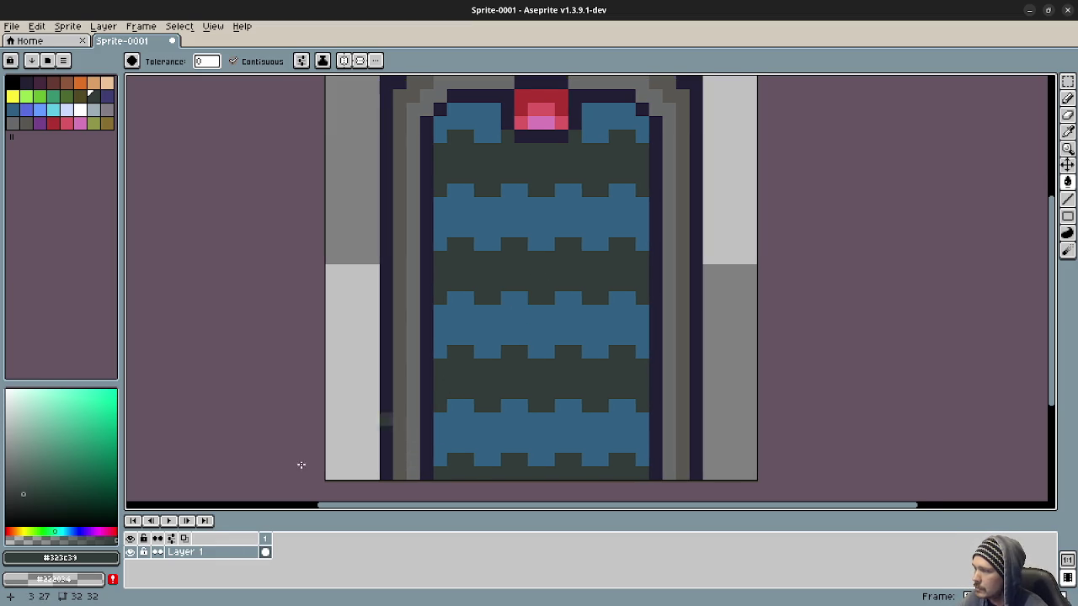
pyautogui.rightClick(228, 557)
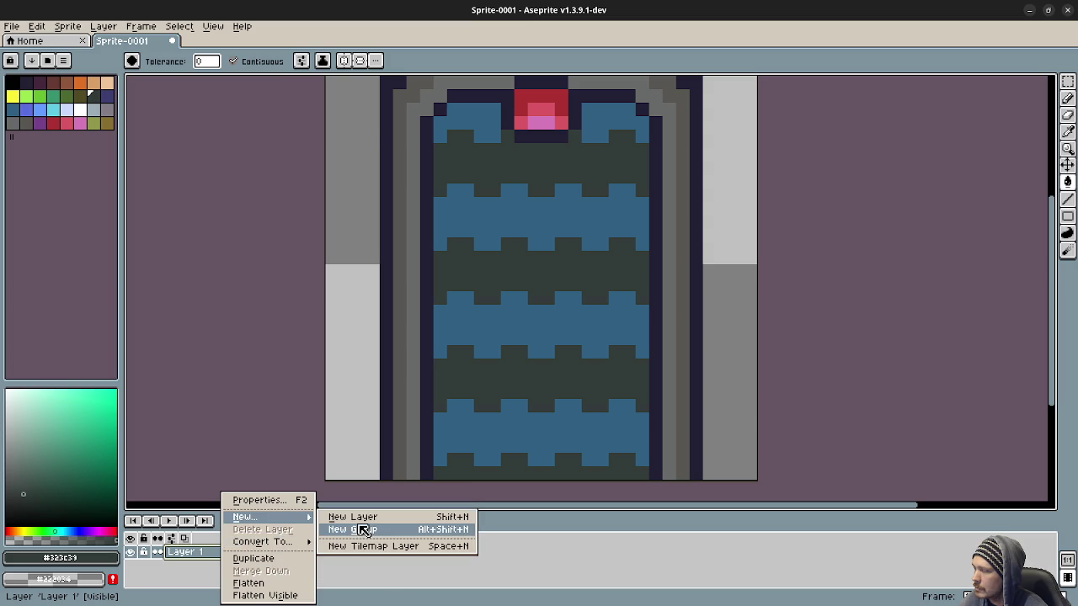
# Add a second animation frame to the door sprite
pyautogui.click(501, 552)
pyautogui.rightClick(267, 552)
pyautogui.click(514, 562)
pyautogui.rightClick(265, 539)
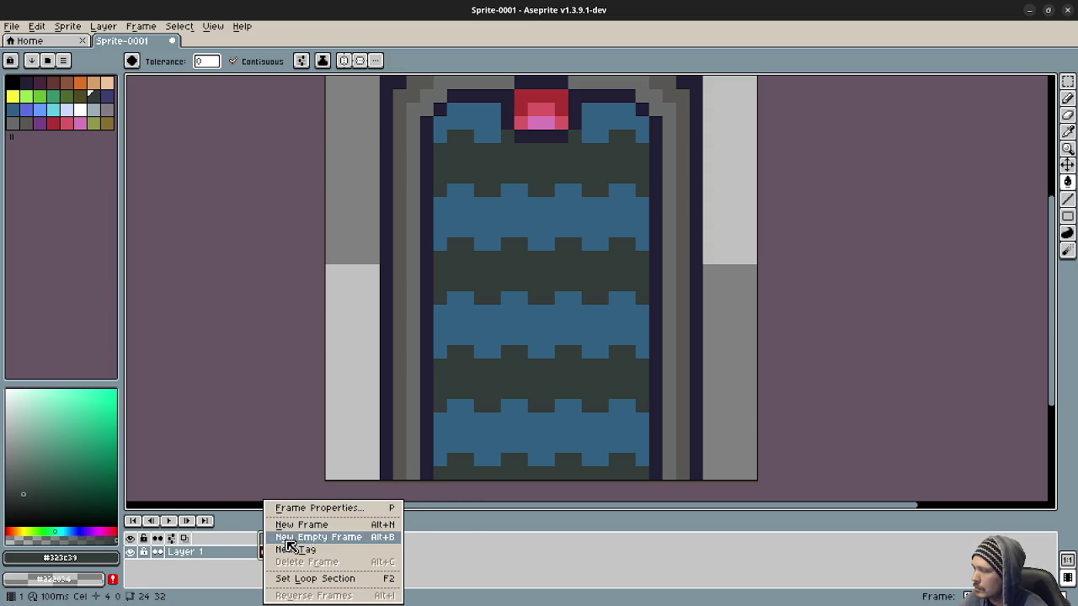
pyautogui.click(320, 525)
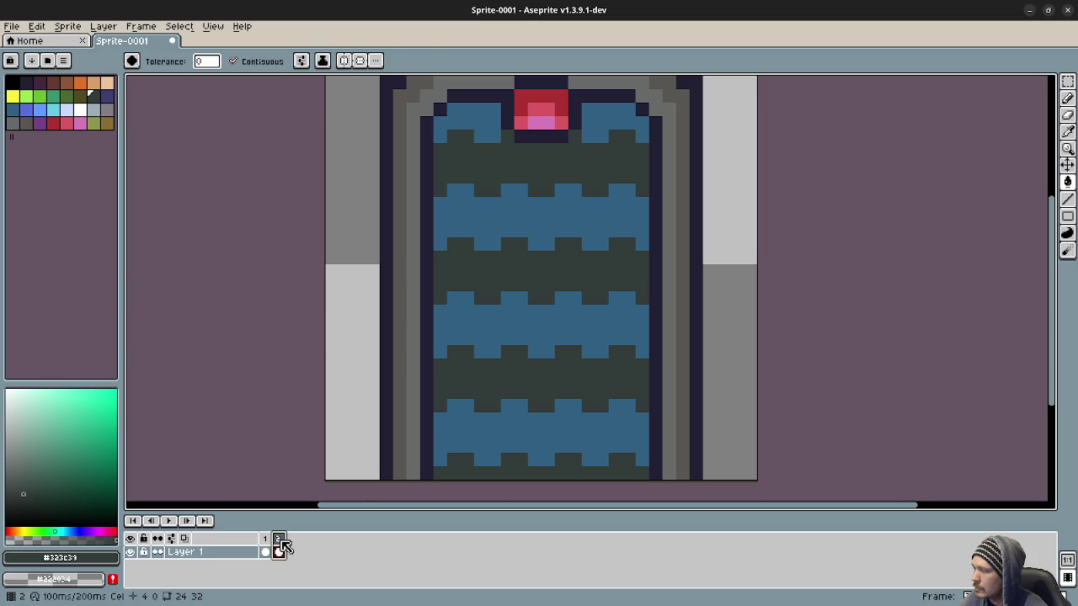
# Select the striped water below the top row and shift it up one pixel
pyautogui.press('m')
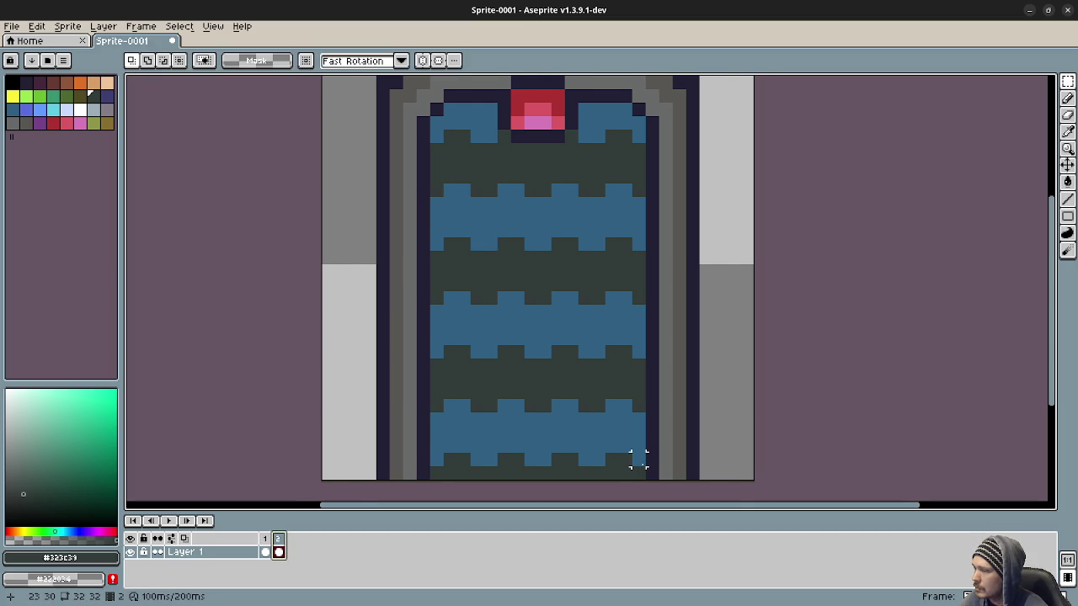
pyautogui.moveTo(639, 473); pyautogui.dragTo(639, 473)
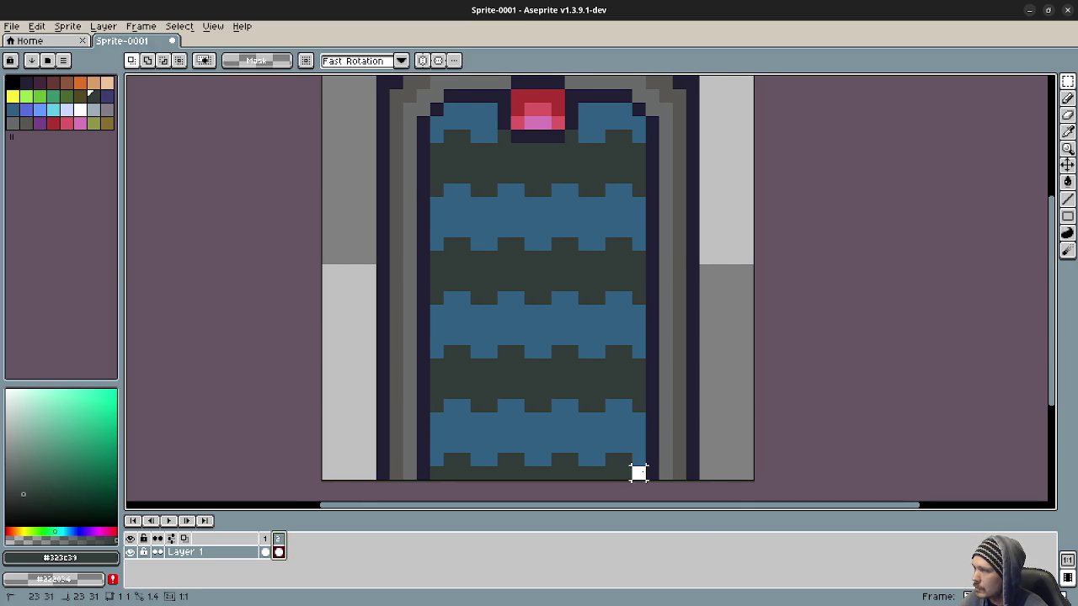
pyautogui.moveTo(638, 472)
pyautogui.mouseDown()
pyautogui.moveTo(494, 205)
pyautogui.moveTo(441, 158)
pyautogui.mouseUp()
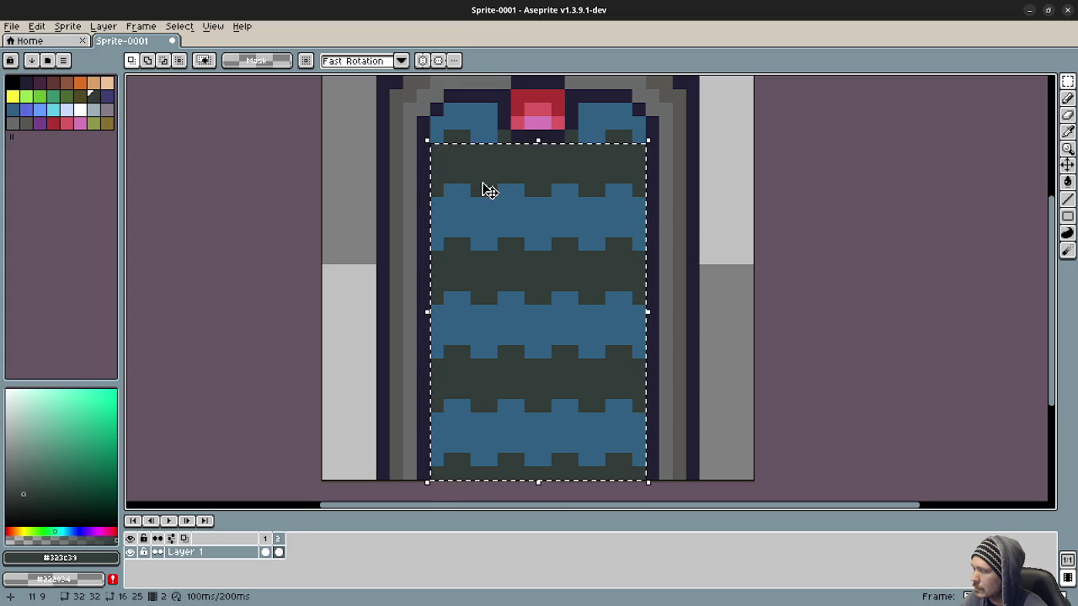
pyautogui.click(665, 285)
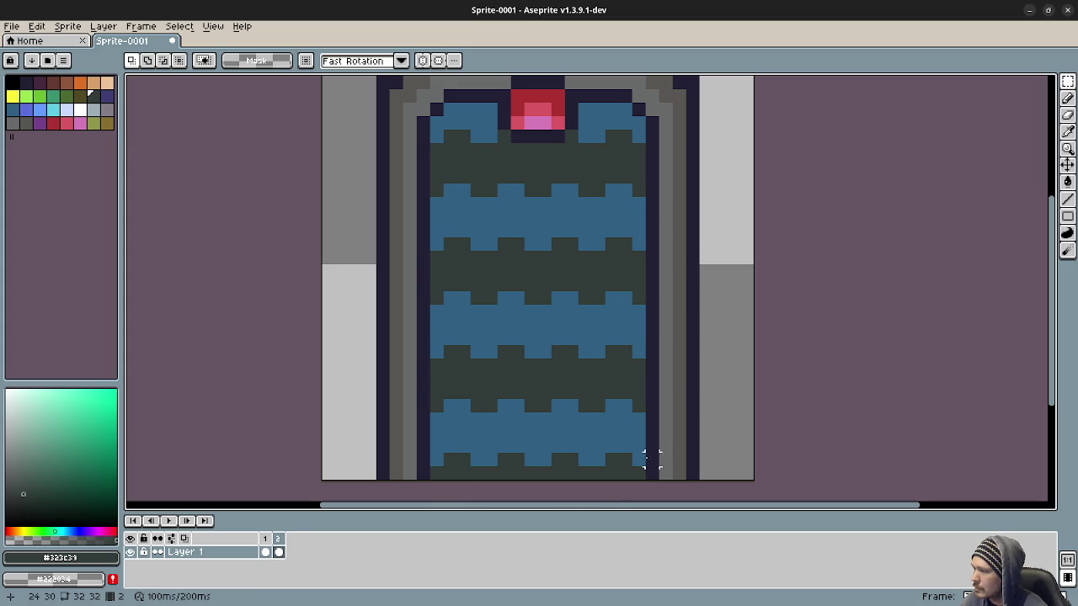
pyautogui.moveTo(639, 473)
pyautogui.mouseDown()
pyautogui.moveTo(433, 253)
pyautogui.moveTo(441, 185)
pyautogui.mouseUp()
pyautogui.press('Up')
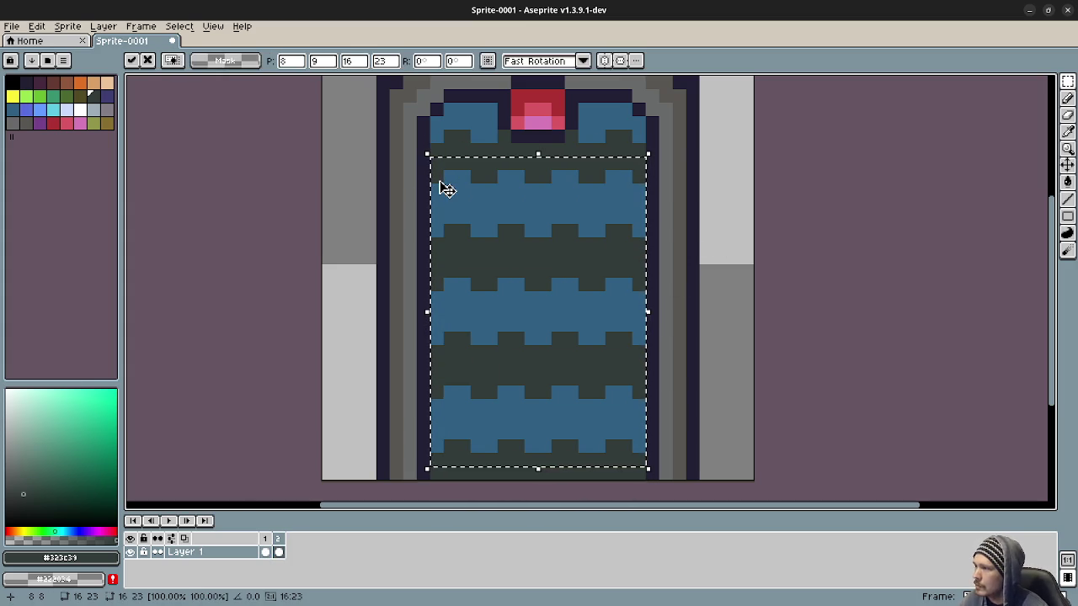
pyautogui.click(733, 244)
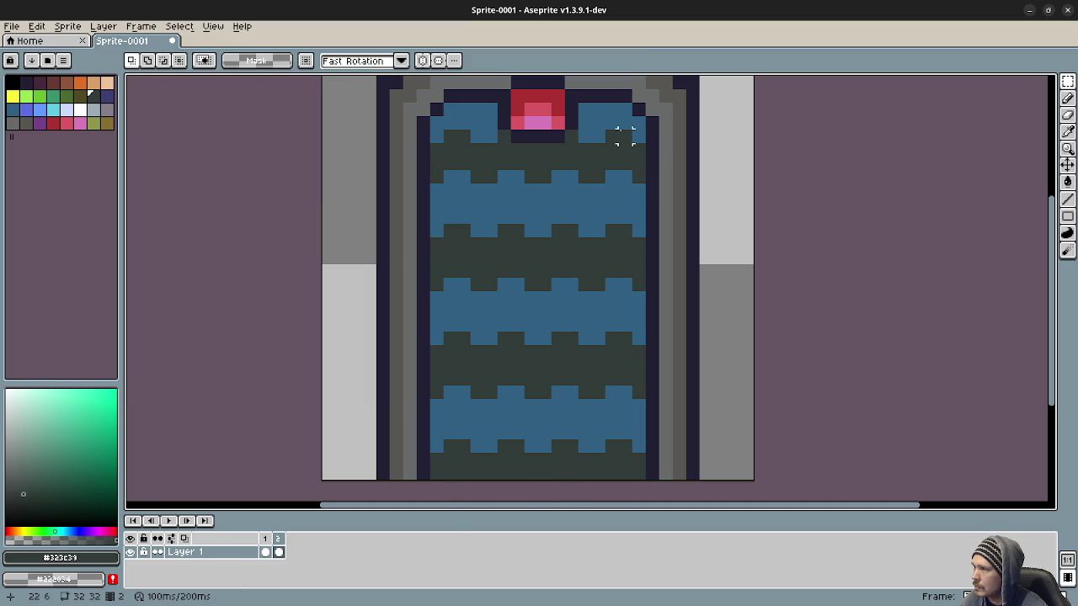
# Repaint the leftover top blue pixels around the red gem dark green, then add a third frame
pyautogui.press('b')
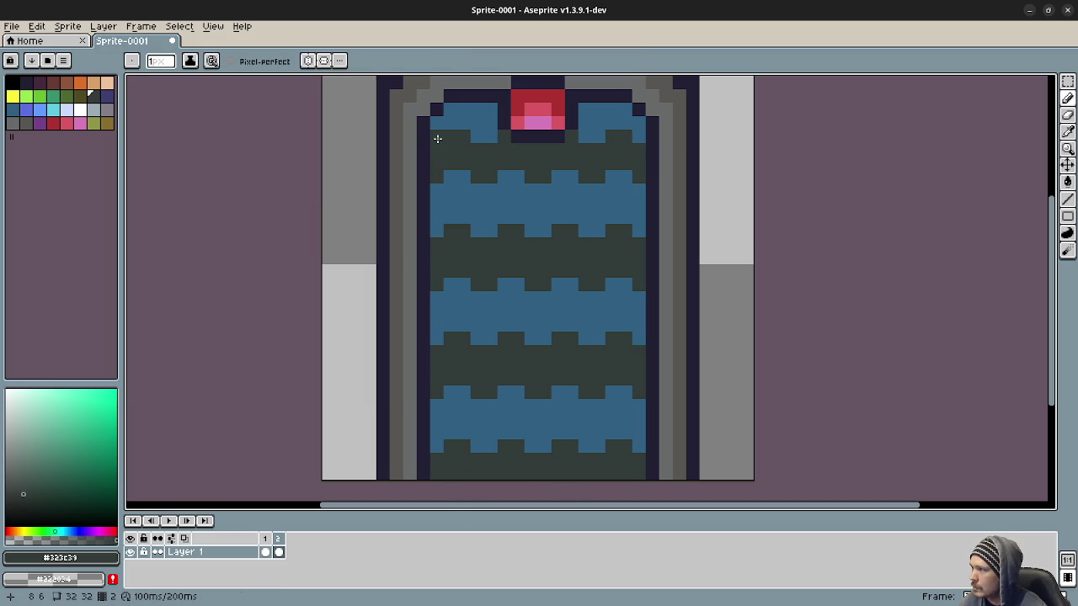
pyautogui.moveTo(464, 123); pyautogui.dragTo(452, 123)
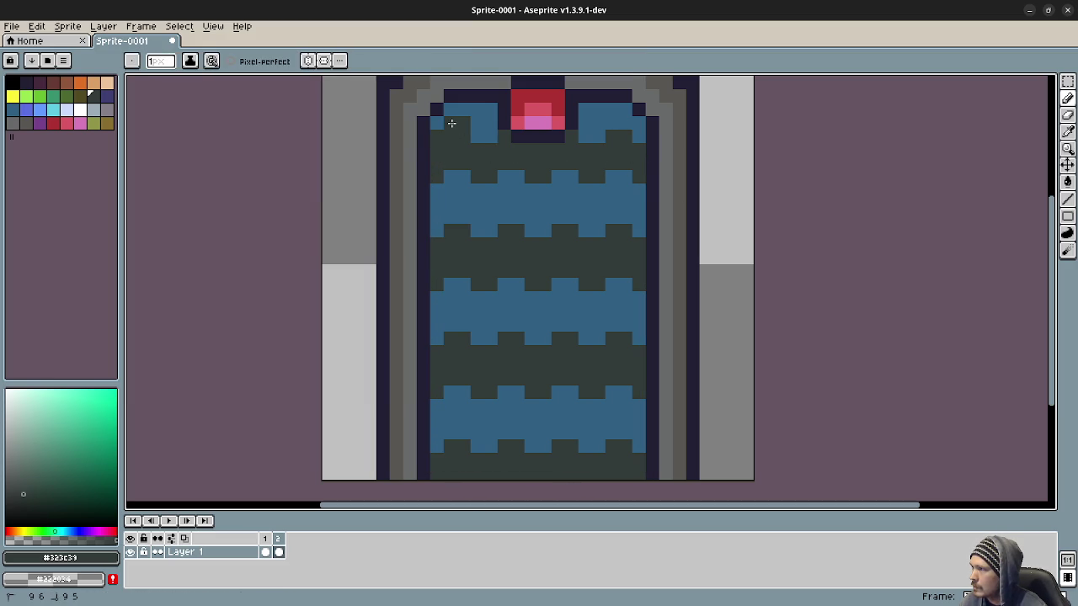
pyautogui.click(491, 136)
pyautogui.moveTo(578, 135); pyautogui.dragTo(624, 125)
pyautogui.click(637, 135)
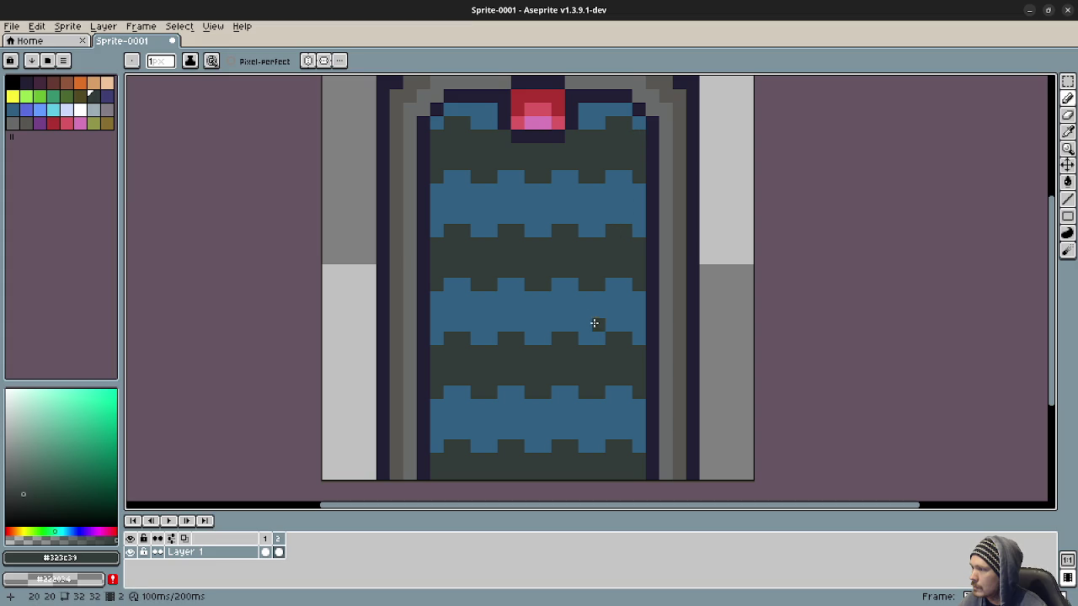
pyautogui.rightClick(277, 539)
pyautogui.click(396, 525)
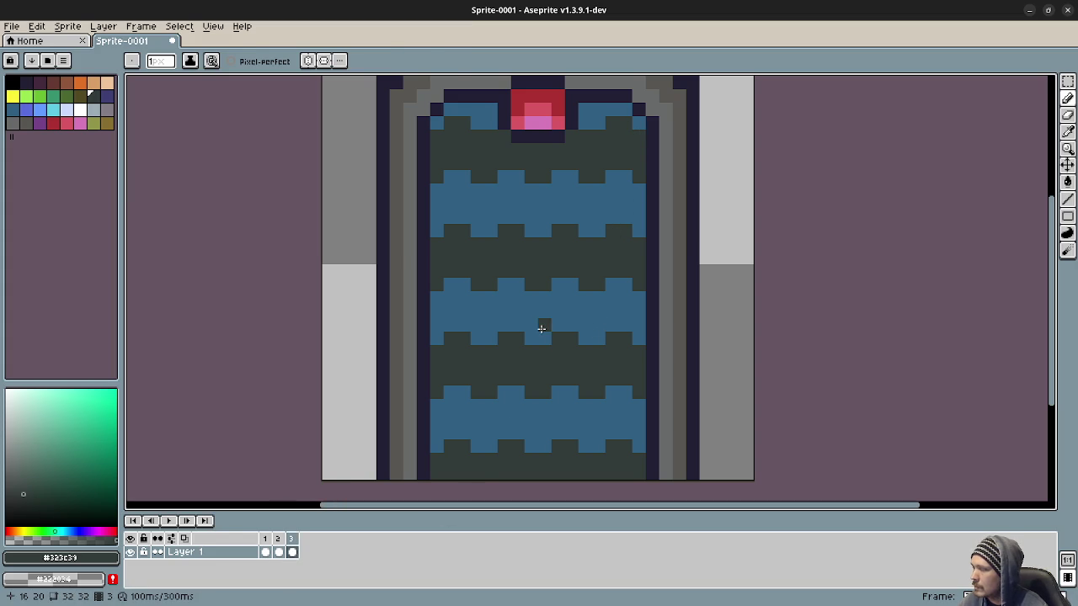
# Select the water stripes in frame 3 and shift them up one pixel
pyautogui.press('m')
pyautogui.moveTo(641, 465)
pyautogui.mouseDown()
pyautogui.moveTo(442, 311)
pyautogui.moveTo(428, 155)
pyautogui.mouseUp()
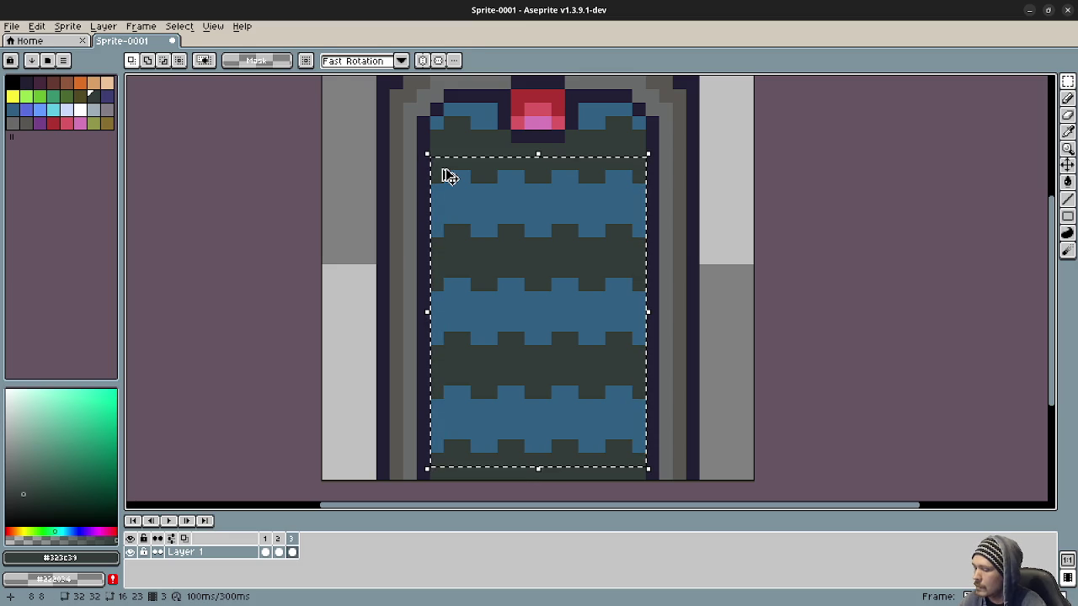
pyautogui.press('Up')
pyautogui.click(705, 244)
# Darken stray blue pixels near the top and third band, and add a blue pixel to the lowest band
pyautogui.press('b')
pyautogui.moveTo(446, 112); pyautogui.dragTo(465, 114)
pyautogui.moveTo(579, 122); pyautogui.dragTo(598, 122)
pyautogui.click(614, 113)
pyautogui.click(639, 122)
pyautogui.click(594, 288)
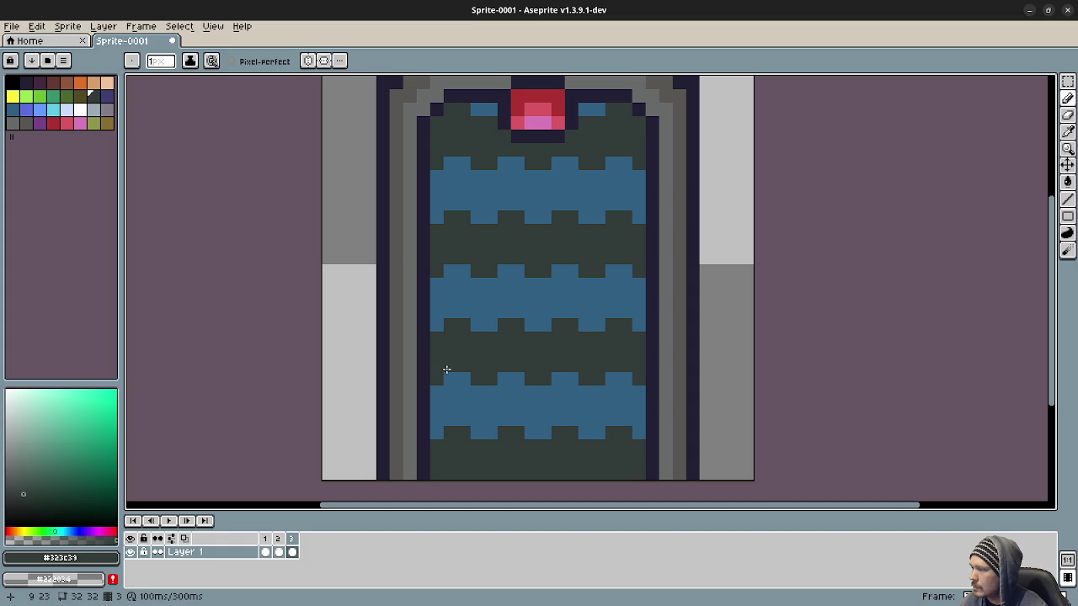
pyautogui.keyDown('alt'); pyautogui.click(451, 407); pyautogui.keyUp('alt')
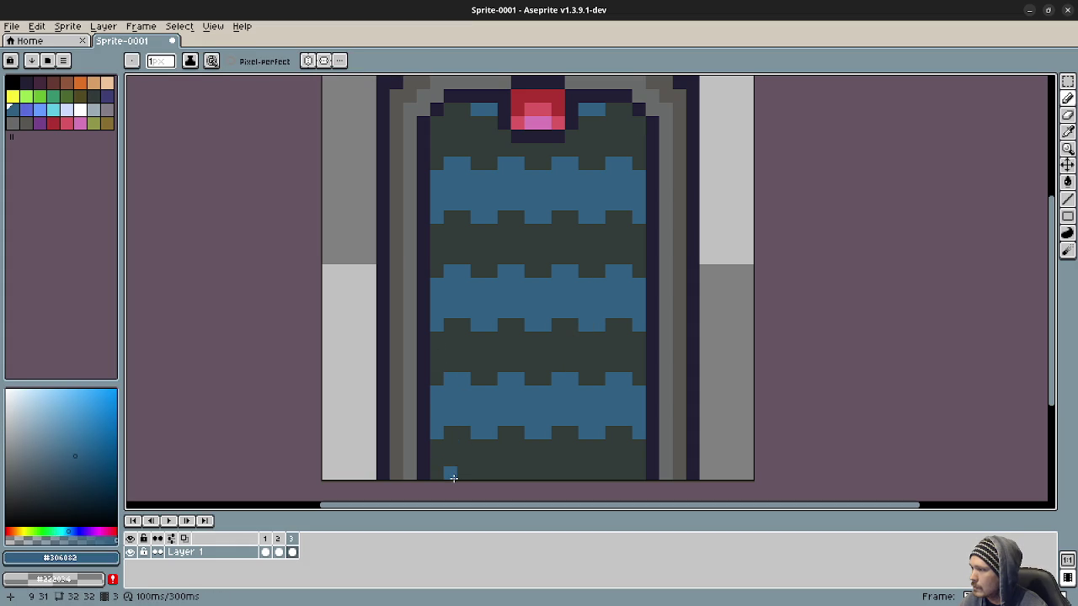
pyautogui.click(457, 433)
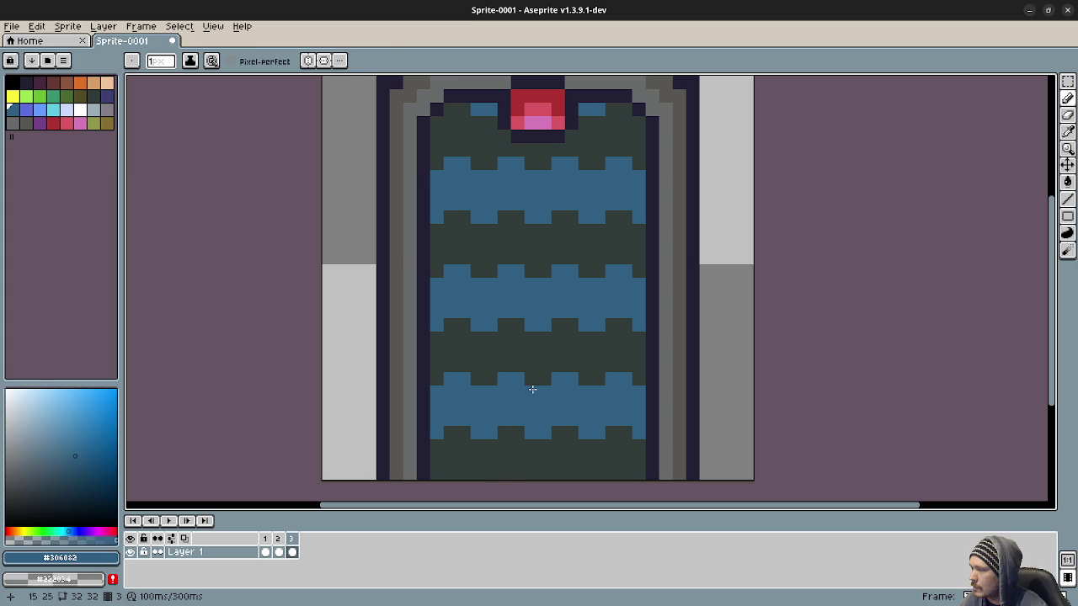
# Shift the water up another pixel, then undo the extra edit
pyautogui.press('m')
pyautogui.moveTo(644, 452); pyautogui.dragTo(429, 158)
pyautogui.press('Up')
pyautogui.hotkey('ctrl', 'd')
pyautogui.press('b')
pyautogui.keyDown('alt'); pyautogui.click(481, 131); pyautogui.keyUp('alt')
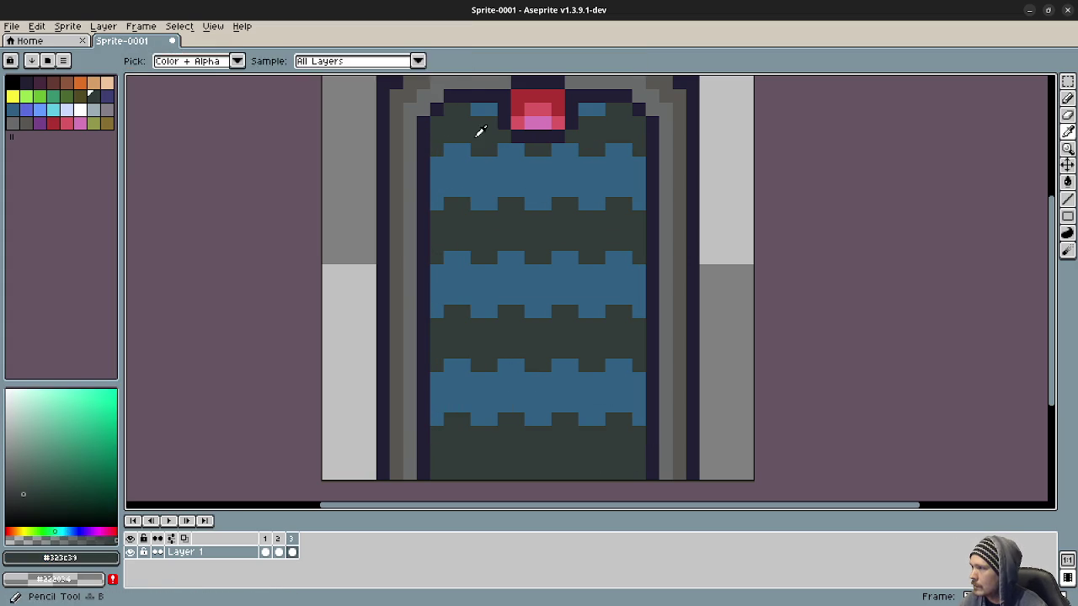
pyautogui.hotkey('ctrl', 'z')
pyautogui.hotkey('ctrl', 'z')
pyautogui.hotkey('ctrl', 'z')
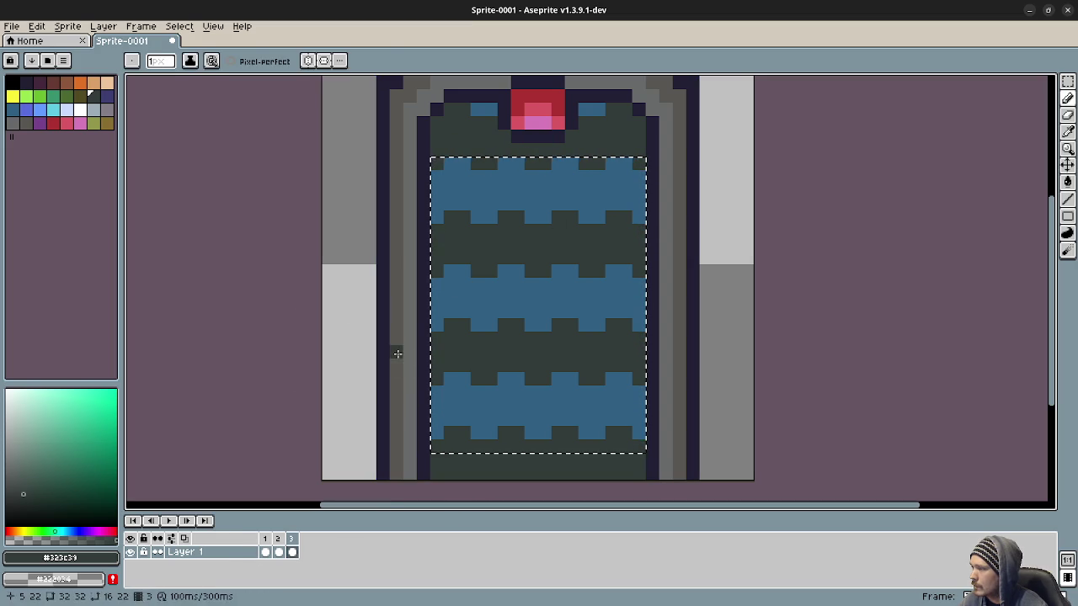
# Step between frames 2 and 3 to compare the water positions
pyautogui.press('m')
pyautogui.click(355, 284)
pyautogui.click(267, 546)
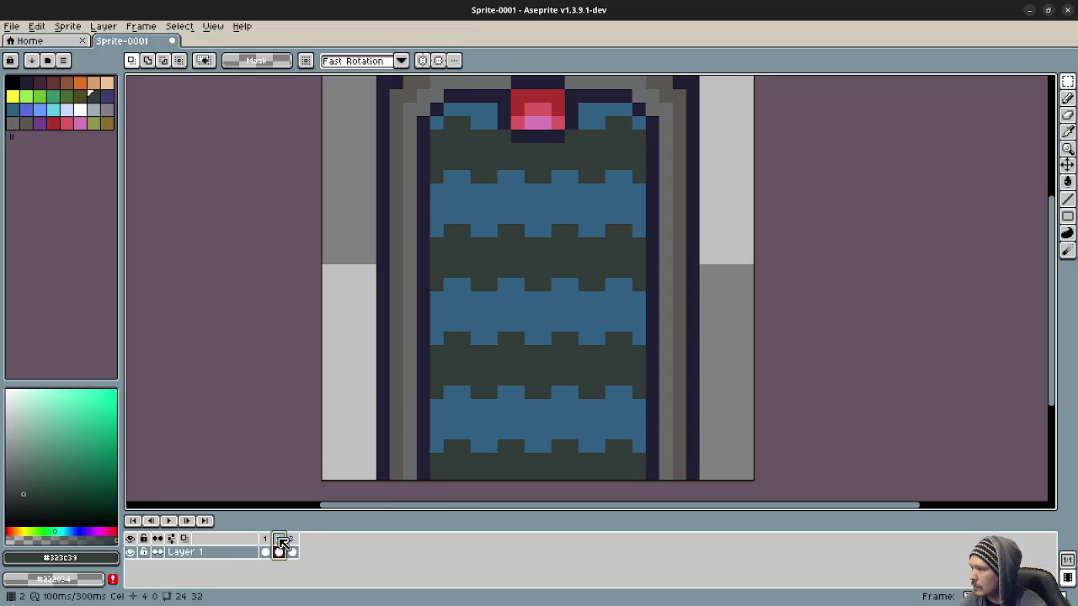
pyautogui.click(278, 546)
# Add a fourth frame after frame 3 and shift its water stripes up one pixel
pyautogui.click(291, 547)
pyautogui.rightClick(294, 546)
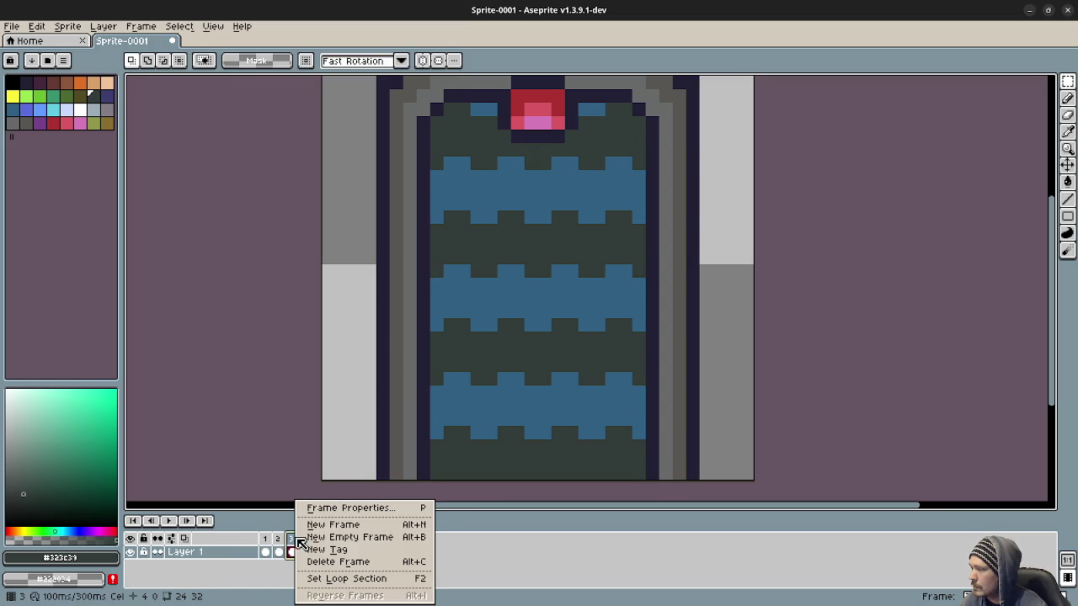
pyautogui.click(337, 526)
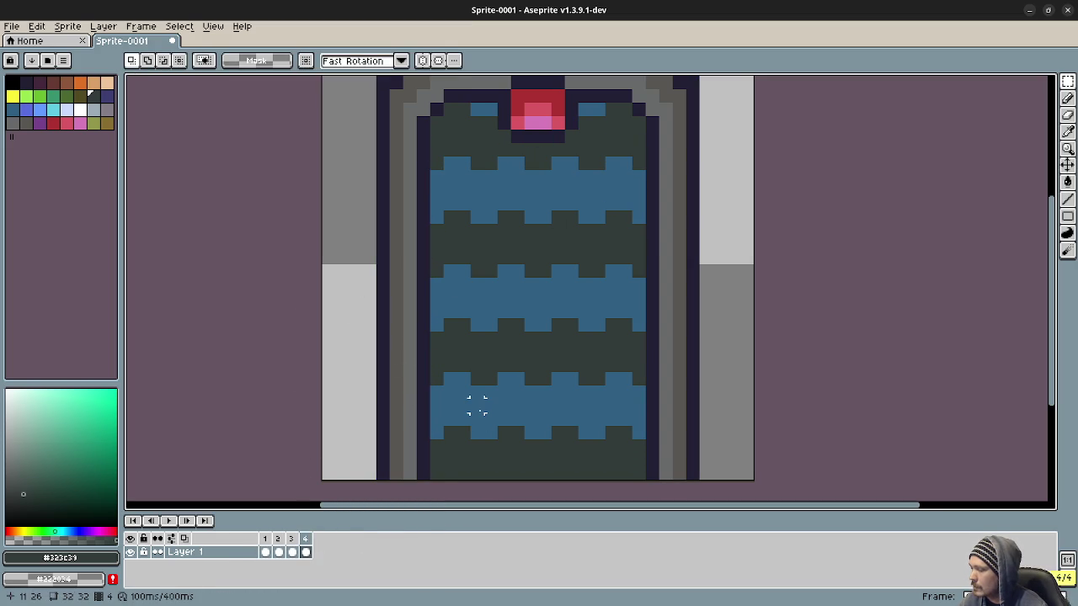
pyautogui.moveTo(643, 451)
pyautogui.mouseDown()
pyautogui.moveTo(500, 282)
pyautogui.moveTo(447, 161)
pyautogui.moveTo(438, 164)
pyautogui.mouseUp()
pyautogui.press('Up')
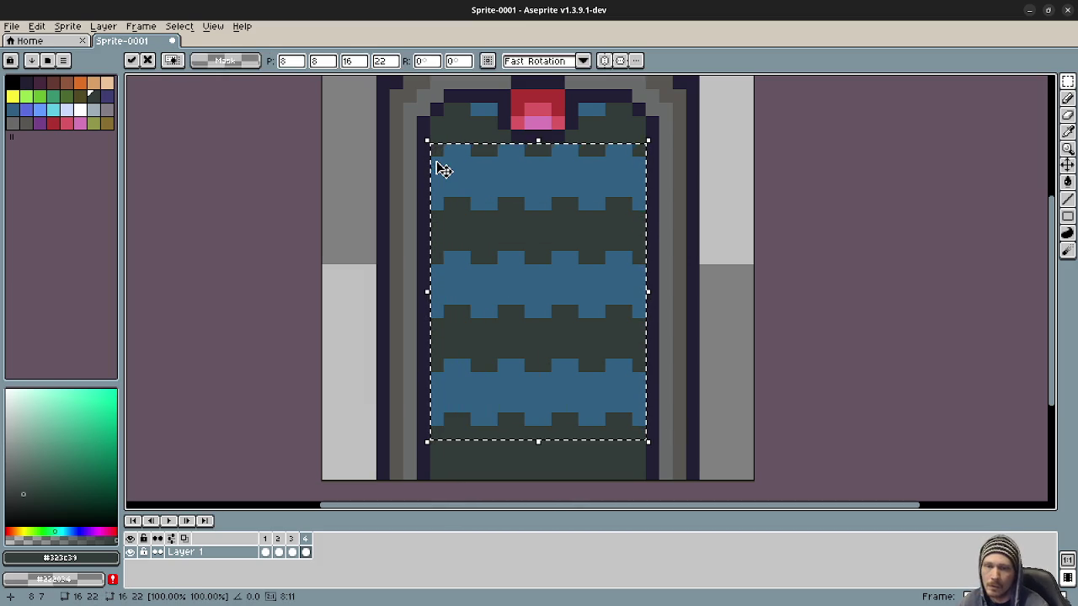
pyautogui.hotkey('ctrl', 'd')
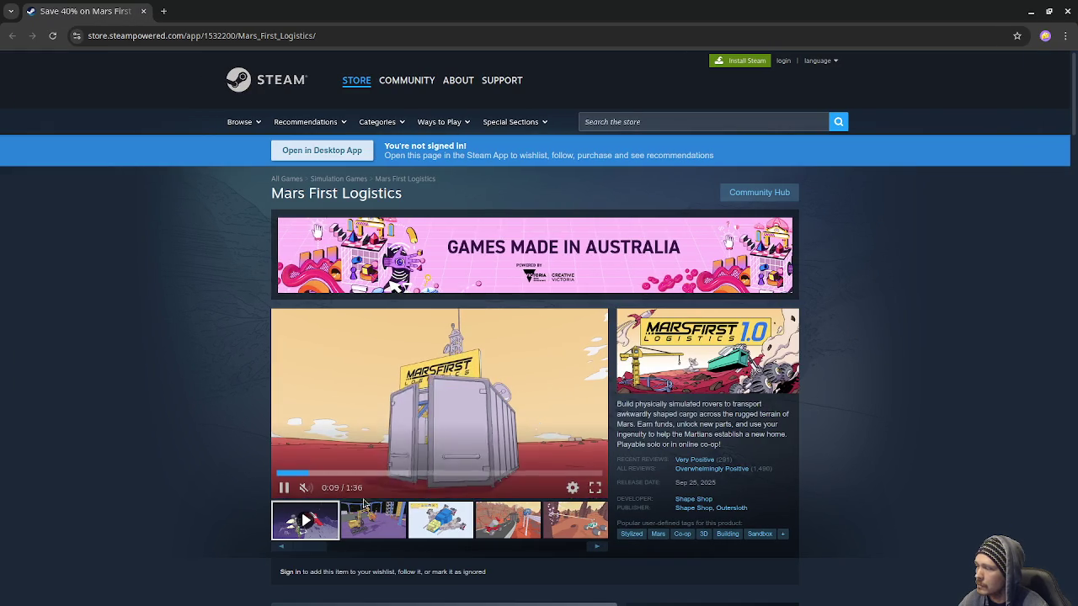
# Browse the Mars First Logistics screenshots and store page, then close the browser
pyautogui.click(371, 529)
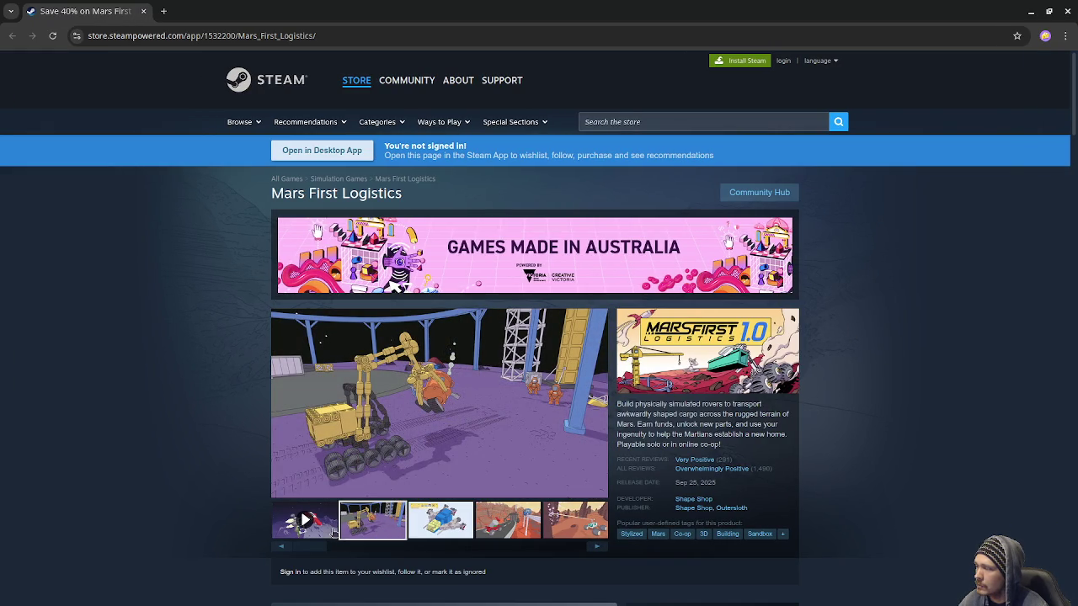
pyautogui.click(316, 529)
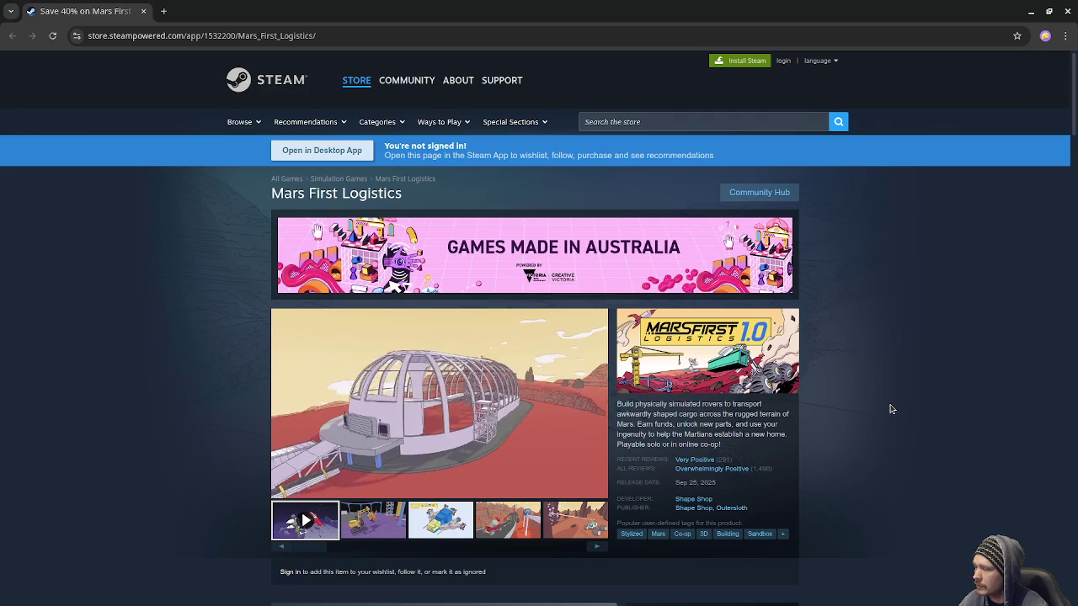
pyautogui.scroll(-2, 892, 409)
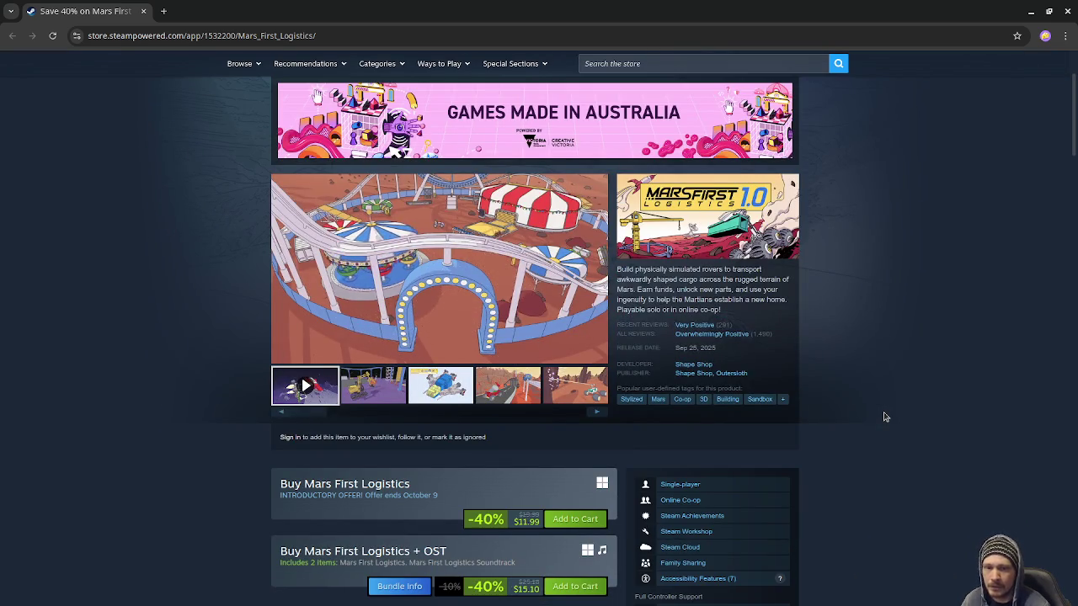
pyautogui.scroll(-8, 884, 417)
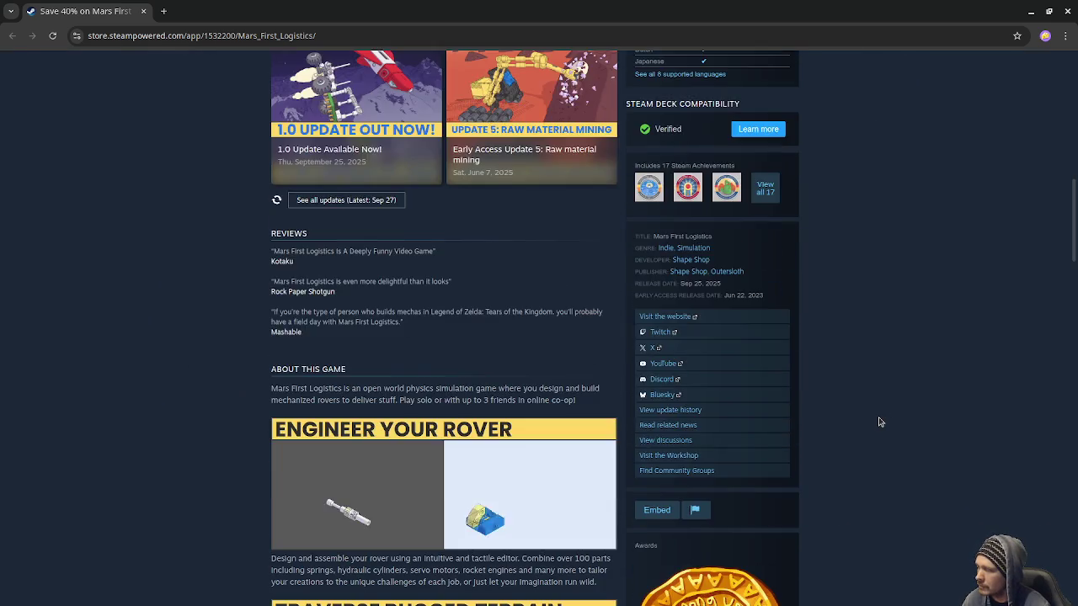
pyautogui.scroll(-3, 880, 422)
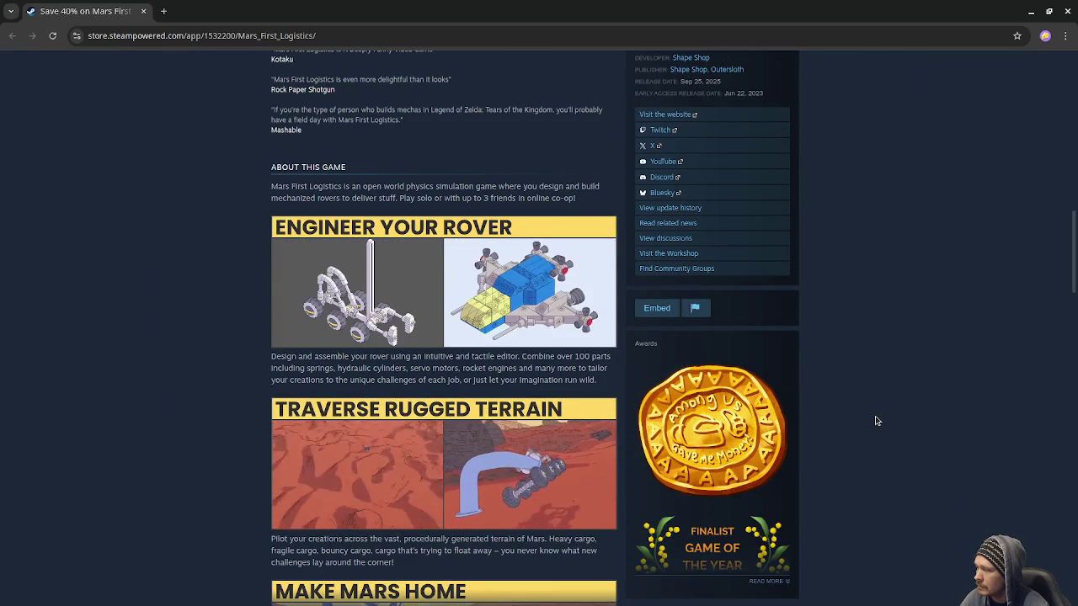
pyautogui.scroll(-3, 876, 421)
pyautogui.scroll(-4, 874, 425)
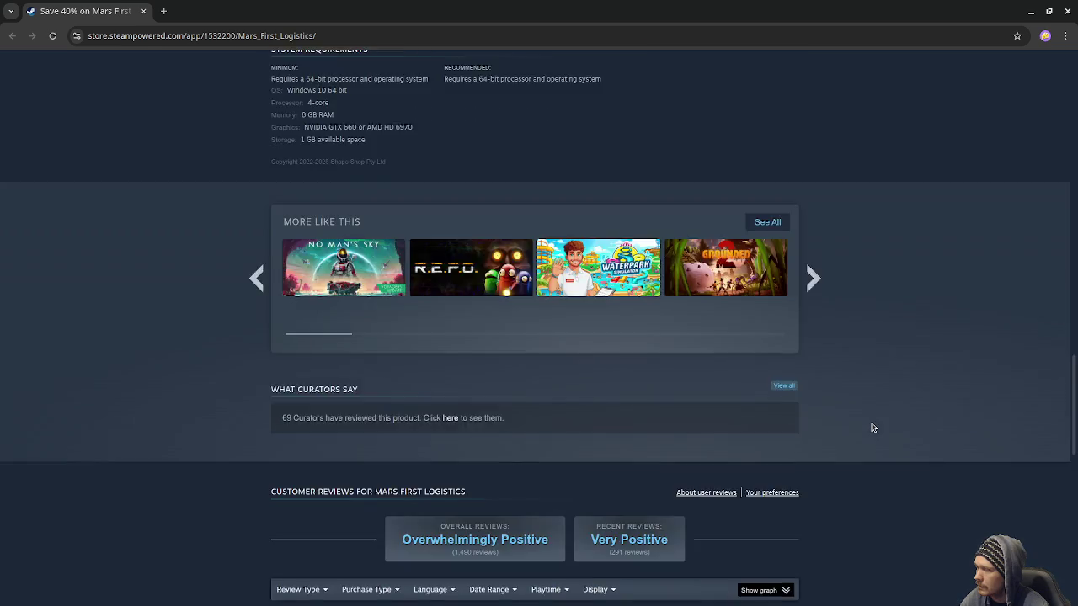
pyautogui.scroll(20, 872, 427)
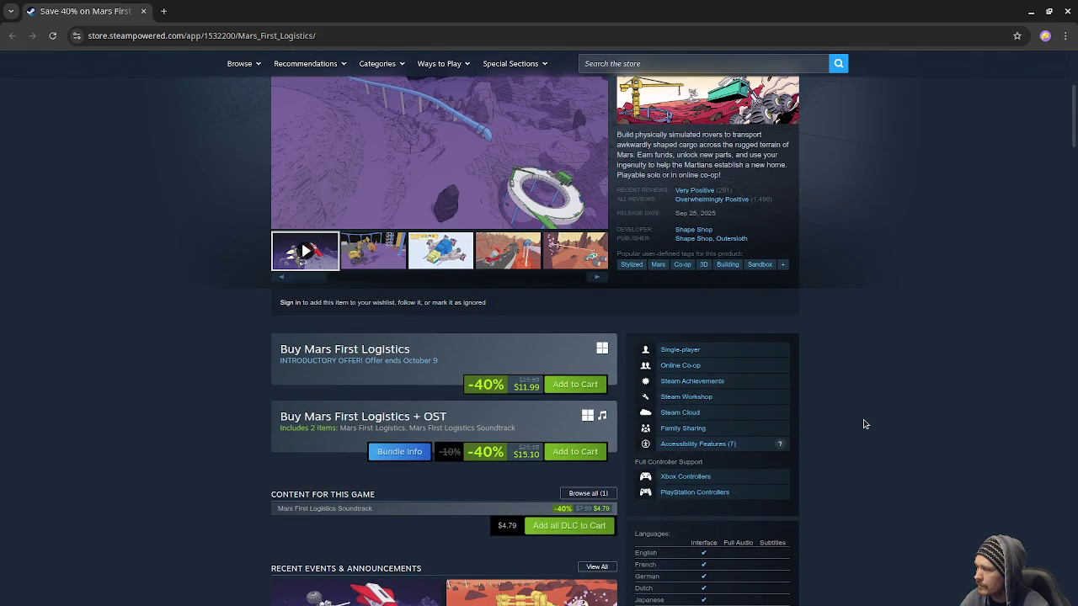
pyautogui.scroll(2, 806, 371)
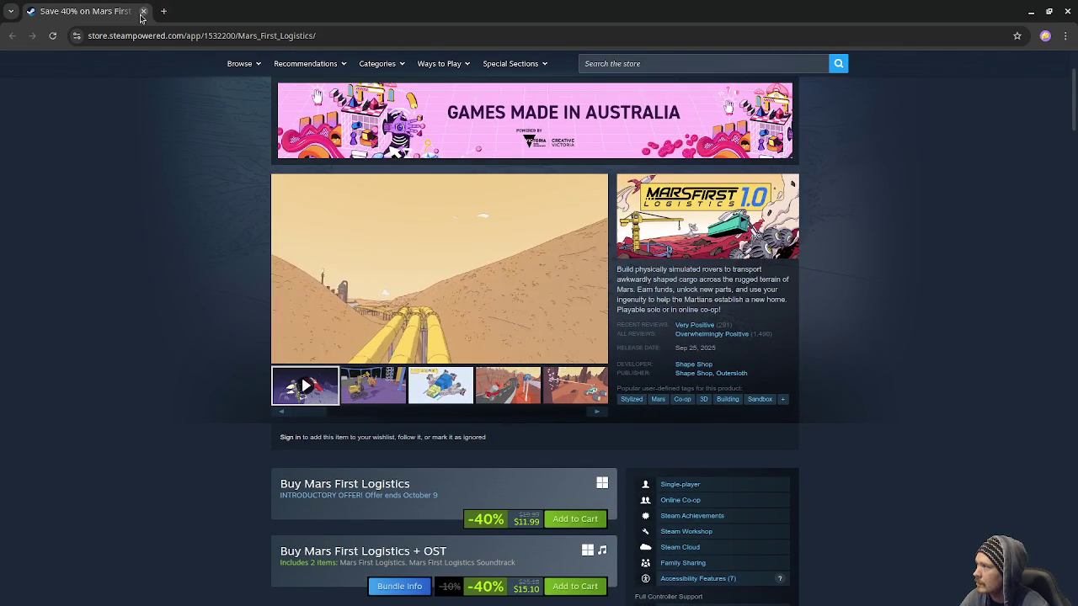
pyautogui.click(143, 13)
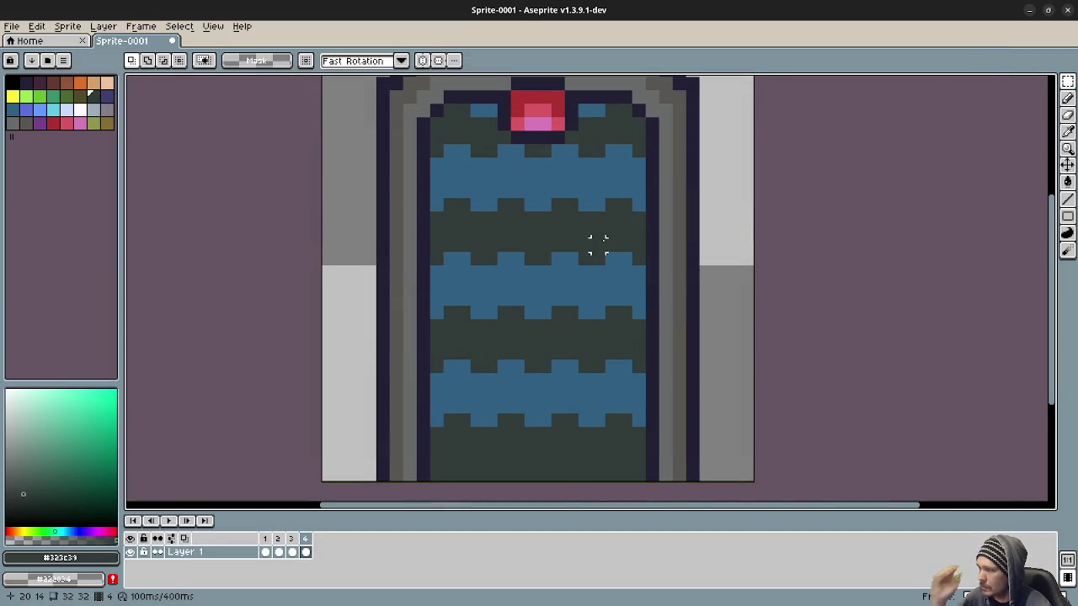
# Retouch frame 4 with dark green pixels along the top and blue wave blocks along the bottom row
pyautogui.press('i')
pyautogui.press('b')
pyautogui.click(489, 110)
pyautogui.click(595, 109)
pyautogui.keyDown('alt'); pyautogui.click(469, 409); pyautogui.keyUp('alt')
pyautogui.click(450, 473)
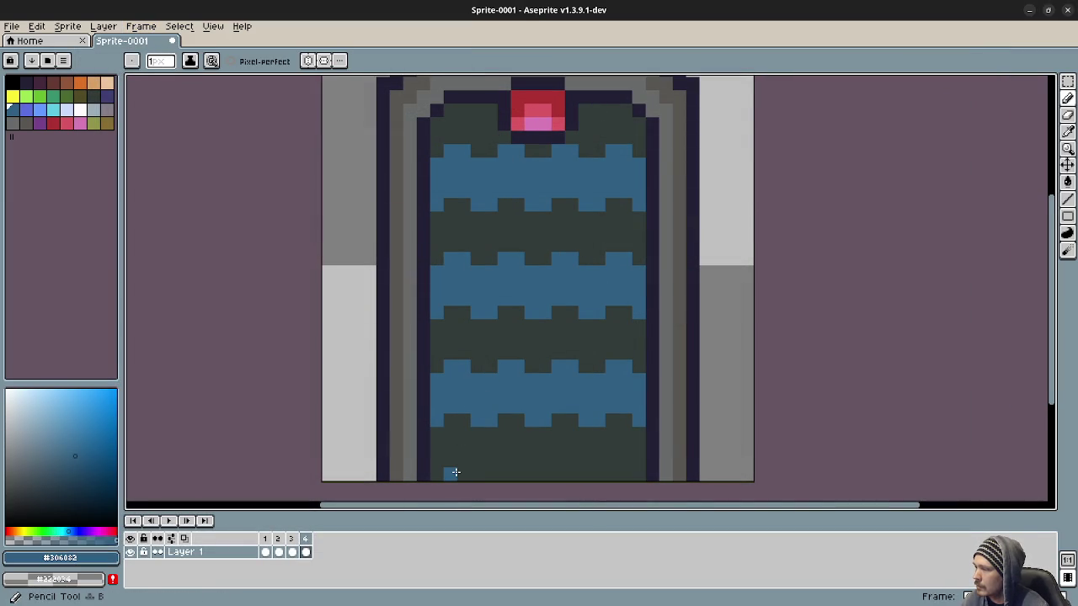
pyautogui.click(464, 473)
pyautogui.click(505, 474)
pyautogui.click(518, 474)
pyautogui.click(558, 473)
pyautogui.click(567, 472)
pyautogui.click(613, 473)
pyautogui.click(626, 473)
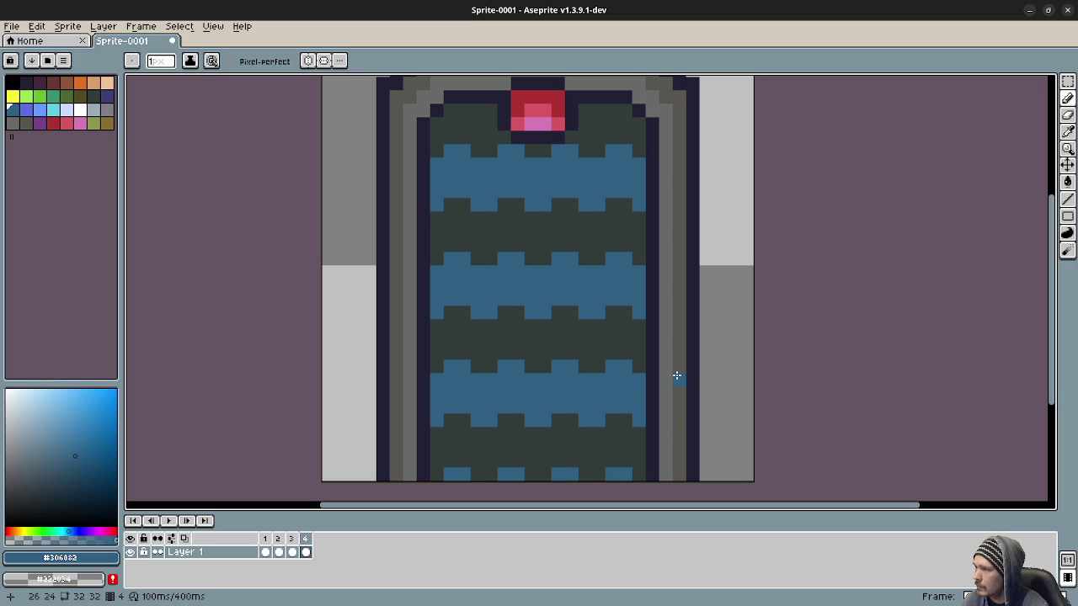
# Add a fifth frame and shift its striped water area up one pixel
pyautogui.rightClick(305, 538)
pyautogui.click(359, 525)
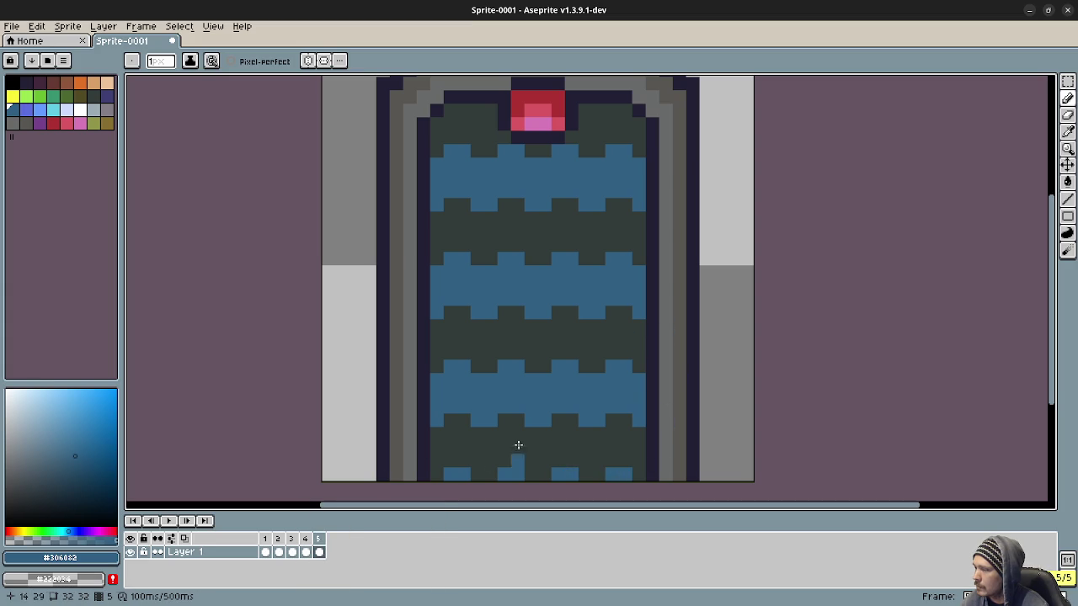
pyautogui.press('m')
pyautogui.moveTo(645, 481); pyautogui.dragTo(430, 158)
pyautogui.press('Up')
pyautogui.hotkey('ctrl', 'd')
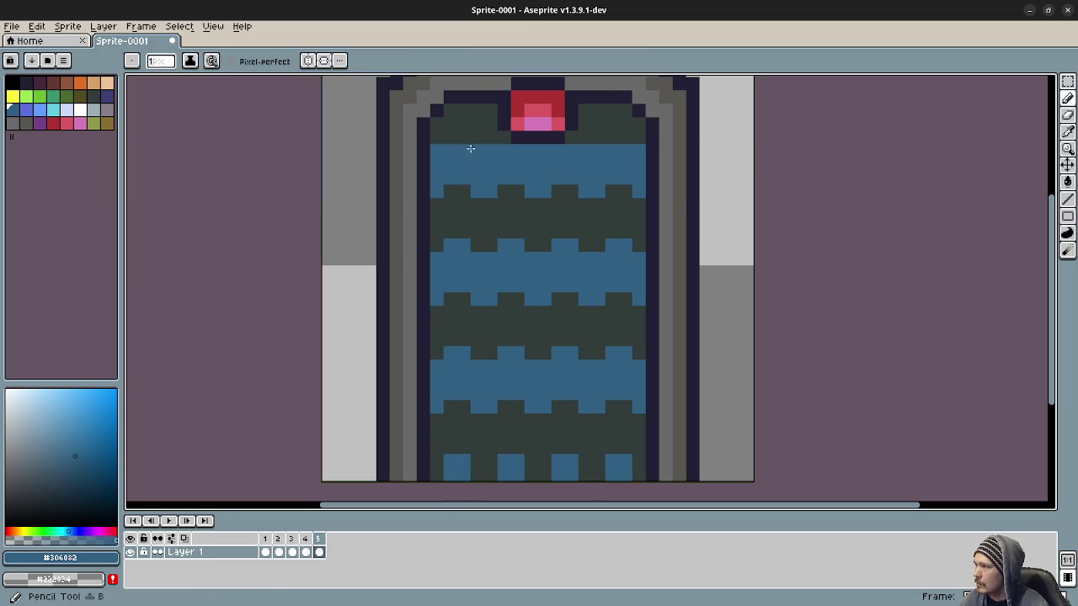
# Fill frame 5's top and bottom water rows with blue to continue the wave pattern
pyautogui.press('b')
pyautogui.moveTo(450, 138); pyautogui.dragTo(465, 138)
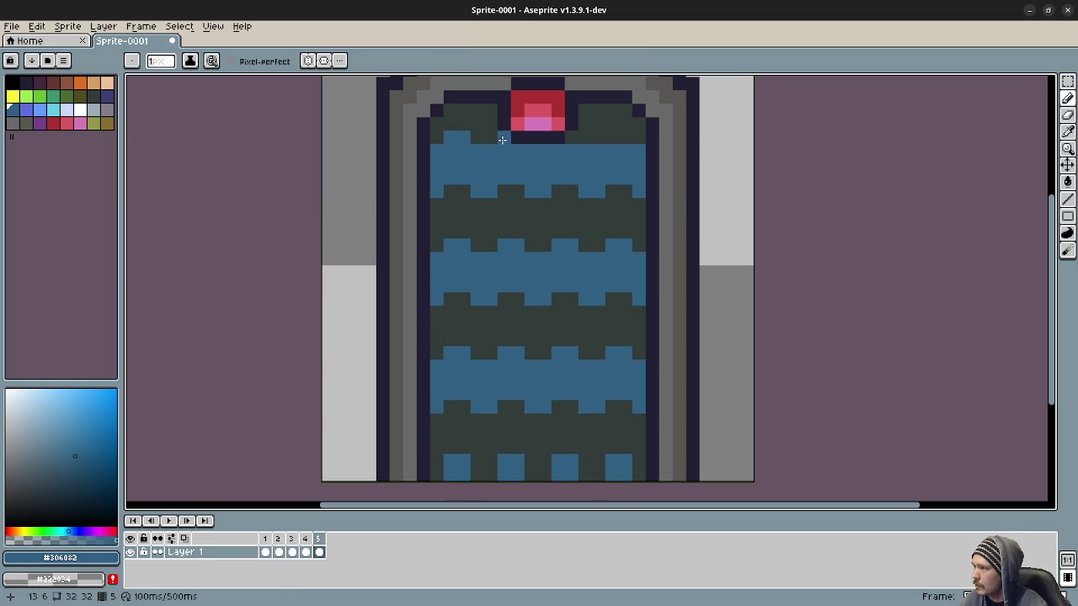
pyautogui.click(571, 137)
pyautogui.click(600, 138)
pyautogui.click(621, 136)
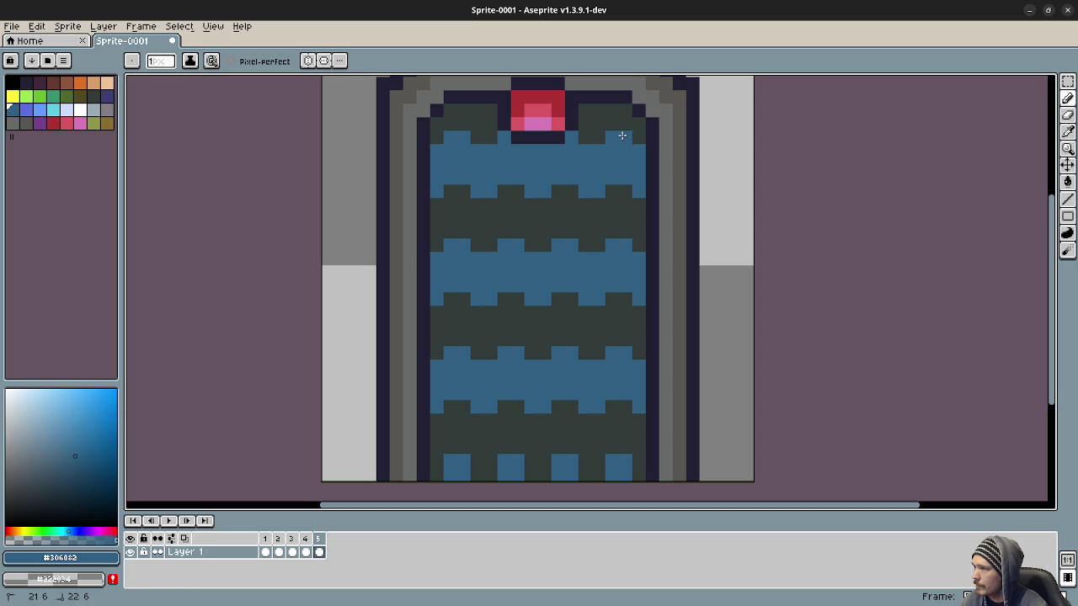
pyautogui.click(440, 474)
pyautogui.keyDown('shift'); pyautogui.click(622, 471); pyautogui.keyUp('shift')
pyautogui.click(640, 475)
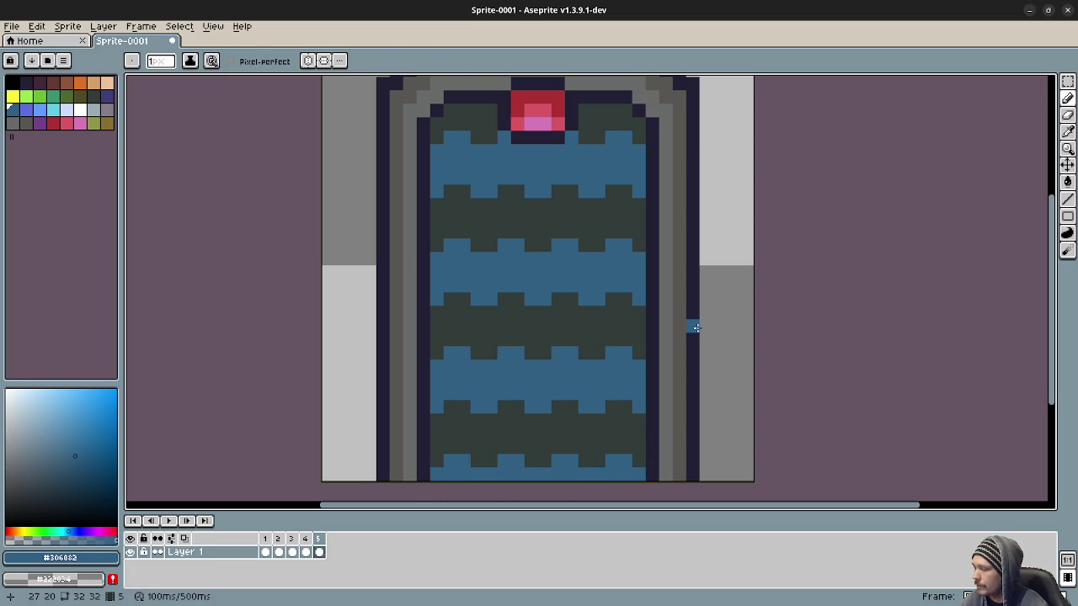
# Add a sixth frame, shift the water up one pixel, and paint blue across the top dark band
pyautogui.press('m')
pyautogui.rightClick(318, 540)
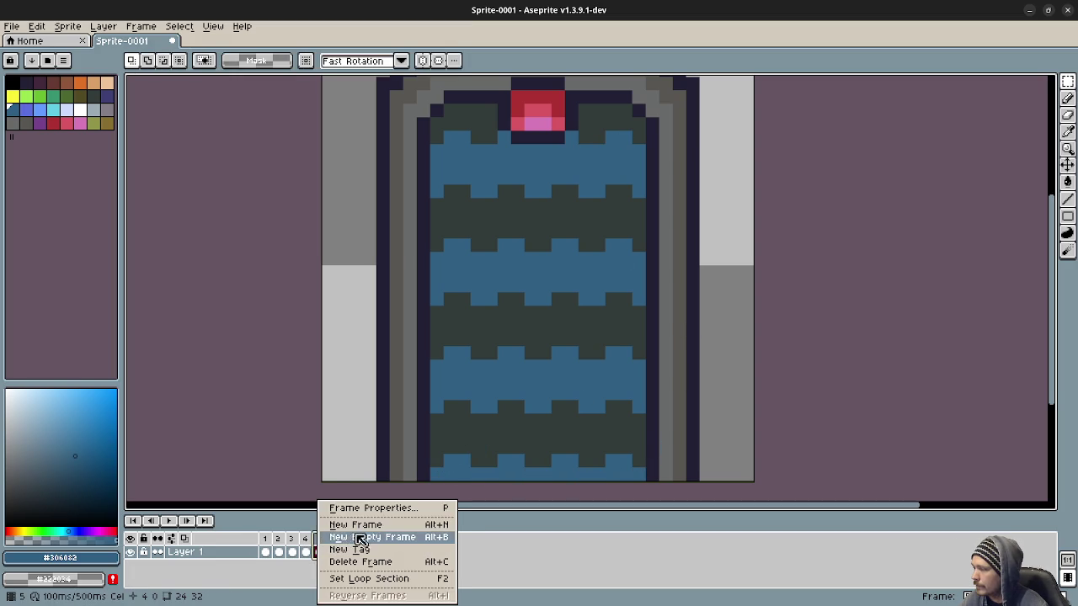
pyautogui.click(352, 539)
pyautogui.moveTo(642, 476); pyautogui.dragTo(433, 158)
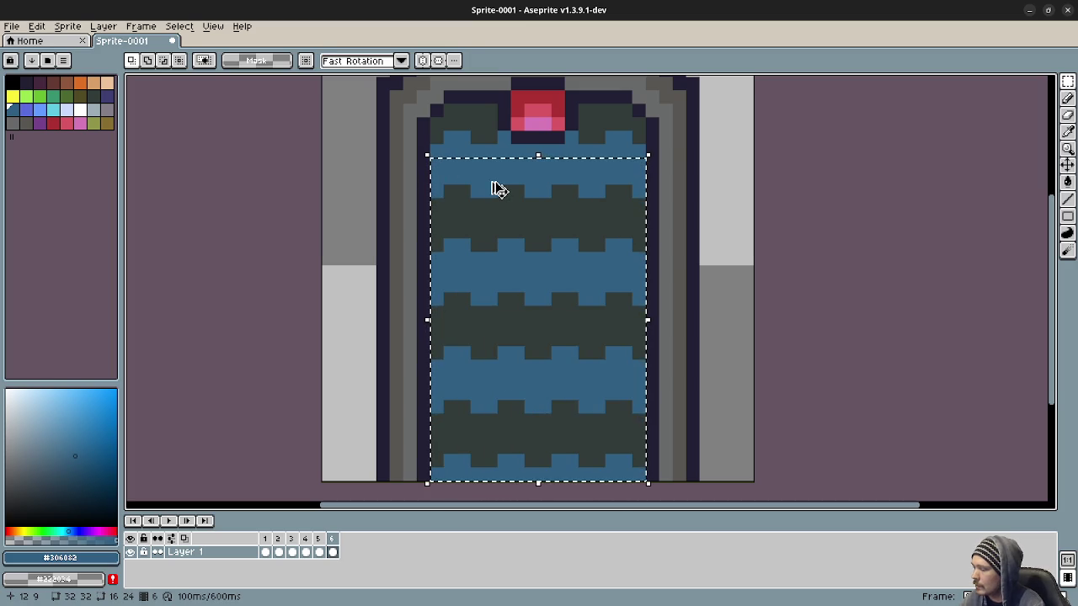
pyautogui.press('Up')
pyautogui.click(705, 205)
pyautogui.press('i')
pyautogui.press('b')
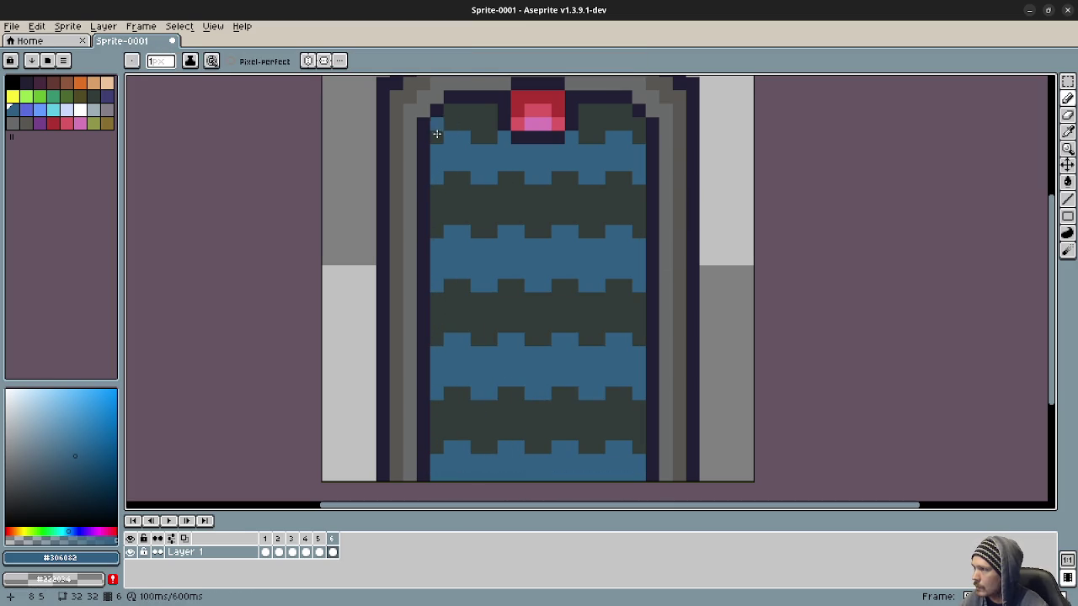
pyautogui.moveTo(447, 130)
pyautogui.mouseDown()
pyautogui.moveTo(596, 135)
pyautogui.moveTo(611, 122)
pyautogui.moveTo(642, 138)
pyautogui.mouseUp()
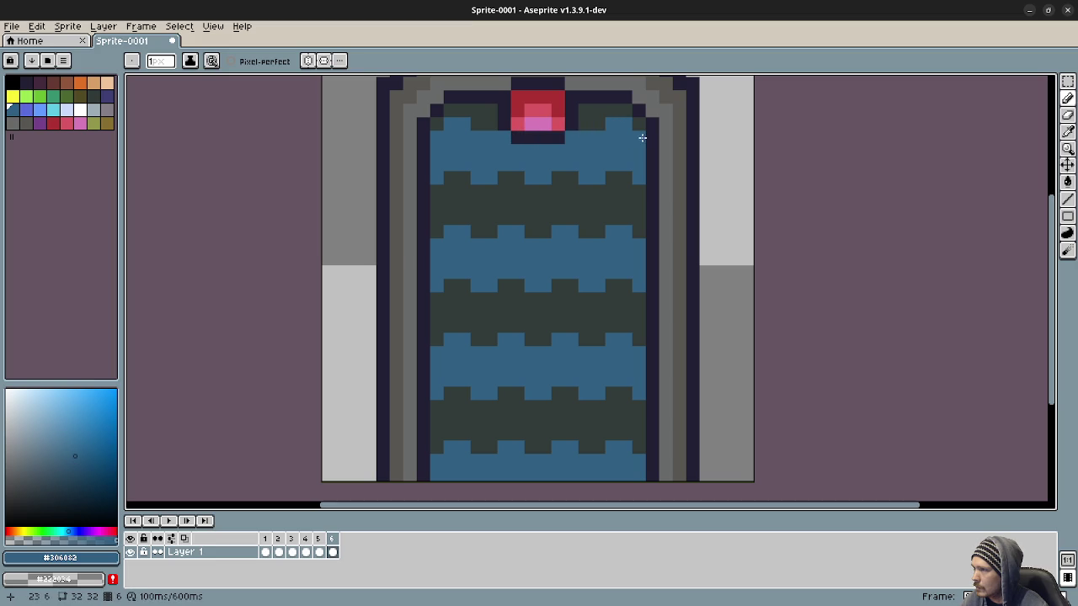
# Add a seventh frame and shift its striped water area up one pixel
pyautogui.press('m')
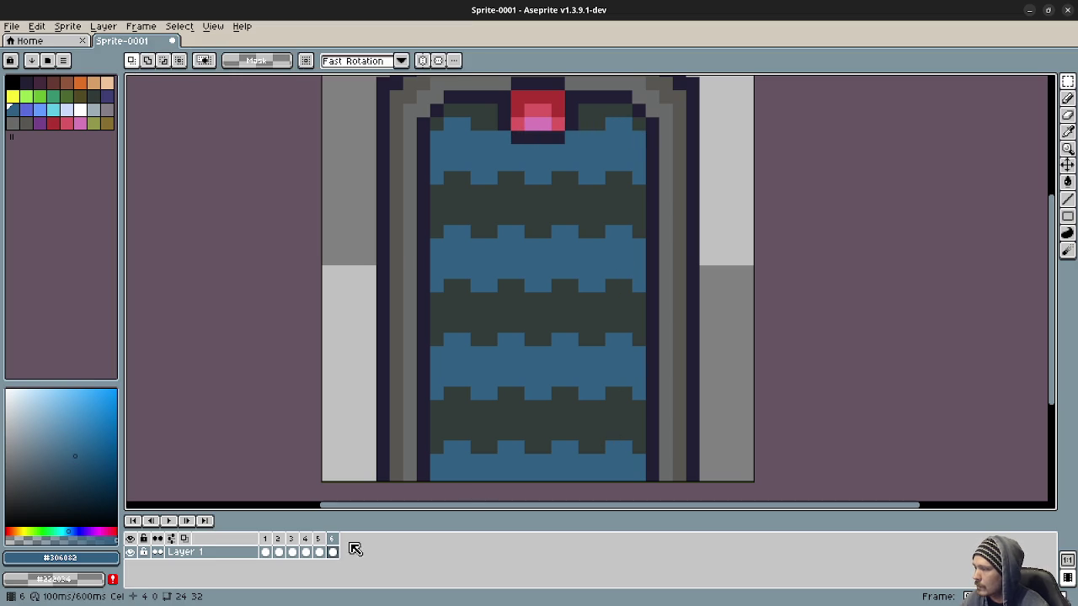
pyautogui.rightClick(332, 538)
pyautogui.click(362, 524)
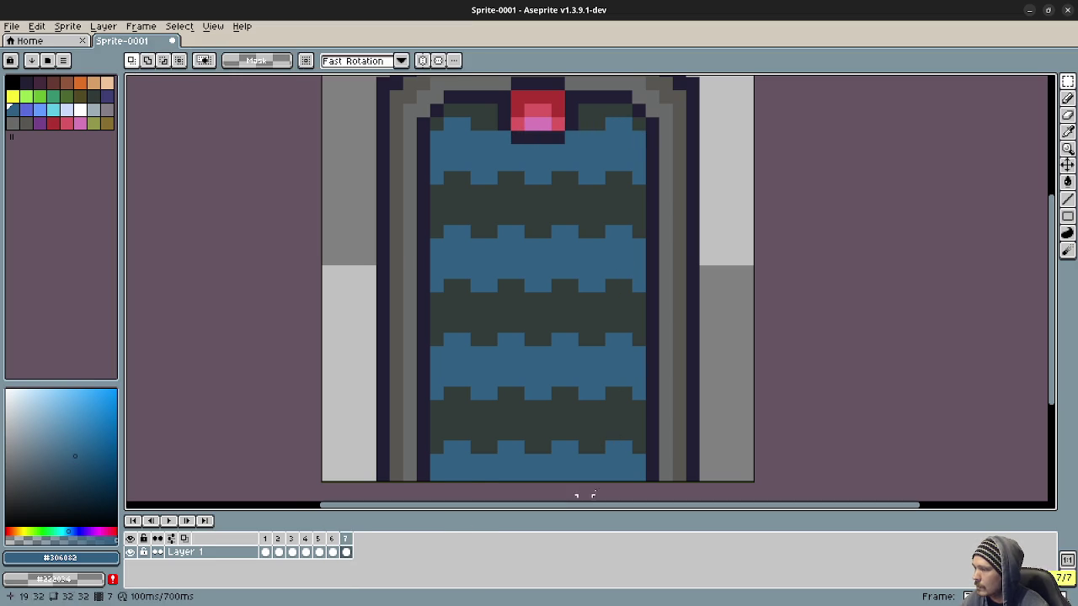
pyautogui.moveTo(638, 469); pyautogui.dragTo(428, 157)
pyautogui.press('Up')
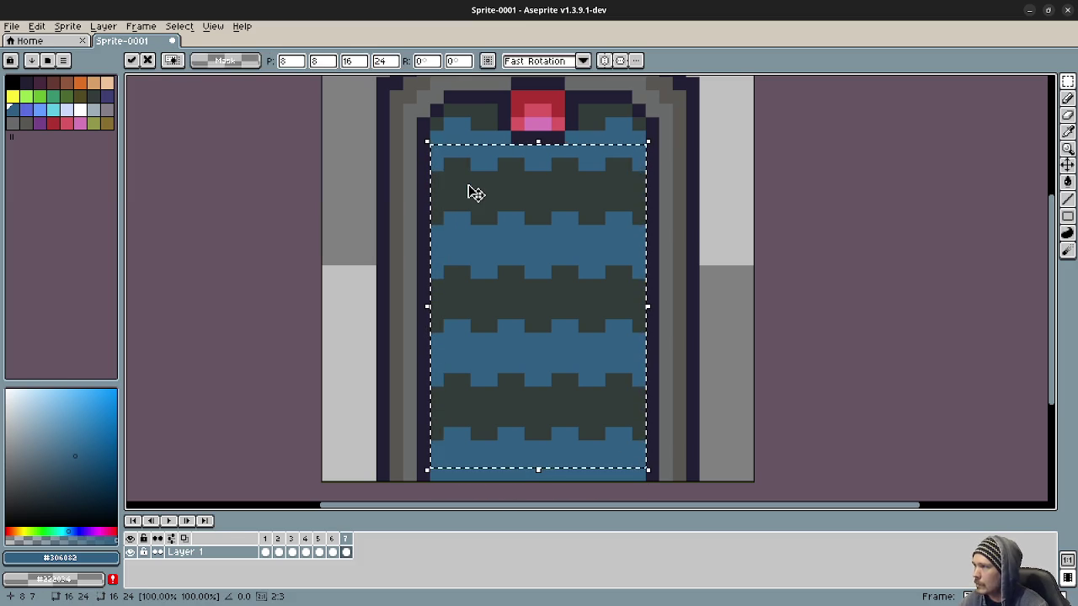
pyautogui.hotkey('ctrl', 'd')
# Turn frame 7's top-left and top-right dark edge pixels blue
pyautogui.press('b')
pyautogui.keyDown('alt'); pyautogui.click(470, 445); pyautogui.keyUp('alt')
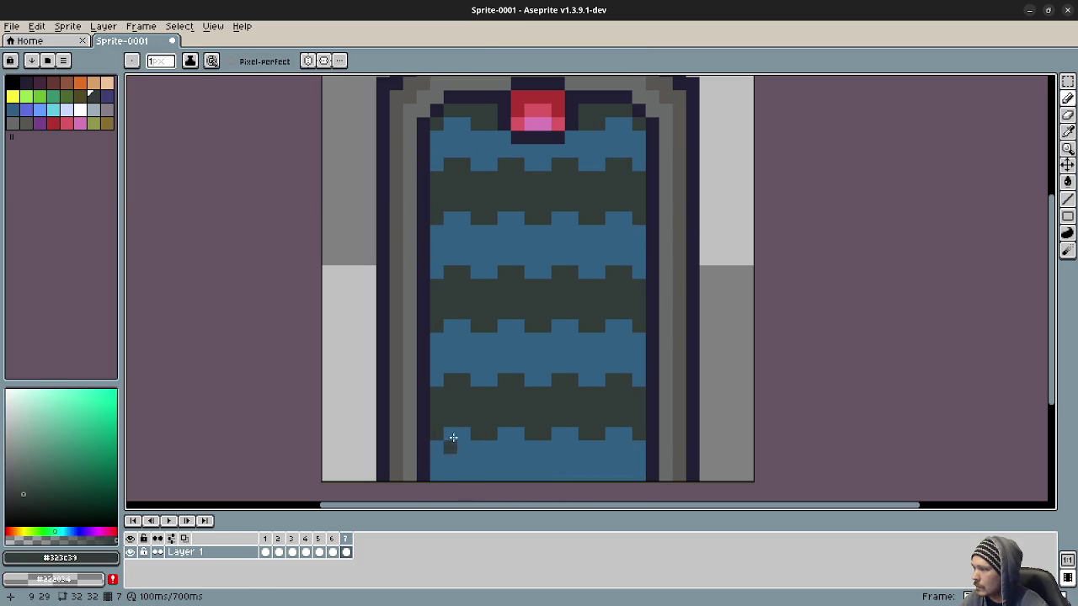
pyautogui.keyDown('alt'); pyautogui.click(447, 142); pyautogui.keyUp('alt')
pyautogui.click(463, 110)
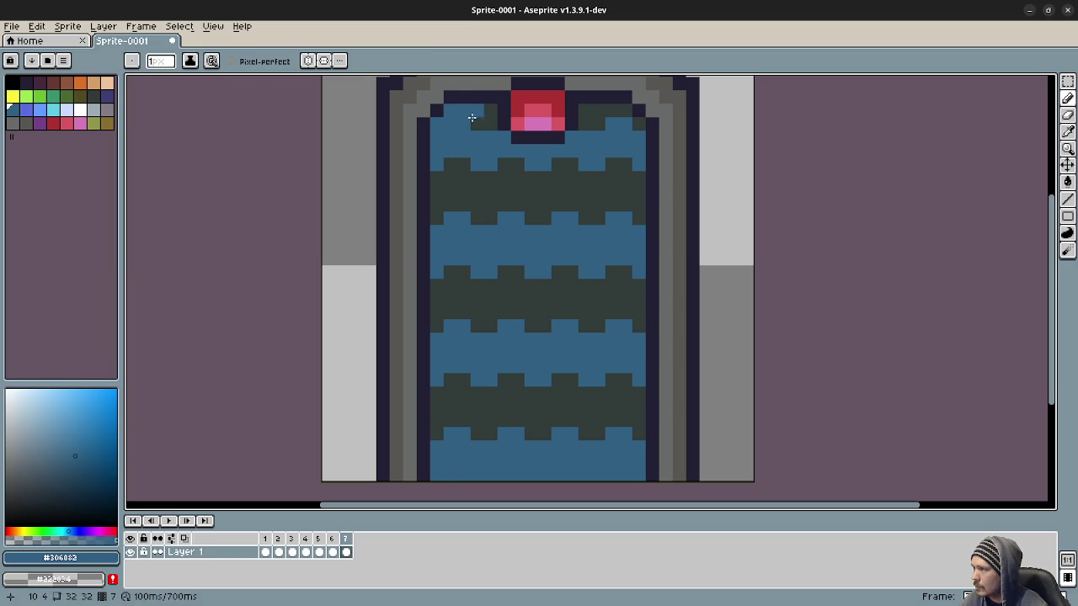
pyautogui.moveTo(609, 109); pyautogui.dragTo(621, 114)
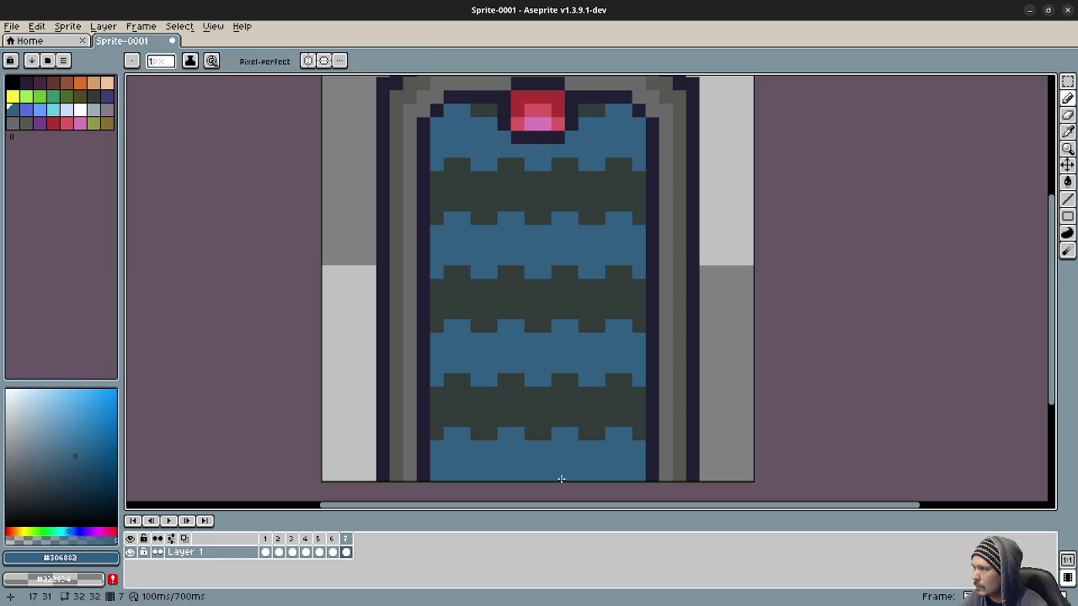
# Add an eighth frame and shift its striped water area up one pixel
pyautogui.rightClick(345, 539)
pyautogui.click(404, 525)
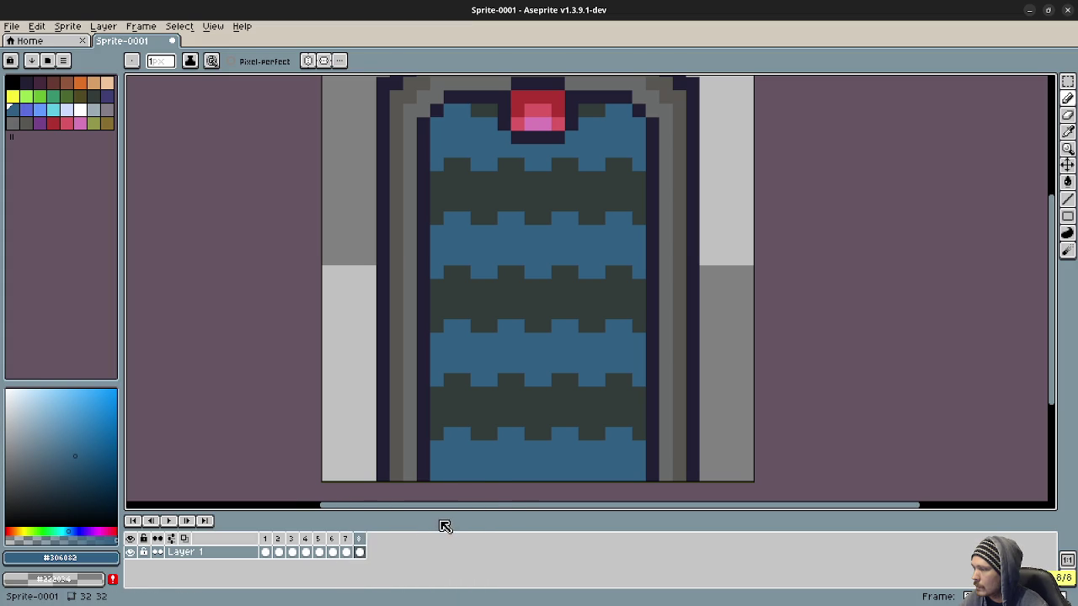
pyautogui.press('m')
pyautogui.moveTo(642, 477); pyautogui.dragTo(433, 164)
pyautogui.click(444, 176)
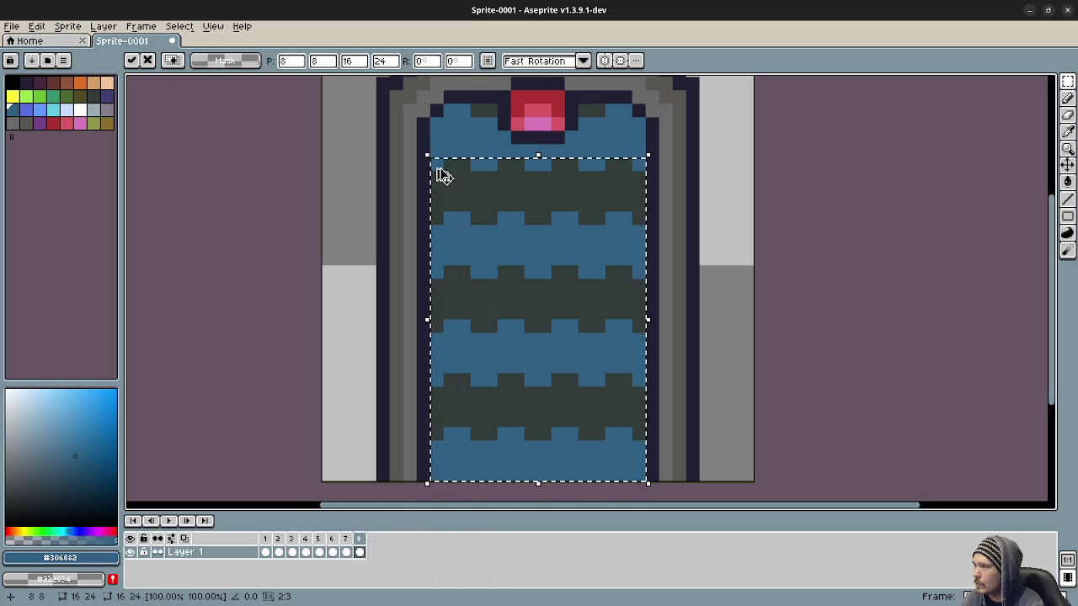
pyautogui.press('Up')
pyautogui.click(706, 177)
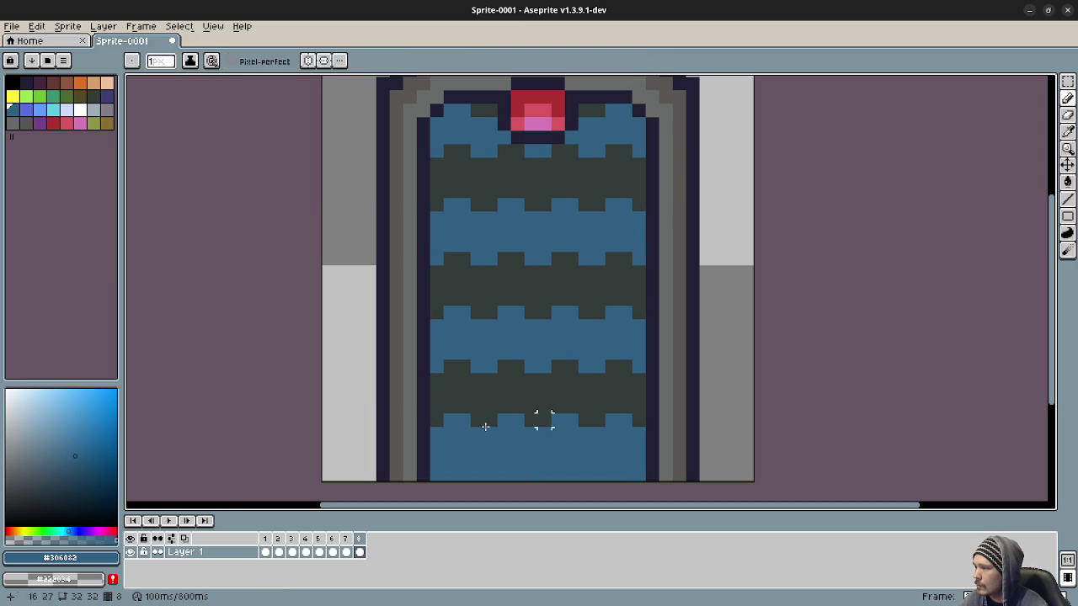
# Paint dark green along frame 8's bottom row, turn top dark pixels blue, and play the animation
pyautogui.press('b')
pyautogui.keyDown('alt'); pyautogui.click(479, 385); pyautogui.keyUp('alt')
pyautogui.click(451, 475)
pyautogui.click(464, 474)
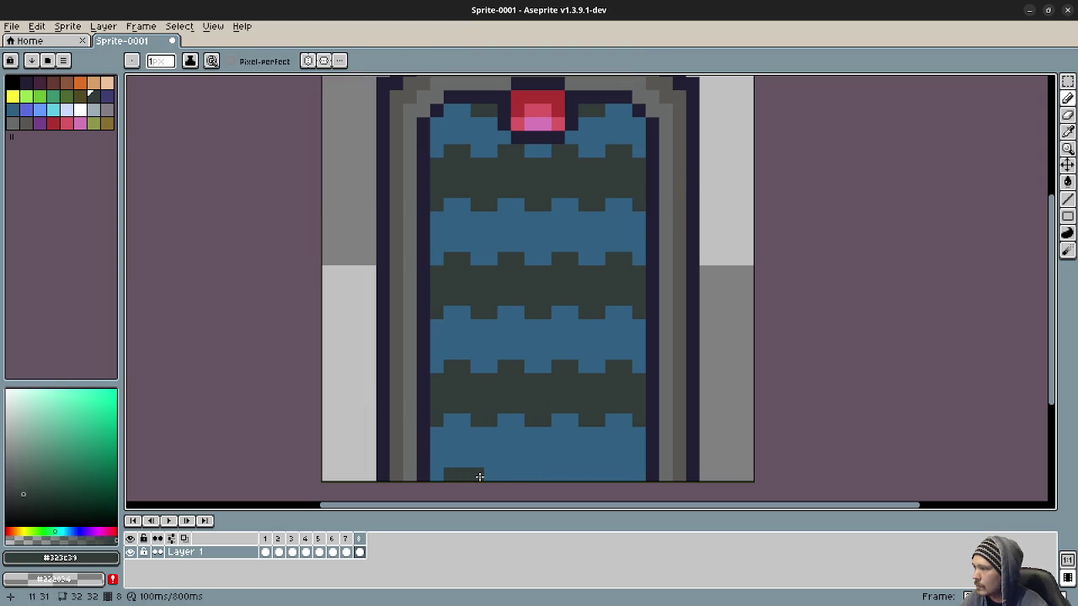
pyautogui.moveTo(502, 477); pyautogui.dragTo(628, 475)
pyautogui.press('alt')
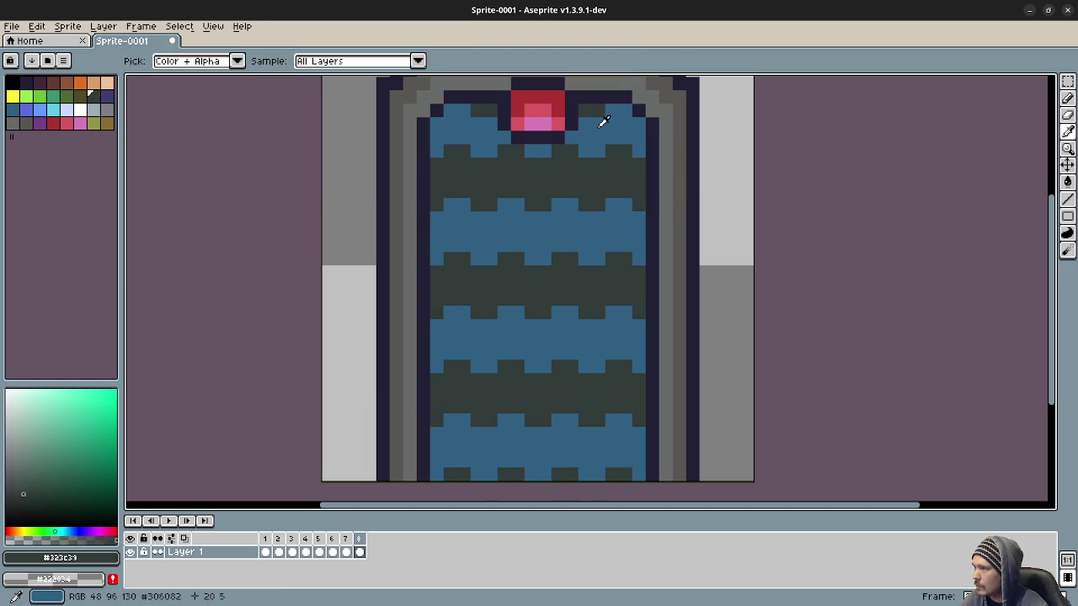
pyautogui.keyDown('alt'); pyautogui.click(602, 124); pyautogui.keyUp('alt')
pyautogui.click(586, 110)
pyautogui.click(487, 111)
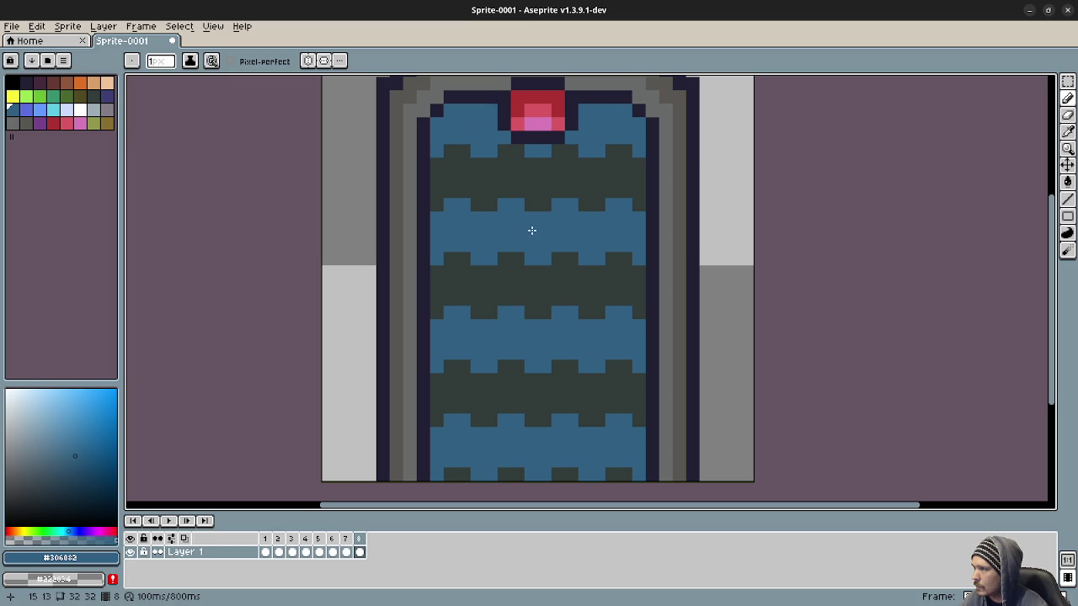
pyautogui.click(169, 522)
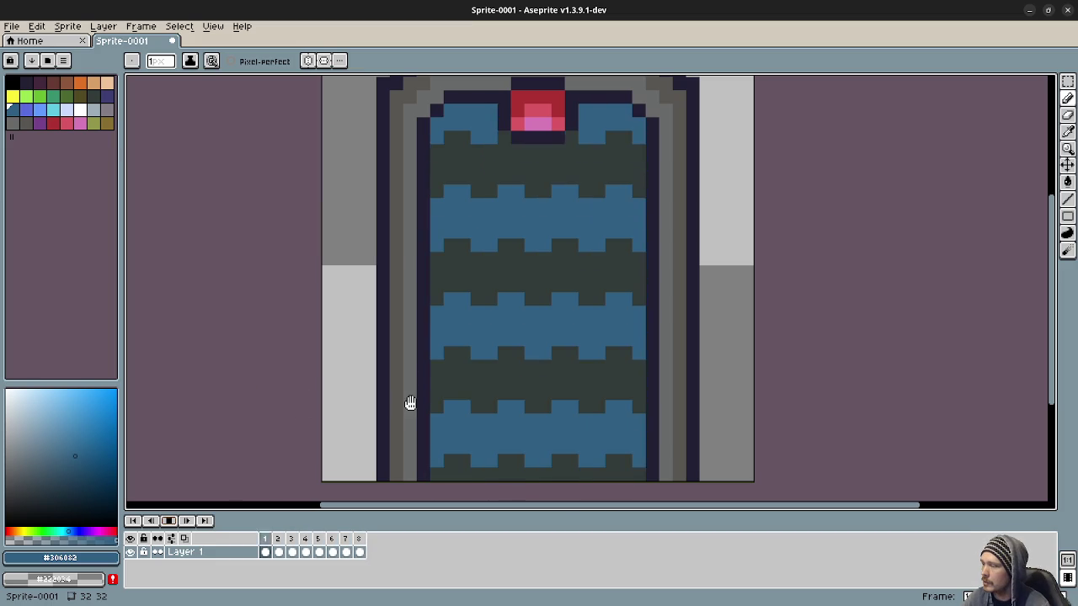
pyautogui.click(268, 551)
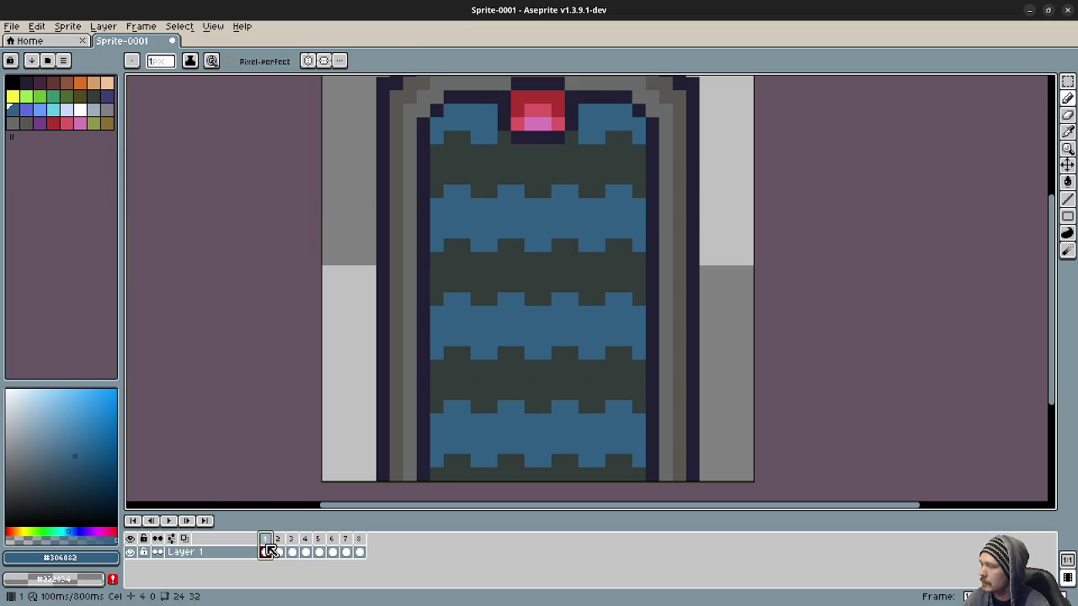
pyautogui.click(41, 115)
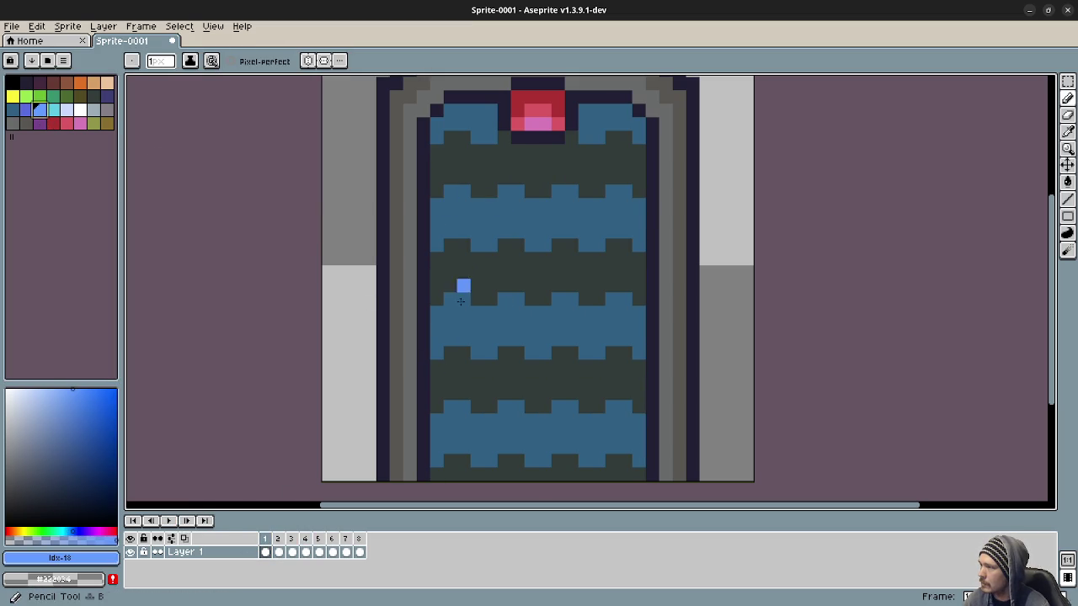
pyautogui.moveTo(461, 410)
pyautogui.mouseDown()
pyautogui.moveTo(544, 421)
pyautogui.moveTo(620, 410)
pyautogui.mouseUp()
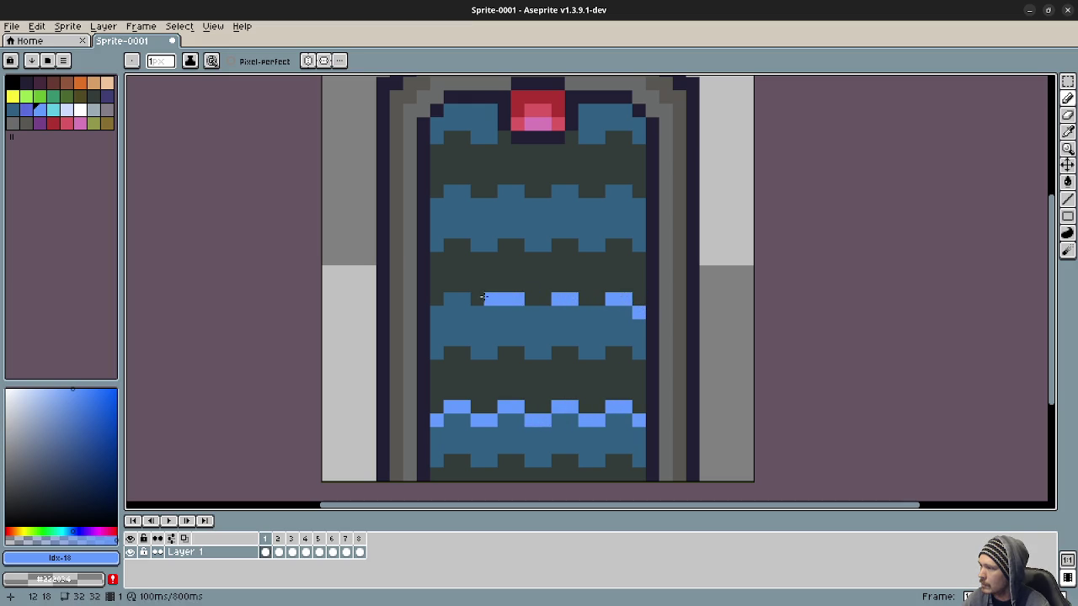
pyautogui.moveTo(459, 297); pyautogui.dragTo(452, 297)
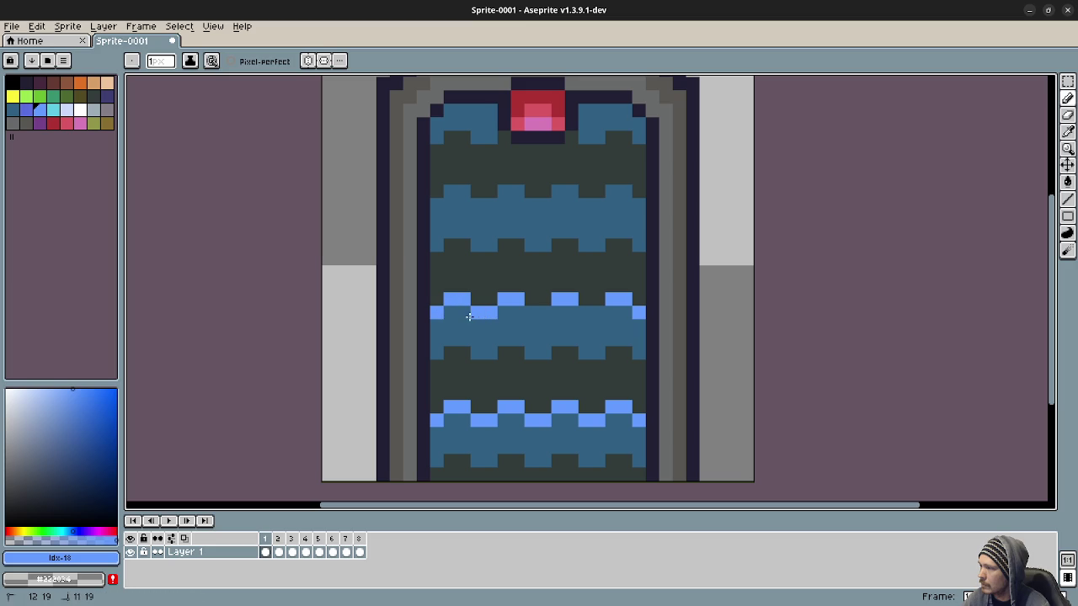
pyautogui.moveTo(528, 315); pyautogui.dragTo(599, 314)
pyautogui.click(450, 207)
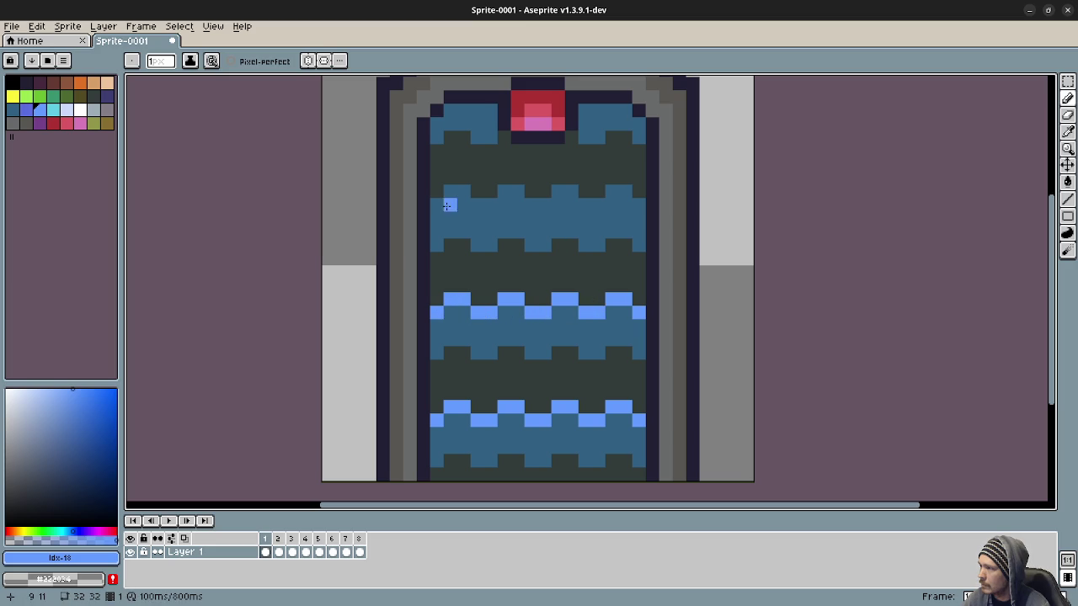
pyautogui.moveTo(450, 193)
pyautogui.mouseDown()
pyautogui.moveTo(493, 205)
pyautogui.moveTo(518, 192)
pyautogui.moveTo(530, 206)
pyautogui.moveTo(571, 192)
pyautogui.moveTo(585, 206)
pyautogui.moveTo(627, 193)
pyautogui.moveTo(639, 205)
pyautogui.mouseUp()
pyautogui.scroll(2, 543, 321)
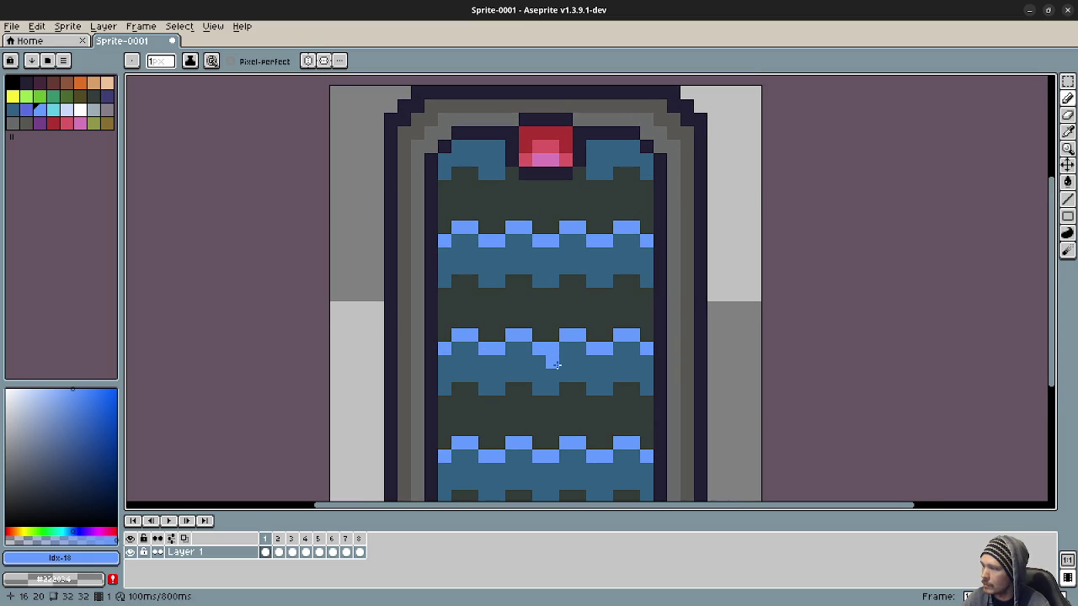
pyautogui.scroll(-3, 560, 388)
pyautogui.scroll(2, 564, 401)
pyautogui.hotkey('ctrl', 'z')
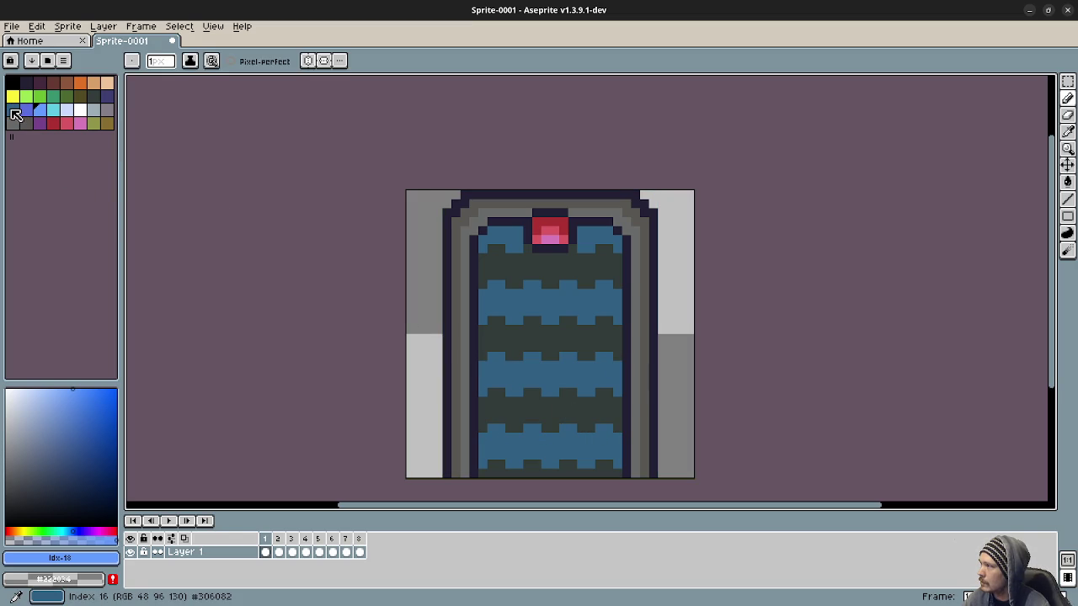
pyautogui.click(107, 96)
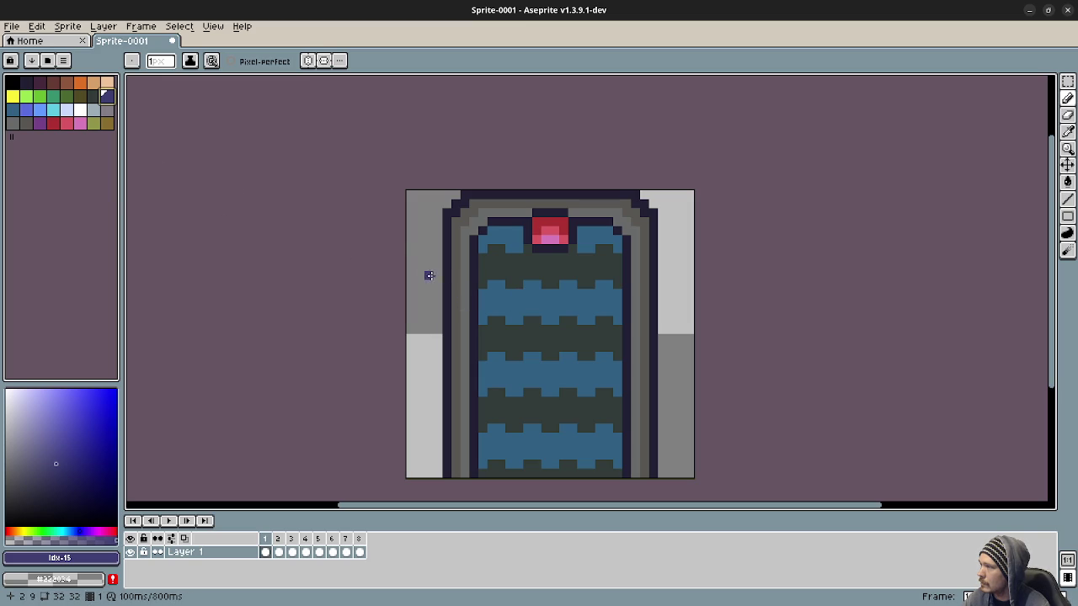
pyautogui.click(67, 96)
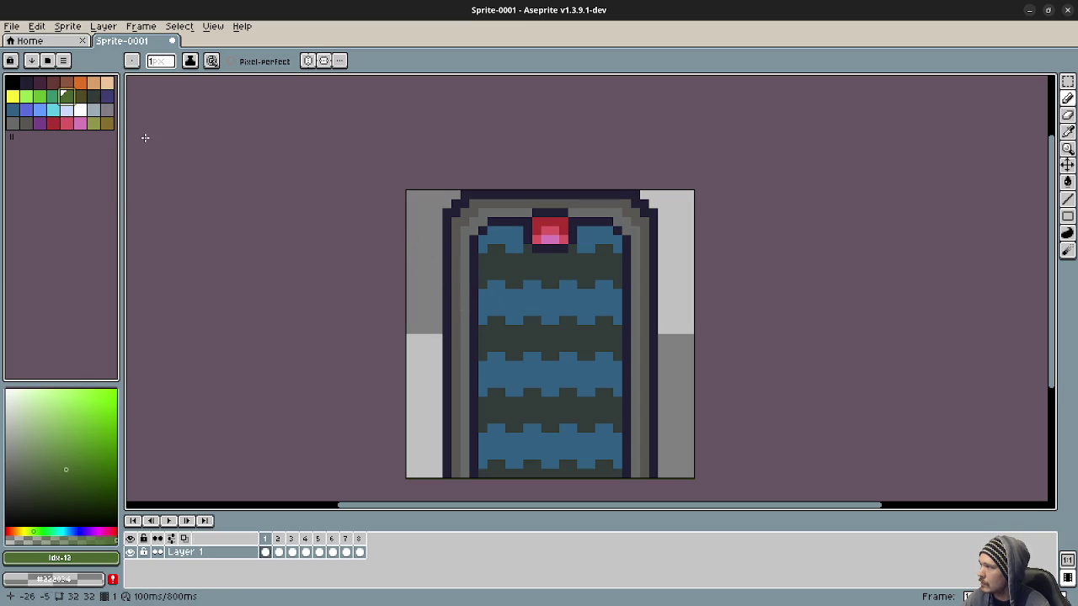
pyautogui.click(80, 83)
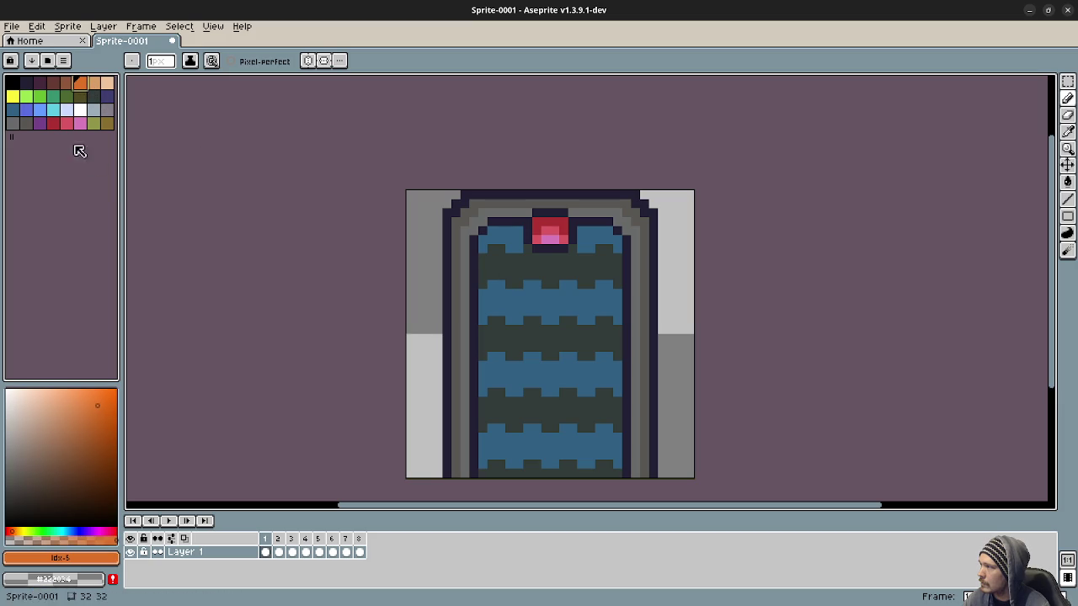
pyautogui.click(26, 96)
pyautogui.click(53, 96)
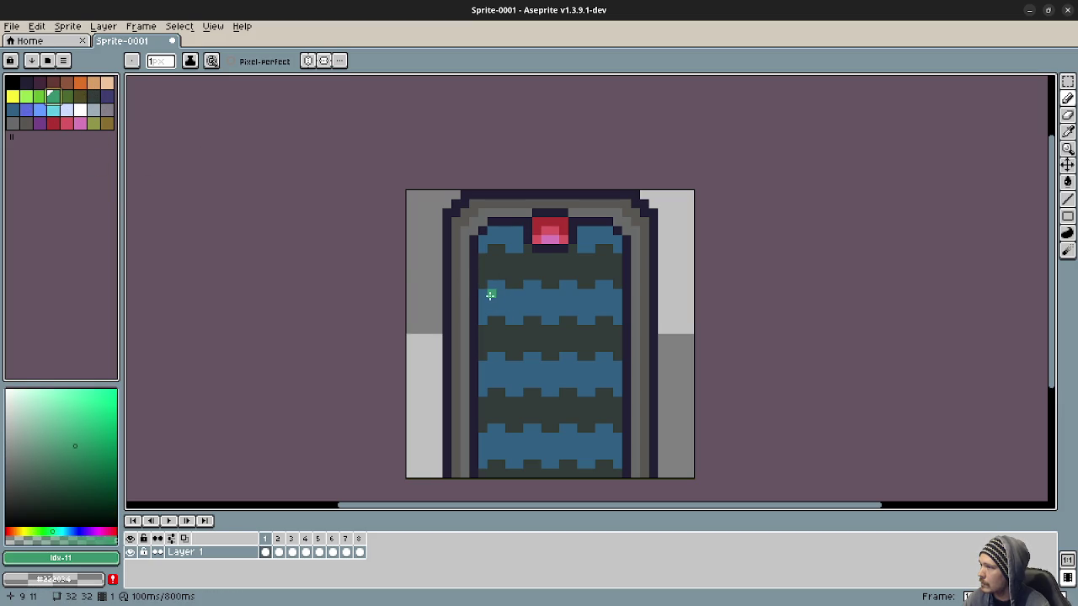
pyautogui.scroll(2, 492, 293)
pyautogui.scroll(-2, 508, 349)
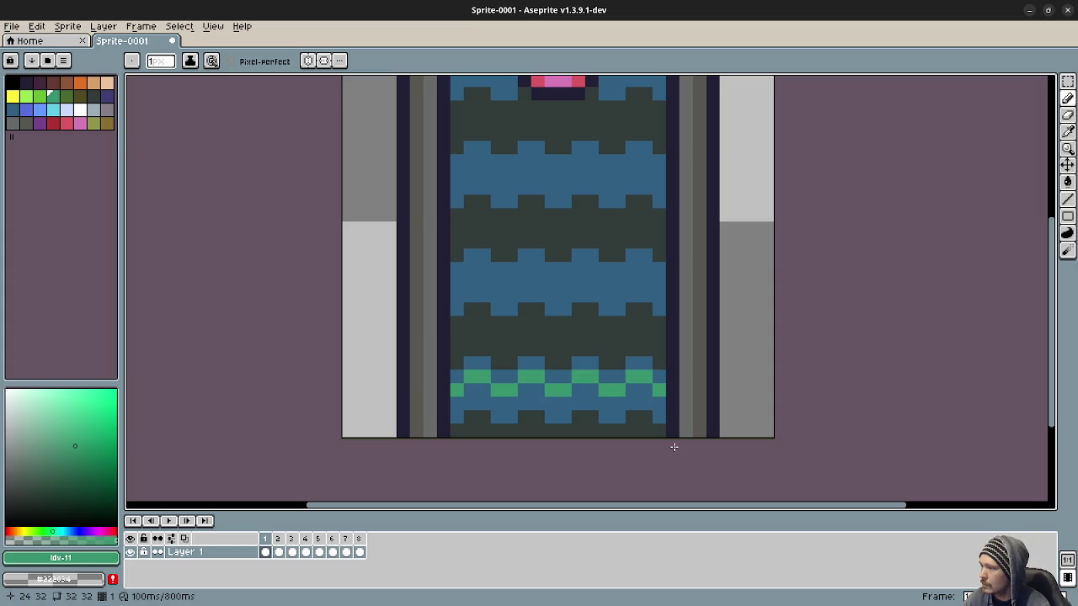
pyautogui.hotkey('ctrl', 'z')
pyautogui.hotkey('ctrl', 'z')
pyautogui.hotkey('ctrl', 'z')
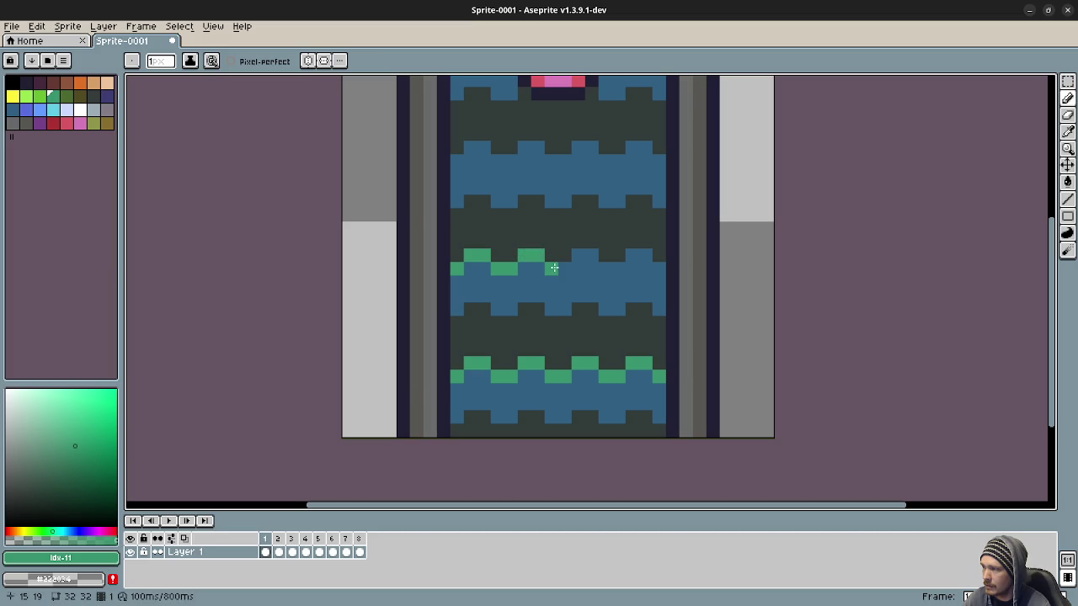
pyautogui.moveTo(566, 262)
pyautogui.mouseDown()
pyautogui.moveTo(593, 256)
pyautogui.moveTo(619, 269)
pyautogui.moveTo(633, 255)
pyautogui.moveTo(661, 273)
pyautogui.mouseUp()
pyautogui.scroll(-3, 565, 331)
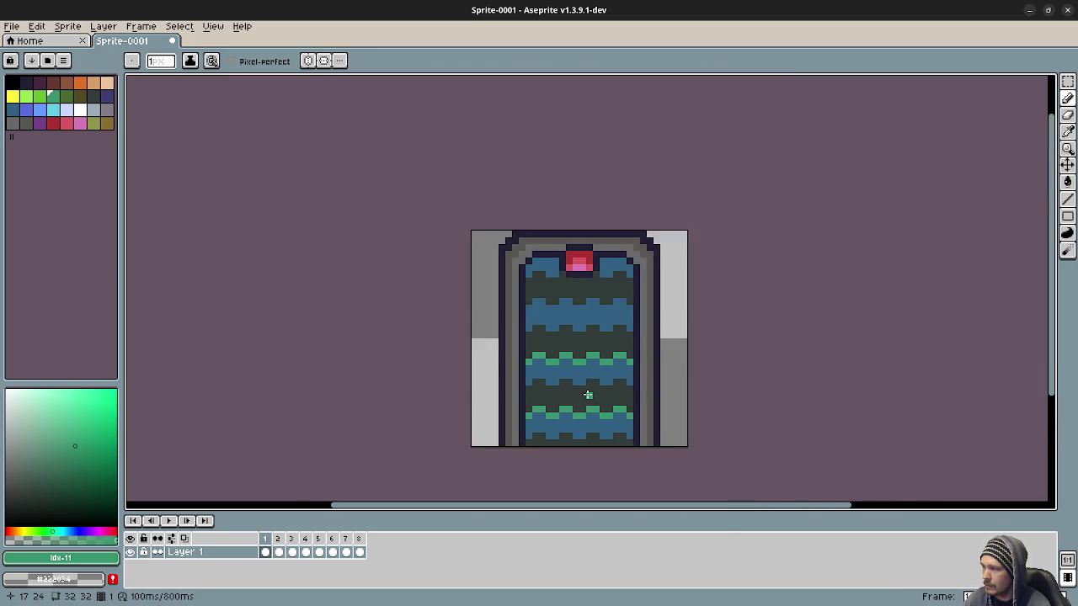
pyautogui.scroll(-1, 588, 395)
pyautogui.press('v')
pyautogui.hotkey('ctrl', 'z')
pyautogui.hotkey('ctrl', 'z')
pyautogui.hotkey('ctrl', 'z')
pyautogui.hotkey('ctrl', 'z')
pyautogui.hotkey('ctrl', 'z')
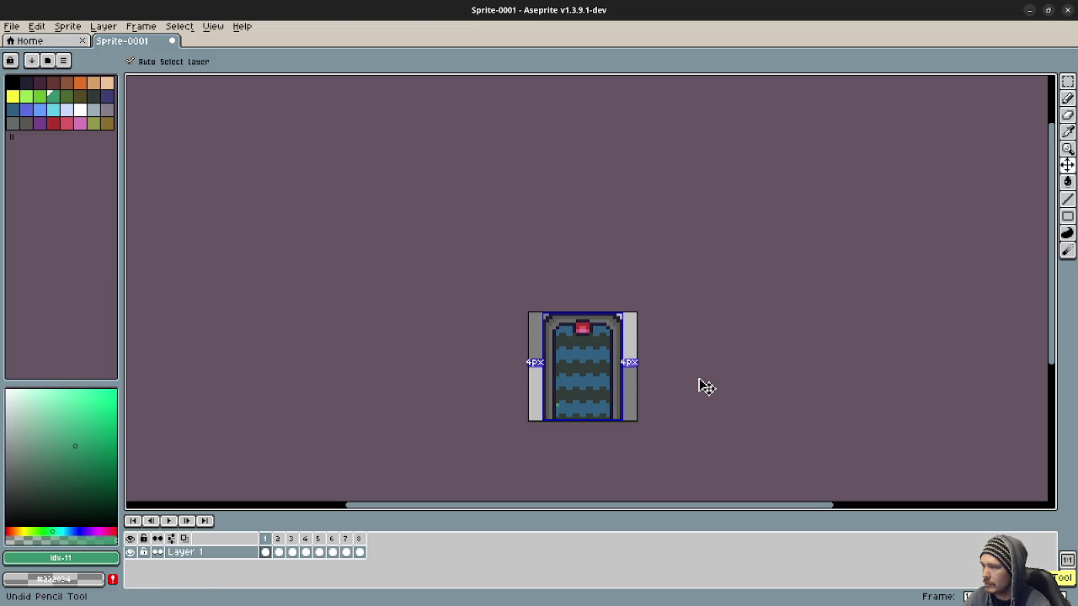
pyautogui.press('b')
pyautogui.scroll(1, 593, 369)
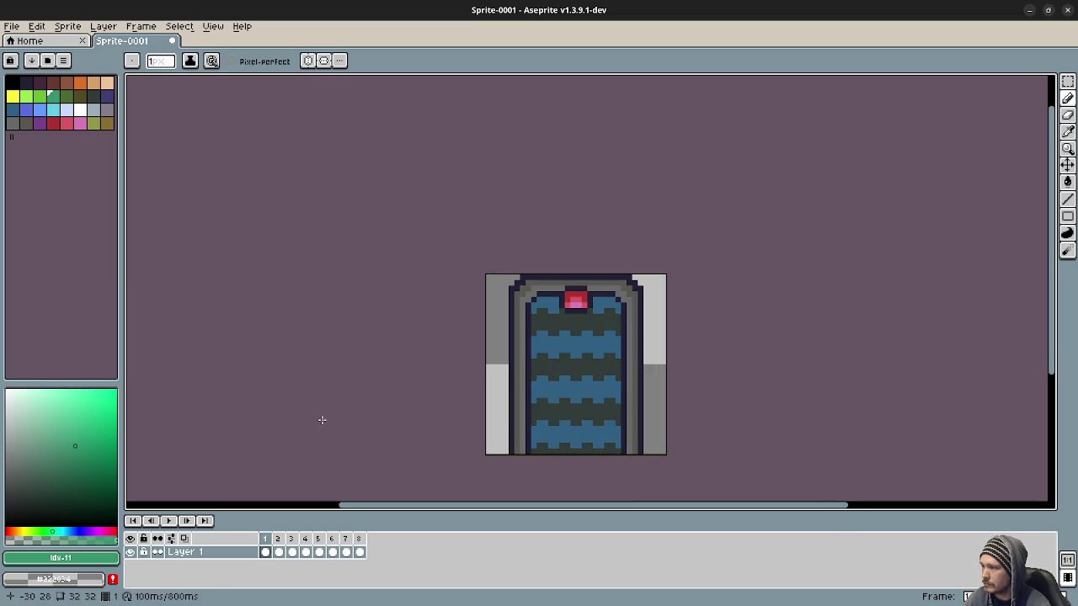
# Start a sprite sheet export with the Vertical Strip sheet type
pyautogui.click(11, 26)
pyautogui.moveTo(72, 140)
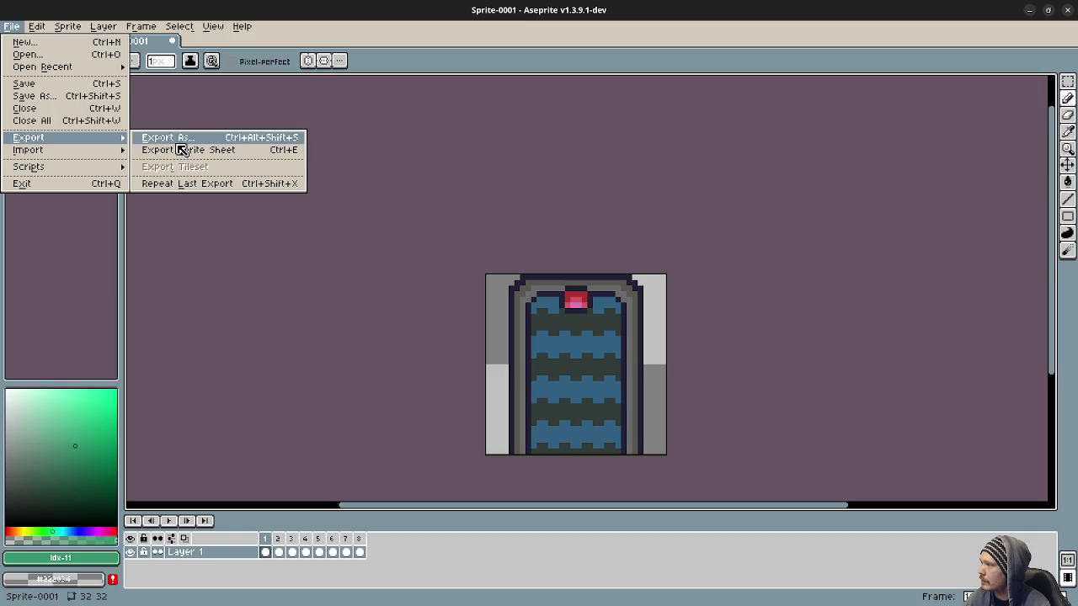
pyautogui.press('Return')
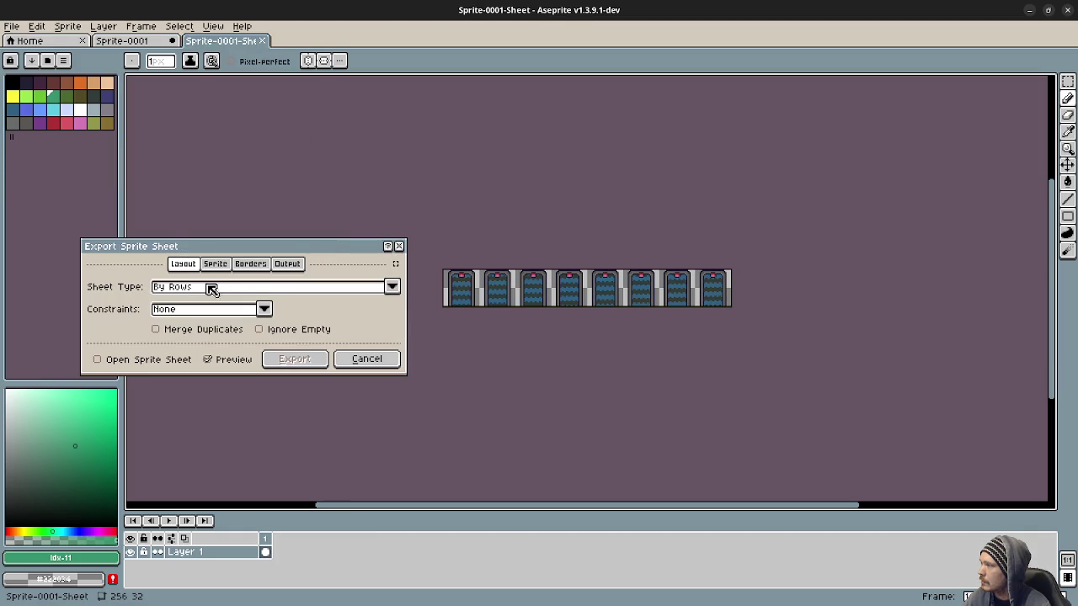
pyautogui.click(393, 287)
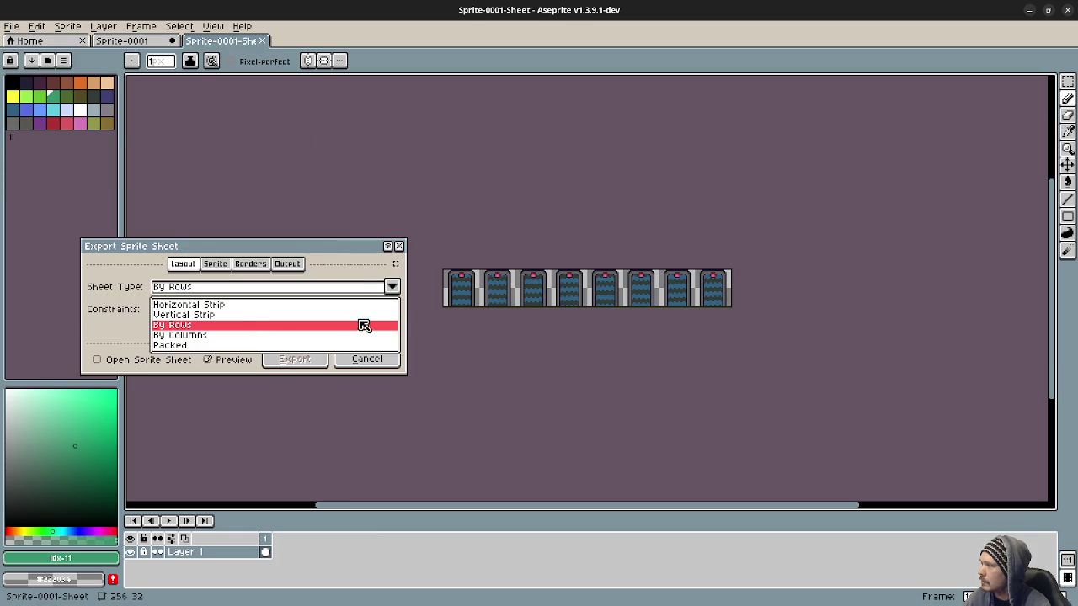
pyautogui.click(210, 315)
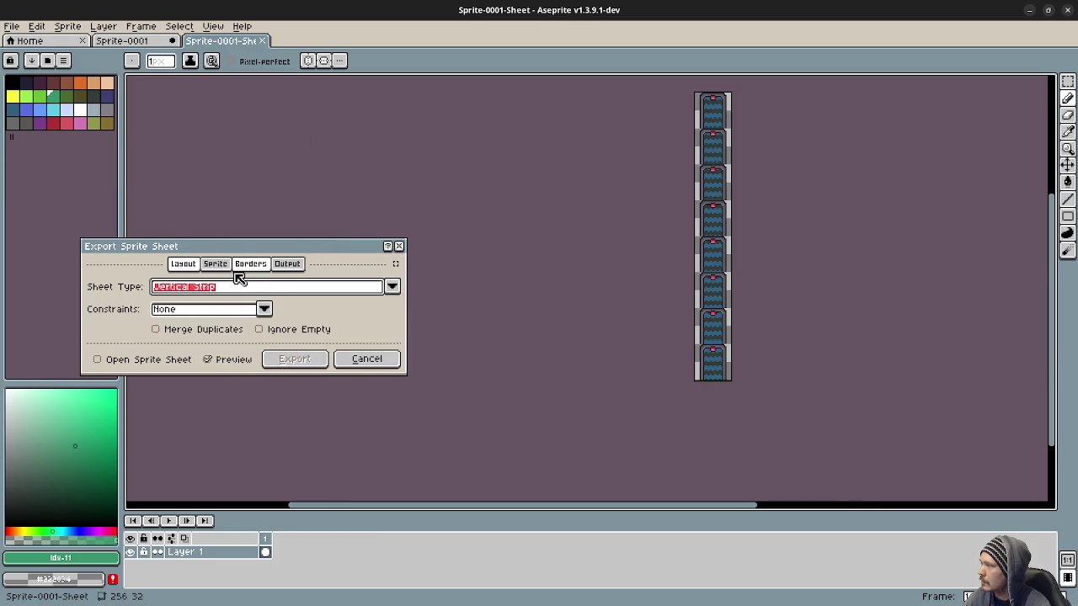
# Set the output file to portal2.png, confirm overwriting, export the sheet, and minimize Aseprite
pyautogui.click(286, 264)
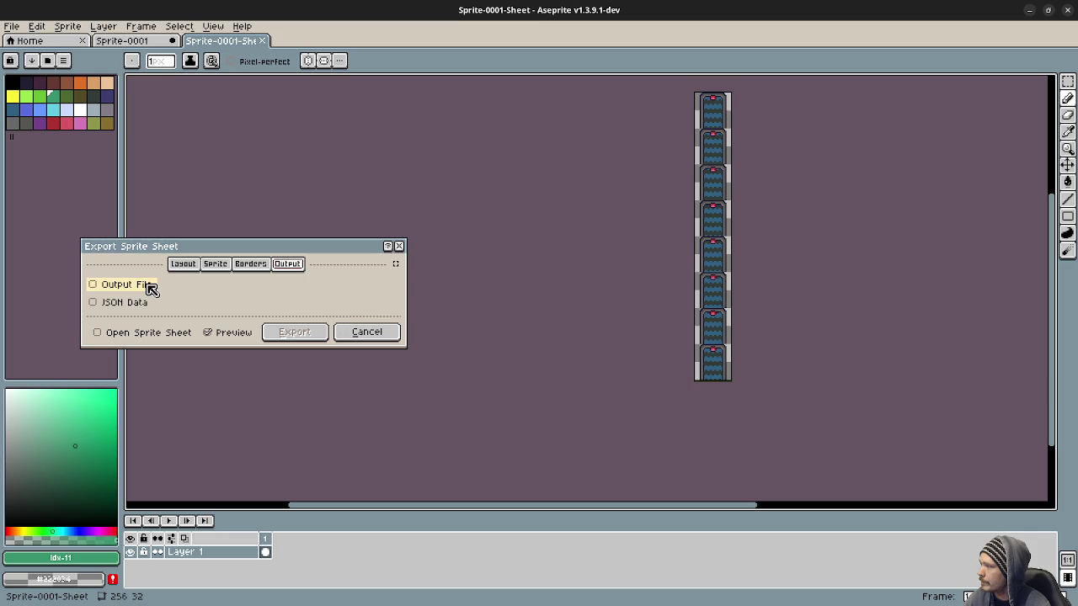
pyautogui.click(149, 287)
pyautogui.click(277, 289)
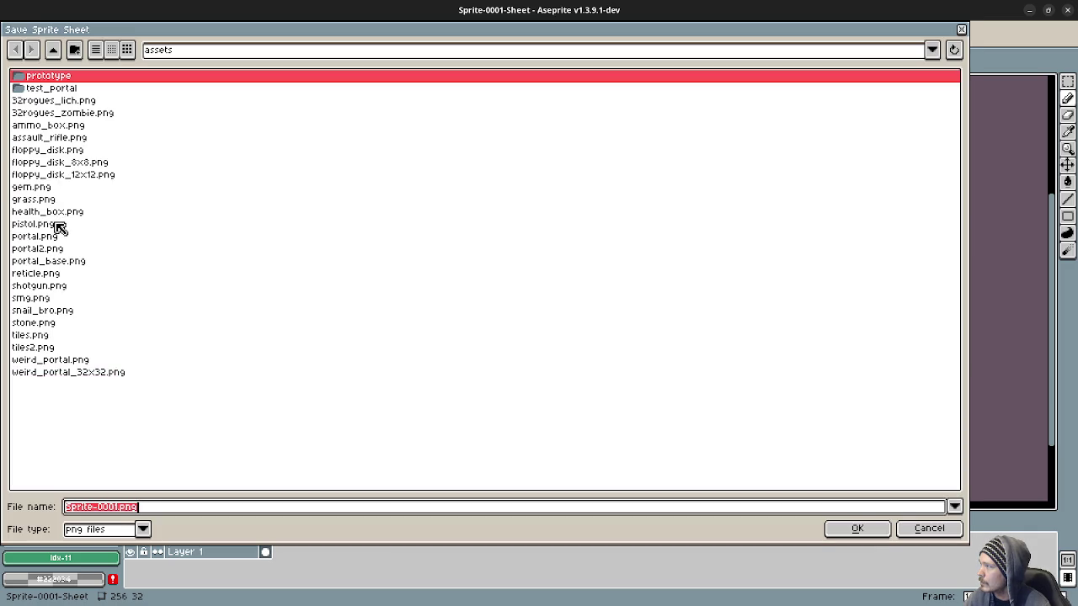
pyautogui.click(38, 249)
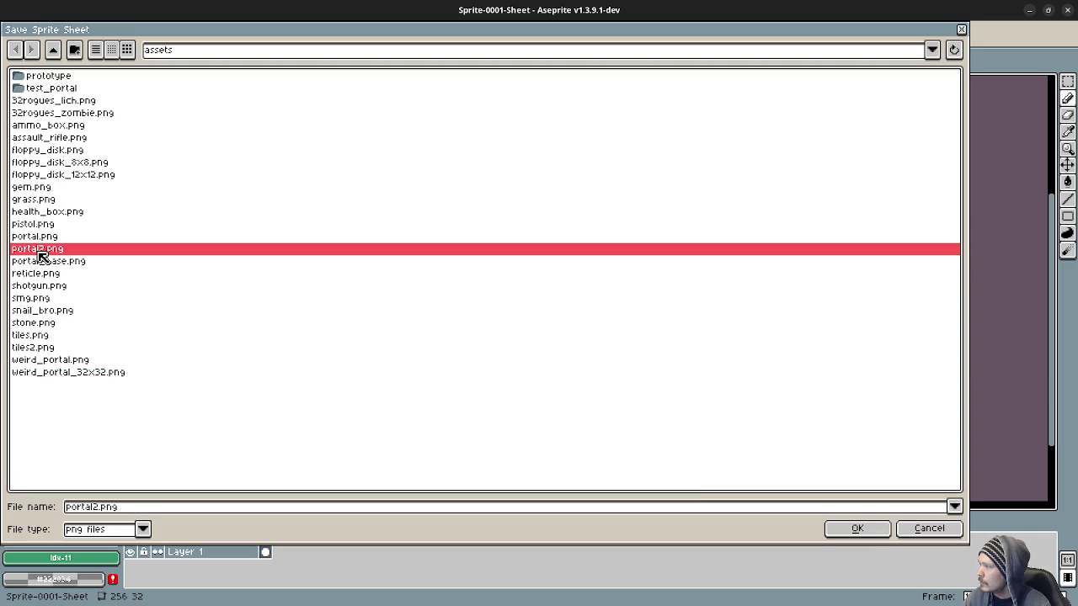
pyautogui.click(860, 529)
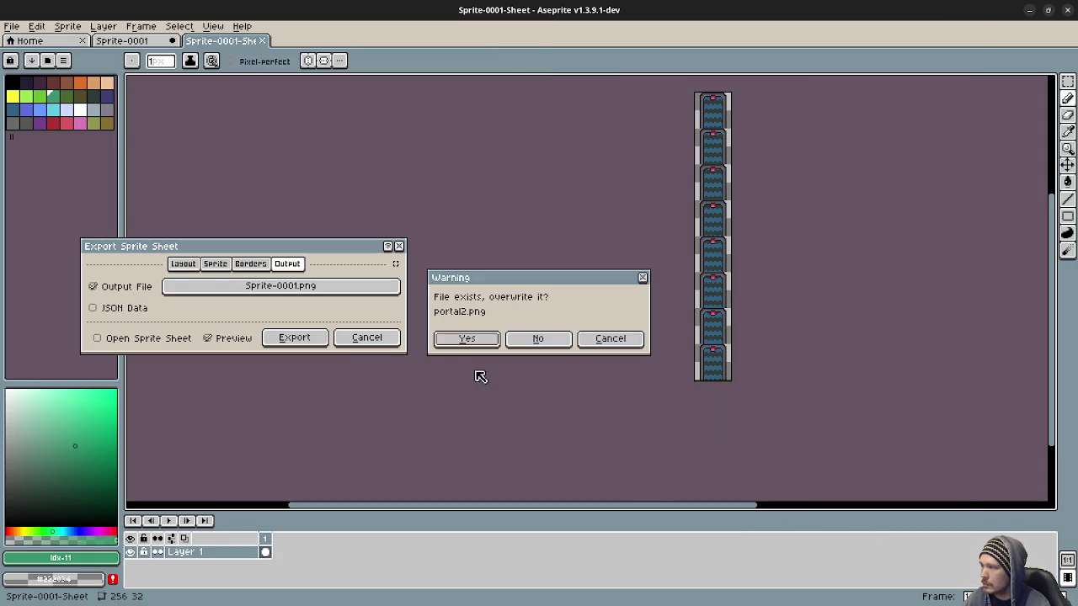
pyautogui.click(447, 344)
pyautogui.click(297, 339)
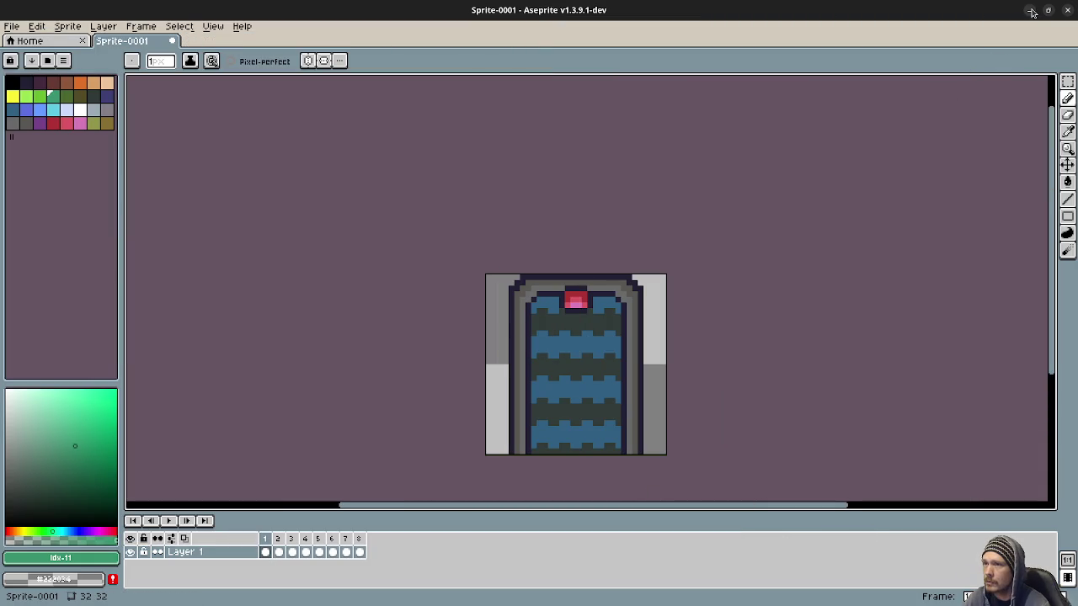
pyautogui.click(1031, 12)
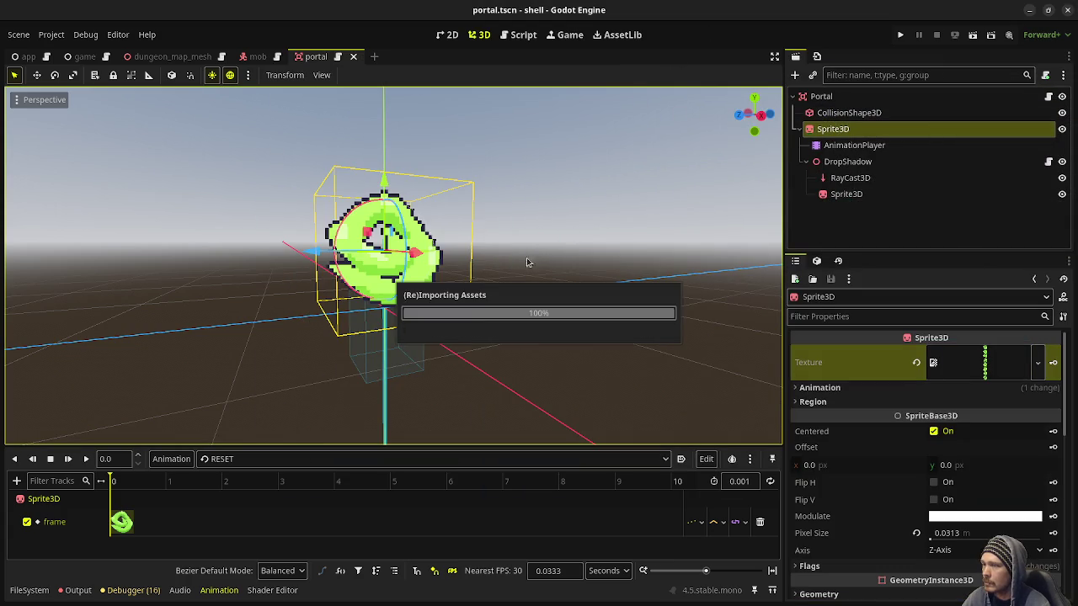
# Drag portal2.png from the FileSystem dock onto the portal Sprite3D's Texture property
pyautogui.click(29, 591)
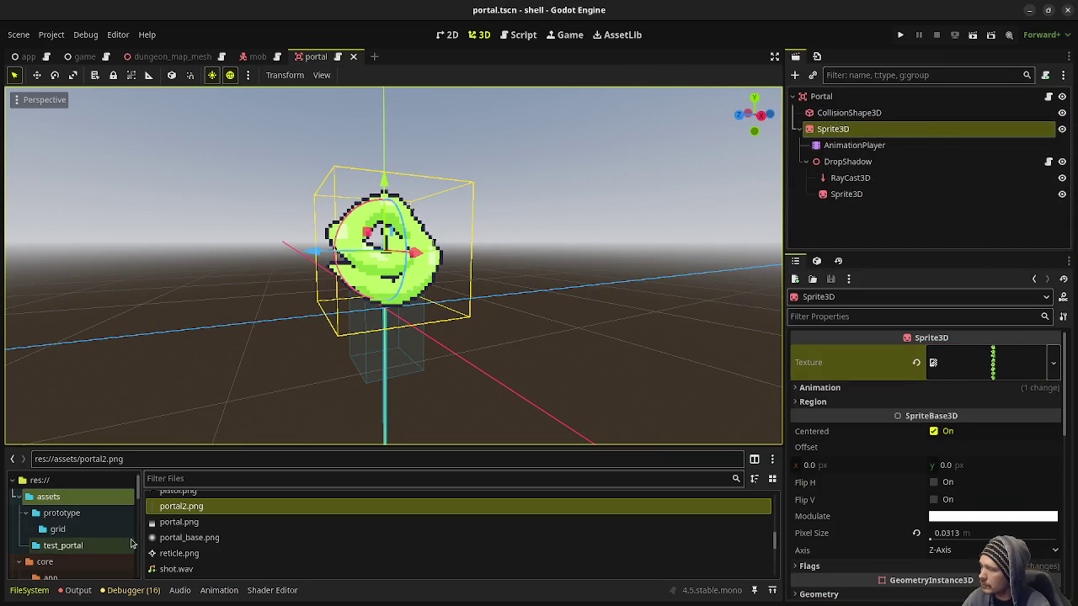
pyautogui.moveTo(184, 511); pyautogui.dragTo(985, 362)
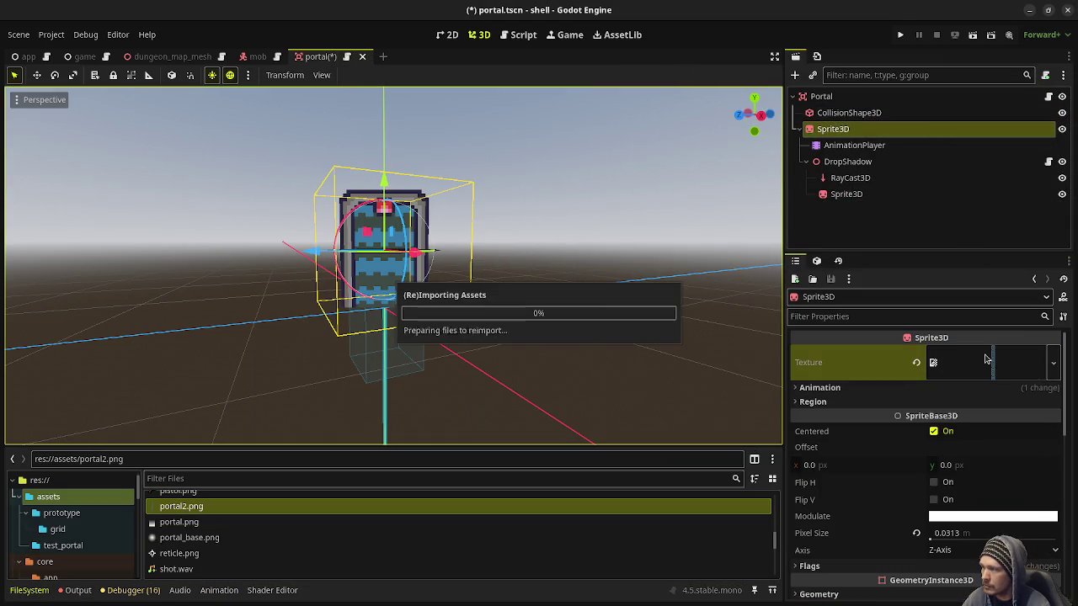
pyautogui.scroll(2, 484, 261)
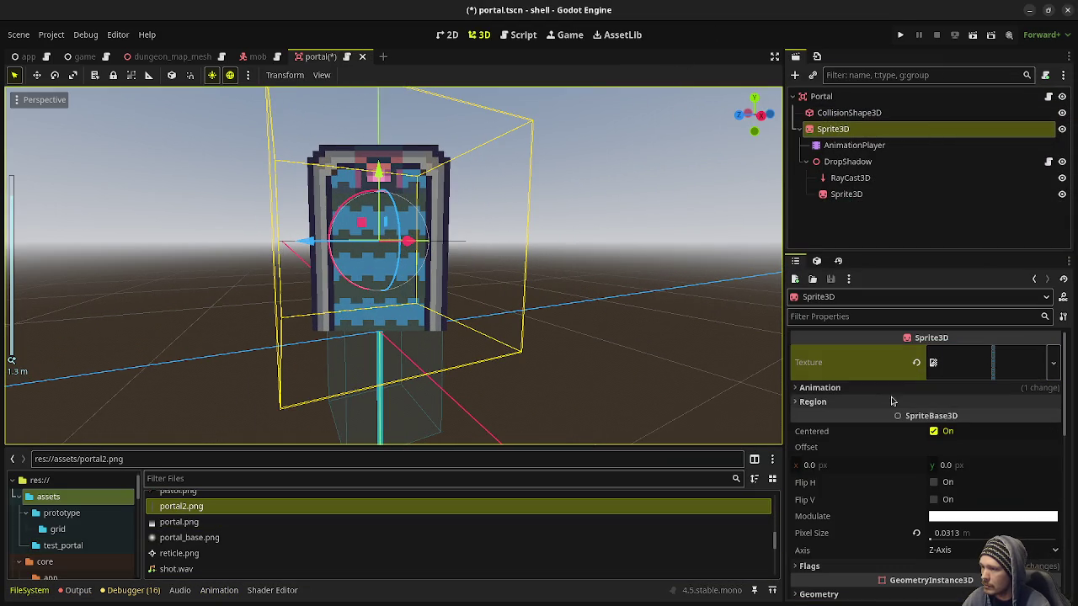
pyautogui.click(852, 147)
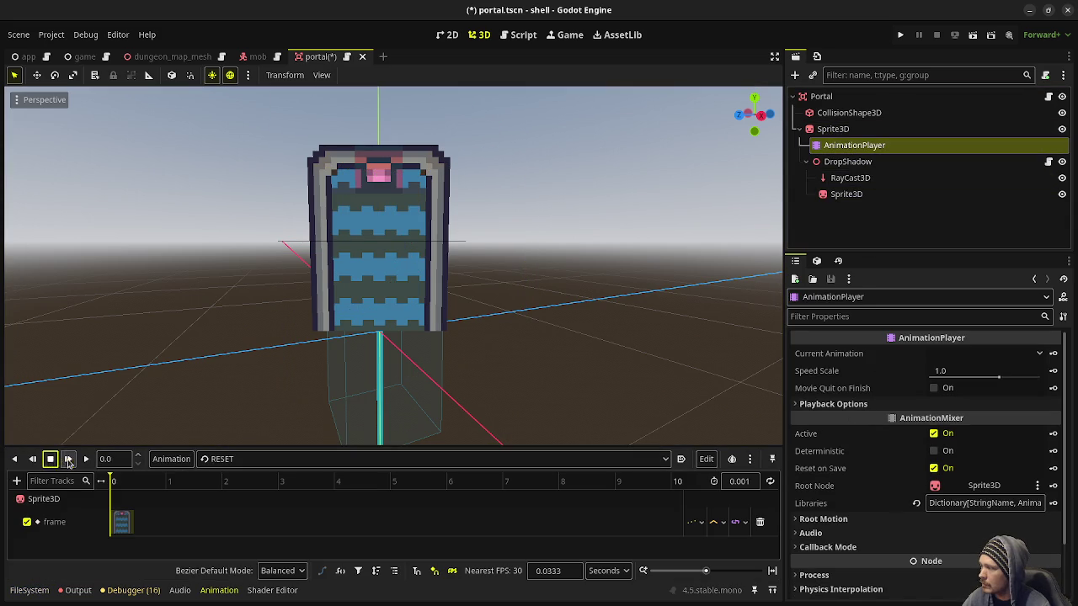
# Play the AnimationPlayer's 'cycle' animation, orbit to view the portal from above, and save portal.tscn
pyautogui.click(261, 459)
pyautogui.click(244, 488)
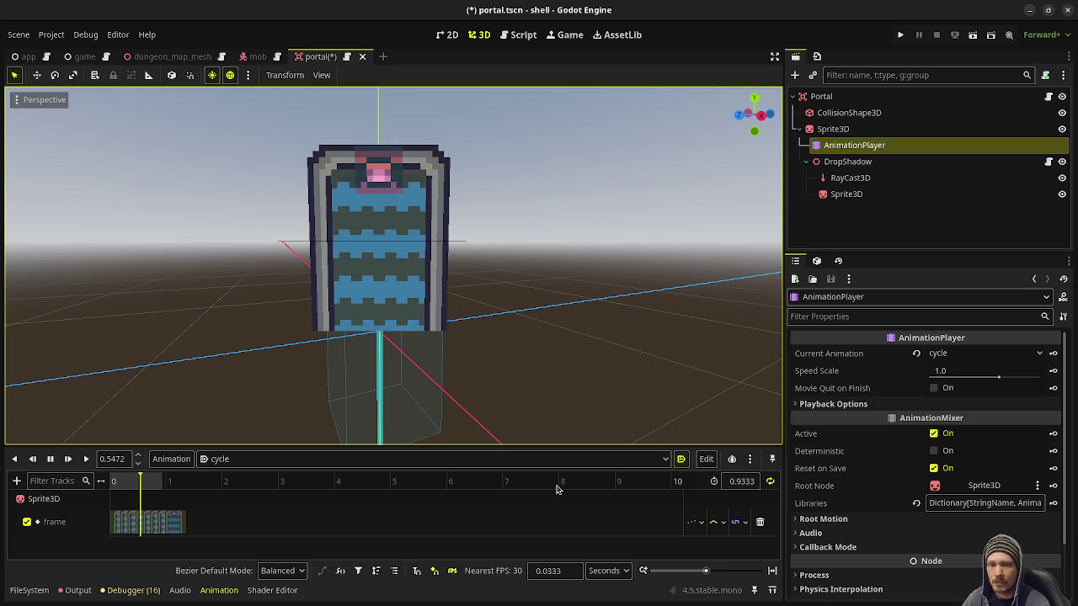
pyautogui.scroll(2, 393, 335)
pyautogui.moveTo(393, 334)
pyautogui.mouseDown()
pyautogui.moveTo(438, 280)
pyautogui.moveTo(421, 286)
pyautogui.moveTo(438, 317)
pyautogui.moveTo(362, 349)
pyautogui.mouseUp()
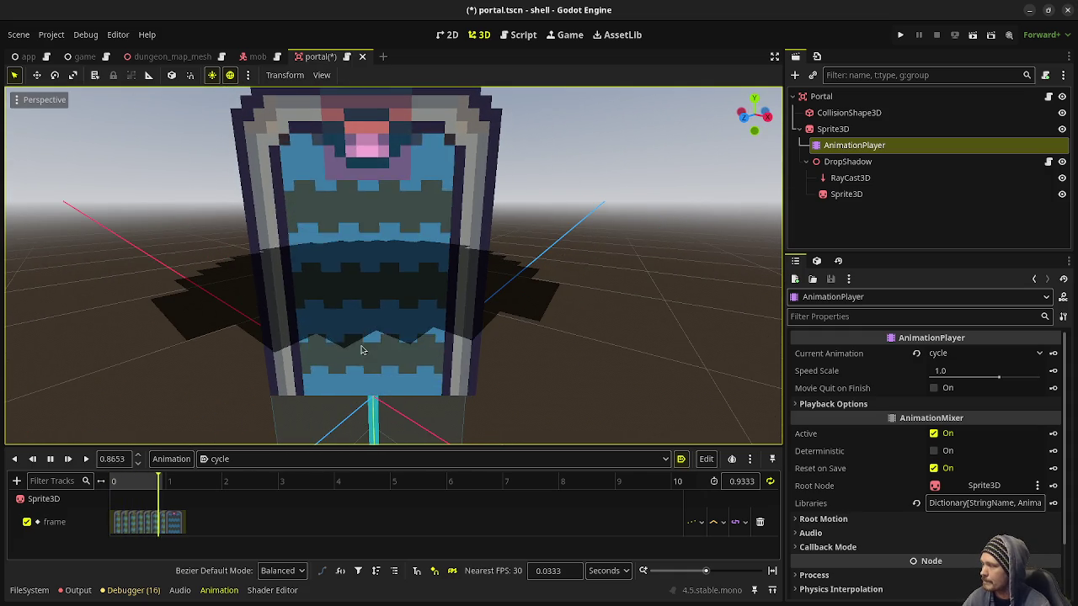
pyautogui.hotkey('ctrl', 's')
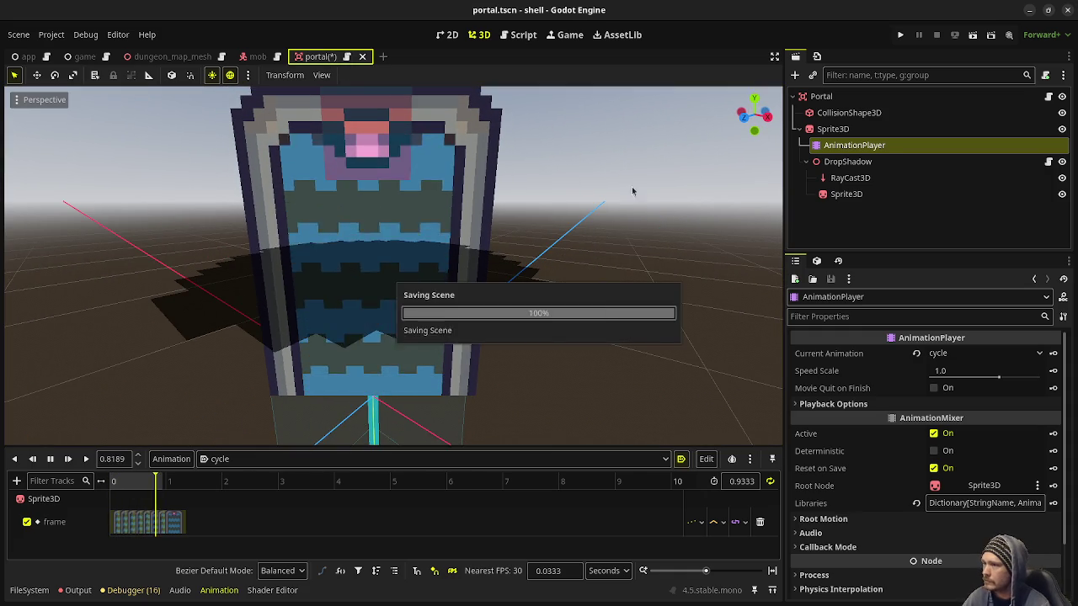
pyautogui.click(833, 129)
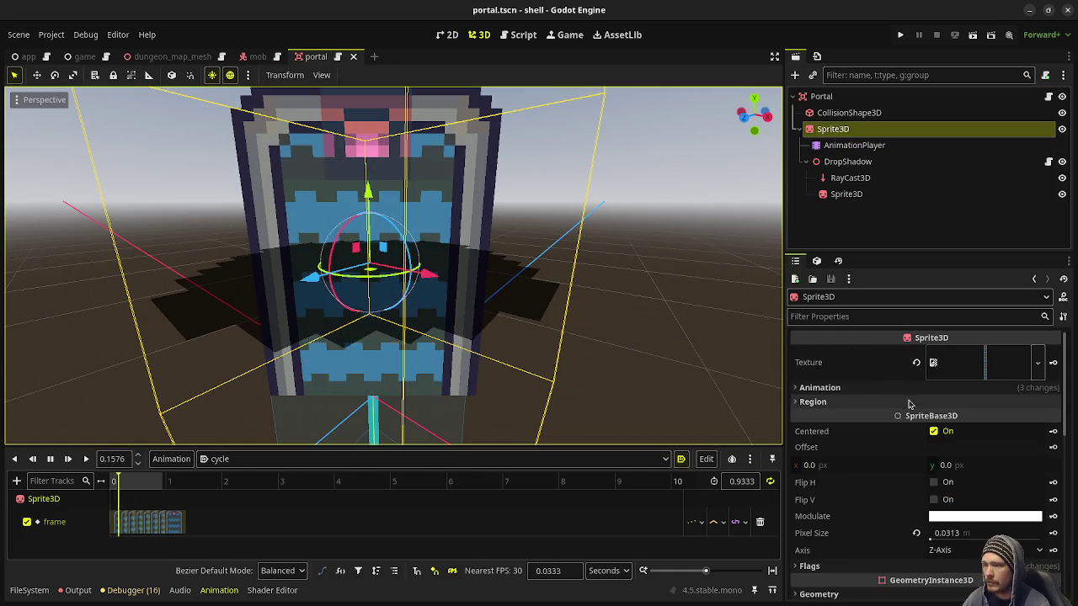
# Find weird_portal_32x32.png in the FileSystem dock, assign it as the Sprite3D texture, and save portal.tscn
pyautogui.click(29, 591)
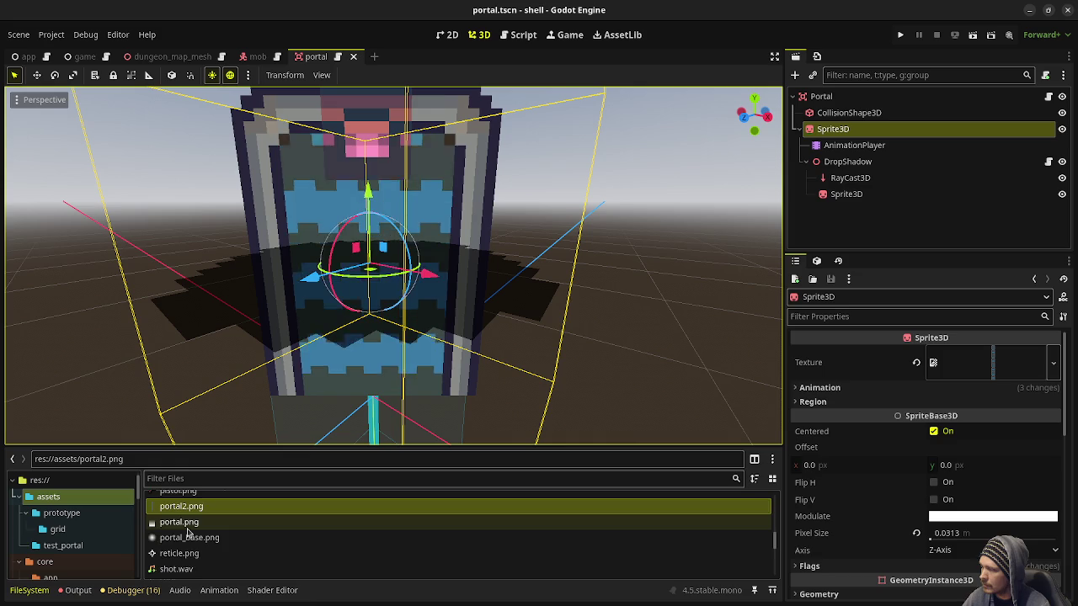
pyautogui.scroll(3, 188, 532)
pyautogui.scroll(15, 191, 565)
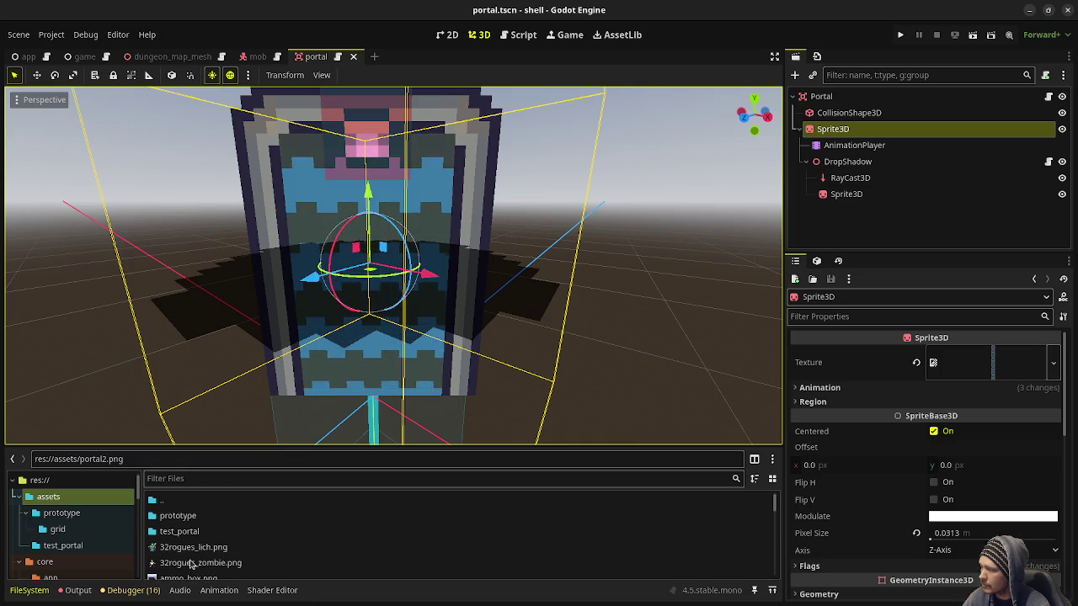
pyautogui.scroll(-4, 216, 548)
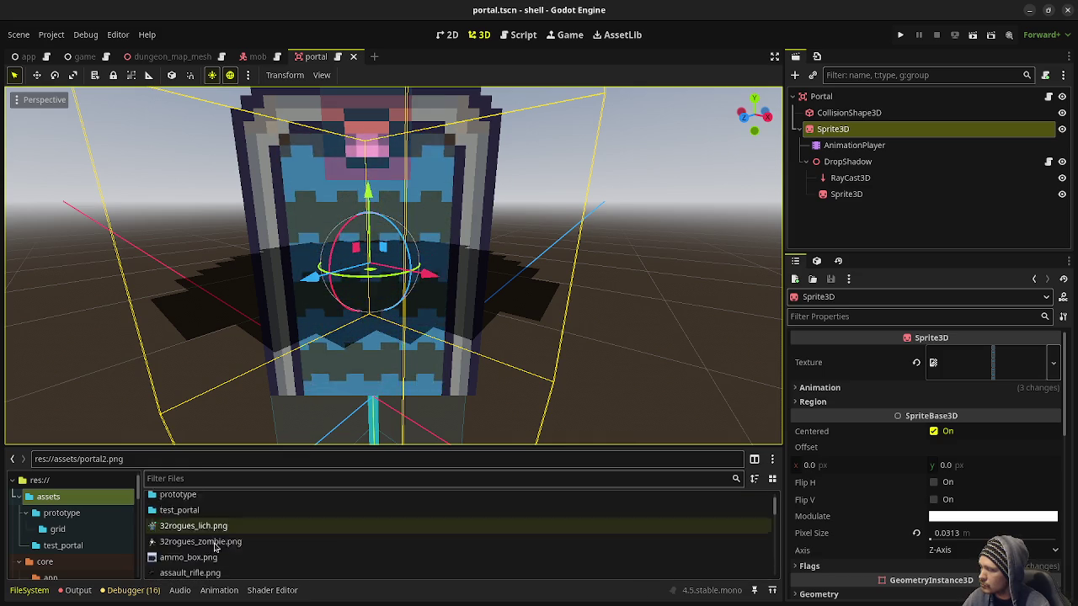
pyautogui.scroll(4, 210, 543)
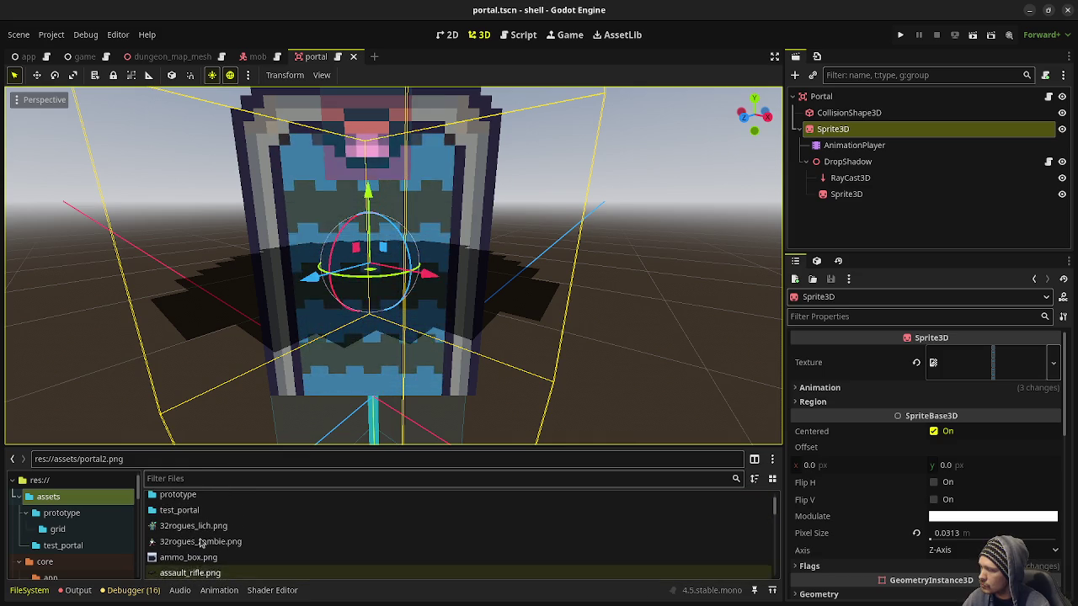
pyautogui.scroll(-5, 206, 544)
pyautogui.scroll(-5, 204, 547)
pyautogui.scroll(-2, 202, 548)
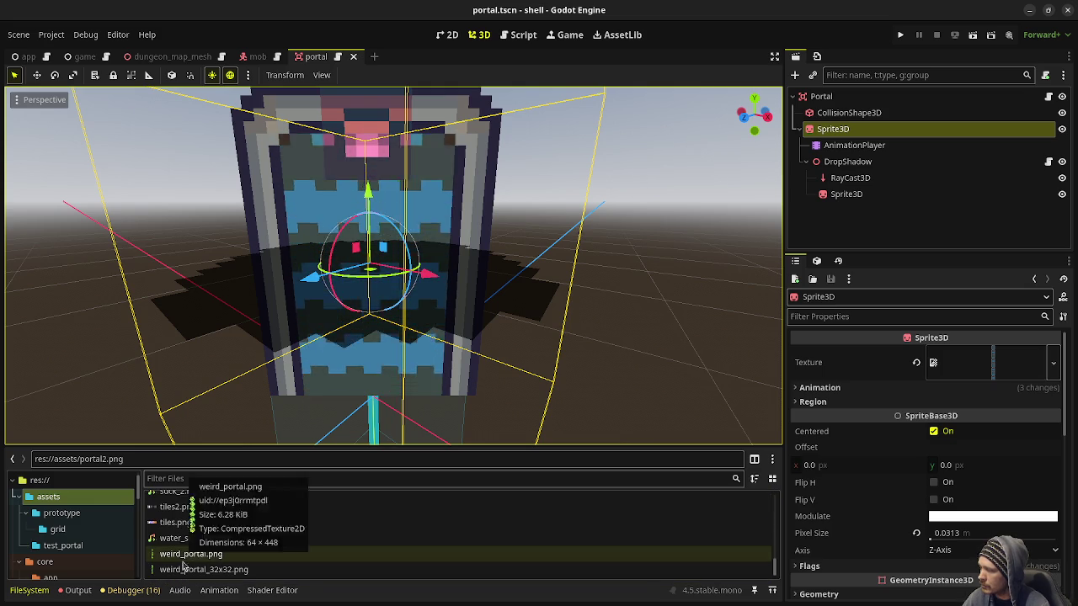
pyautogui.moveTo(180, 573)
pyautogui.mouseDown()
pyautogui.moveTo(242, 564)
pyautogui.moveTo(826, 340)
pyautogui.moveTo(842, 363)
pyautogui.mouseUp()
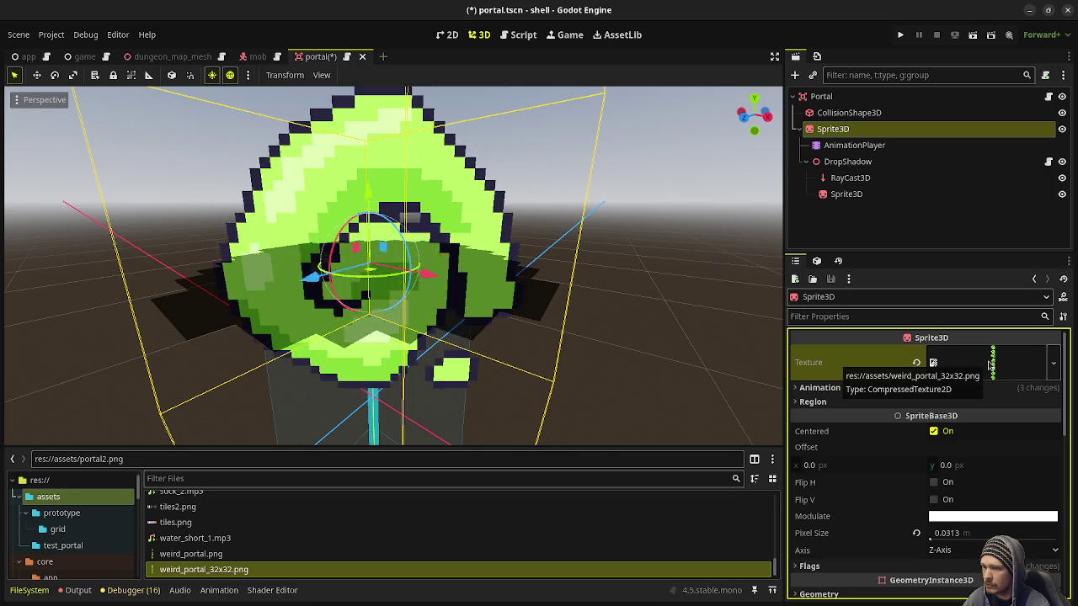
pyautogui.hotkey('ctrl', 's')
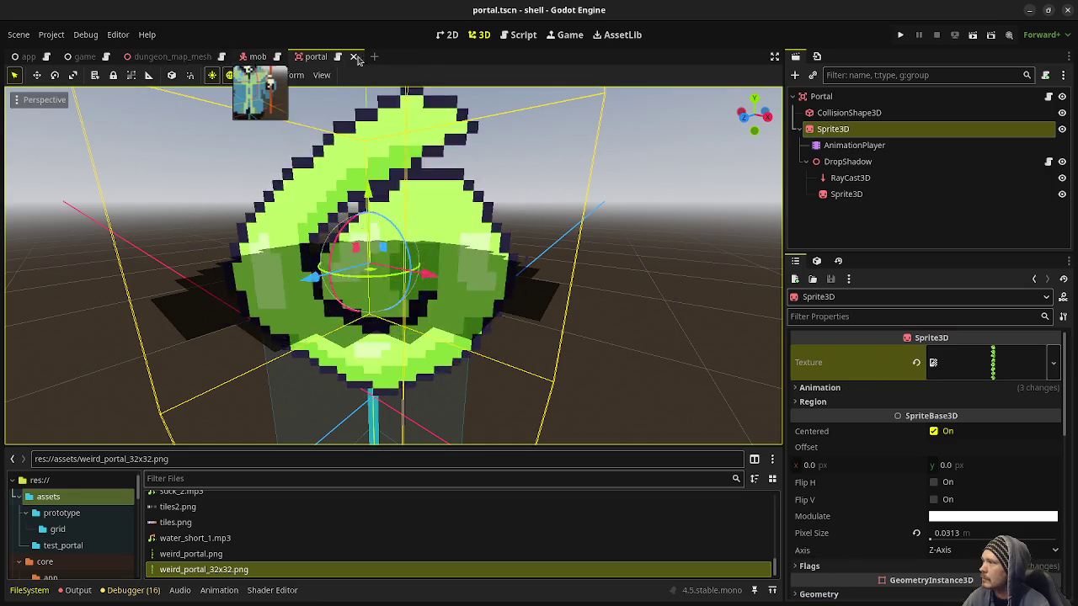
# In game.tscn, assign weird_portal_32x32.png as Default and portal2.png as Dungeon Portal Texture, then save
pyautogui.click(84, 57)
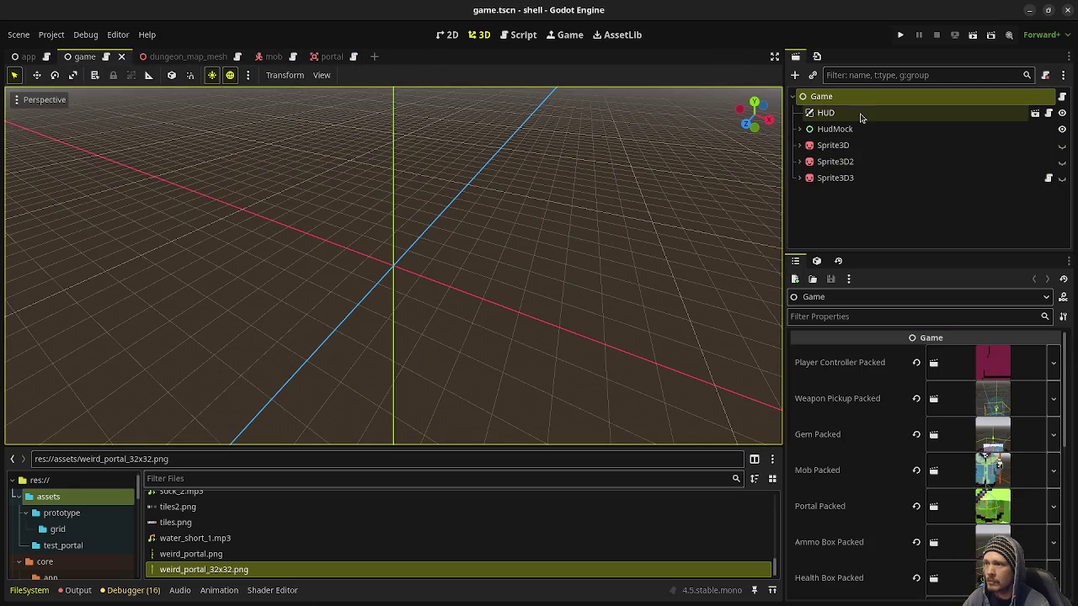
pyautogui.scroll(-5, 913, 440)
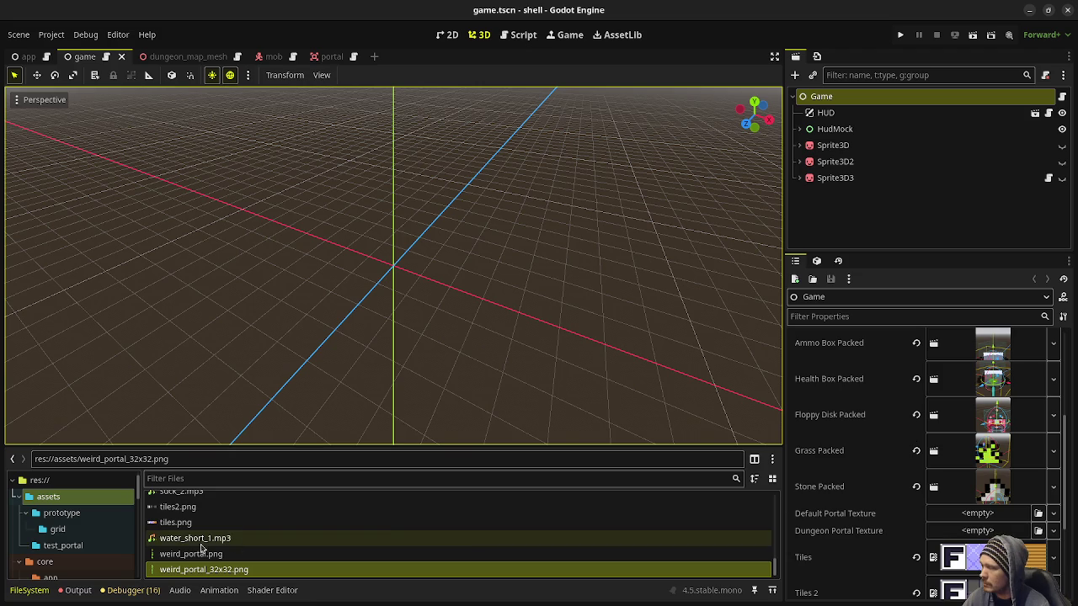
pyautogui.moveTo(186, 571); pyautogui.dragTo(977, 515)
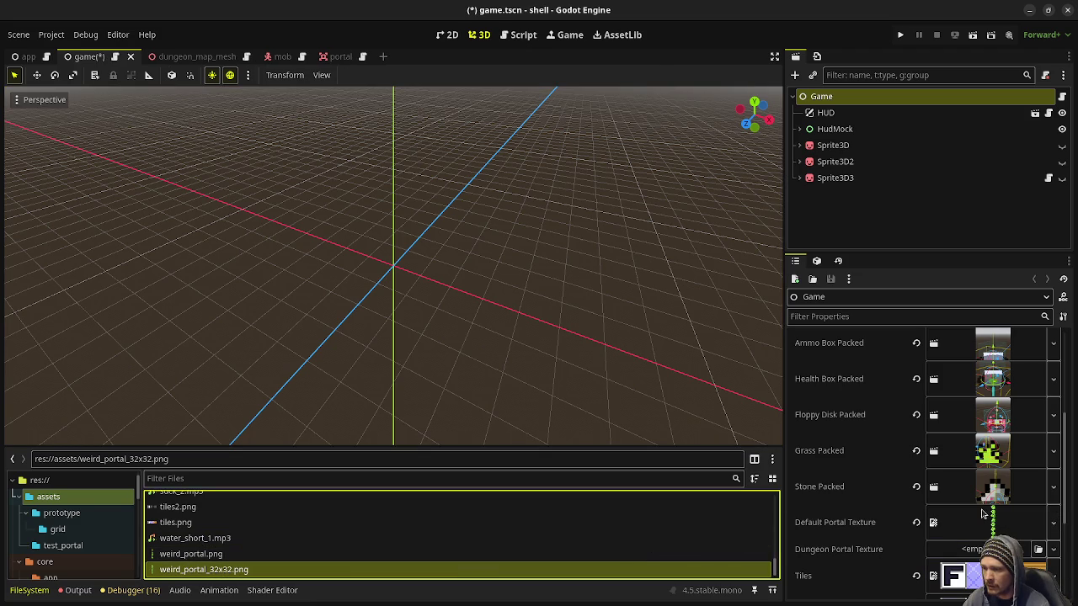
pyautogui.scroll(5, 380, 514)
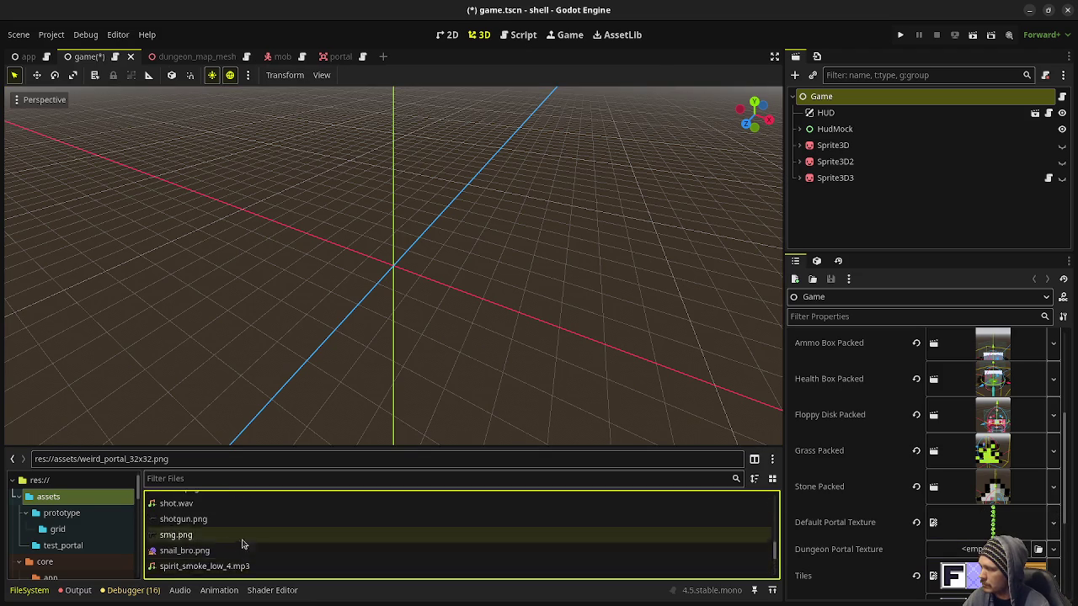
pyautogui.scroll(2, 225, 545)
pyautogui.moveTo(182, 515); pyautogui.dragTo(968, 552)
pyautogui.hotkey('ctrl', 's')
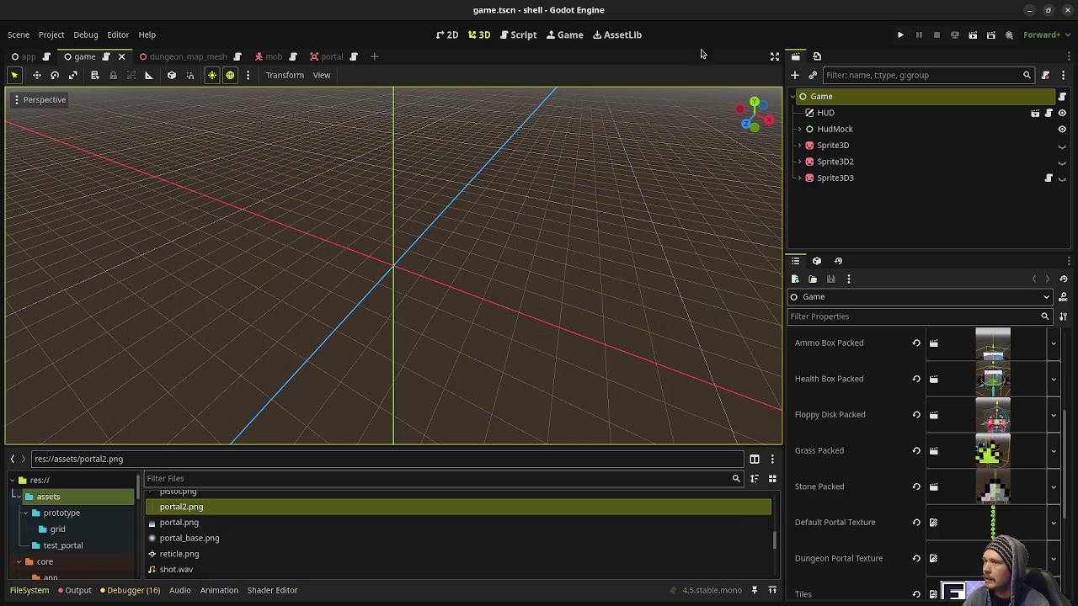
pyautogui.click(900, 35)
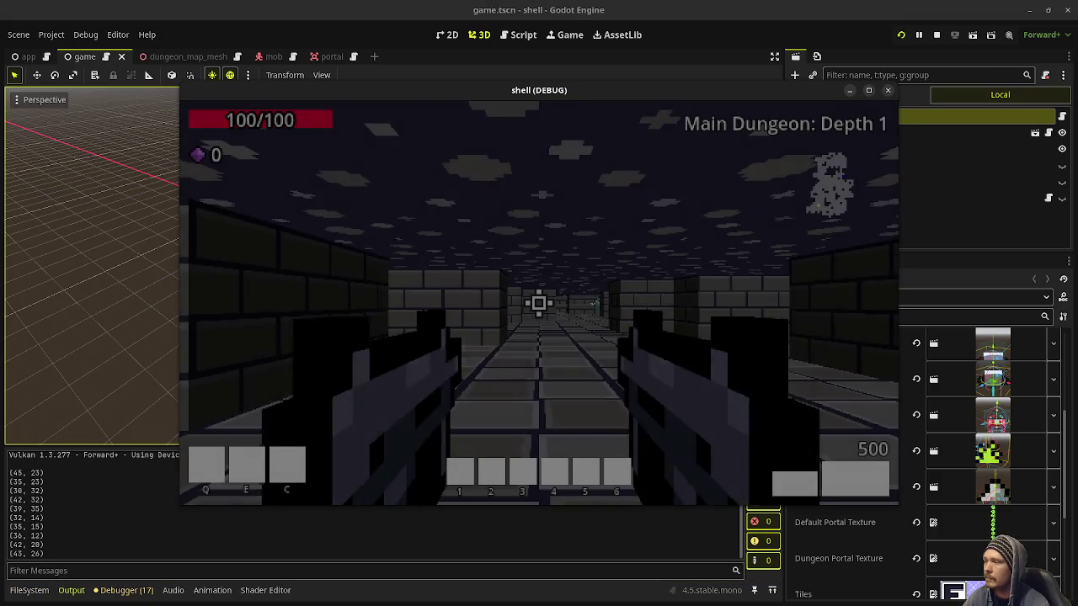
# Fight through Depth 1 collecting purple gems and walk through the portal to Depth 2
pyautogui.press('w')
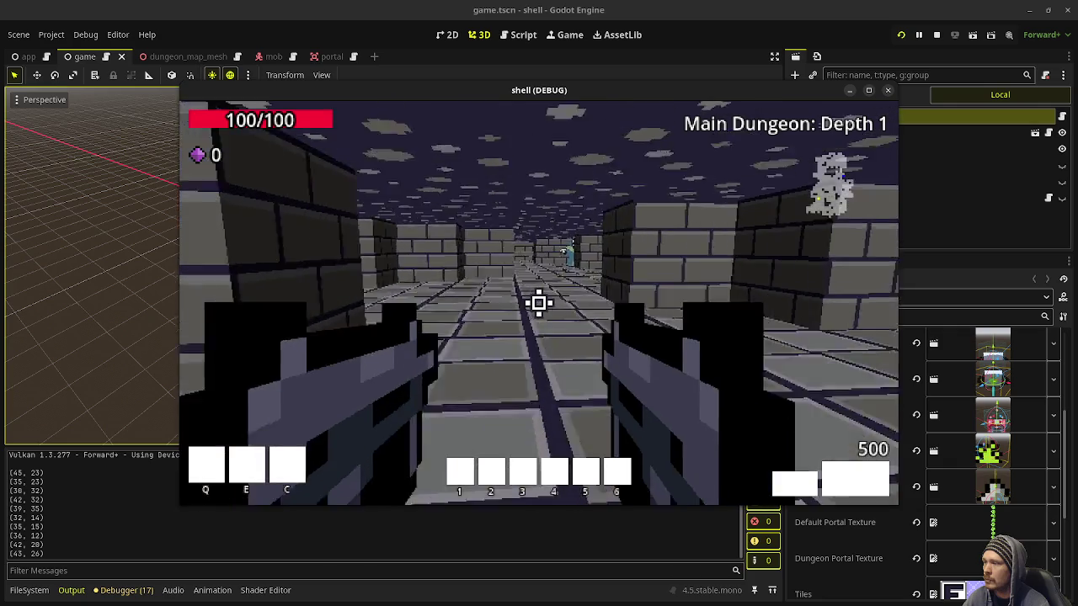
pyautogui.click(539, 303)
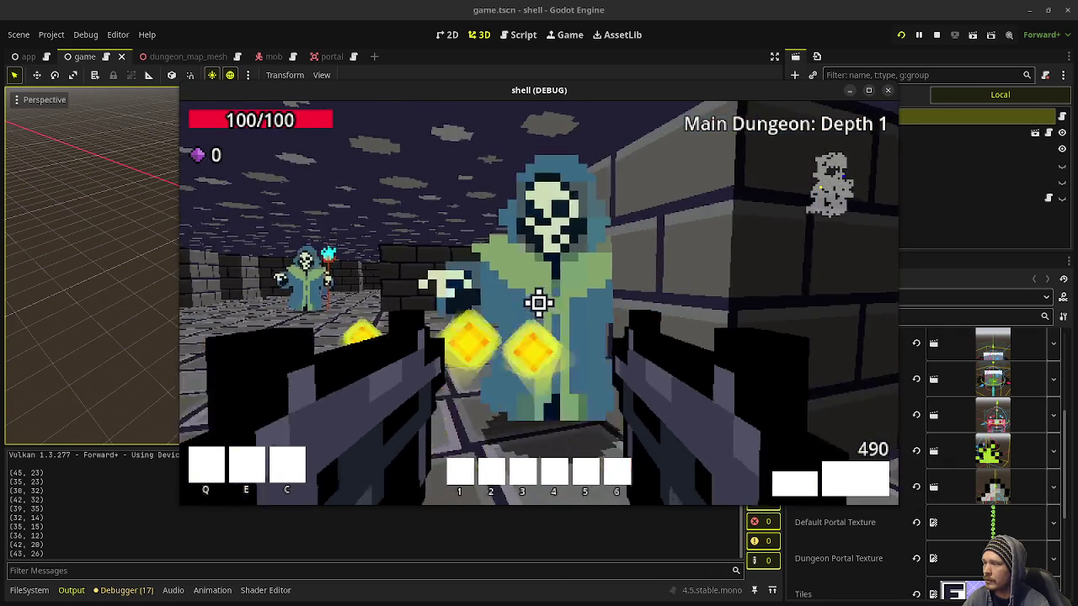
pyautogui.press('w')
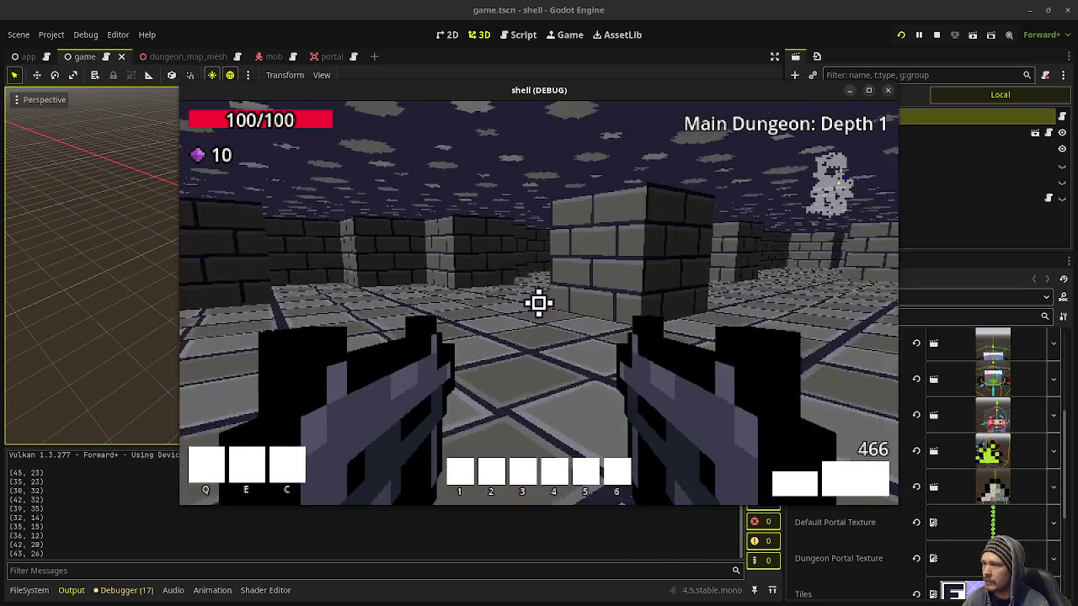
pyautogui.moveTo(539, 303)
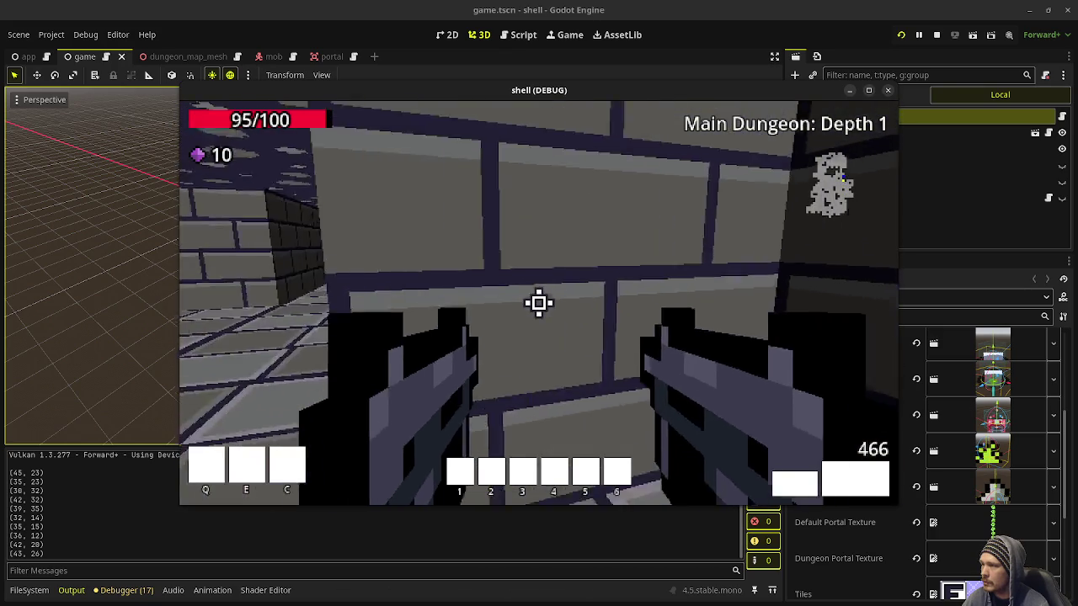
pyautogui.press('w')
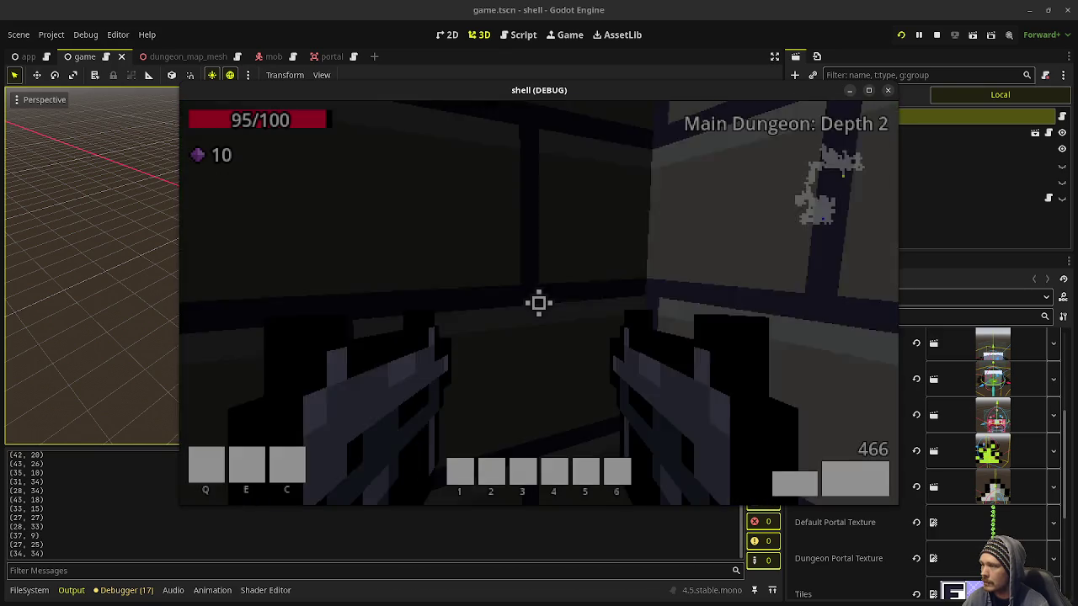
pyautogui.click(539, 303)
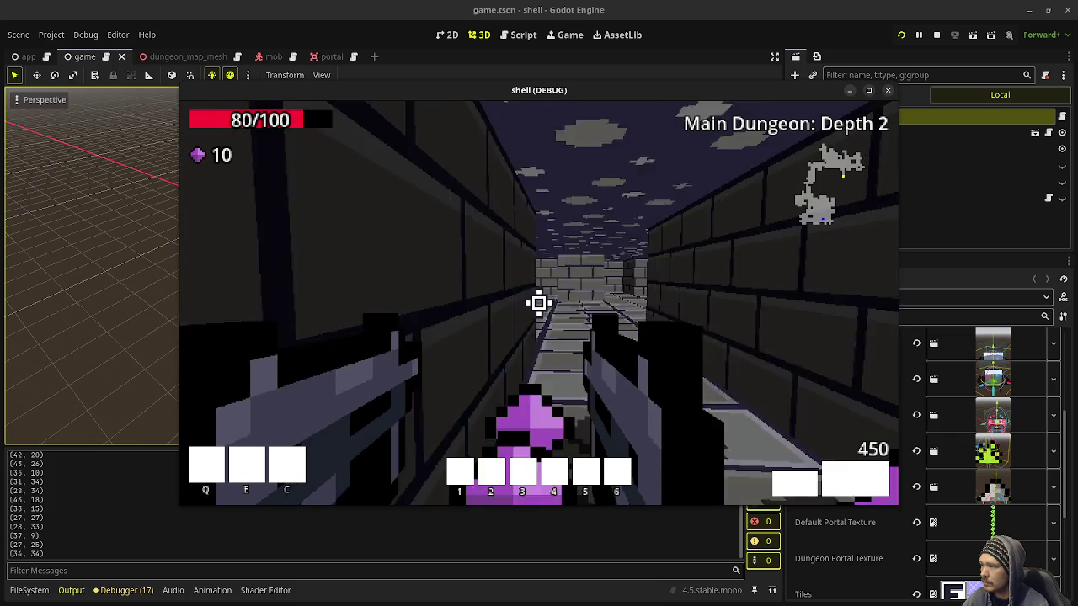
pyautogui.press('w')
pyautogui.moveTo(539, 303)
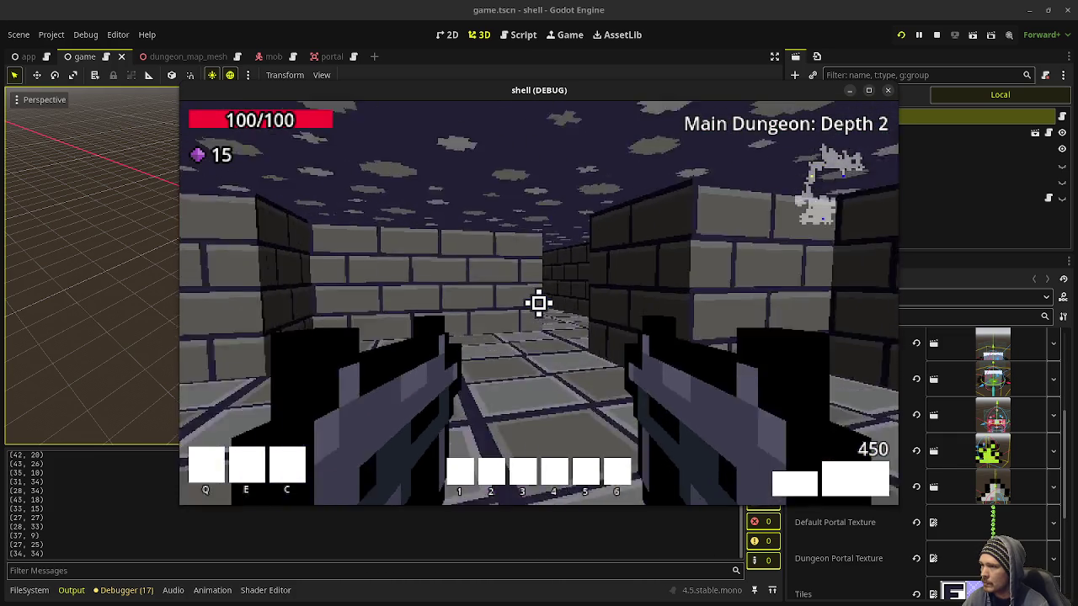
# Shoot the skeleton enemies in the corridors and enter the green portal to reach Depth 4
pyautogui.press('w')
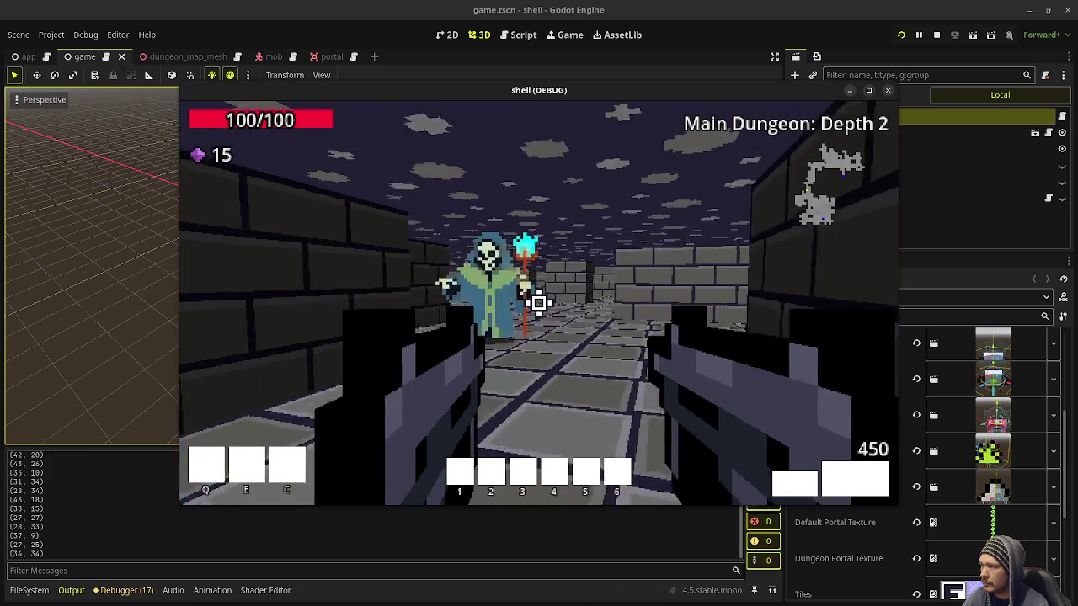
pyautogui.press('w')
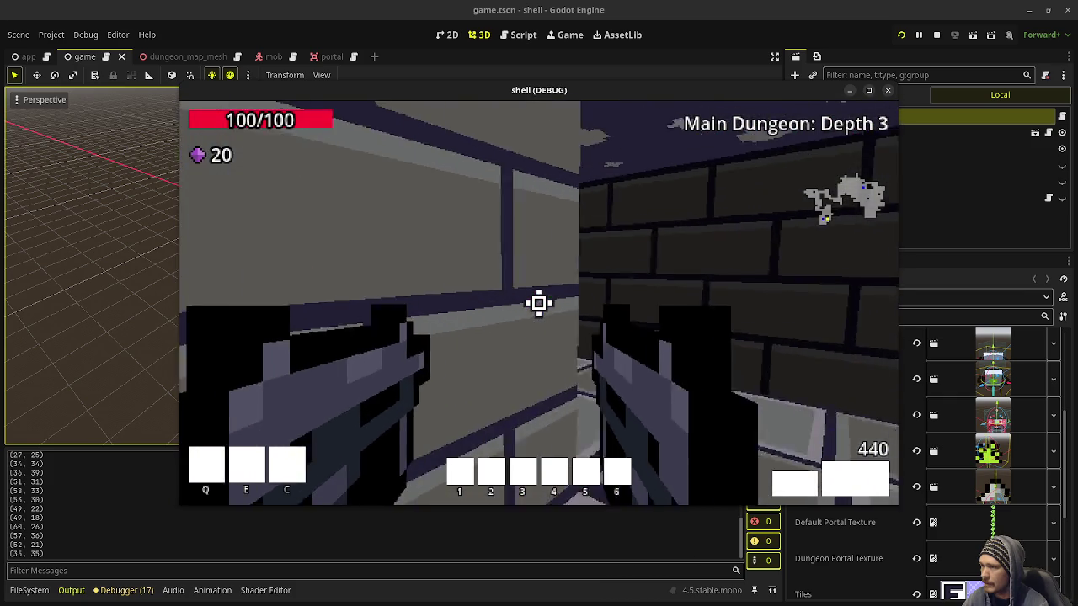
pyautogui.press('w')
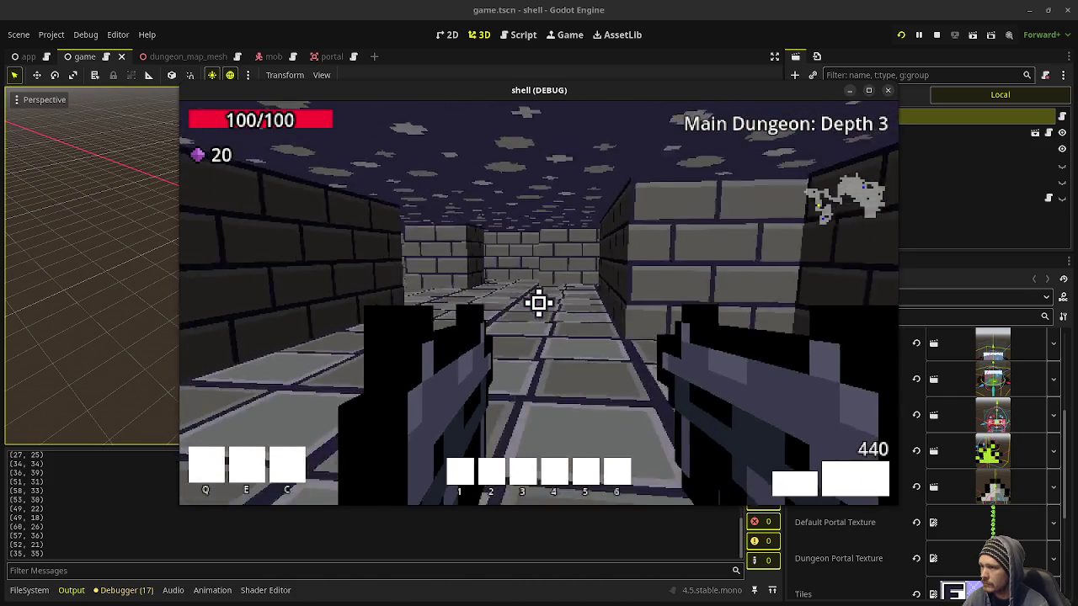
pyautogui.press('w')
pyautogui.press('w')
pyautogui.press('w')
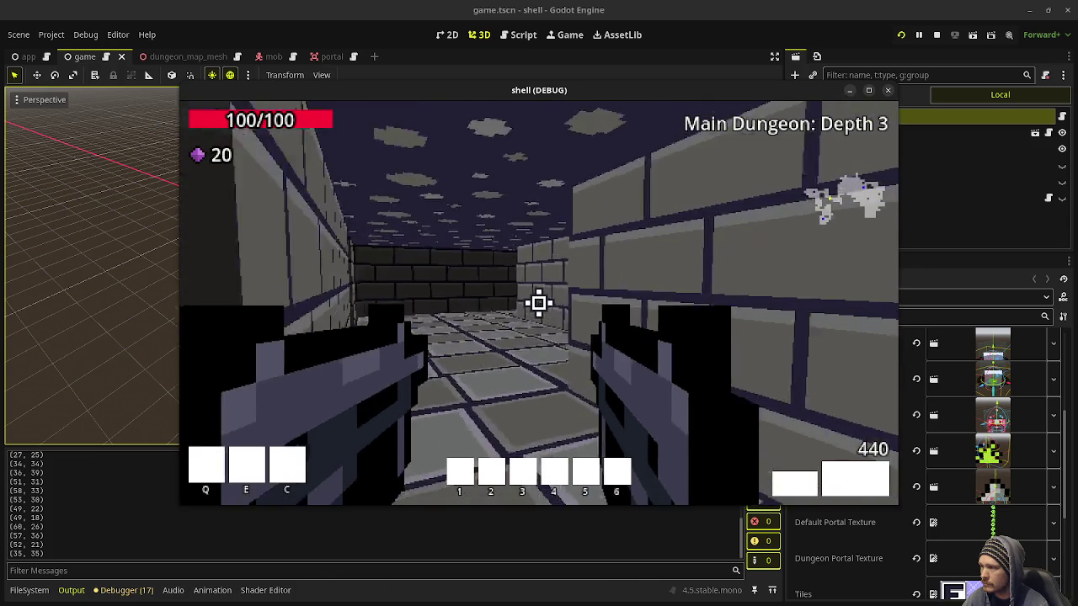
pyautogui.press('a')
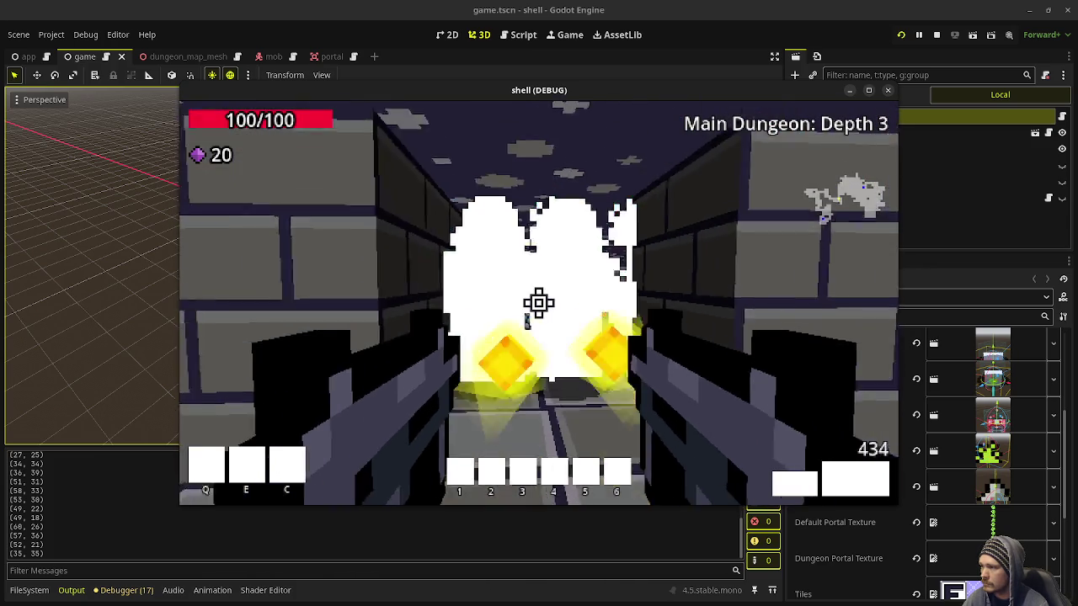
pyautogui.click(539, 304)
pyautogui.press('s')
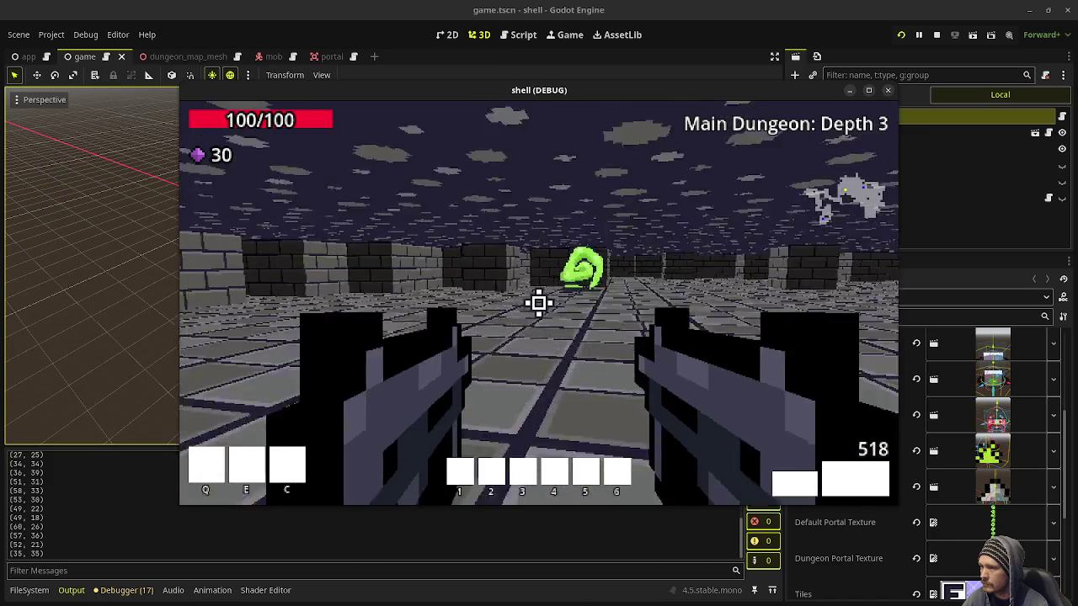
pyautogui.press('w')
pyautogui.press('w')
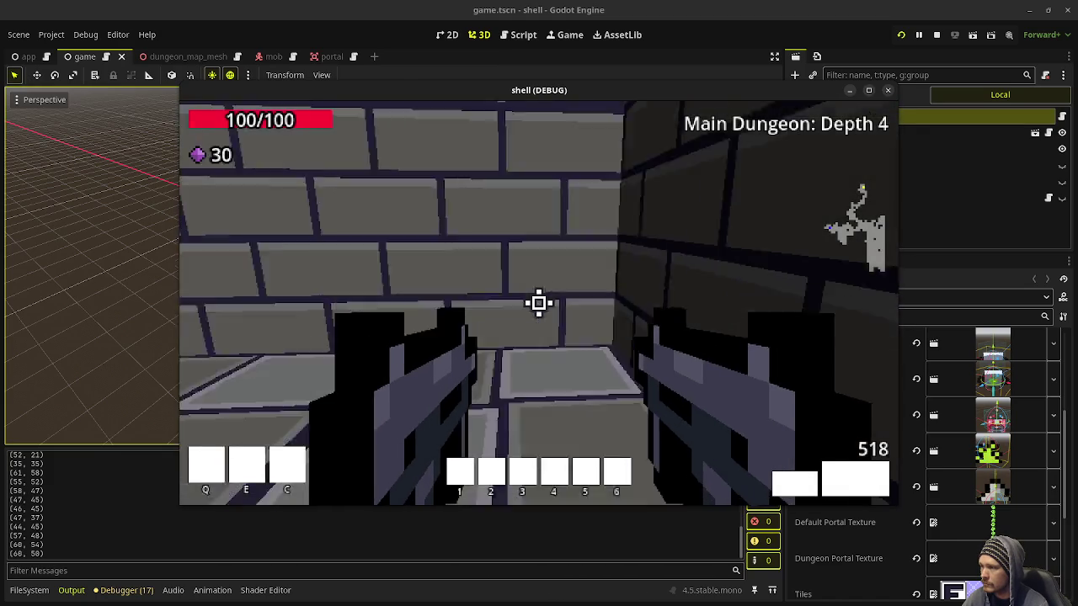
pyautogui.press('w')
pyautogui.press('w')
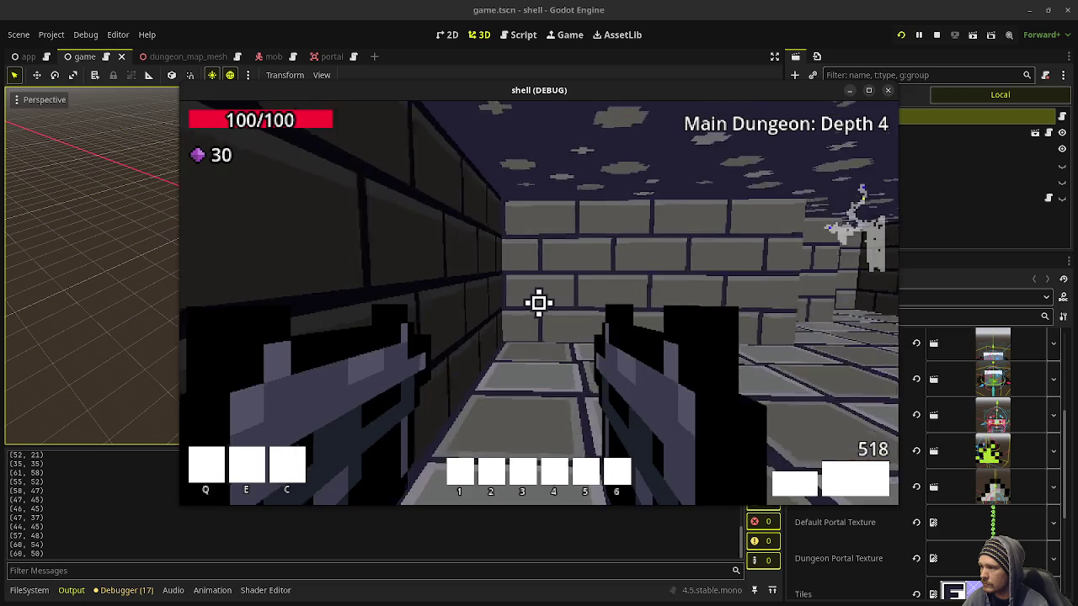
pyautogui.press('w')
pyautogui.press('w')
pyautogui.press('w')
pyautogui.click(539, 303)
# Fire at the skeleton mages, collect health, gems and ammo, and take the green portal to Depth 6
pyautogui.moveTo(539, 303); pyautogui.dragTo(539, 304)
pyautogui.press('w')
pyautogui.press('w')
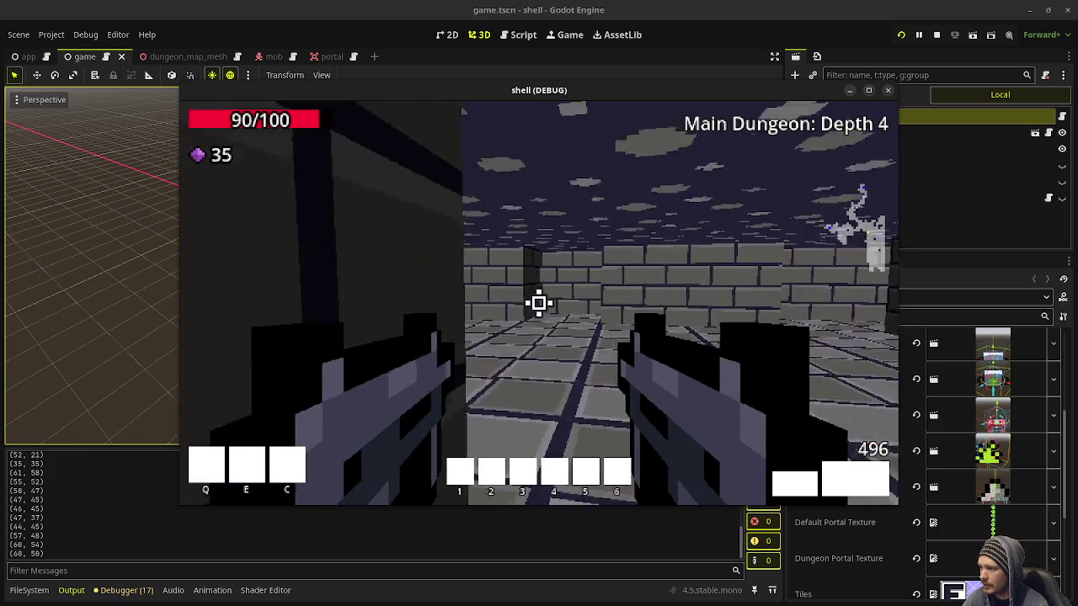
pyautogui.moveTo(539, 303); pyautogui.dragTo(539, 303)
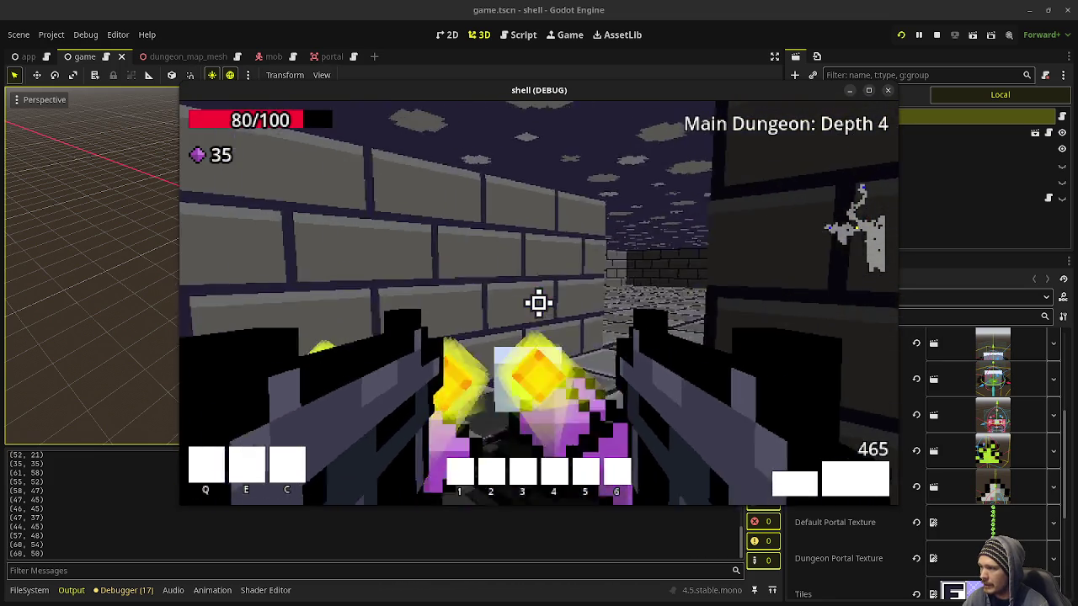
pyautogui.press('w')
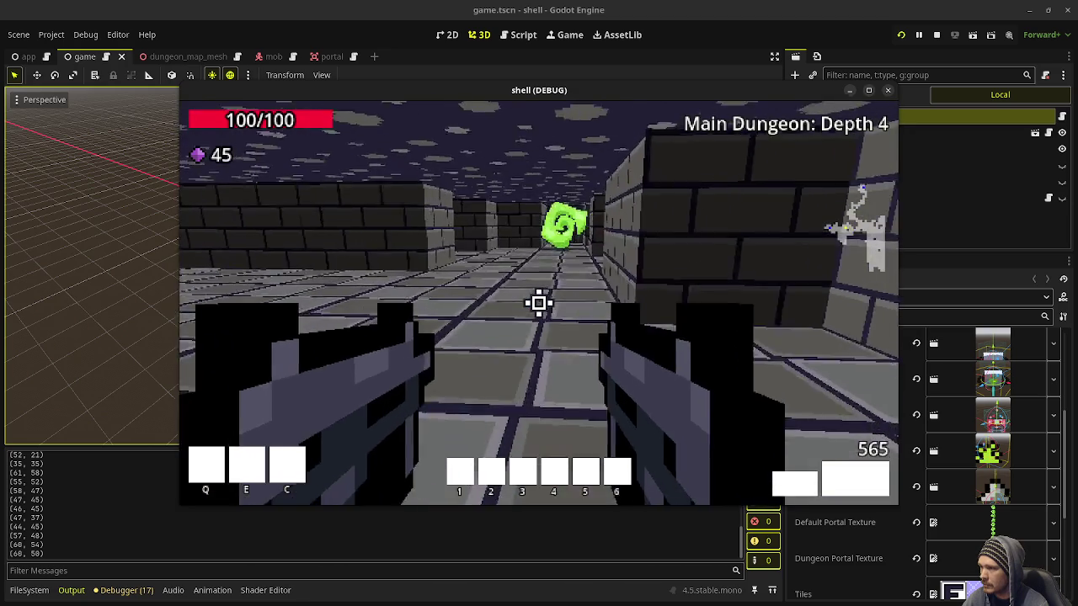
pyautogui.press('w')
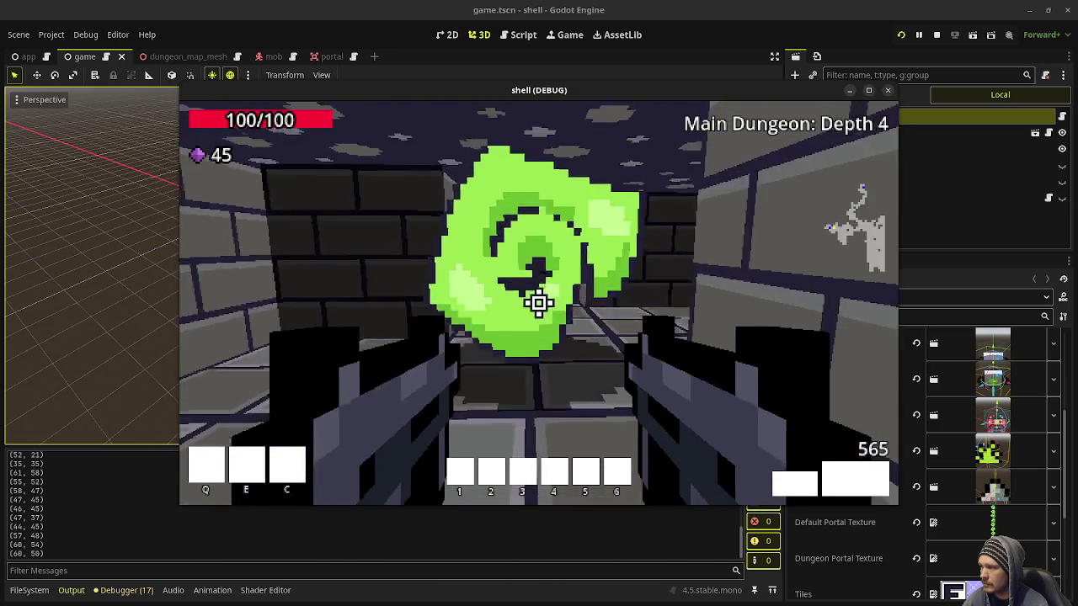
pyautogui.press('w')
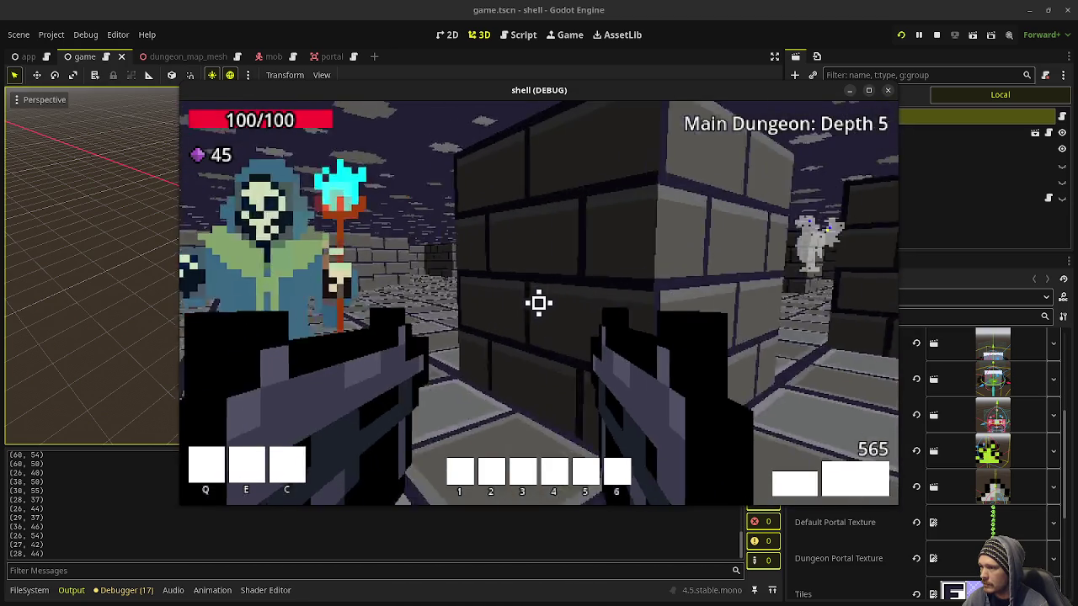
pyautogui.moveTo(539, 303)
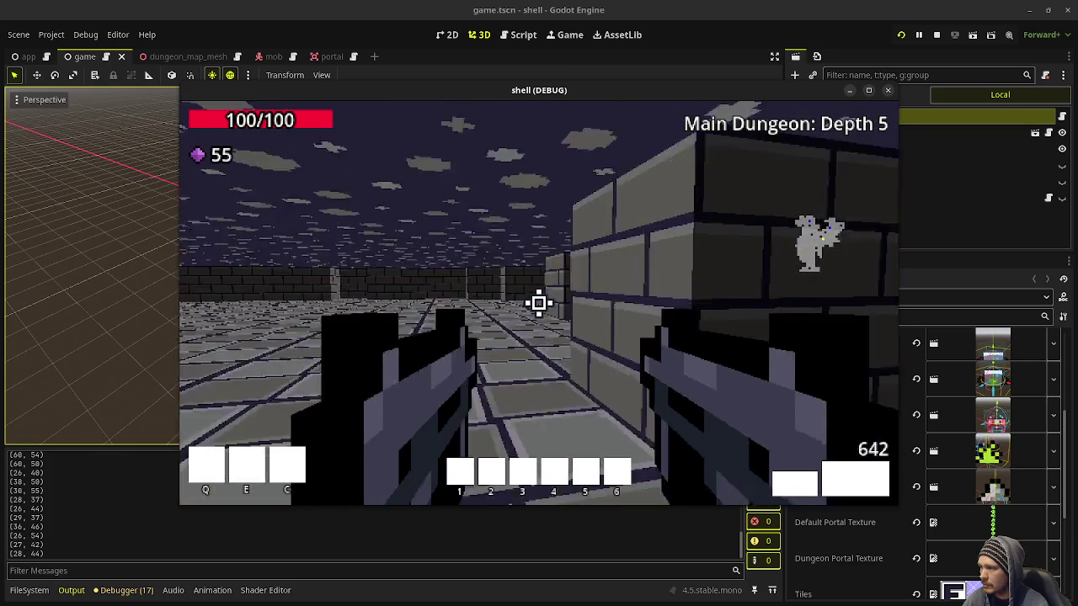
pyautogui.press('w')
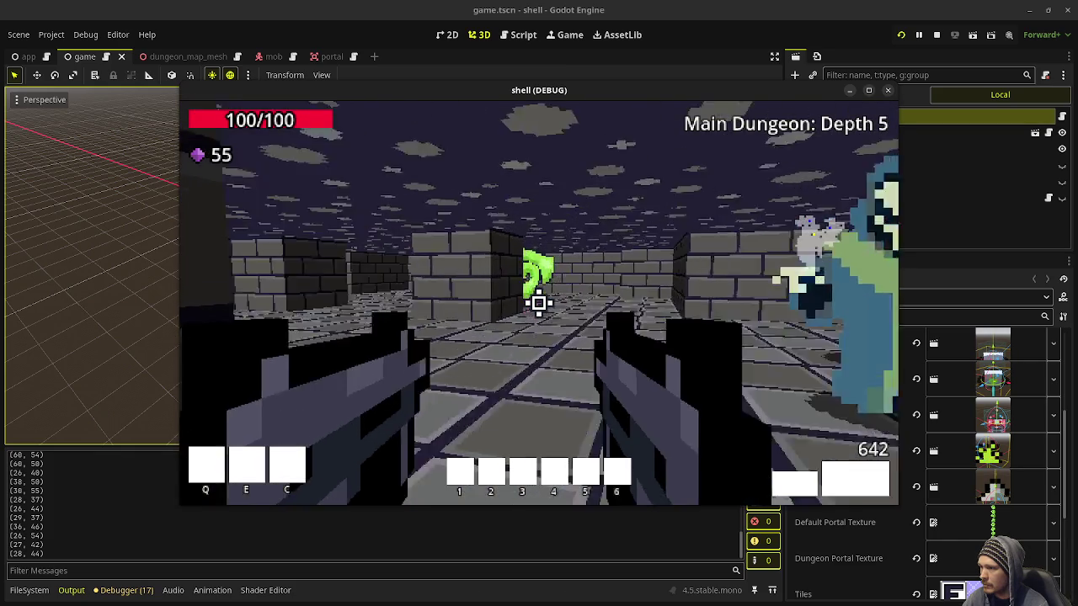
pyautogui.press('w')
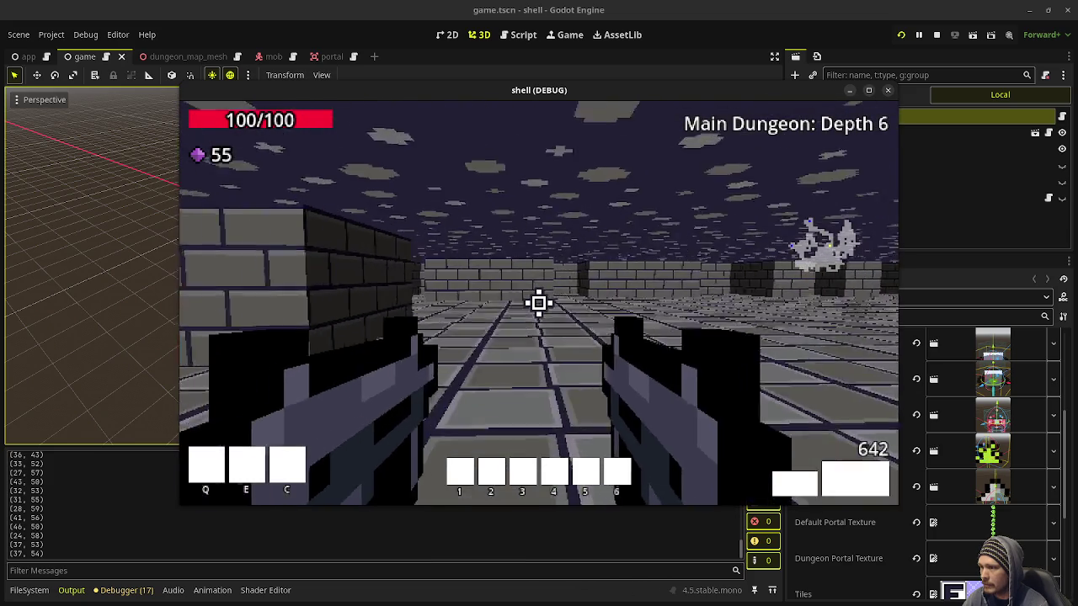
# Shoot the green slime, step into the green portal to Temple: Depth 1, and stop the game with F8
pyautogui.press('w')
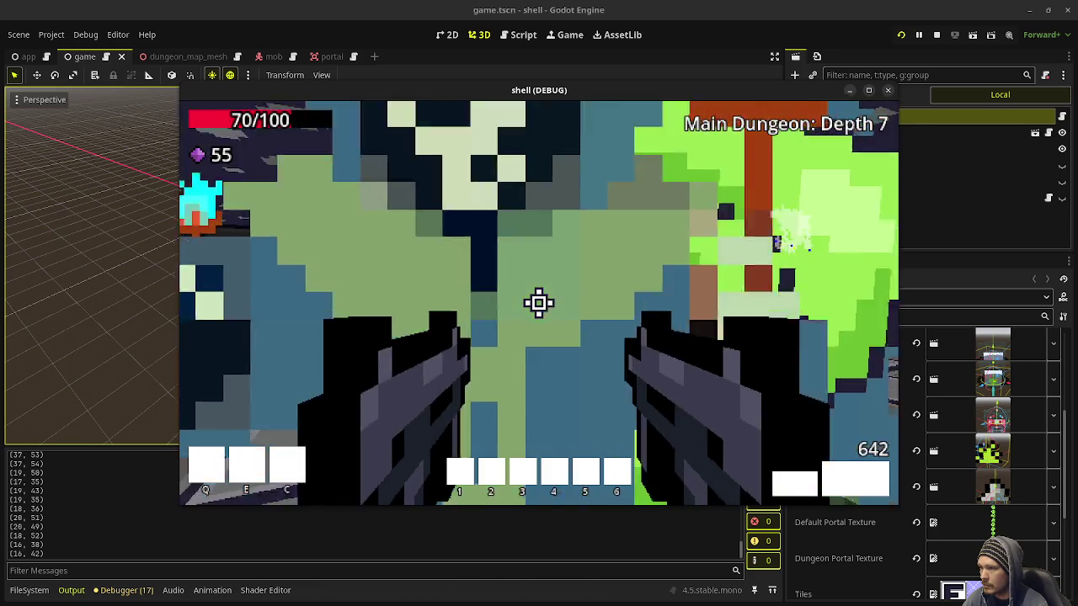
pyautogui.click(539, 303)
pyautogui.click(539, 303)
pyautogui.click(539, 303)
pyautogui.click(539, 303)
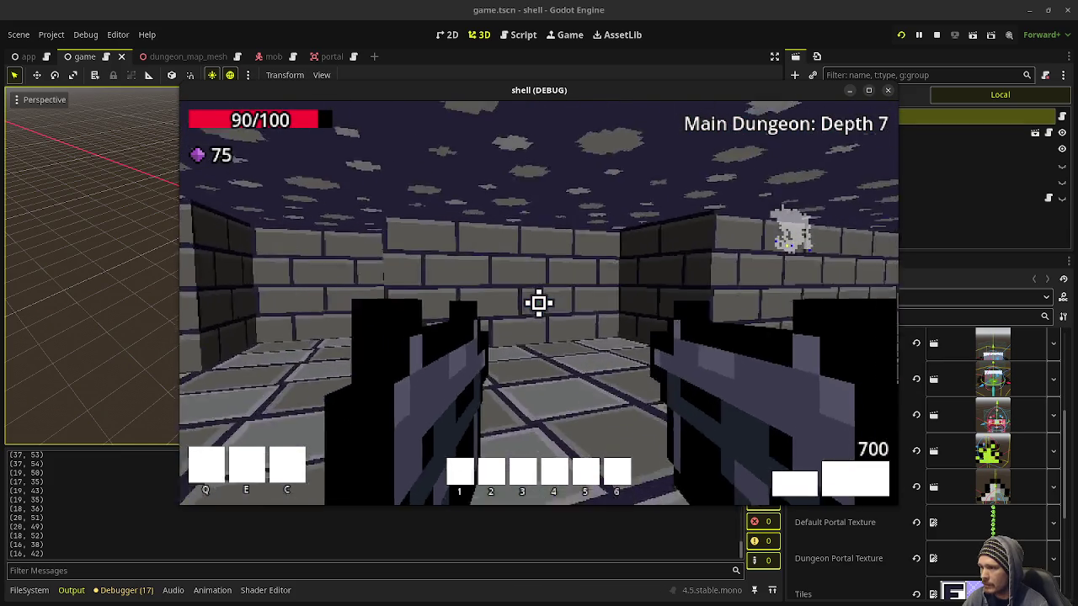
pyautogui.press('w')
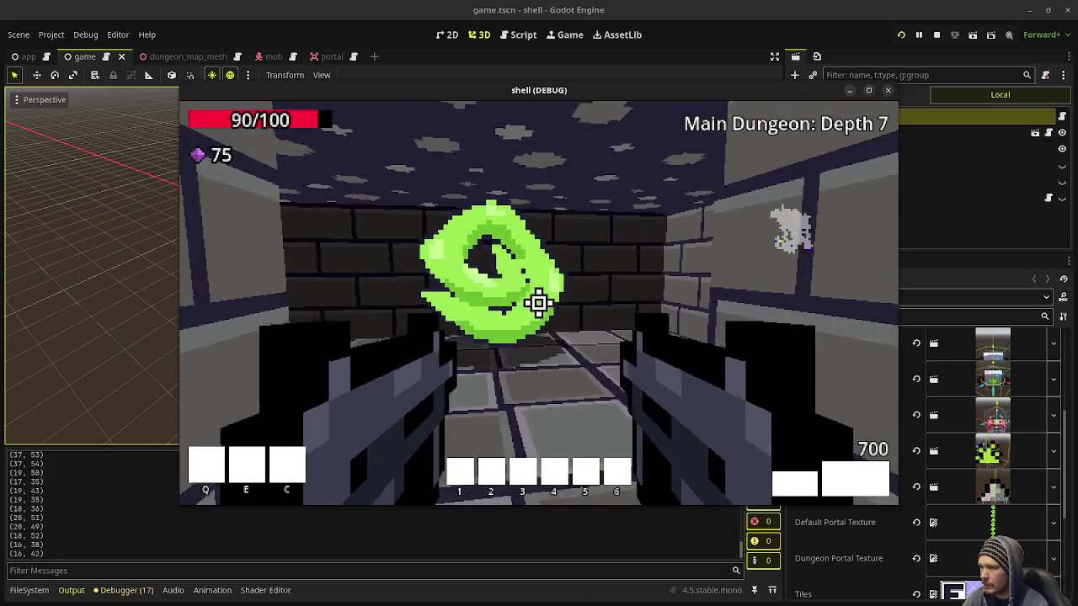
pyautogui.press('w')
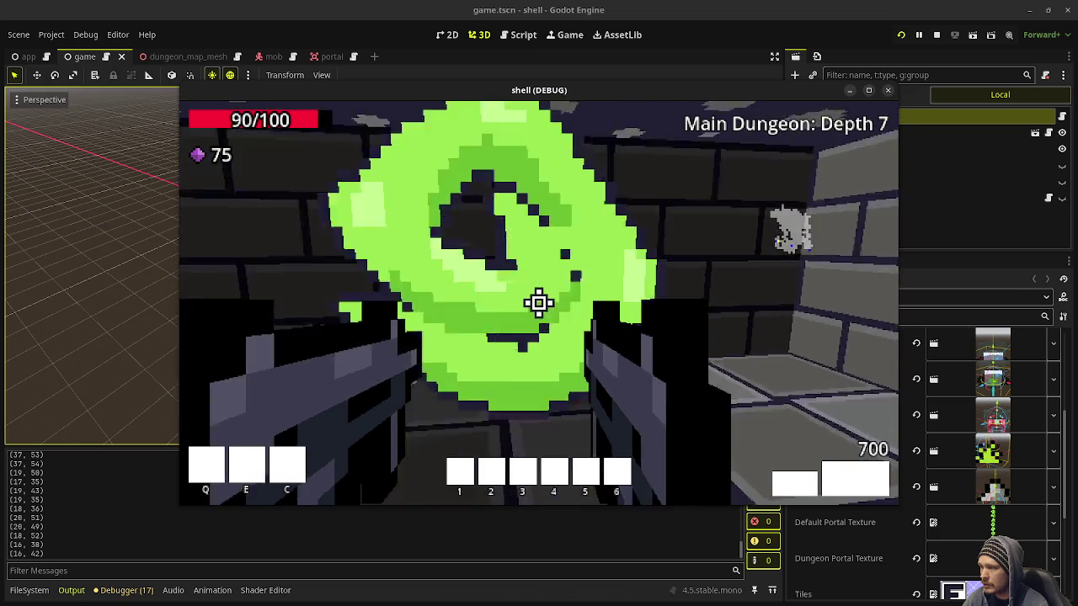
pyautogui.press('w')
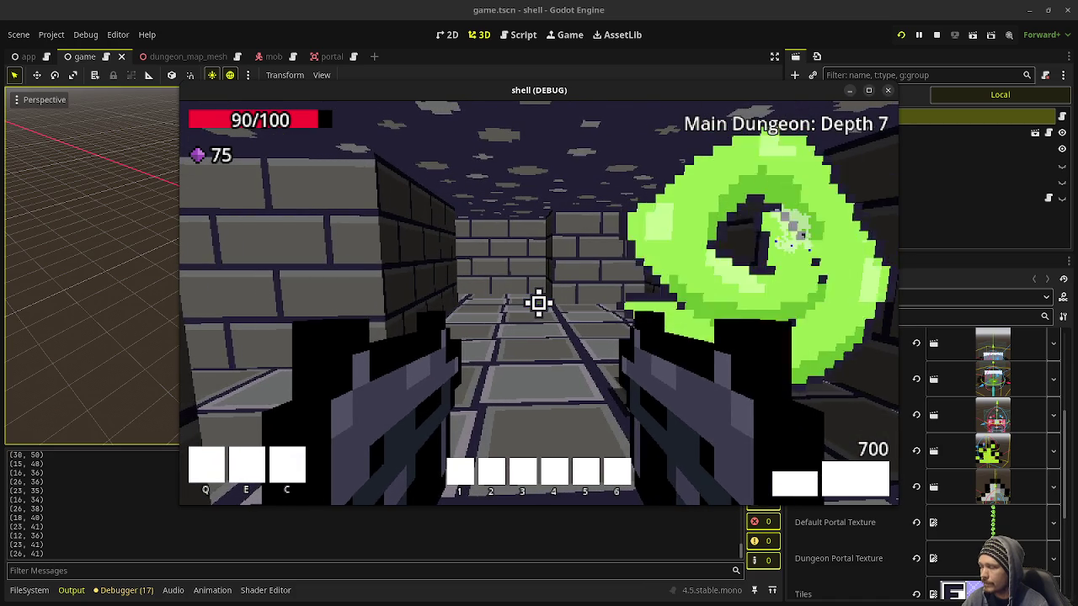
pyautogui.press('F8')
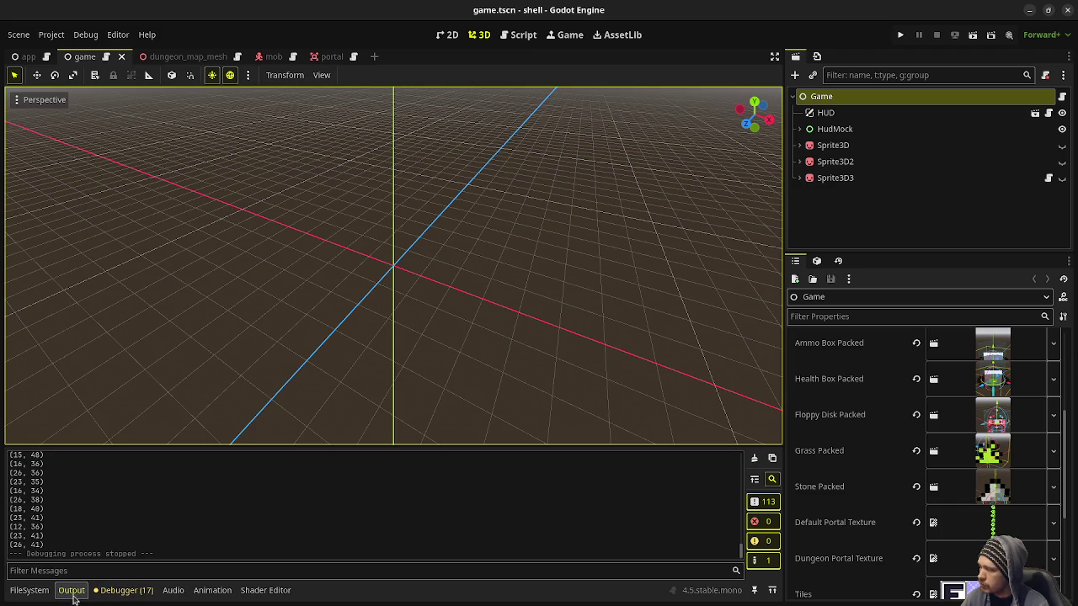
# Bring up game.gd's branch definitions and review the BranchDef.new calls passing dungeon_portal_texture
pyautogui.click(29, 590)
pyautogui.click(70, 592)
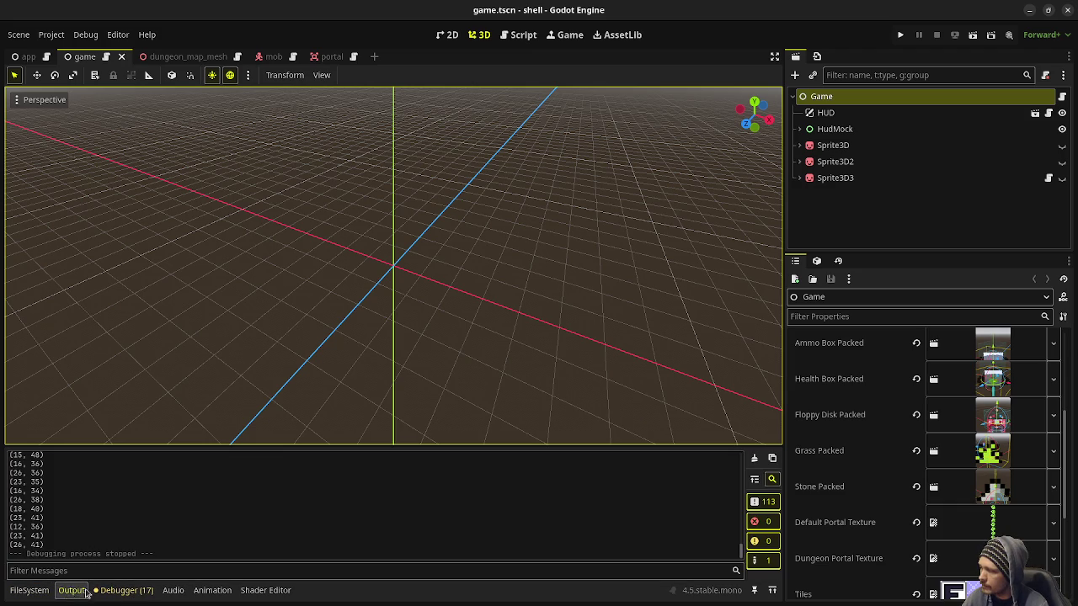
pyautogui.click(516, 35)
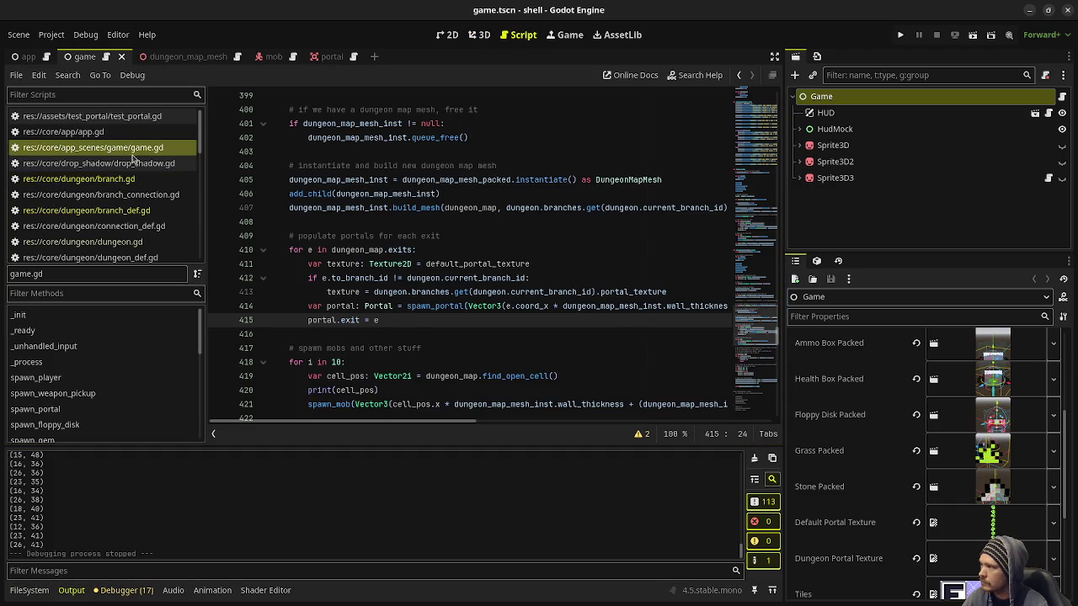
pyautogui.click(754, 150)
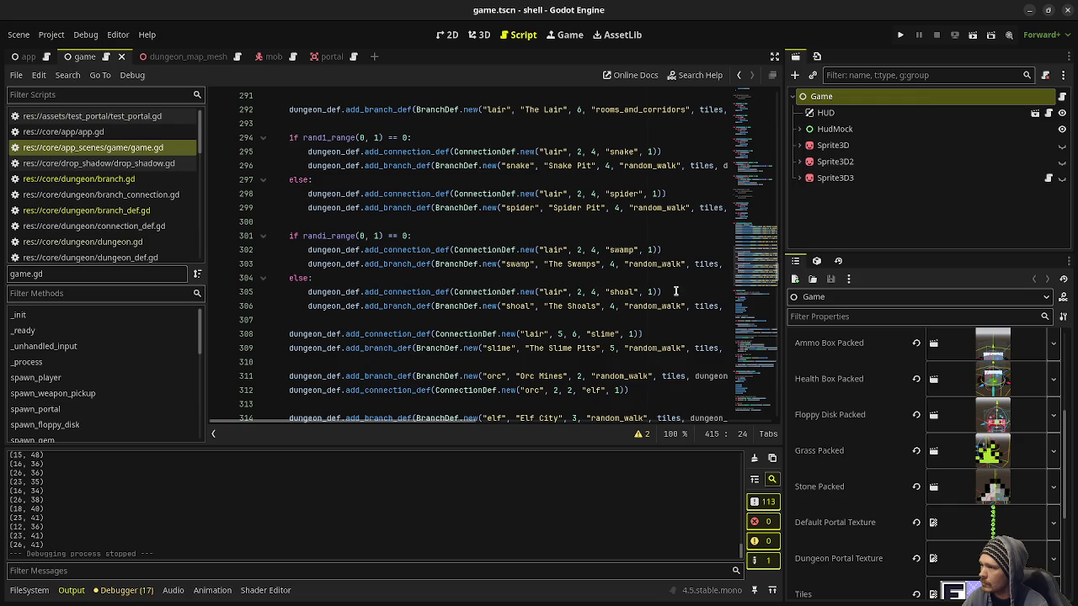
pyautogui.moveTo(468, 424)
pyautogui.mouseDown()
pyautogui.moveTo(552, 424)
pyautogui.moveTo(451, 424)
pyautogui.mouseUp()
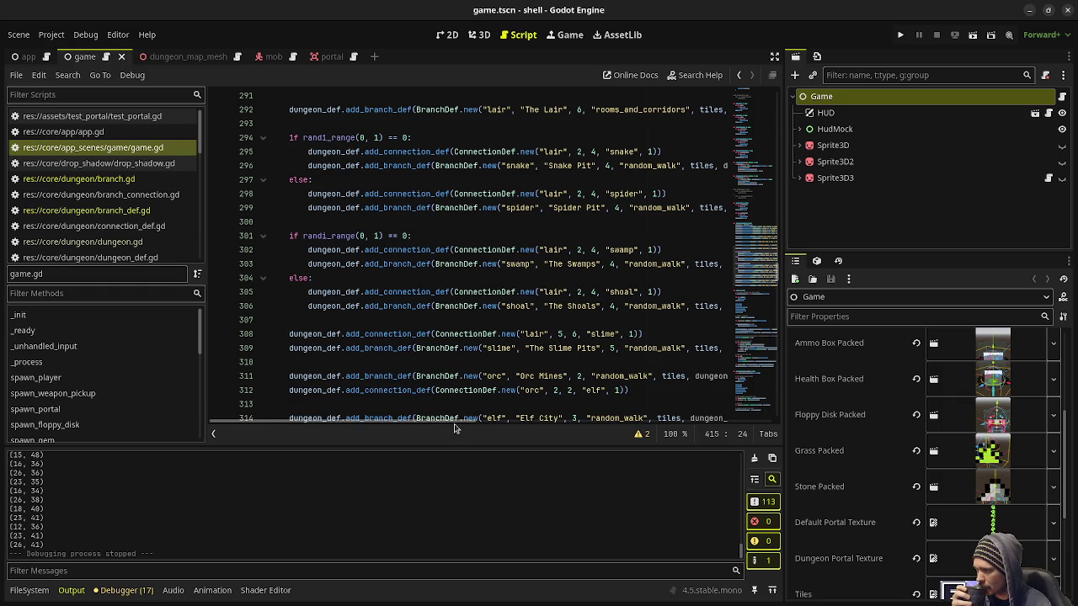
pyautogui.moveTo(454, 428); pyautogui.dragTo(495, 424)
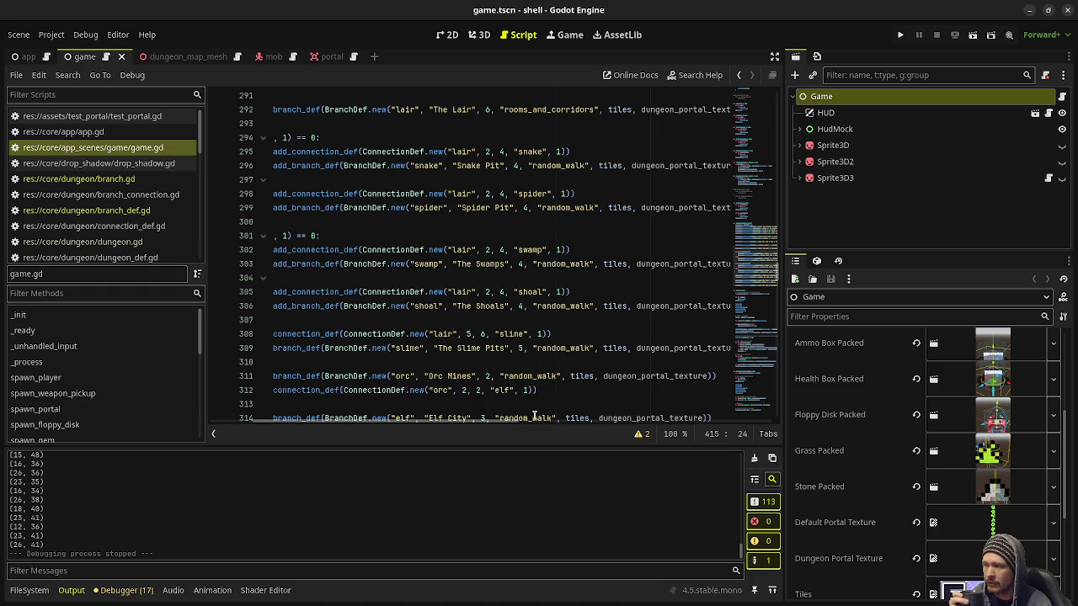
pyautogui.hscroll(3, 540, 419)
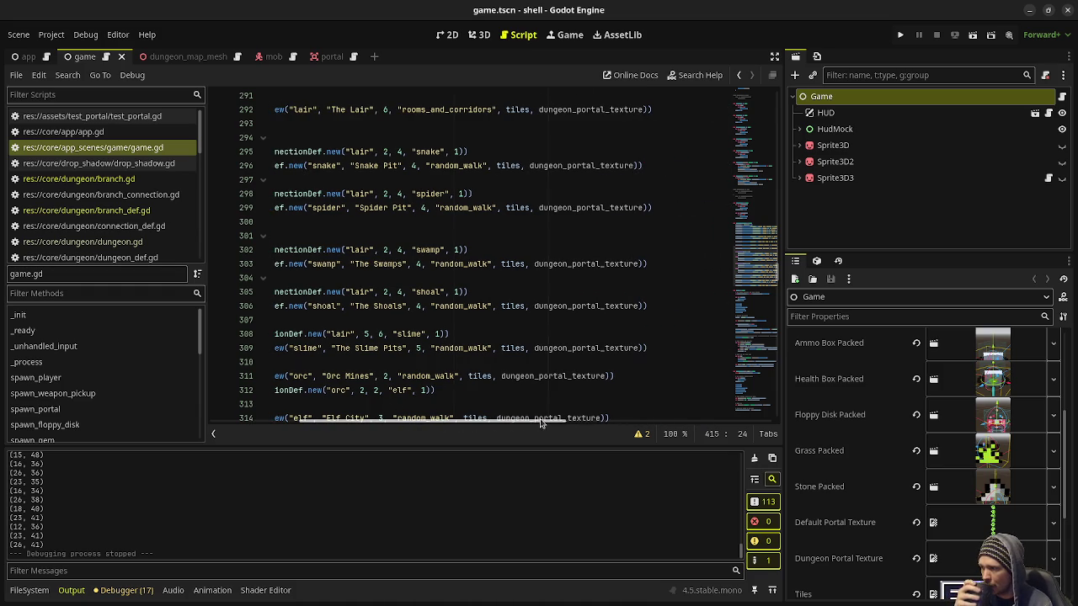
pyautogui.moveTo(530, 424)
pyautogui.mouseDown()
pyautogui.moveTo(464, 429)
pyautogui.moveTo(379, 329)
pyautogui.mouseUp()
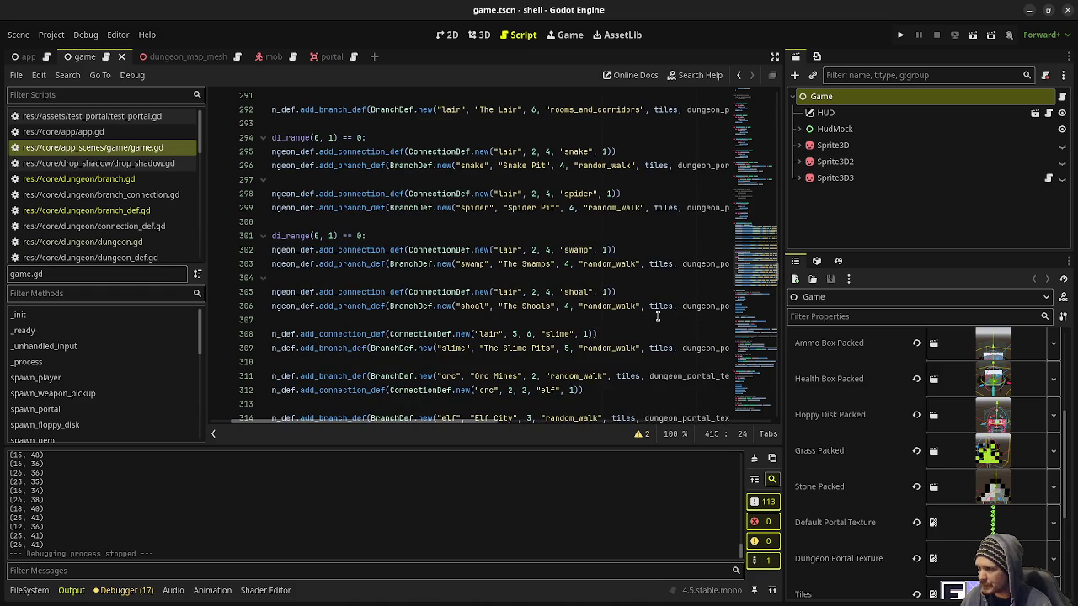
pyautogui.moveTo(446, 424)
pyautogui.mouseDown()
pyautogui.moveTo(590, 424)
pyautogui.moveTo(463, 429)
pyautogui.mouseUp()
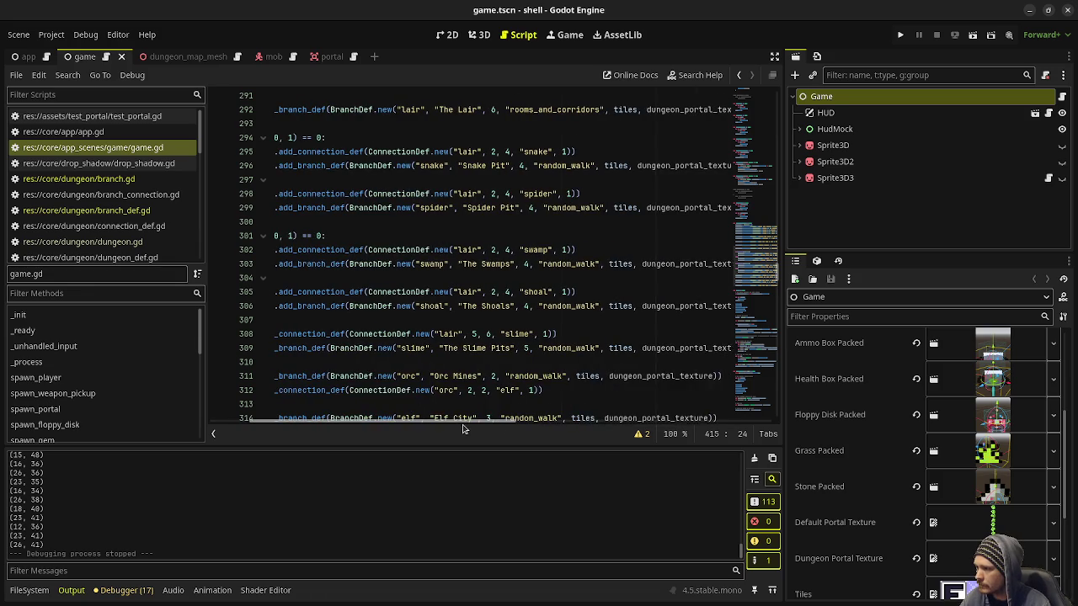
# Inspect the BranchDef class source and branch.gd's portal_texture variable, then return to game.gd
pyautogui.keyDown('ctrl'); pyautogui.click(378, 306); pyautogui.keyUp('ctrl')
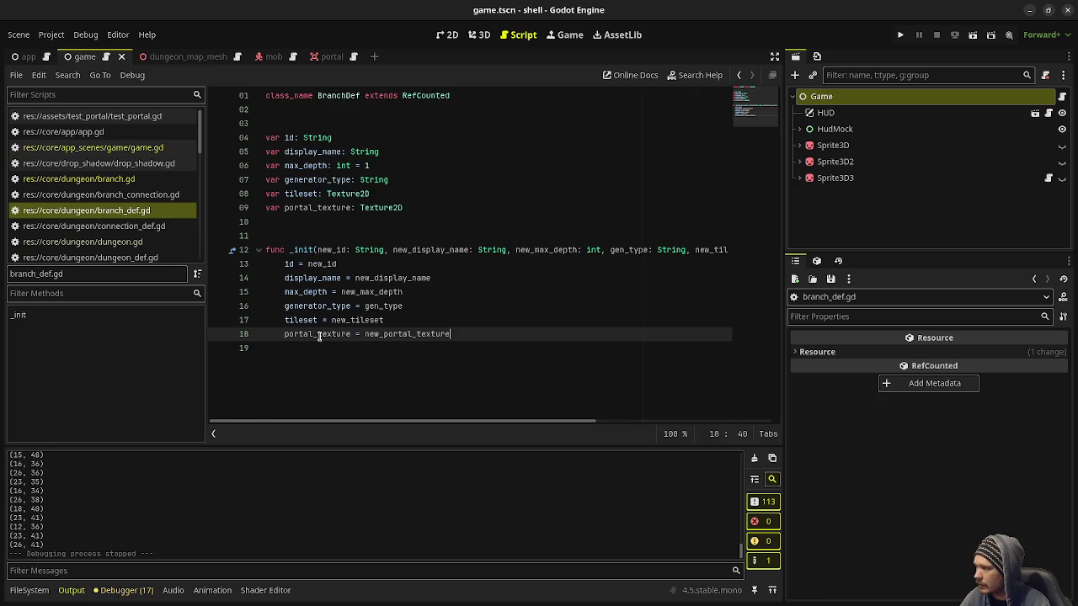
pyautogui.hscroll(3, 473, 424)
pyautogui.hscroll(-3, 473, 424)
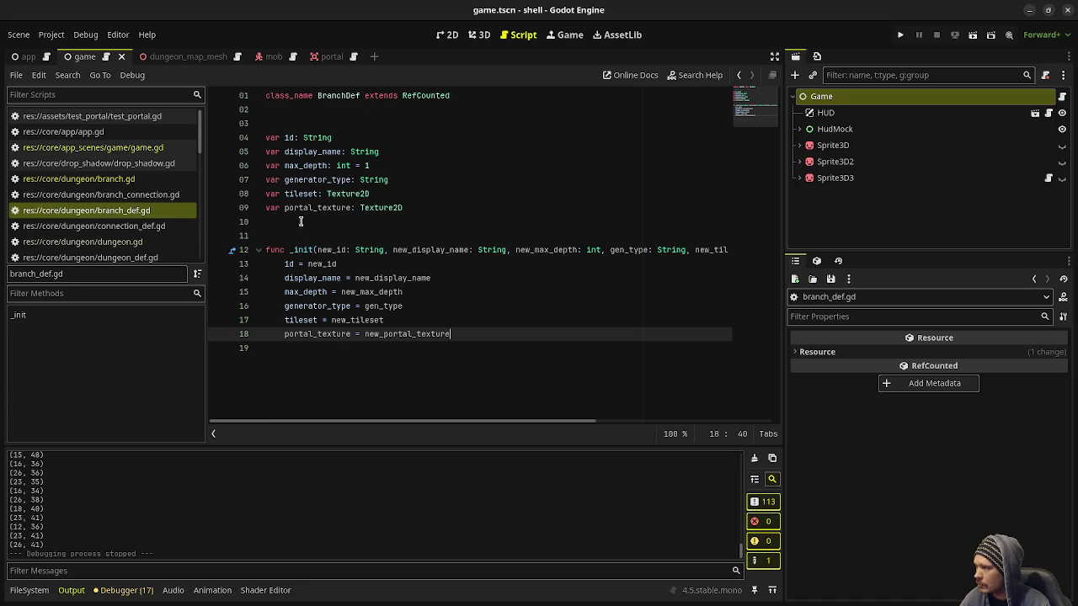
pyautogui.hotkey('alt', 'Left')
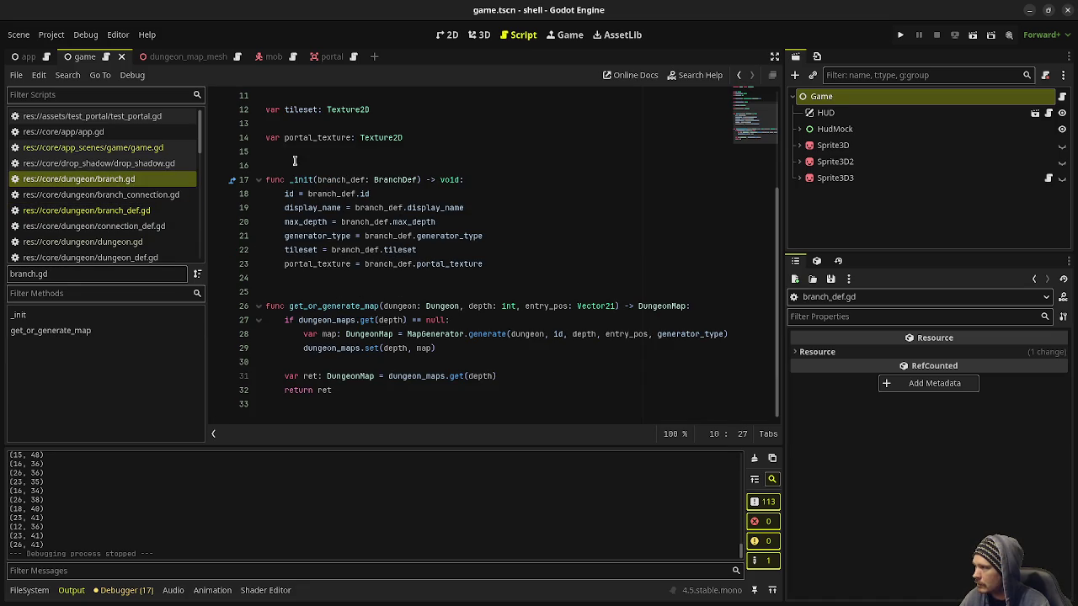
pyautogui.click(324, 137)
pyautogui.doubleClick(326, 137)
pyautogui.click(143, 150)
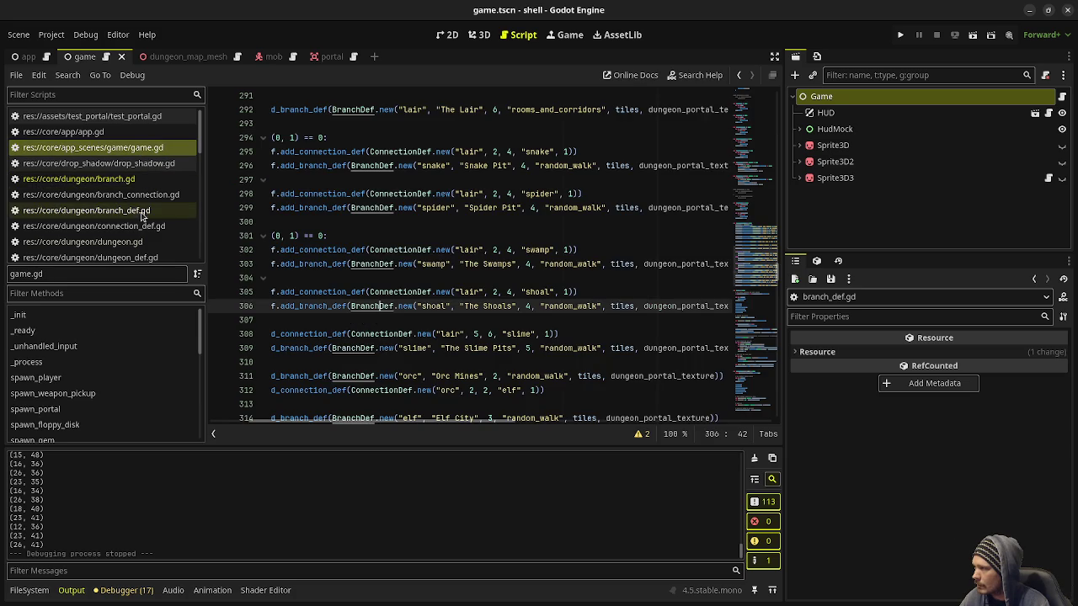
# Review game.gd's traverse_exit and the dungeon_map.exits portal-population loop
pyautogui.scroll(10, 421, 295)
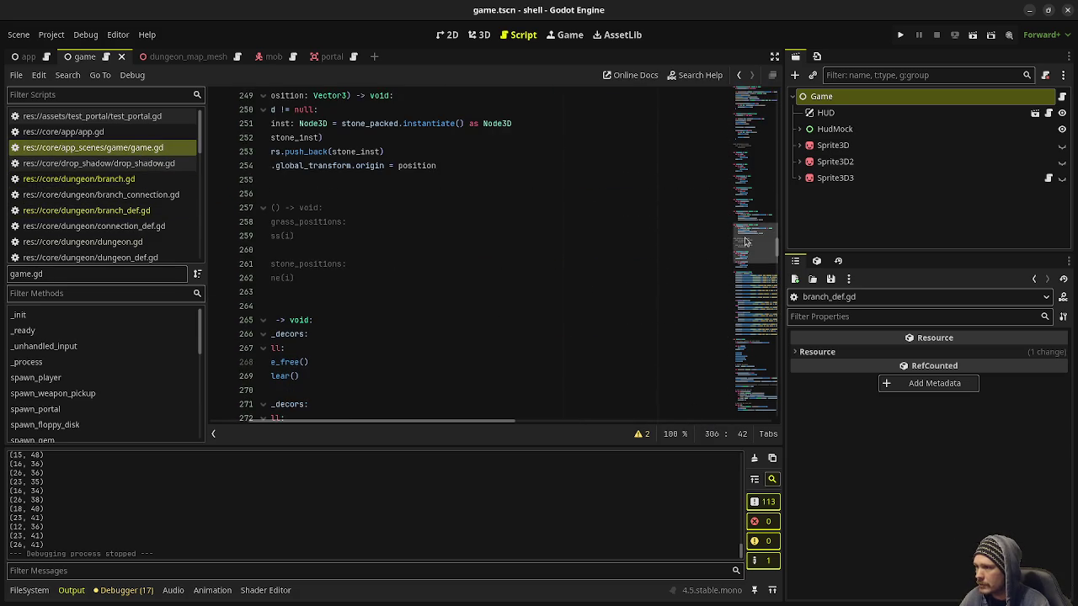
pyautogui.scroll(-20, 494, 320)
pyautogui.hscroll(-5, 455, 425)
pyautogui.scroll(-15, 399, 329)
pyautogui.scroll(-13, 399, 329)
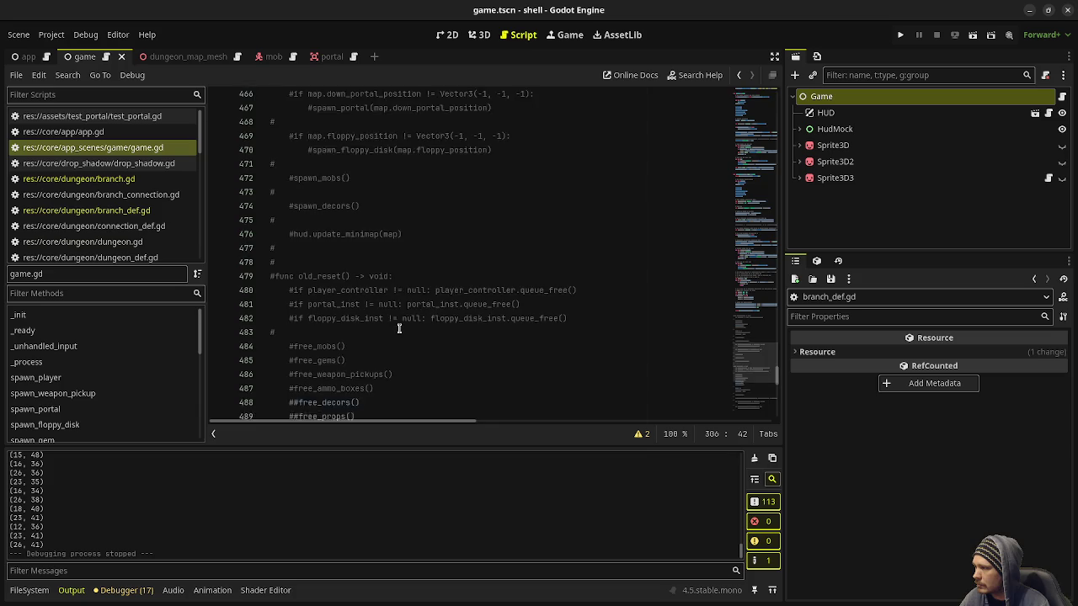
pyautogui.scroll(20, 399, 328)
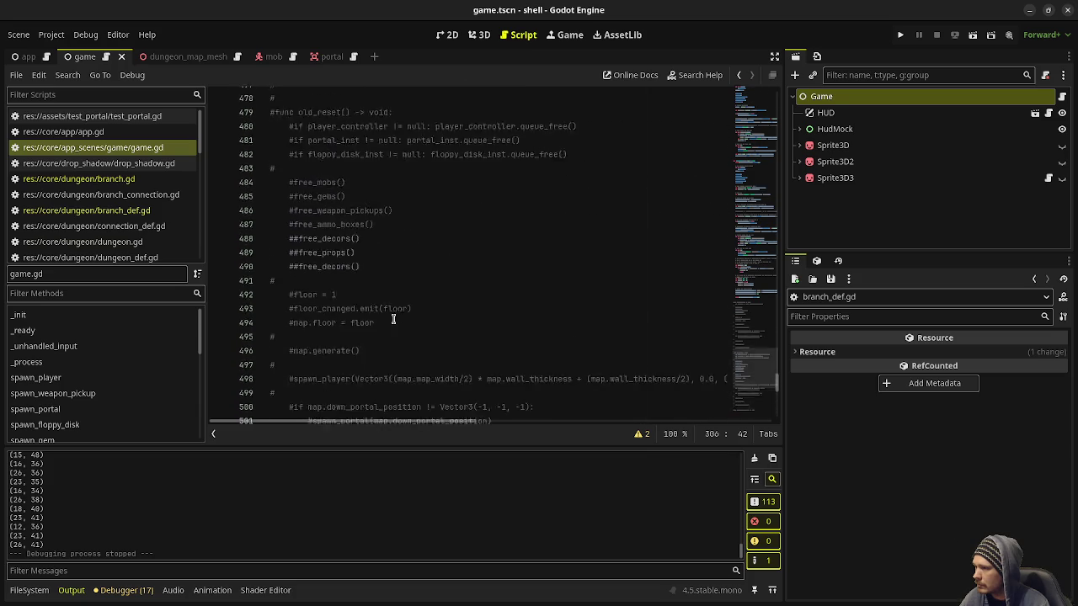
pyautogui.scroll(8, 392, 319)
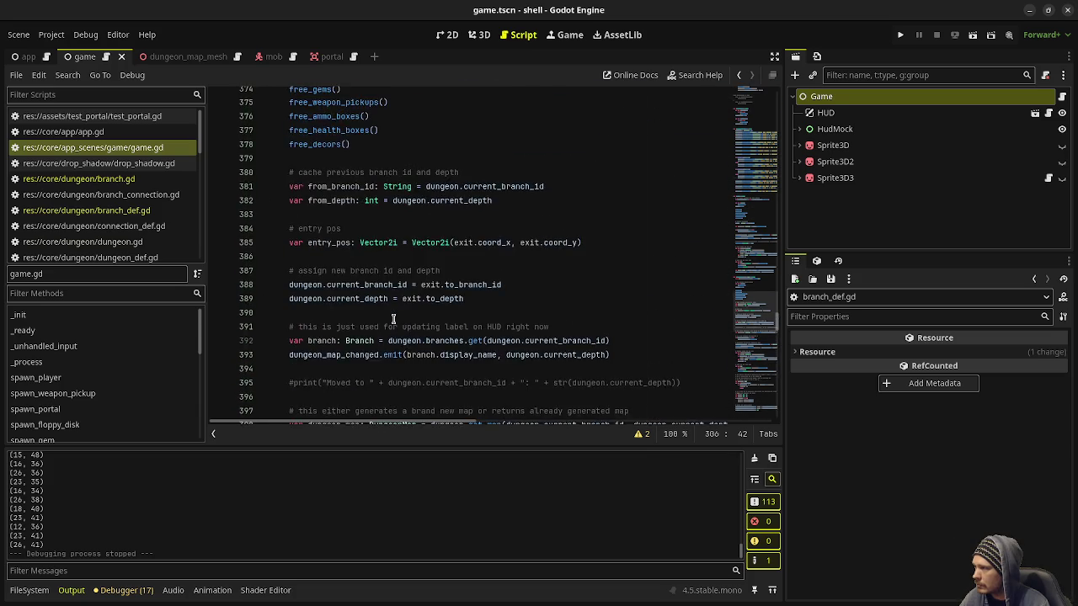
pyautogui.scroll(-10, 392, 319)
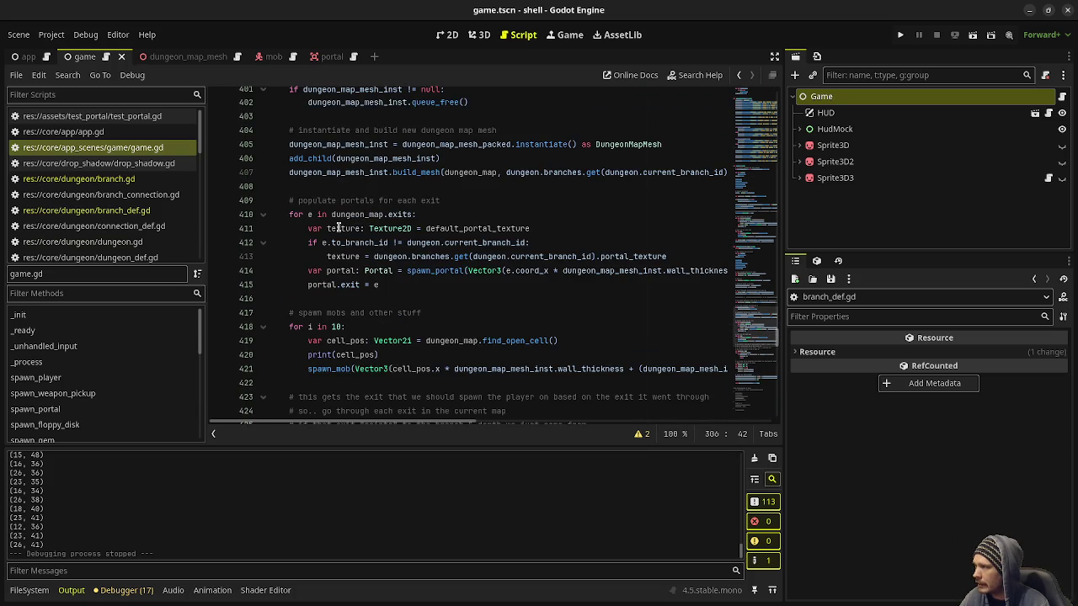
pyautogui.moveTo(413, 214); pyautogui.dragTo(341, 213)
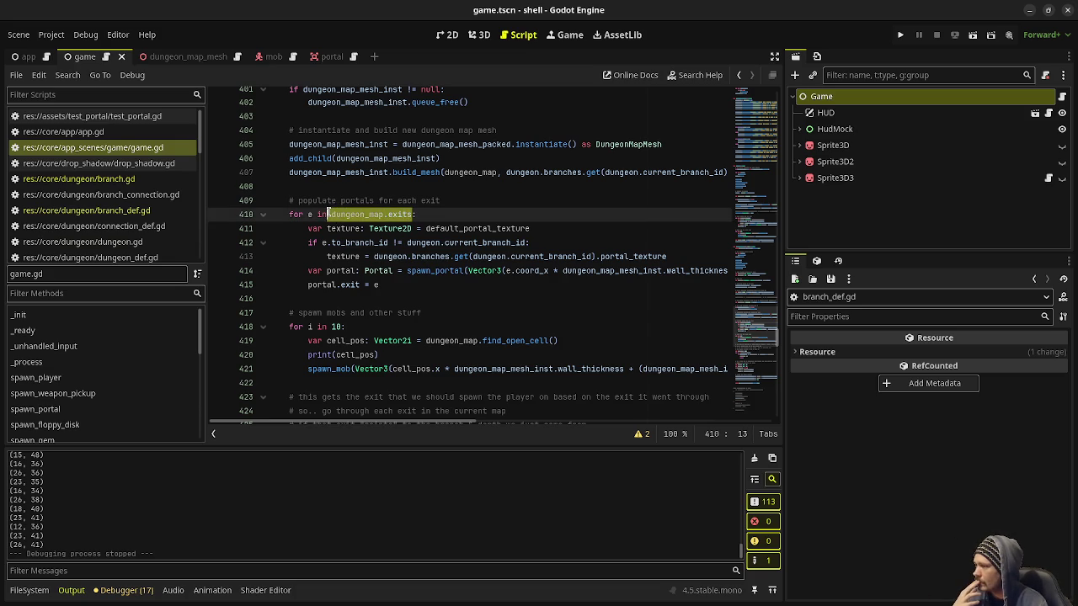
pyautogui.moveTo(426, 421)
pyautogui.mouseDown()
pyautogui.moveTo(638, 420)
pyautogui.moveTo(402, 420)
pyautogui.mouseUp()
pyautogui.moveTo(758, 328)
pyautogui.mouseDown()
pyautogui.moveTo(783, 255)
pyautogui.moveTo(826, 197)
pyautogui.mouseUp()
# Scroll up to spawn_portal and place the cursor after its add_child line
pyautogui.scroll(10, 571, 284)
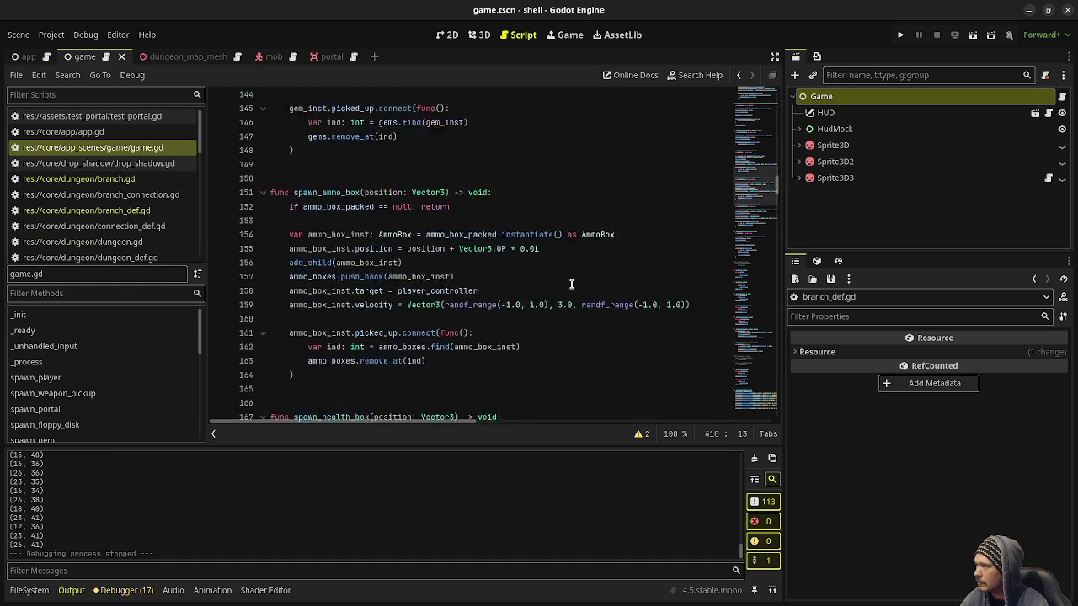
pyautogui.scroll(5, 572, 284)
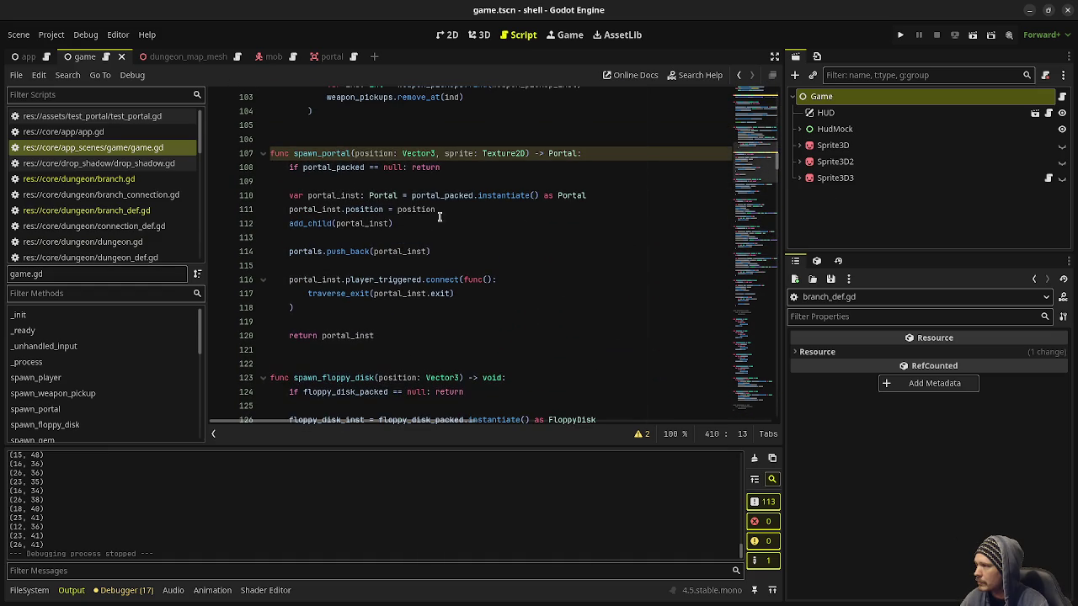
pyautogui.click(425, 220)
# Add portal_inst.set_sprite(sprite) after add_child in spawn_portal, save, and run the game
pyautogui.press('Return')
pyautogui.write('portal_inst.')
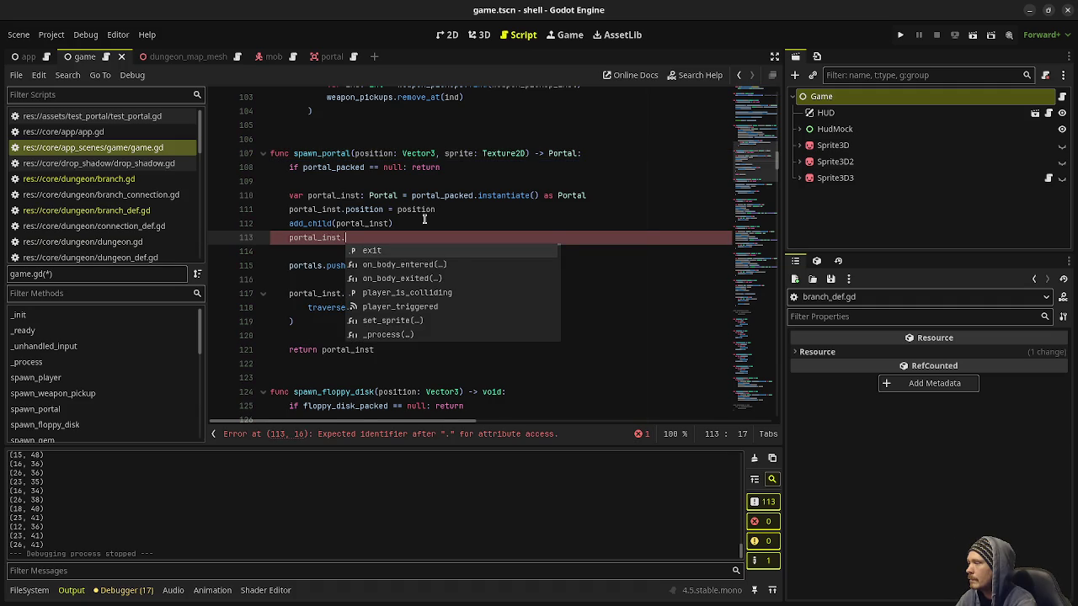
pyautogui.write('set_')
pyautogui.press('Return')
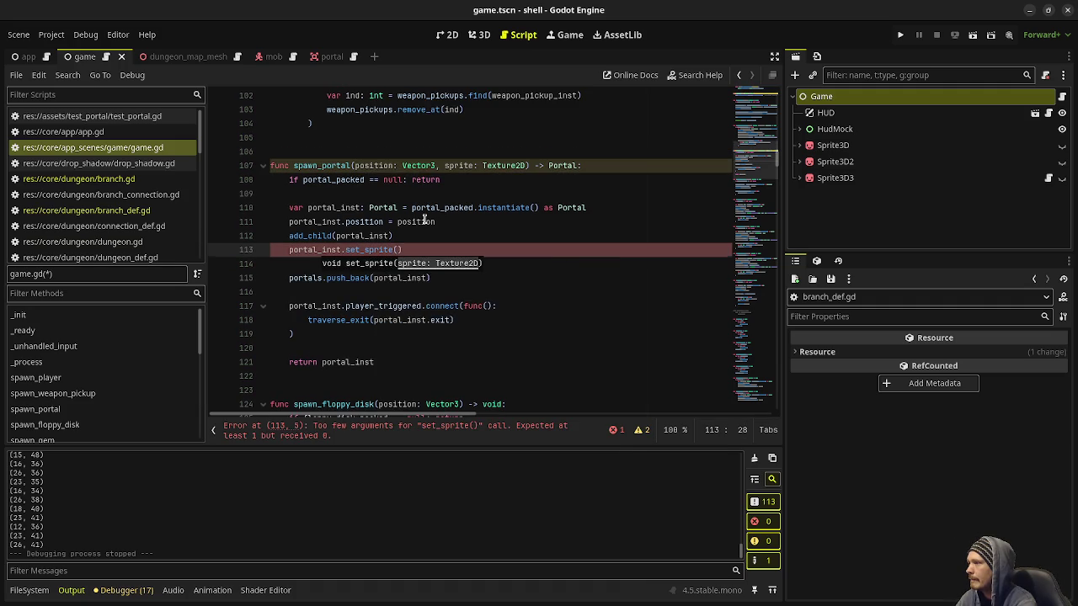
pyautogui.write('sprite')
pyautogui.hotkey('ctrl', 's')
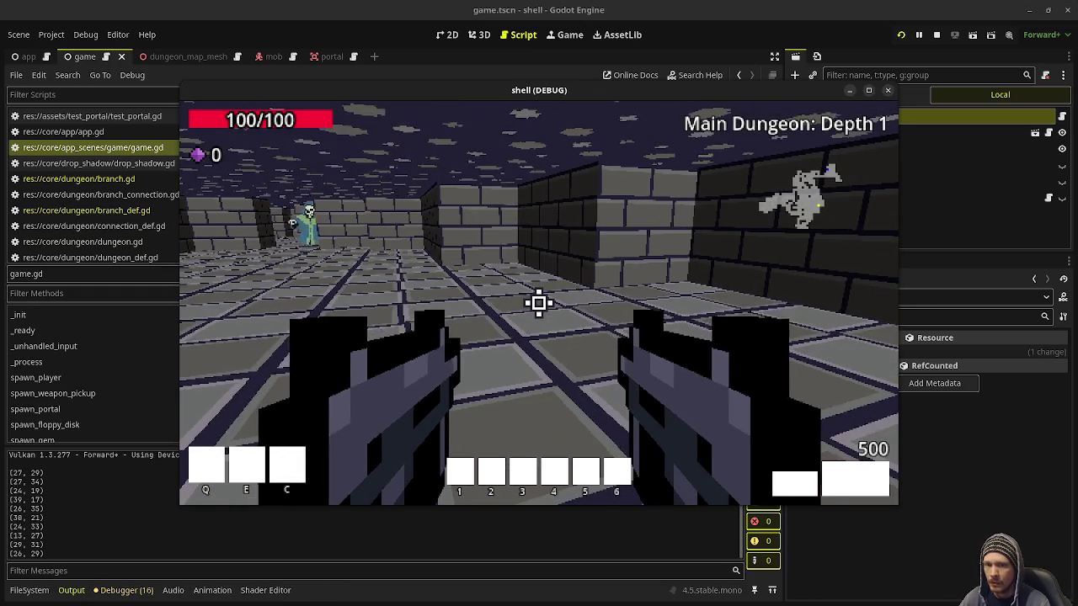
# Walk past the skeletons and down the corridors into the green swirl portal to reach Depth 3
pyautogui.press('w')
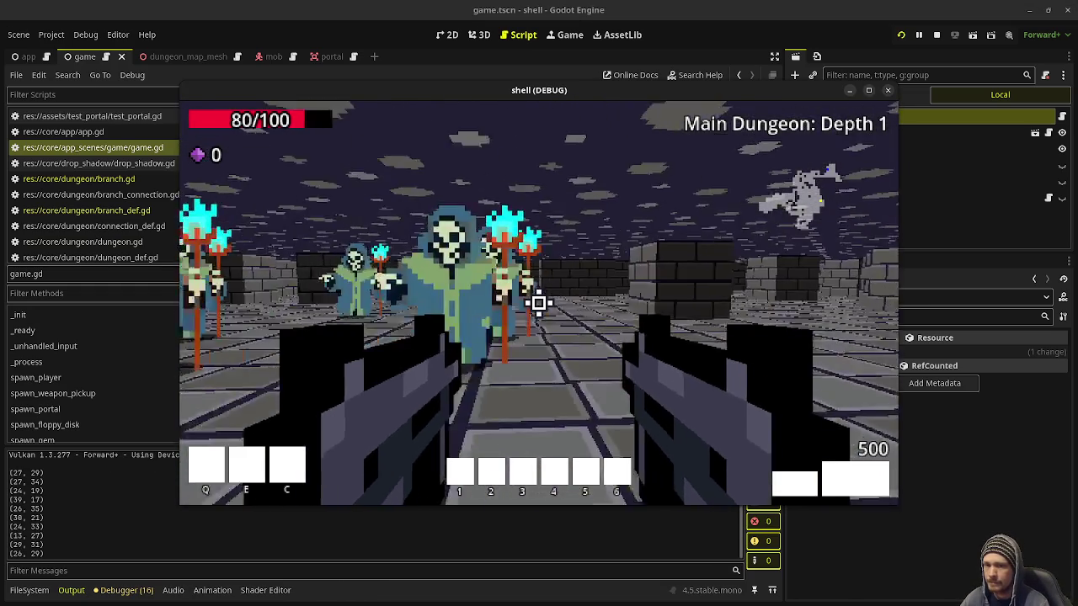
pyautogui.press('w')
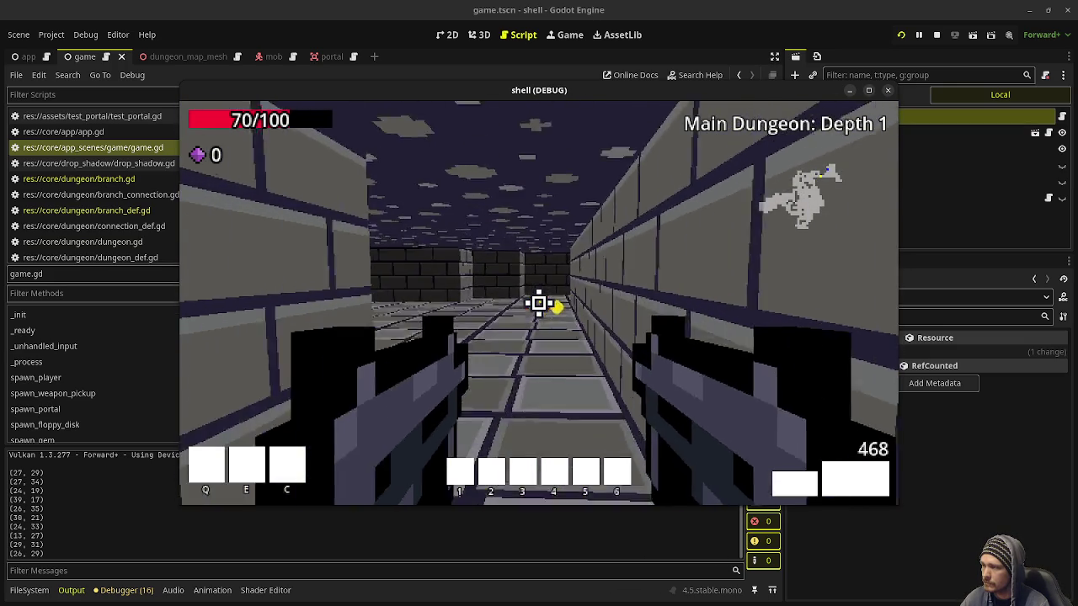
pyautogui.press('w')
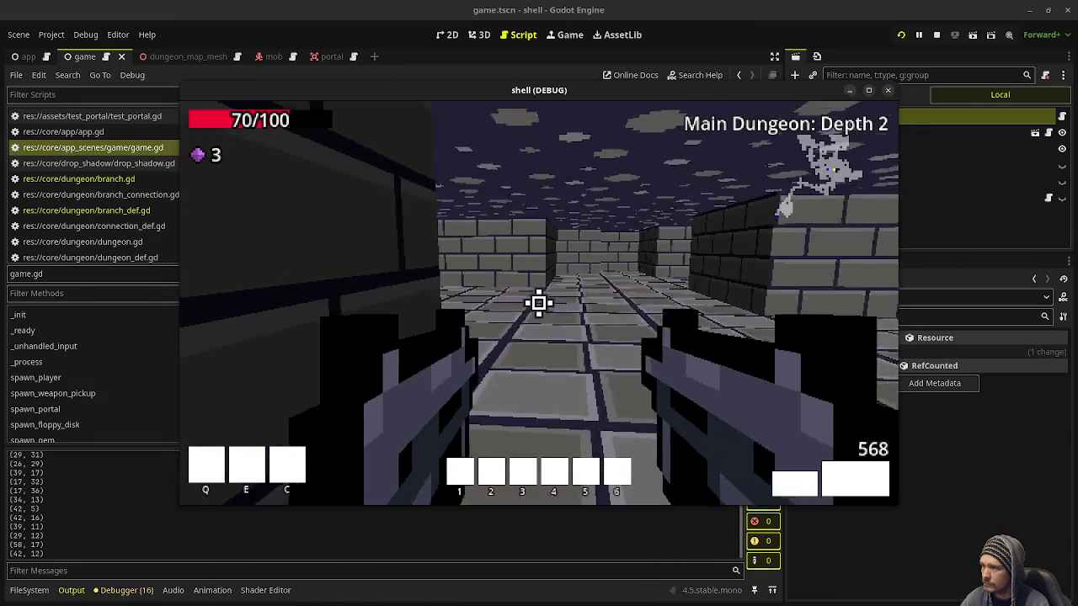
pyautogui.press('w')
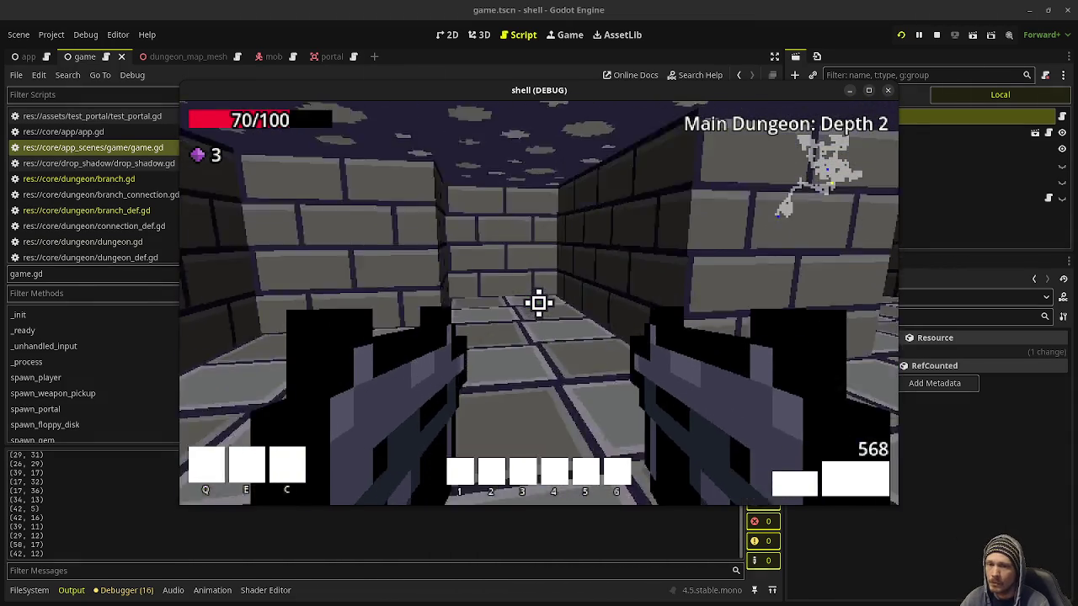
pyautogui.press('w')
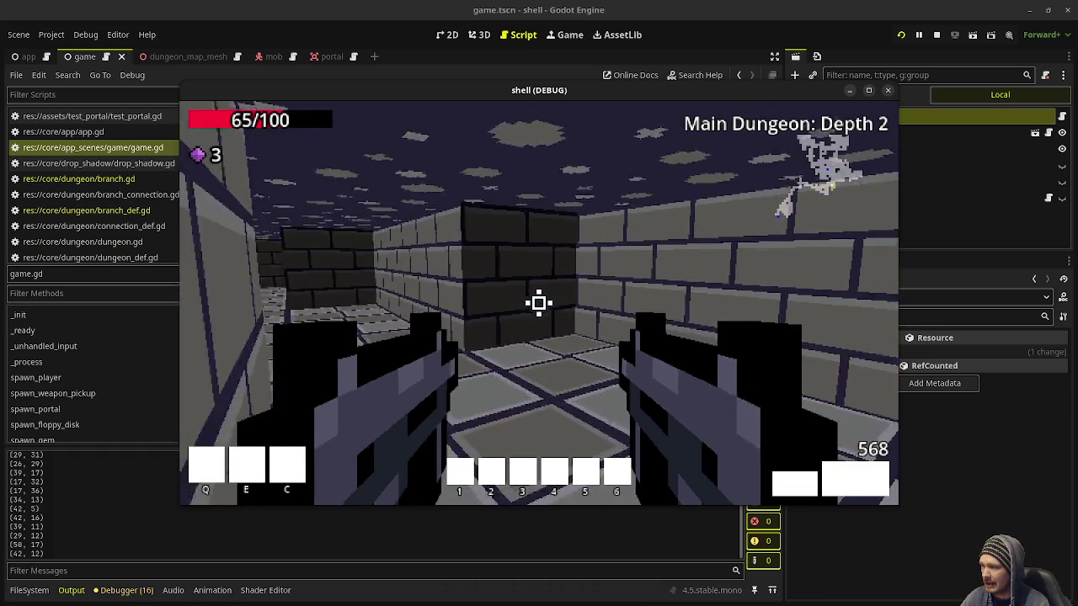
pyautogui.press('w')
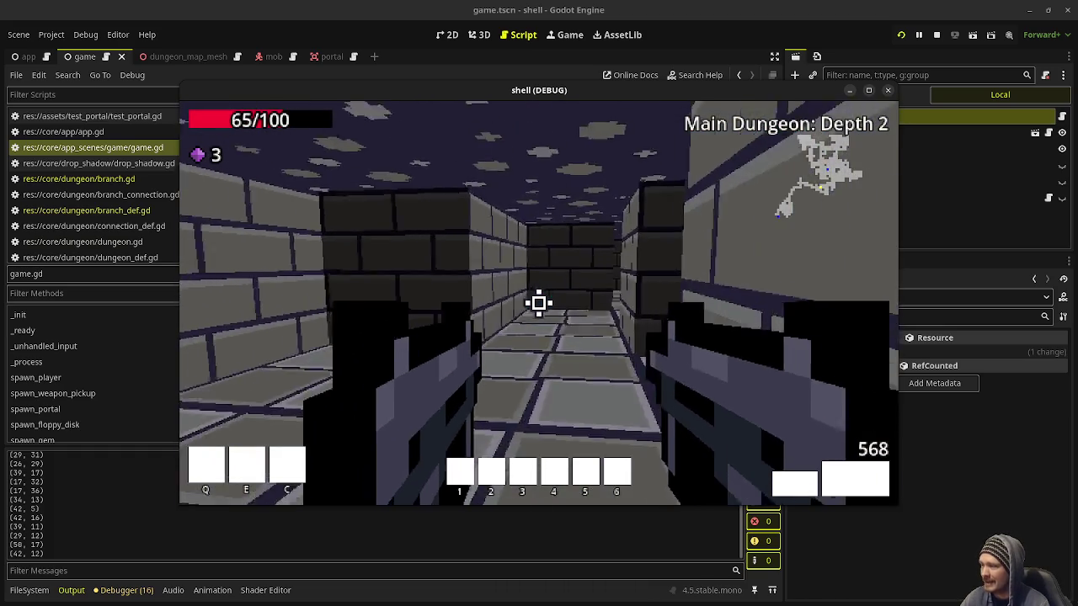
pyautogui.press('w')
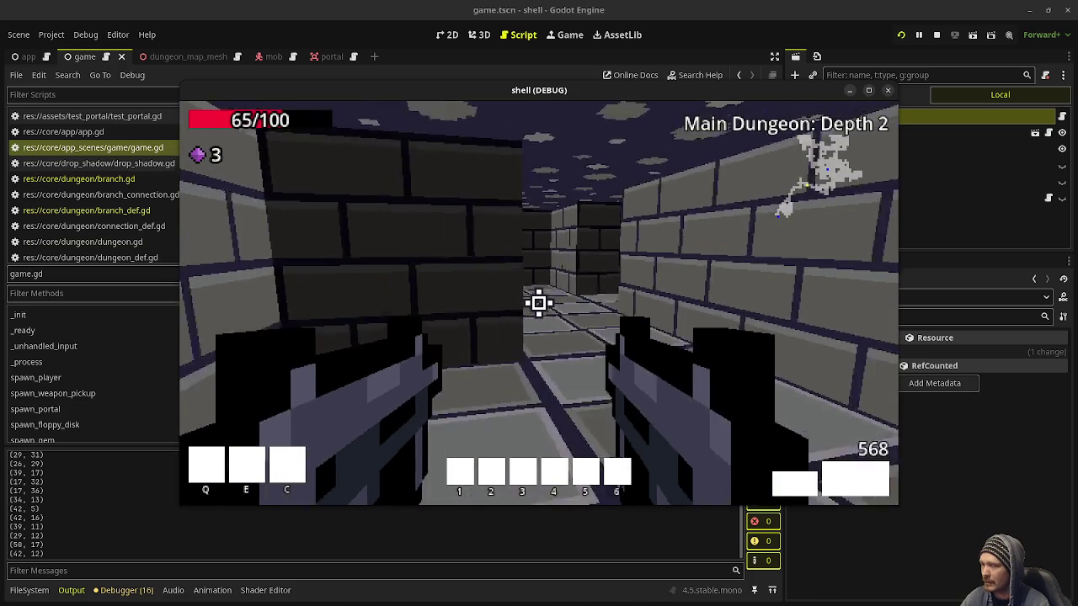
pyautogui.press('w')
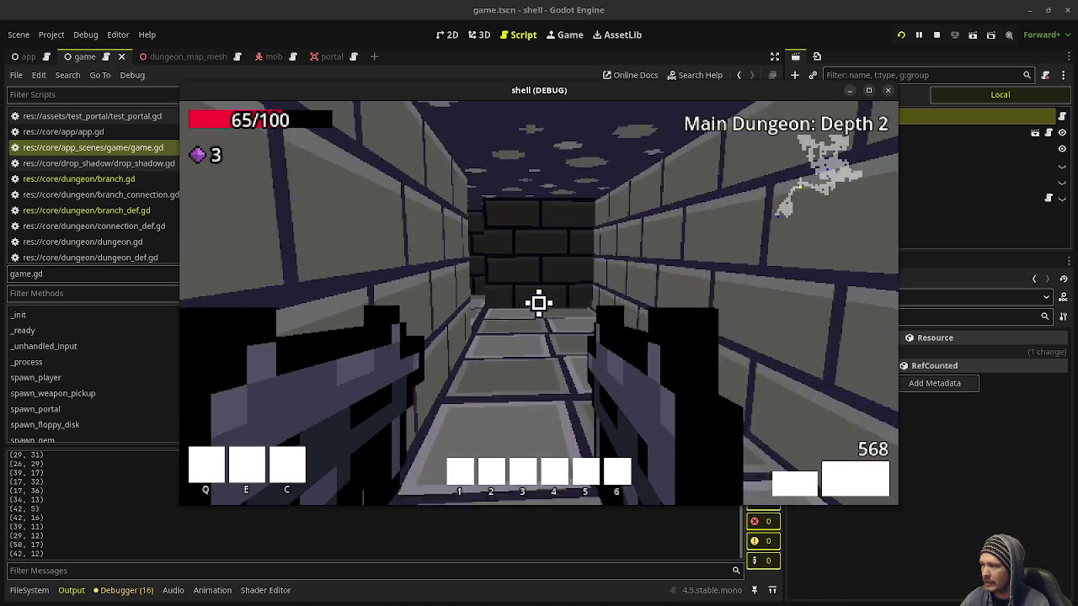
pyautogui.press('w')
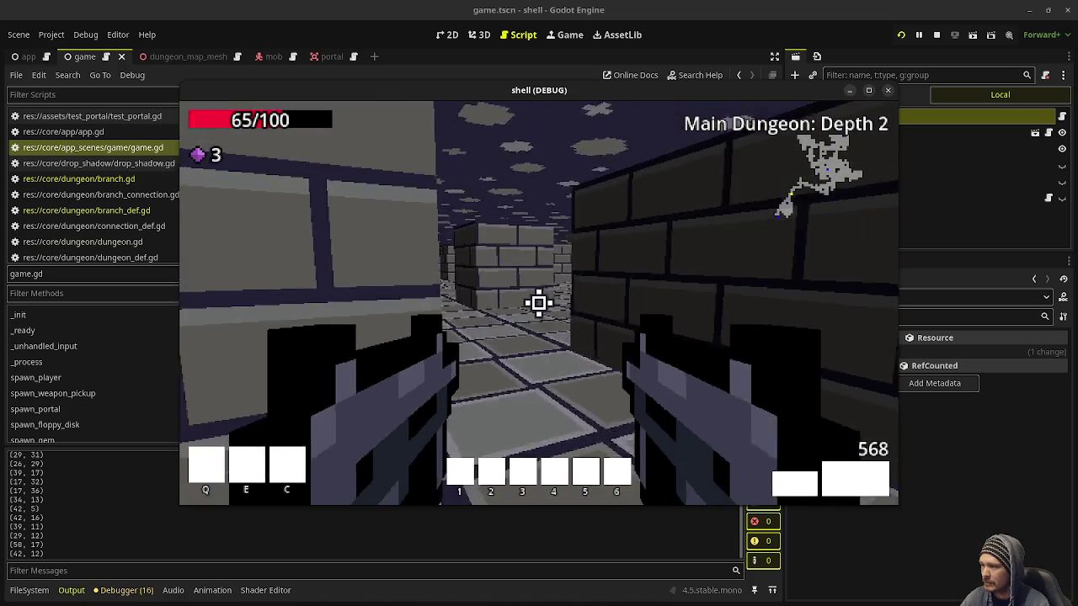
pyautogui.press('w')
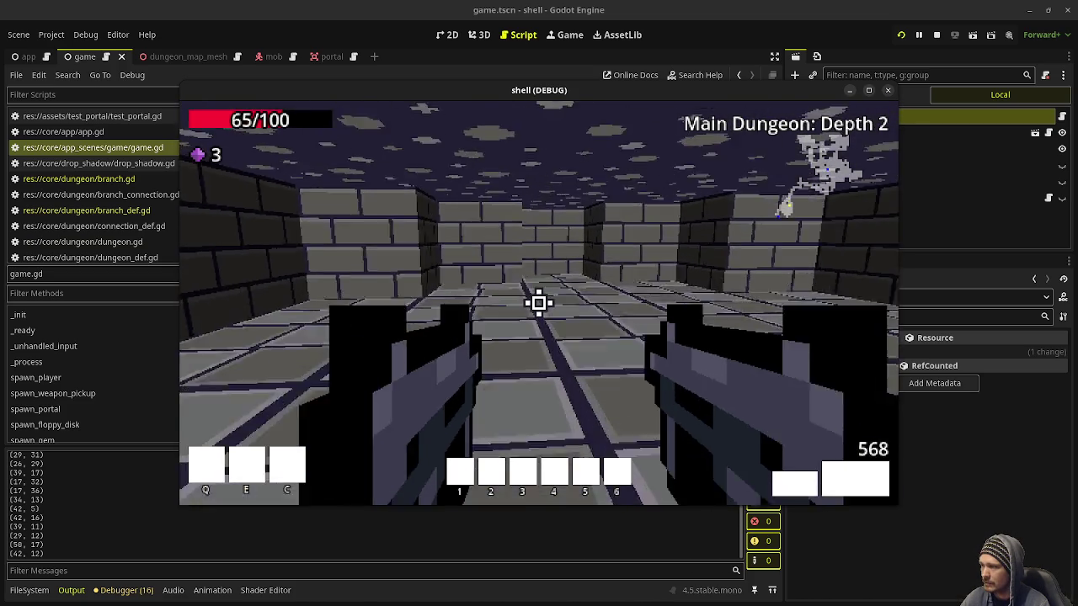
pyautogui.press('w')
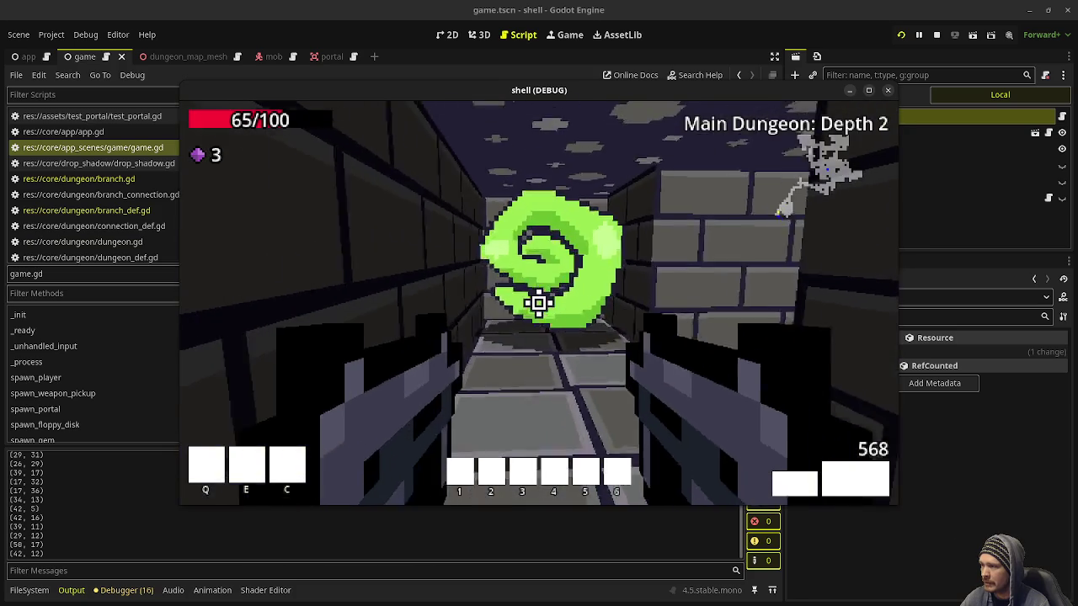
pyautogui.press('w')
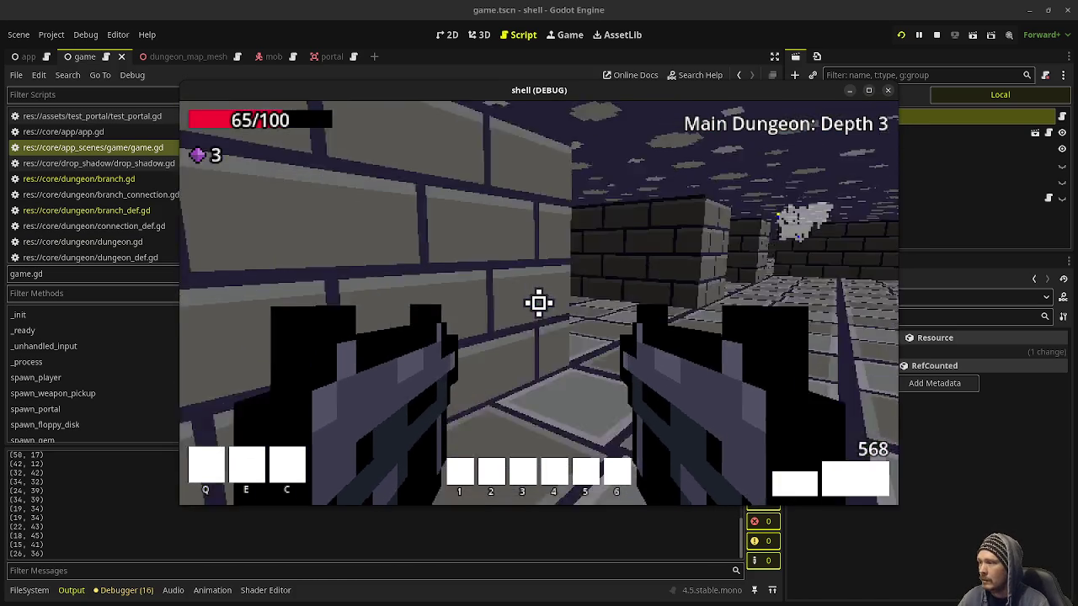
pyautogui.press('w')
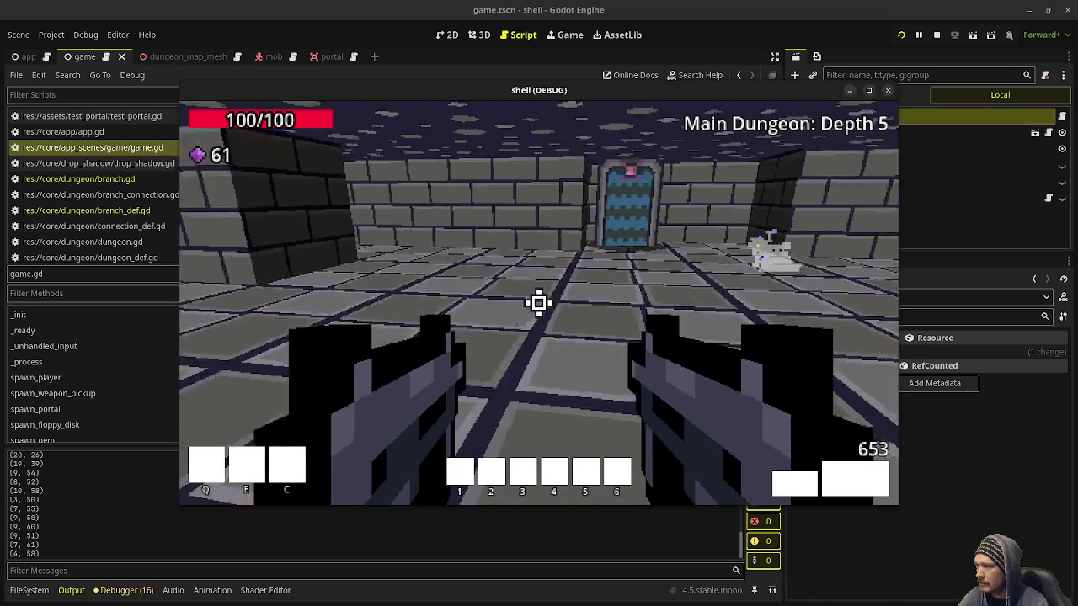
# Approach the blue door portal at Depth 5, fire a shot, then stop the game with F8
pyautogui.press('w')
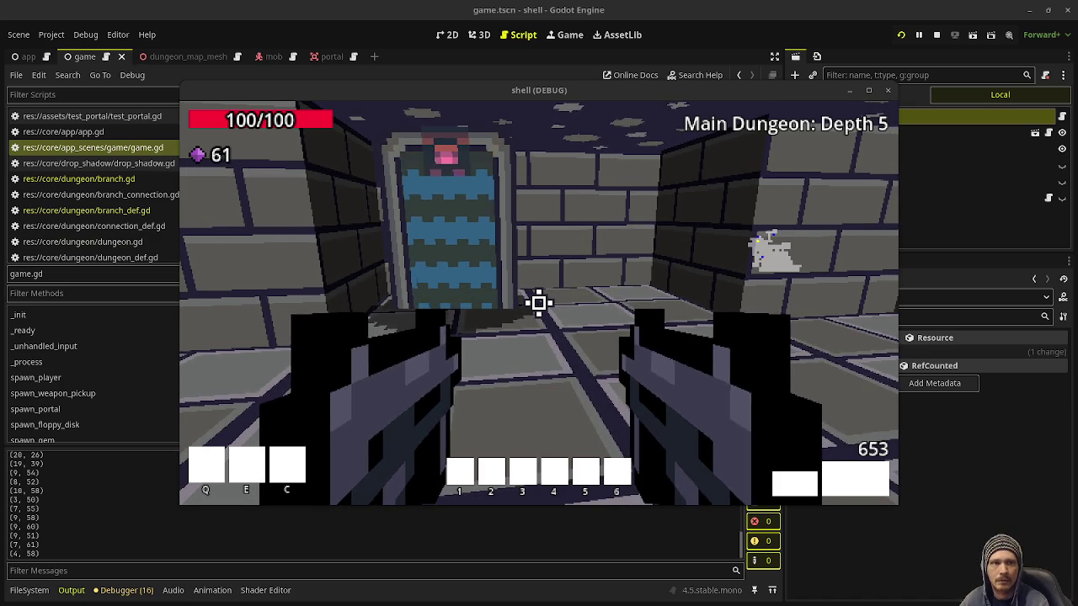
pyautogui.click(625, 214)
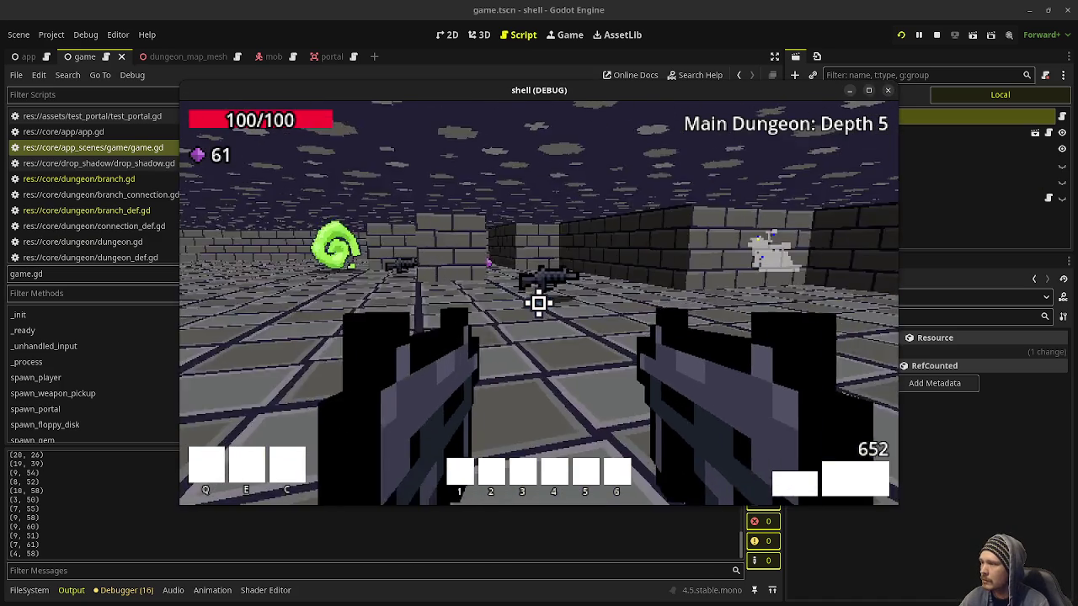
pyautogui.press('w')
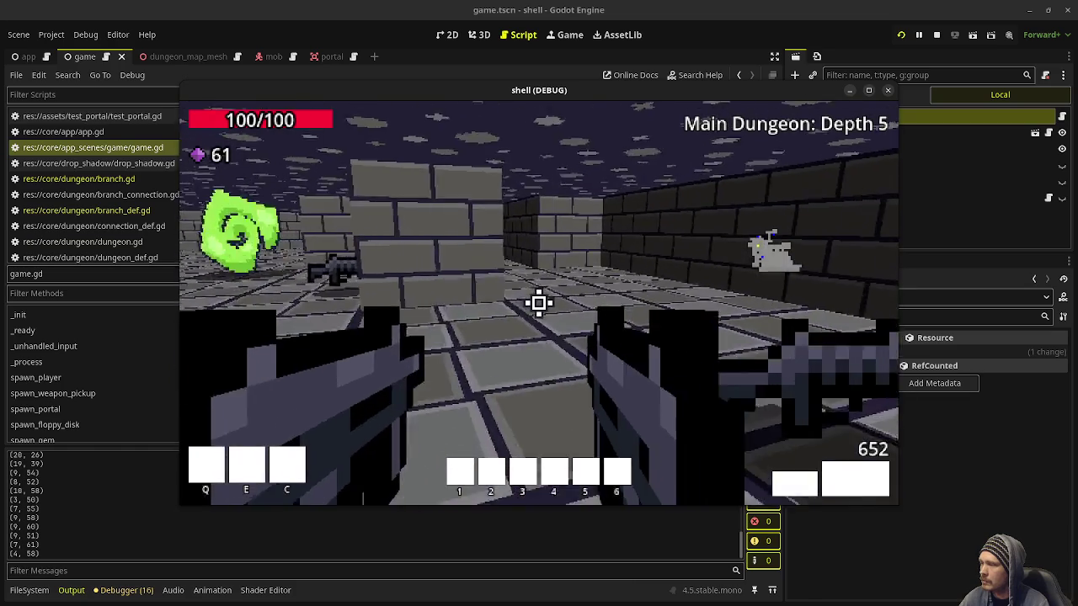
pyautogui.press('w')
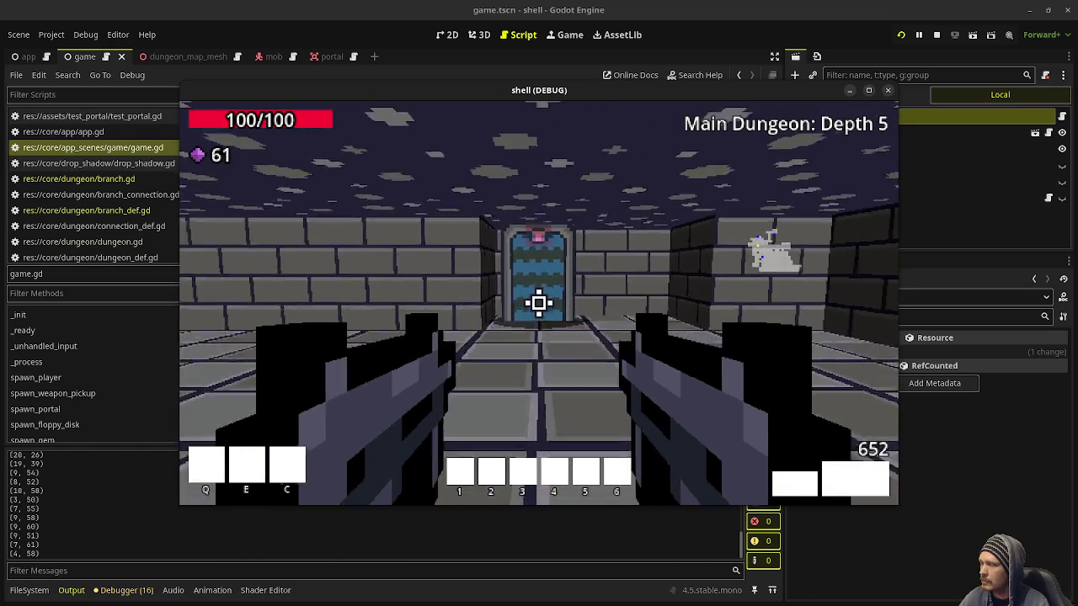
pyautogui.press('s')
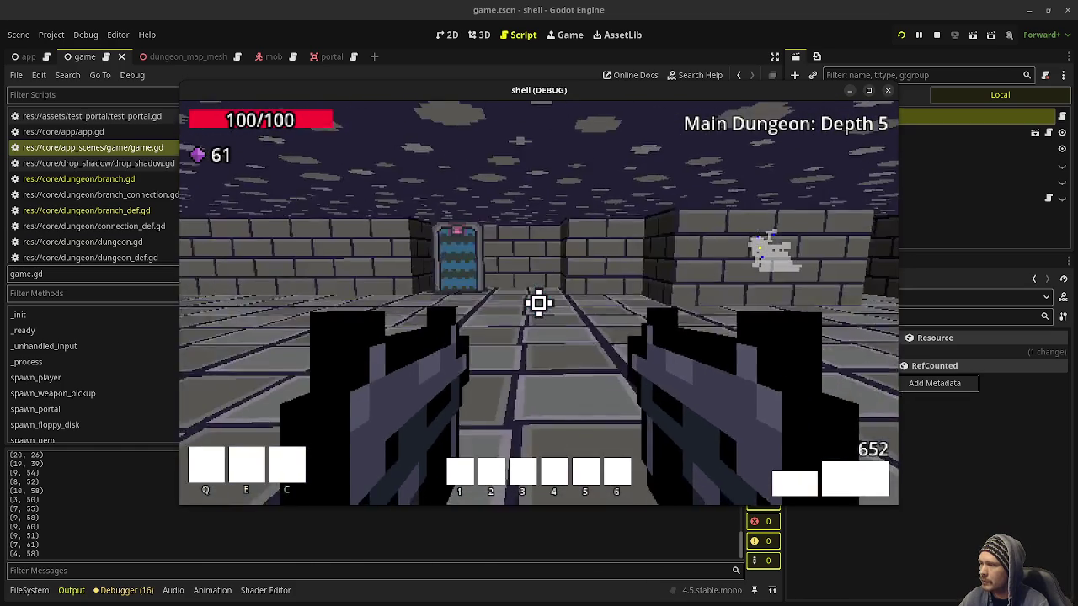
pyautogui.press('w')
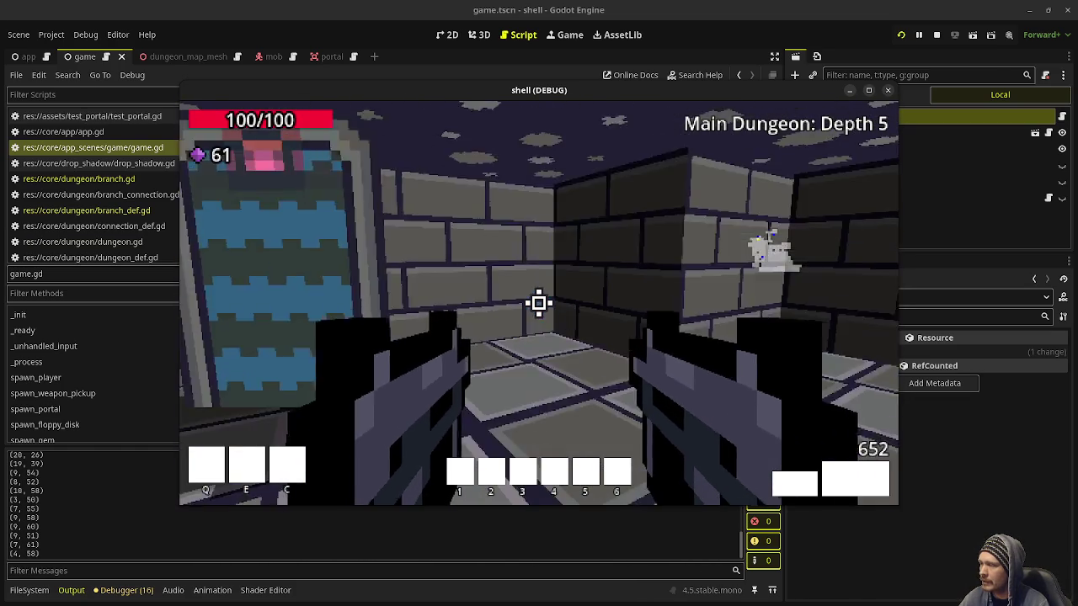
pyautogui.press('F8')
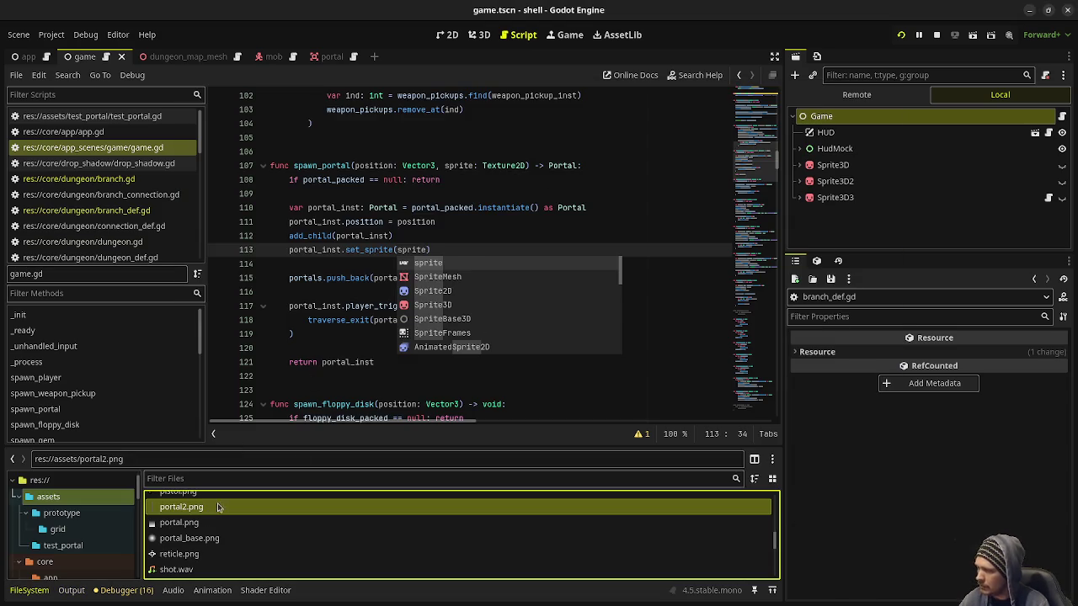
# Reimport portal2.png with Compress Mode set to Lossless
pyautogui.click(203, 508)
pyautogui.click(817, 57)
pyautogui.click(994, 150)
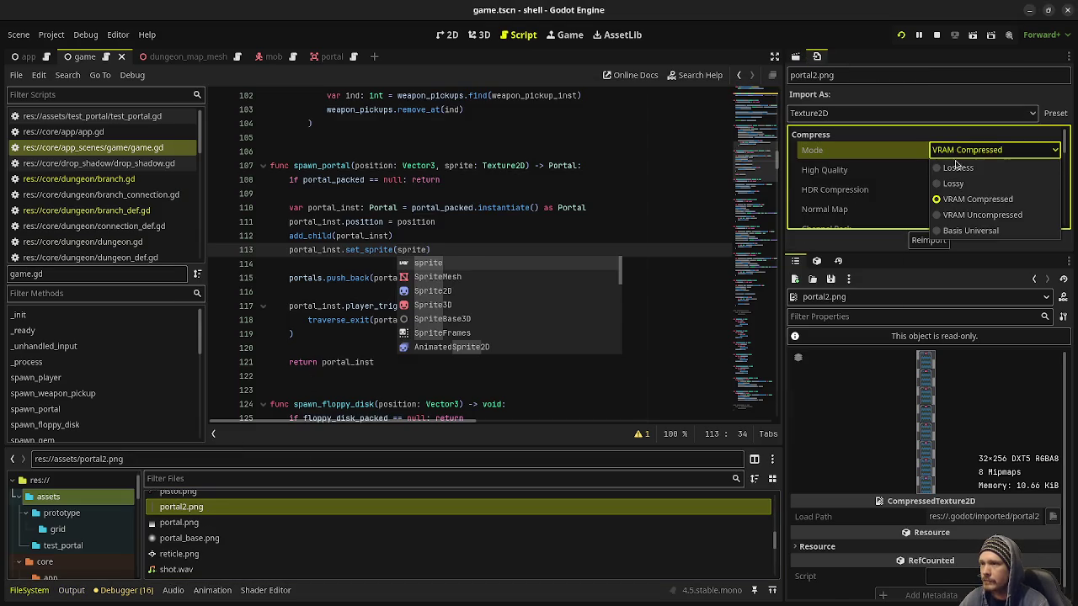
pyautogui.click(969, 168)
pyautogui.click(929, 240)
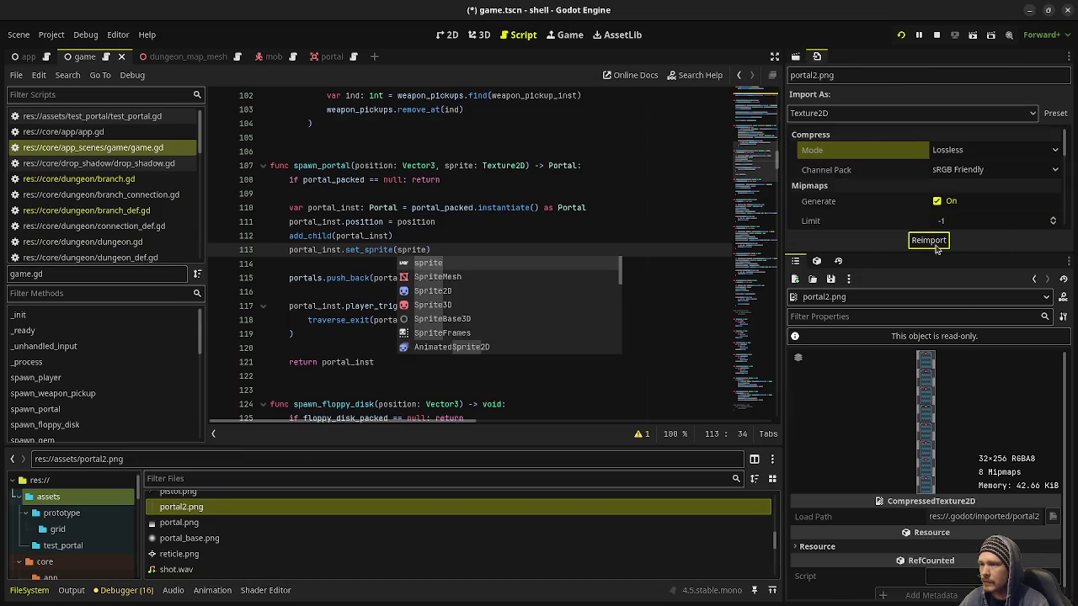
# Check the blue portal in the running game, then return to the 32×32 water door sprite in Aseprite
pyautogui.hotkey('alt', 'Tab')
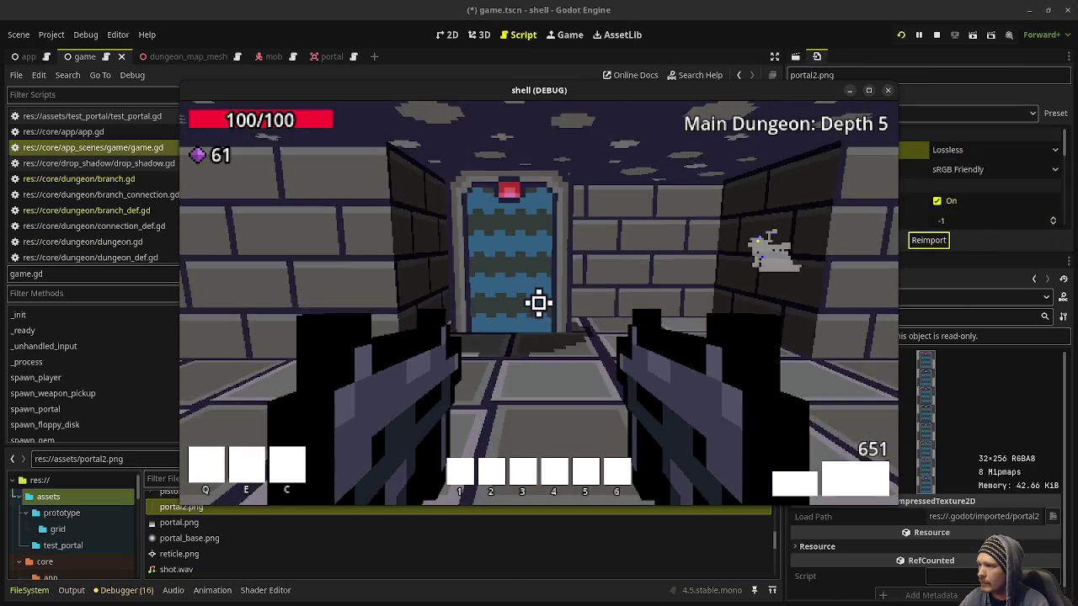
pyautogui.press('w')
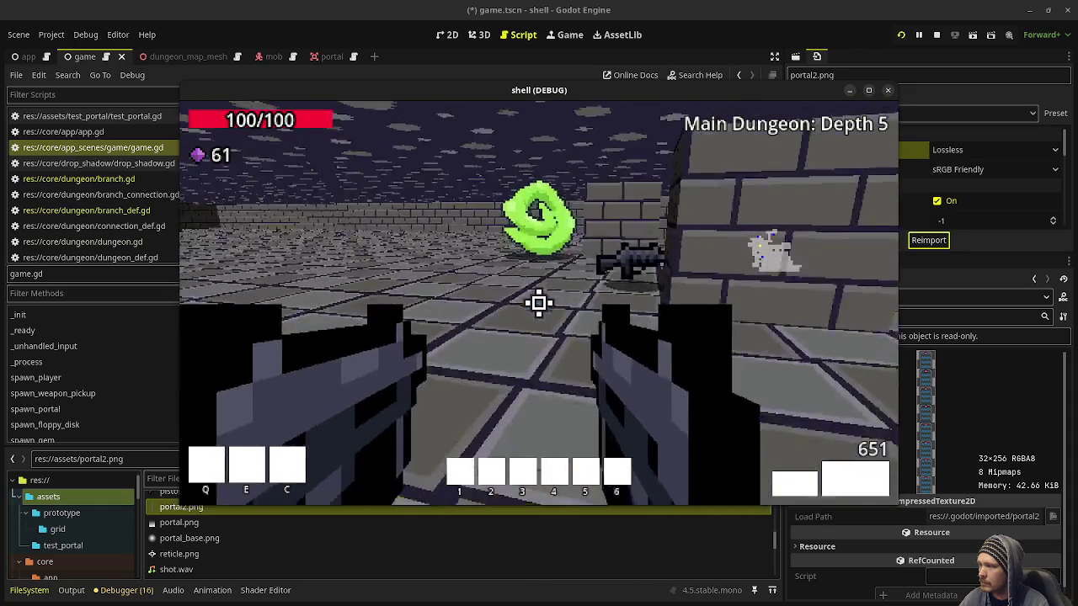
pyautogui.hotkey('alt', 'Tab')
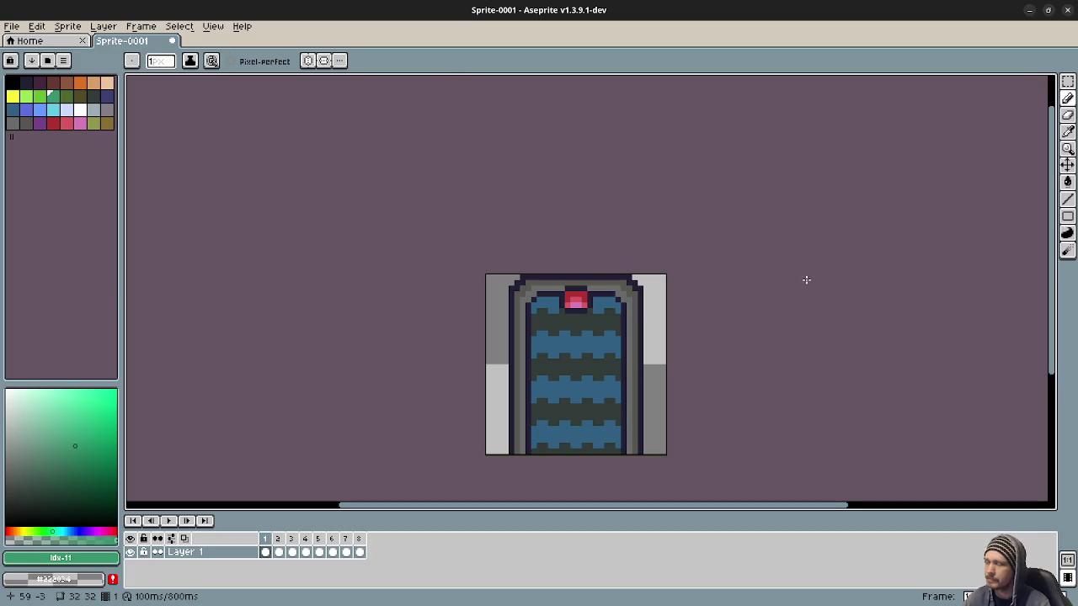
pyautogui.click(556, 345)
pyautogui.hotkey('ctrl', 'z')
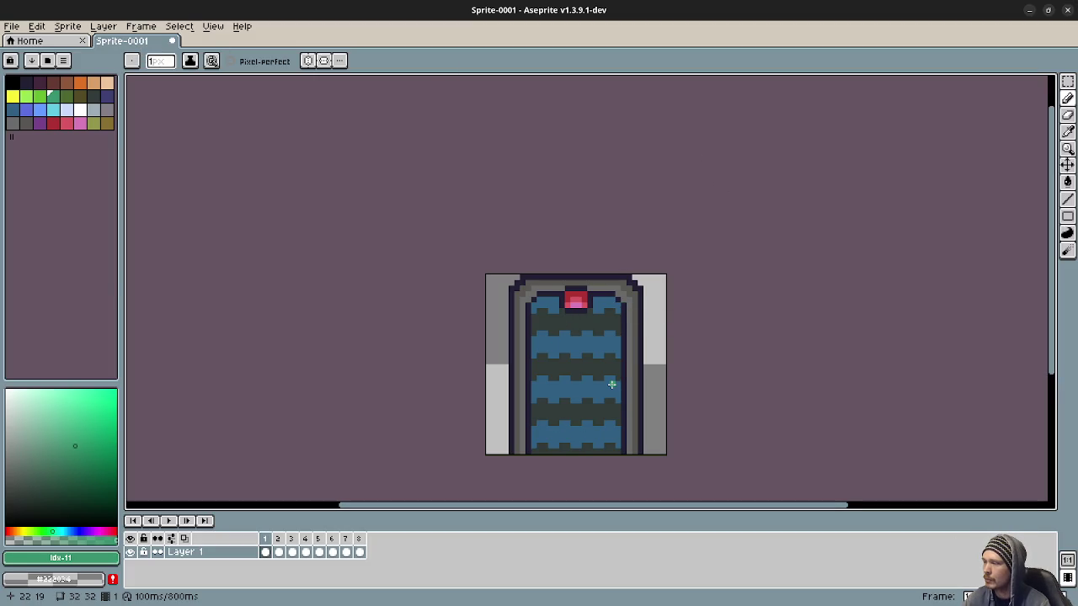
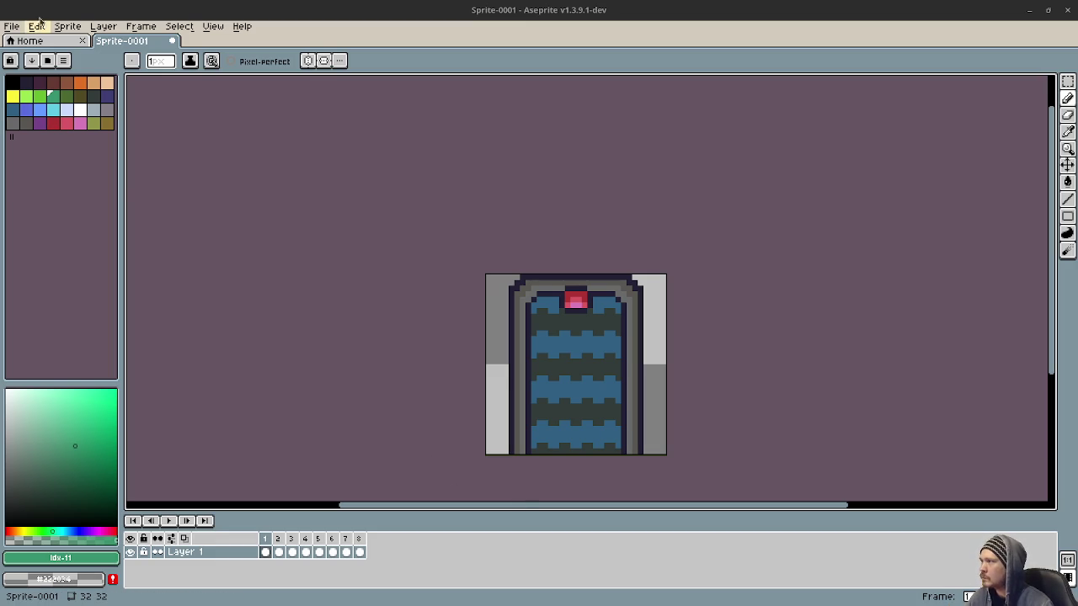
# Create a new 32×32 pixel sprite from File > New
pyautogui.click(14, 32)
pyautogui.click(24, 43)
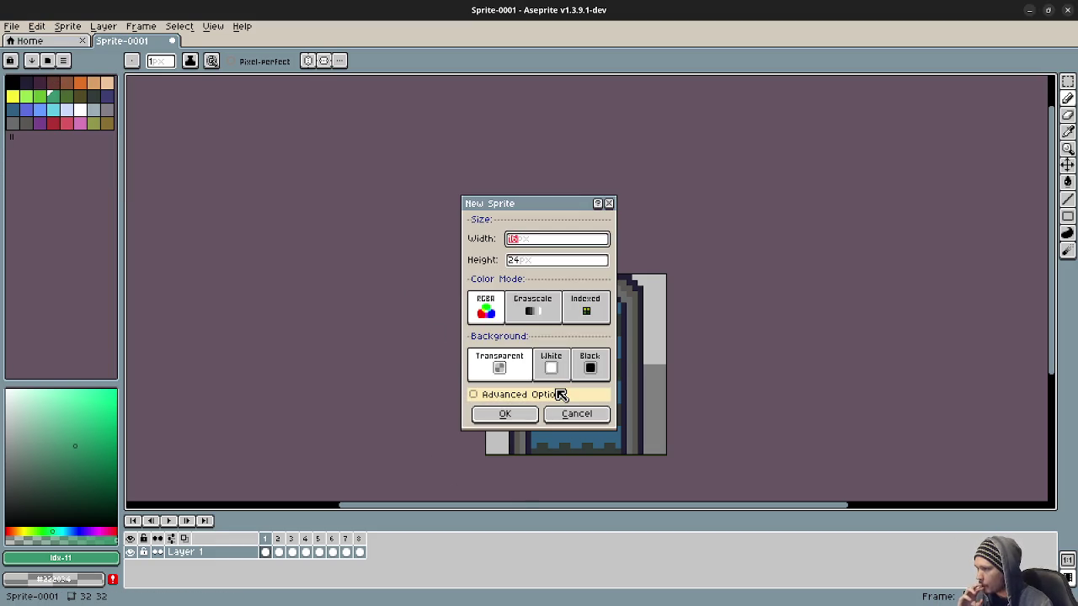
pyautogui.write('32')
pyautogui.press('Tab')
pyautogui.write('32')
pyautogui.press('Return')
# Select the darkest palette swatch, black, as the drawing colour
pyautogui.scroll(5, 556, 303)
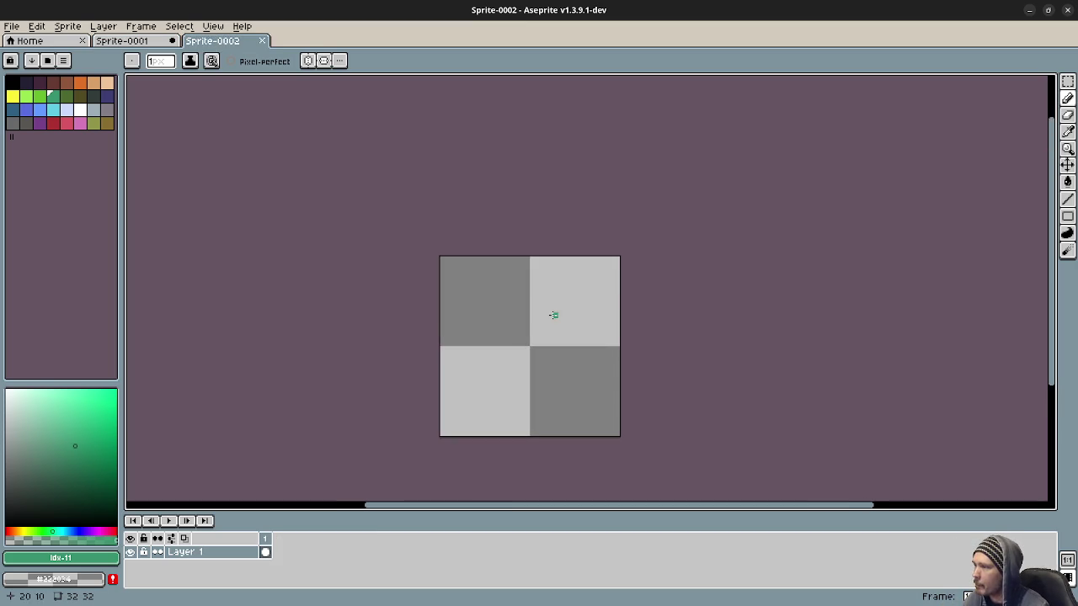
pyautogui.scroll(1, 557, 281)
pyautogui.scroll(-1, 571, 265)
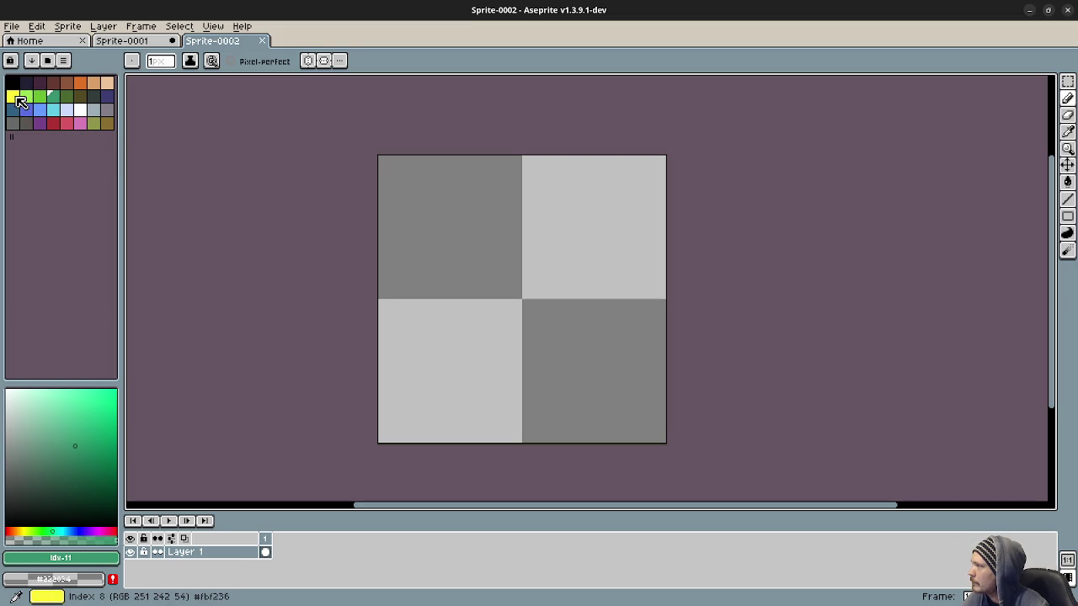
pyautogui.click(13, 100)
pyautogui.click(26, 83)
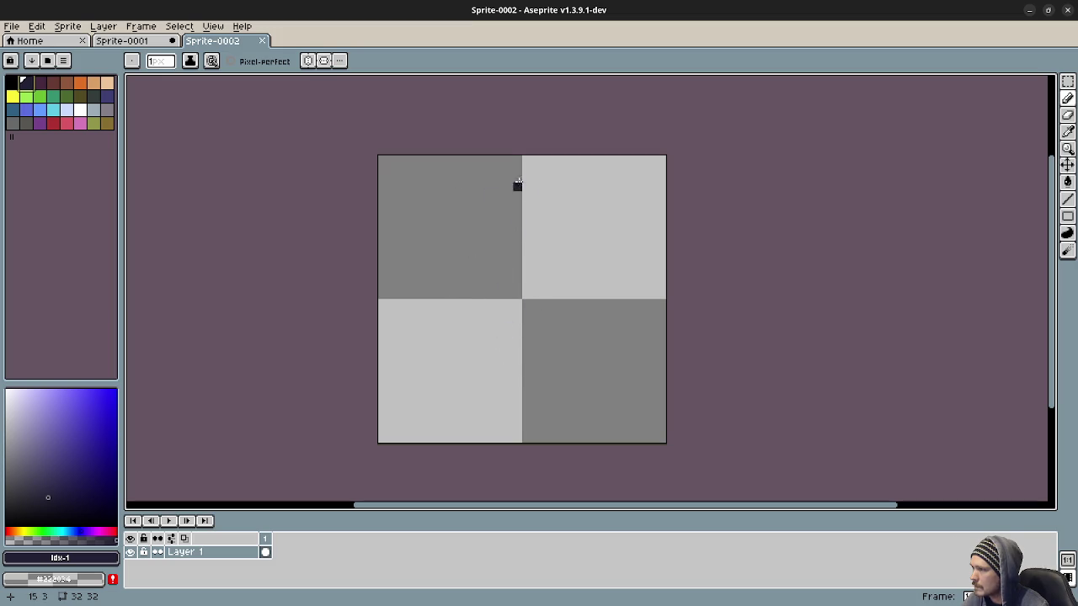
# Draw nested dark outer and inner door-frame lines, then erase the misplaced inner top line
pyautogui.moveTo(518, 159)
pyautogui.mouseDown()
pyautogui.moveTo(418, 163)
pyautogui.moveTo(432, 384)
pyautogui.moveTo(418, 436)
pyautogui.mouseUp()
pyautogui.moveTo(624, 160); pyautogui.dragTo(625, 438)
pyautogui.moveTo(625, 158); pyautogui.dragTo(523, 159)
pyautogui.moveTo(445, 186)
pyautogui.mouseDown()
pyautogui.moveTo(598, 187)
pyautogui.moveTo(598, 440)
pyautogui.mouseUp()
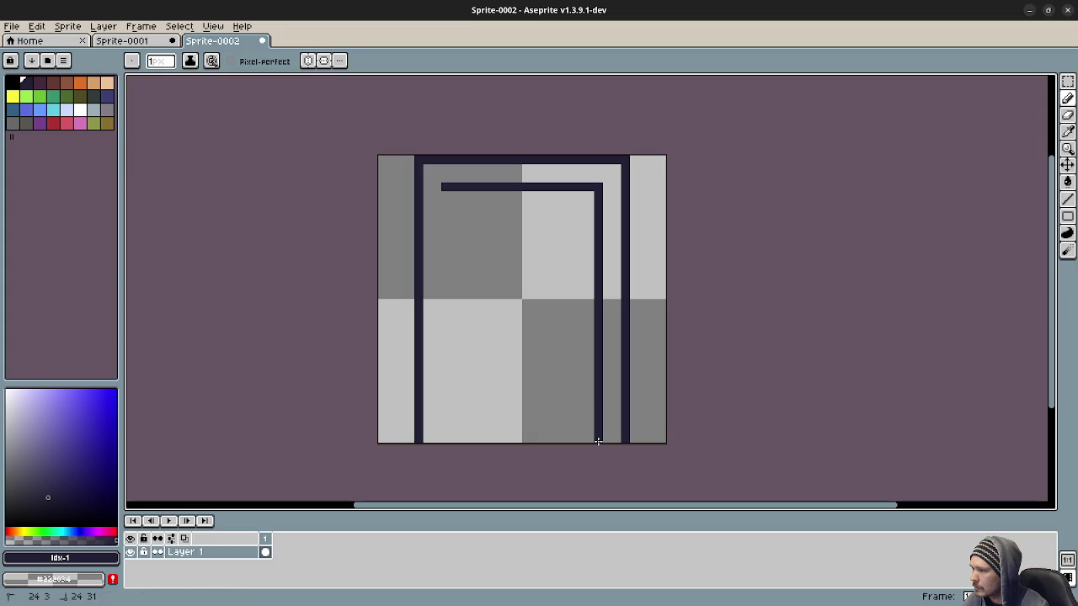
pyautogui.moveTo(448, 208); pyautogui.dragTo(446, 441)
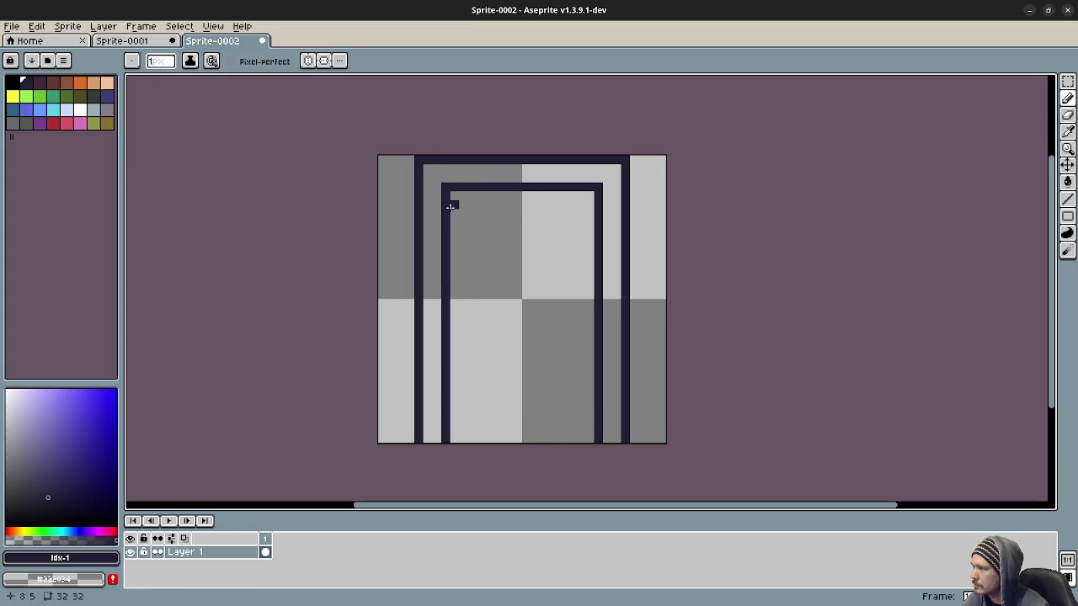
pyautogui.moveTo(454, 204)
pyautogui.mouseDown()
pyautogui.moveTo(593, 204)
pyautogui.moveTo(594, 193)
pyautogui.moveTo(446, 187)
pyautogui.mouseUp()
pyautogui.press('e')
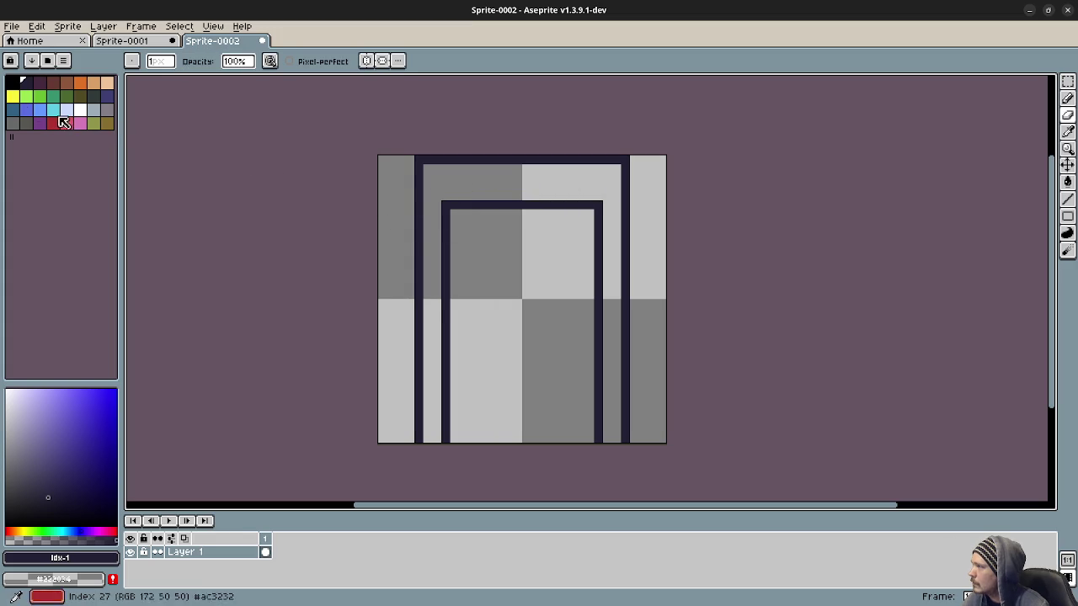
# Flood-fill the band between the frame outlines with yellow
pyautogui.click(12, 95)
pyautogui.press('g')
pyautogui.click(474, 175)
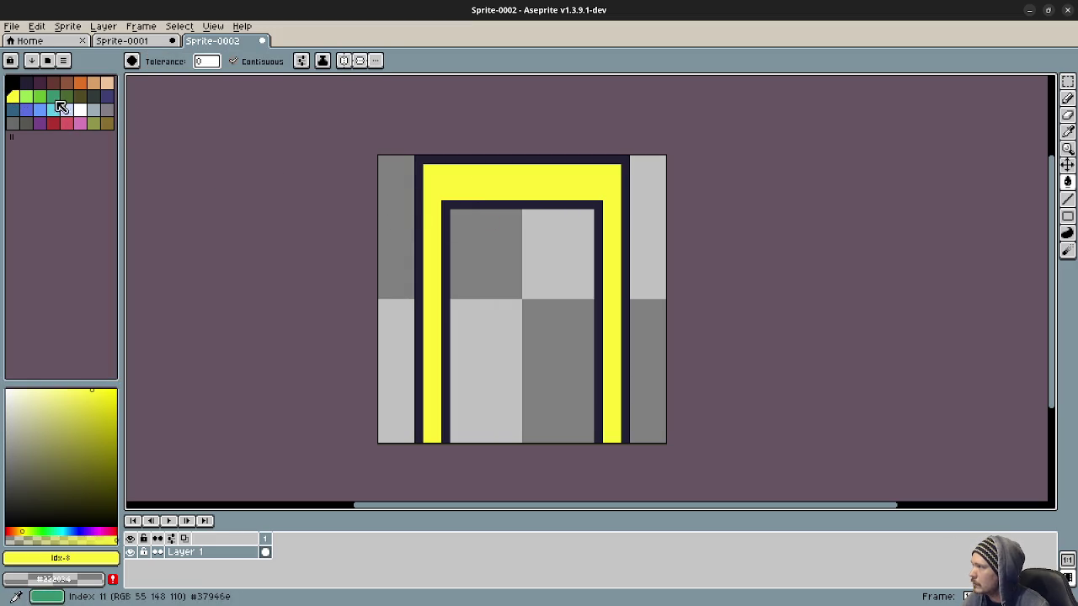
pyautogui.click(80, 82)
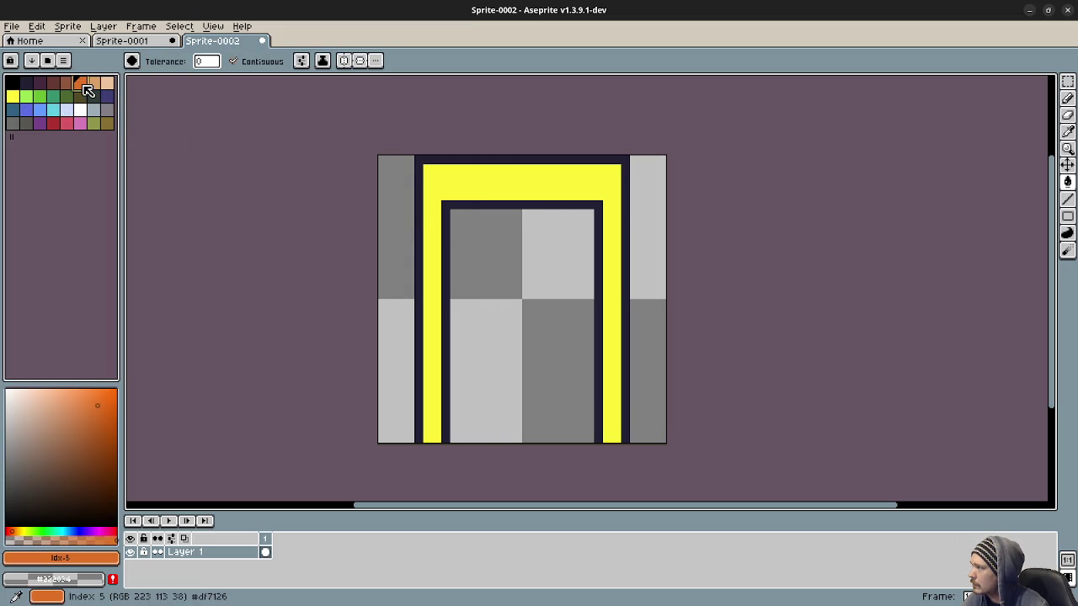
pyautogui.click(17, 96)
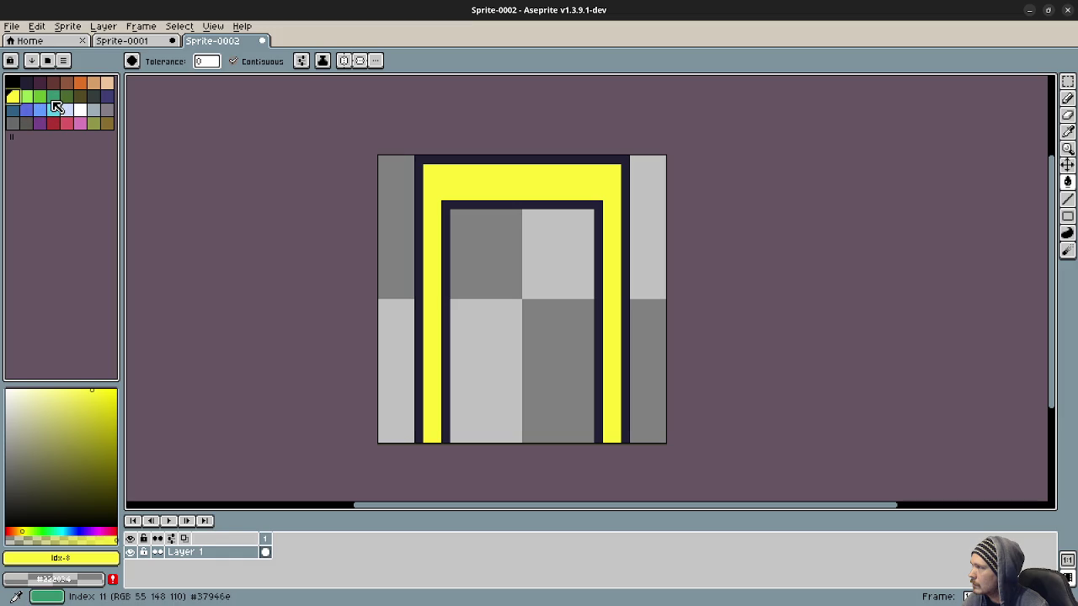
# Fill the door interior with dark green
pyautogui.click(57, 107)
pyautogui.click(513, 278)
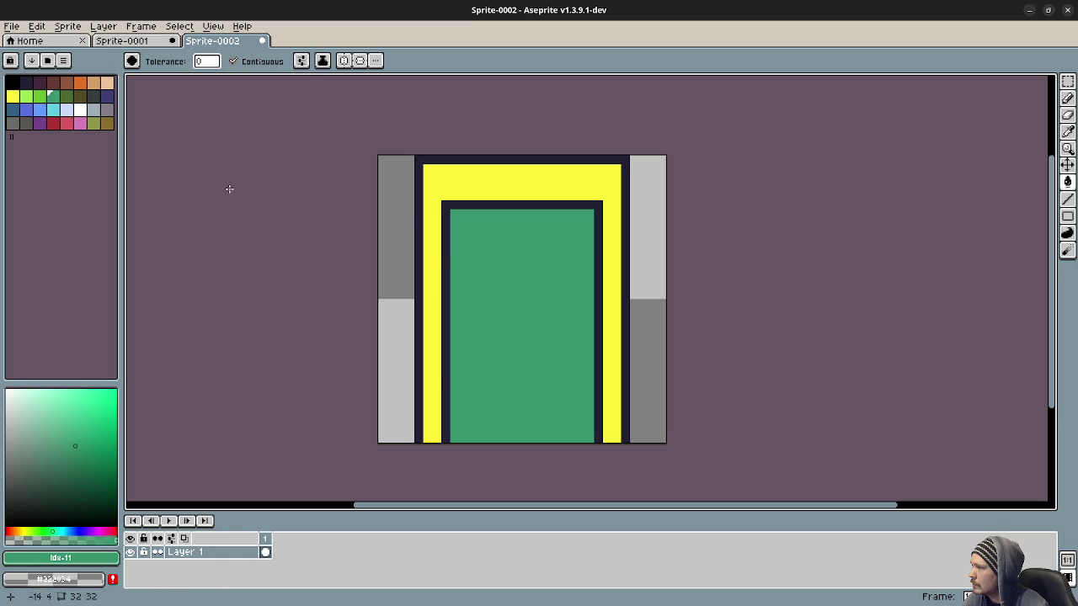
pyautogui.click(66, 96)
pyautogui.click(533, 261)
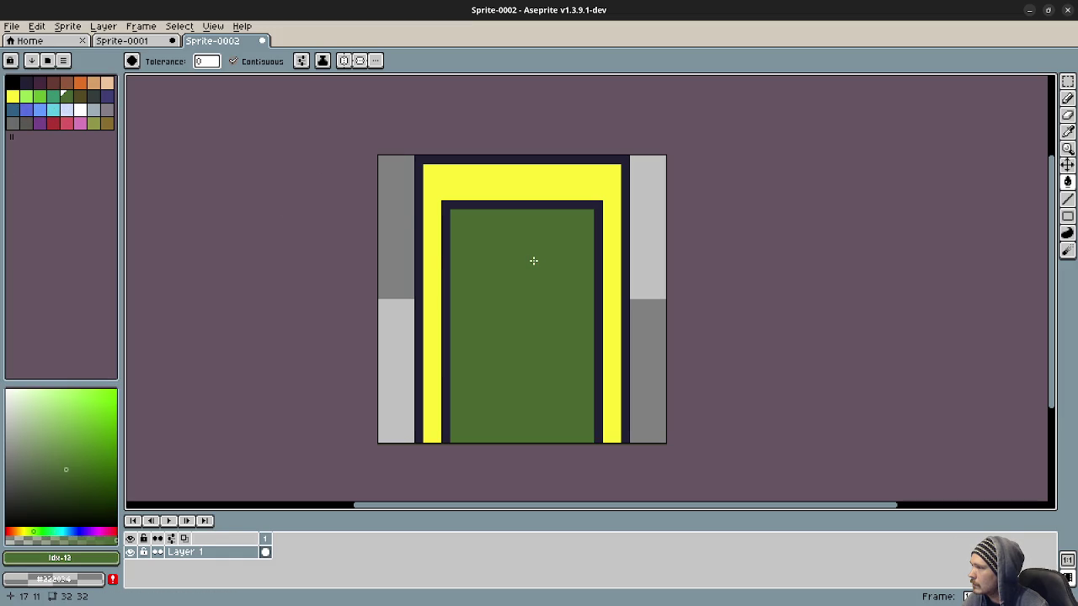
# Pencil a darker yellow shading strip just below the top of the yellow band
pyautogui.click(13, 95)
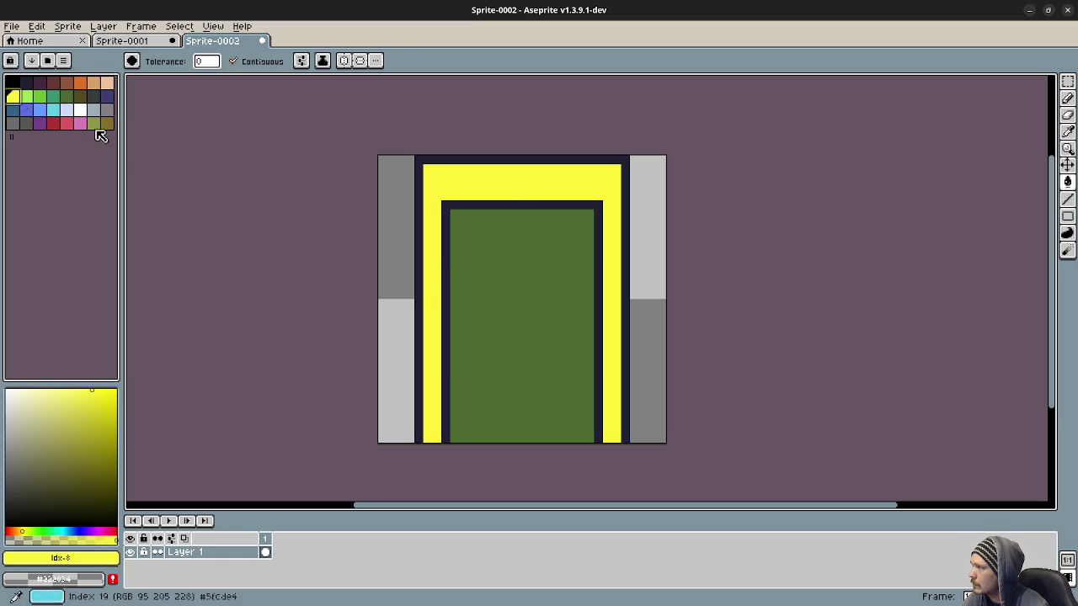
pyautogui.click(78, 421)
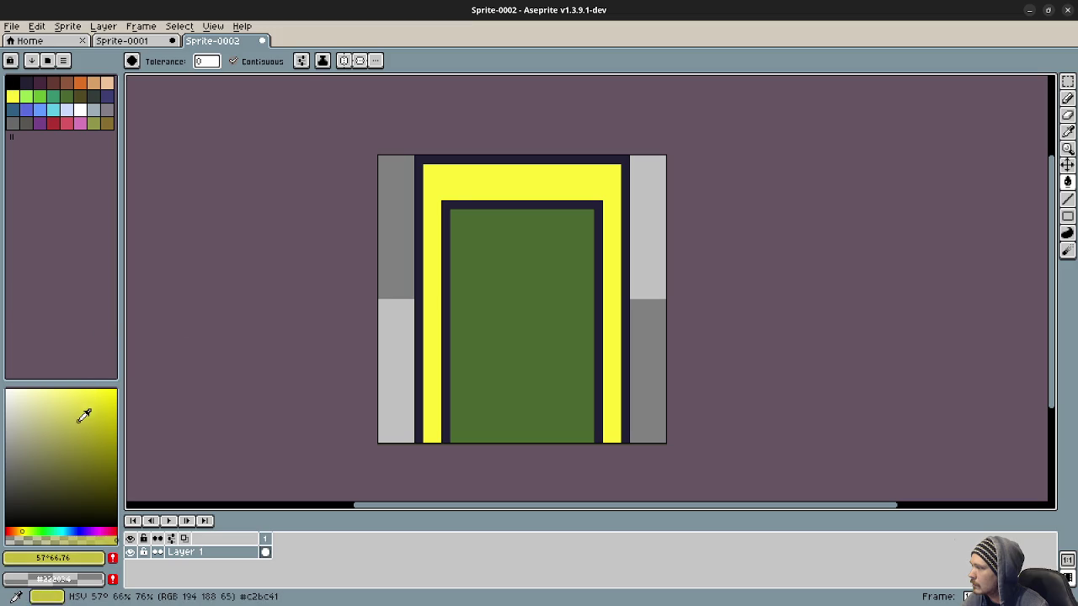
pyautogui.click(442, 194)
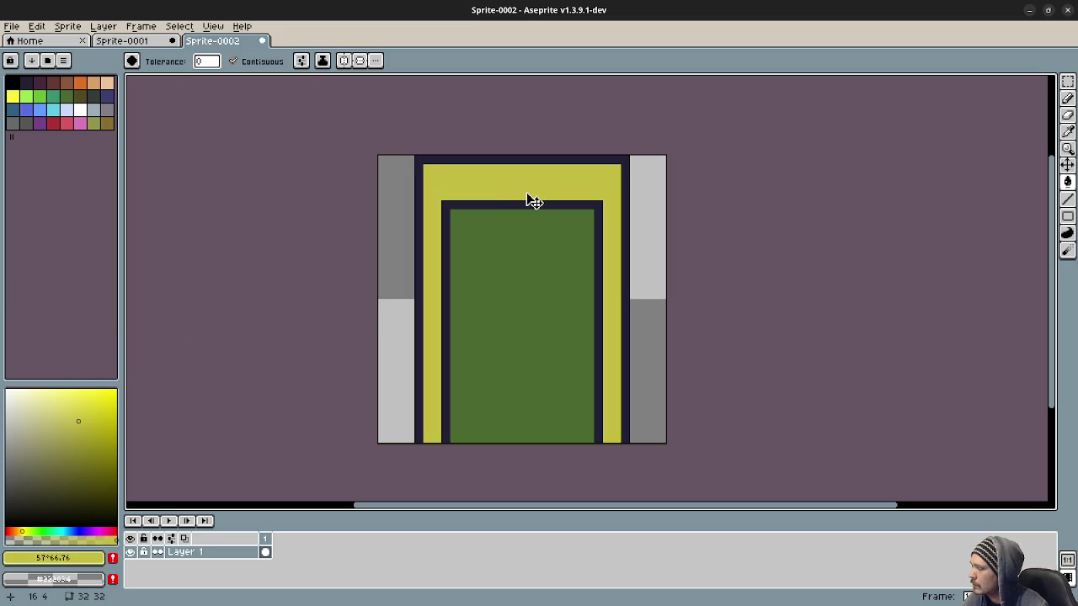
pyautogui.hotkey('ctrl', 'z')
pyautogui.press('b')
pyautogui.moveTo(453, 194)
pyautogui.mouseDown()
pyautogui.moveTo(596, 186)
pyautogui.moveTo(444, 186)
pyautogui.mouseUp()
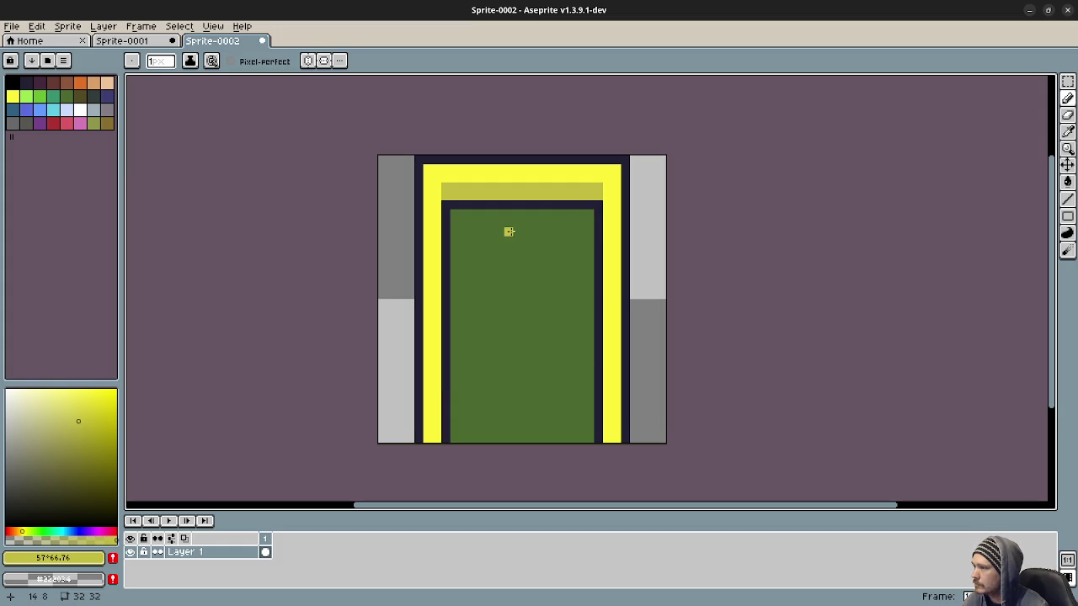
# Pencil darker yellow strokes down the left and right inner columns of the frame
pyautogui.rightClick(267, 540)
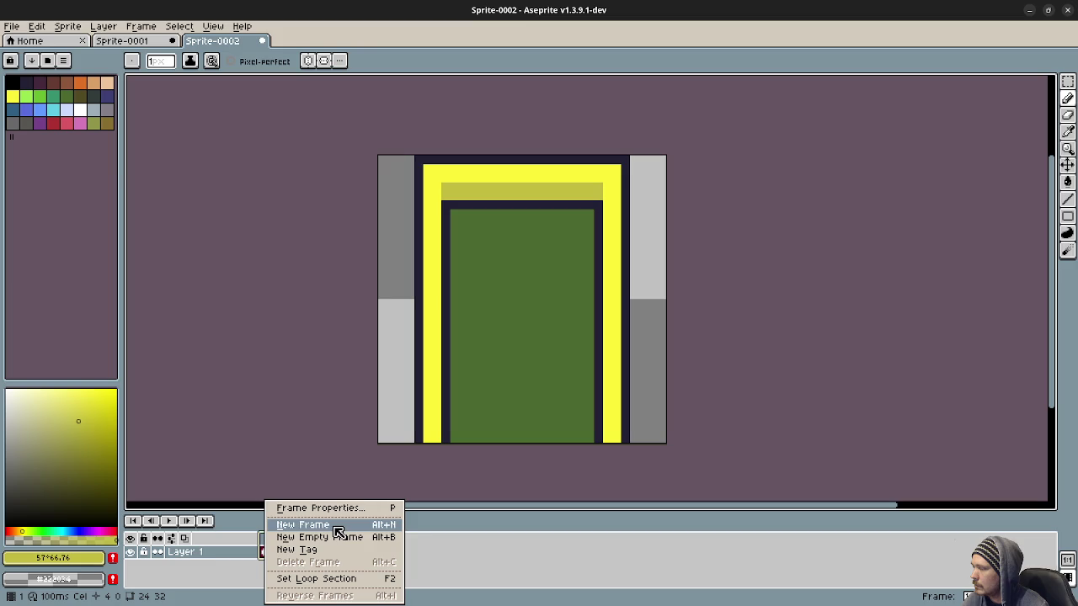
pyautogui.click(708, 289)
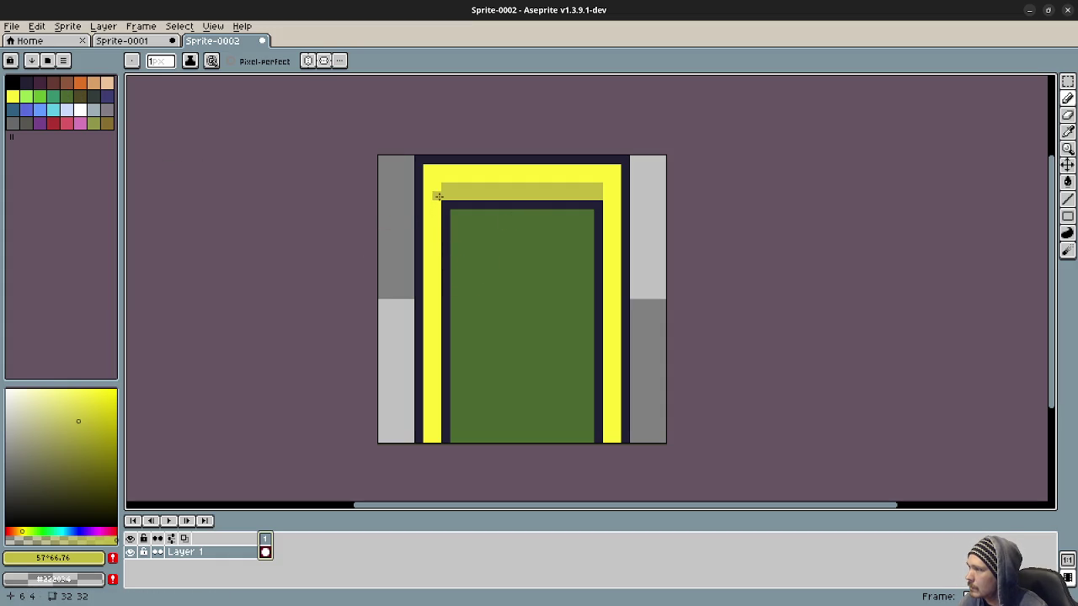
pyautogui.moveTo(437, 186); pyautogui.dragTo(437, 441)
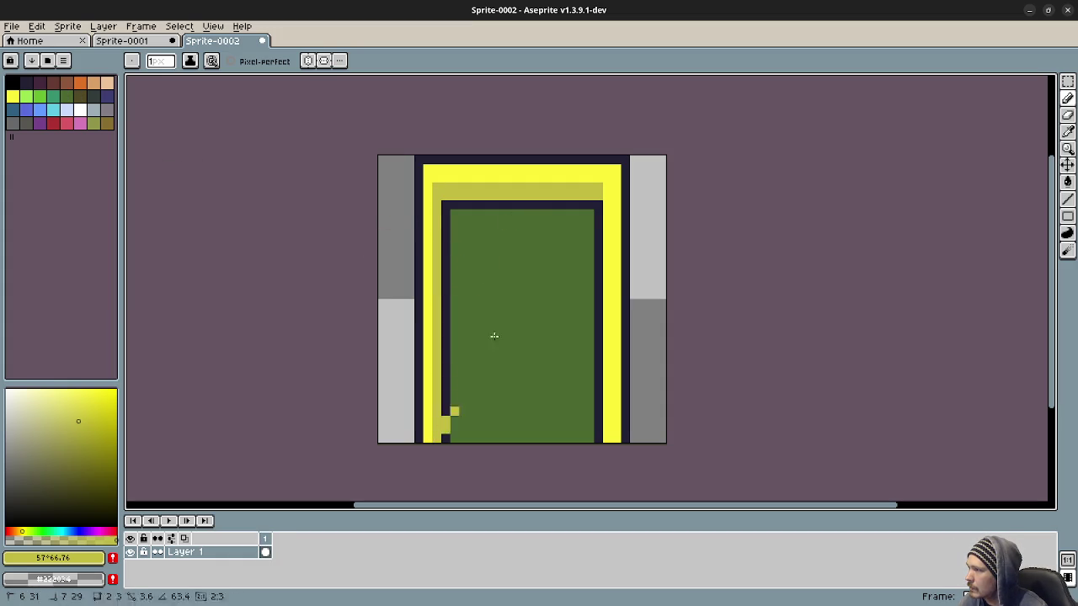
pyautogui.moveTo(611, 186); pyautogui.dragTo(609, 441)
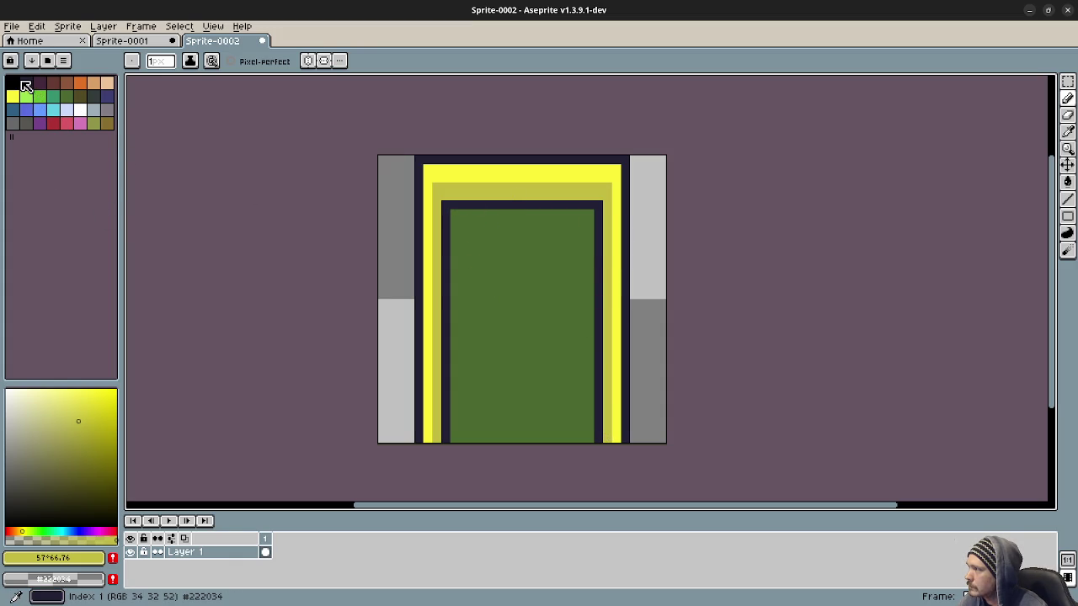
# Choose light blue and place one pixel at the green door's top-left corner
pyautogui.click(29, 84)
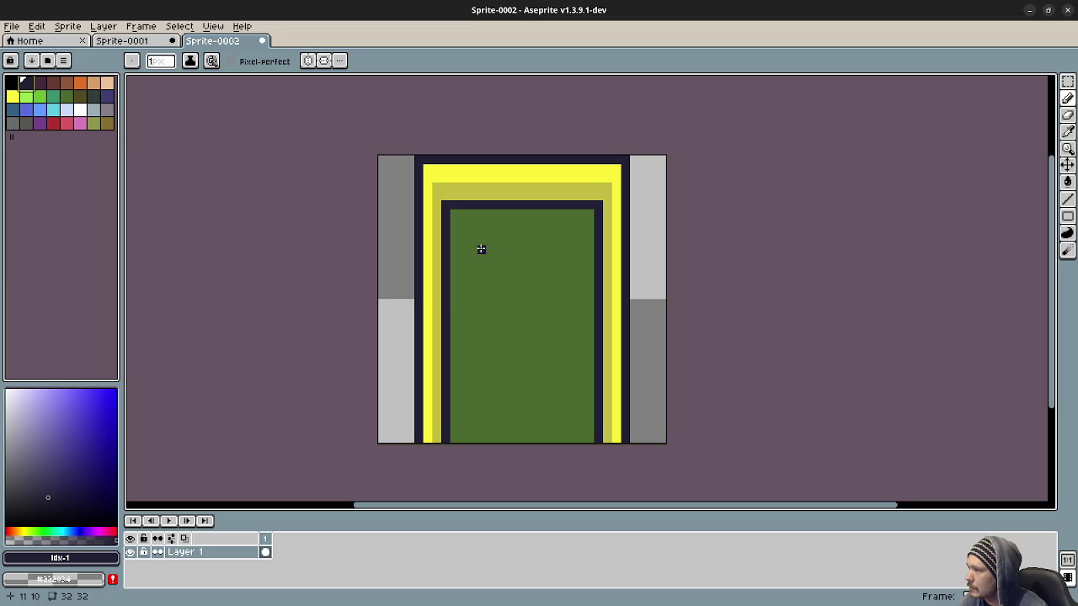
pyautogui.click(471, 241)
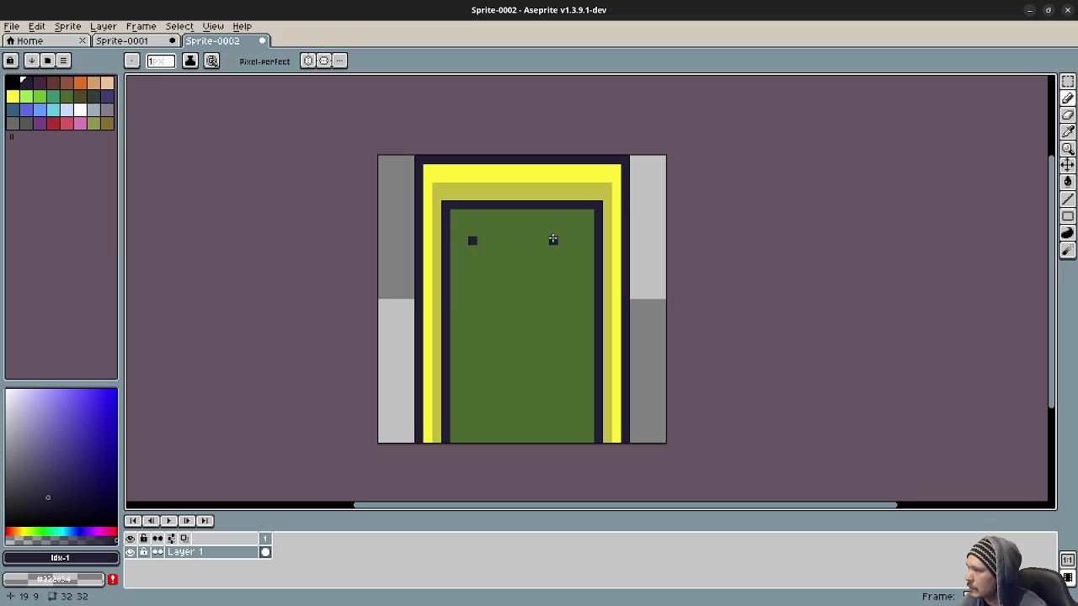
pyautogui.hotkey('ctrl', 'z')
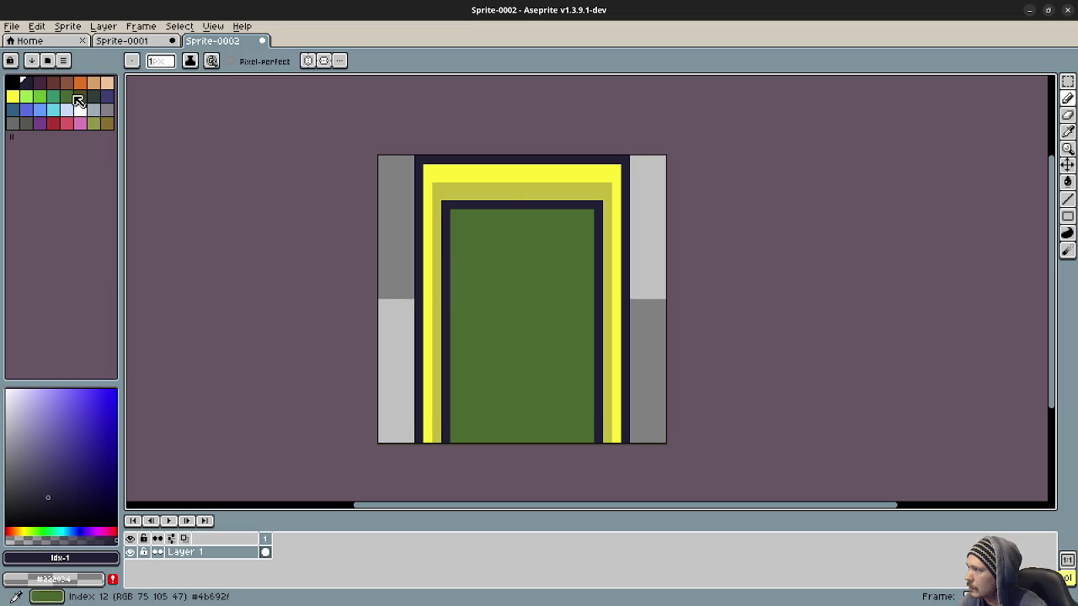
pyautogui.click(67, 123)
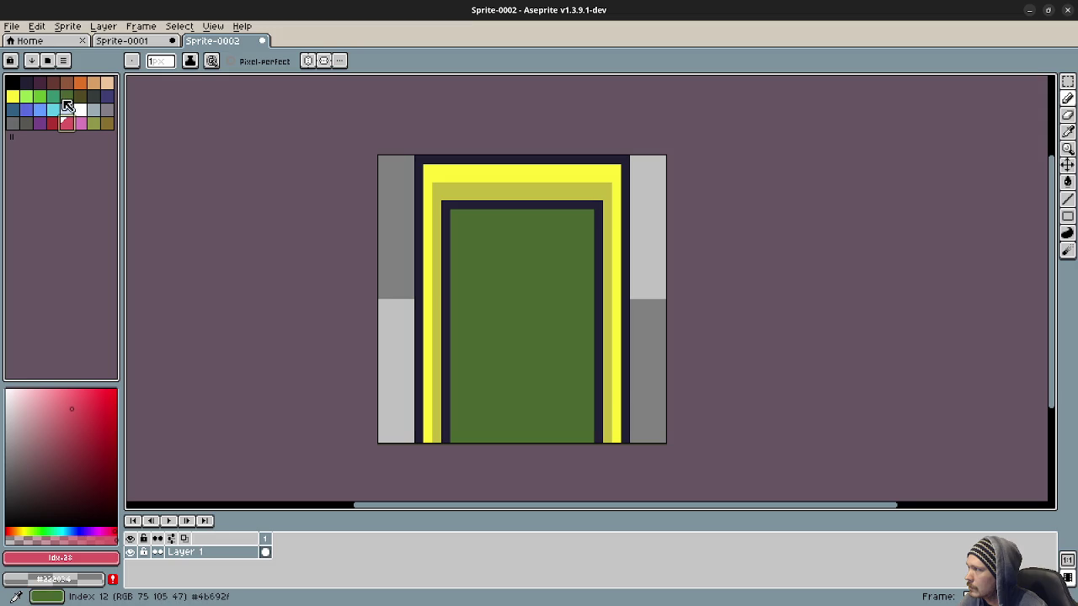
pyautogui.click(41, 111)
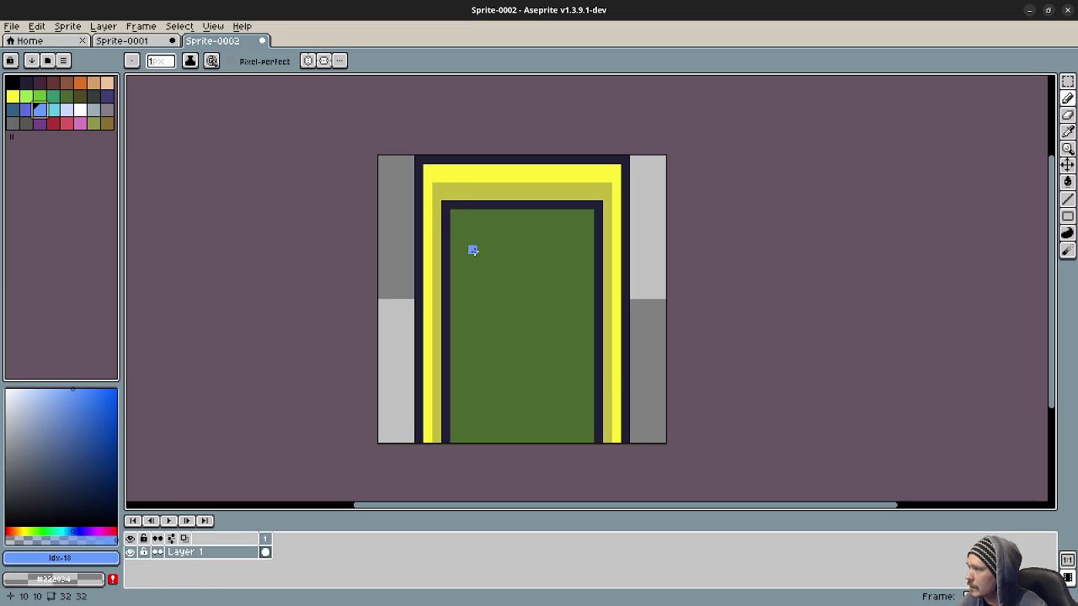
pyautogui.click(455, 214)
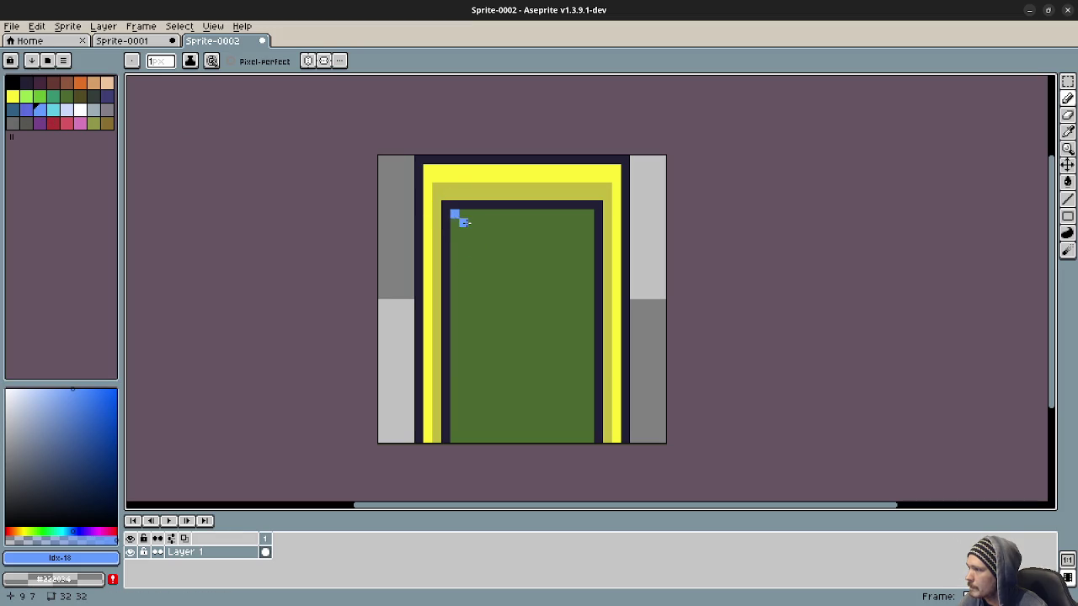
# Draw the first diagonal blue stripe, then outline and fill the second one
pyautogui.hotkey('ctrl', 'z')
pyautogui.moveTo(588, 214)
pyautogui.mouseDown()
pyautogui.moveTo(519, 317)
pyautogui.moveTo(457, 378)
pyautogui.moveTo(453, 349)
pyautogui.moveTo(587, 222)
pyautogui.moveTo(457, 349)
pyautogui.moveTo(455, 339)
pyautogui.moveTo(572, 213)
pyautogui.mouseUp()
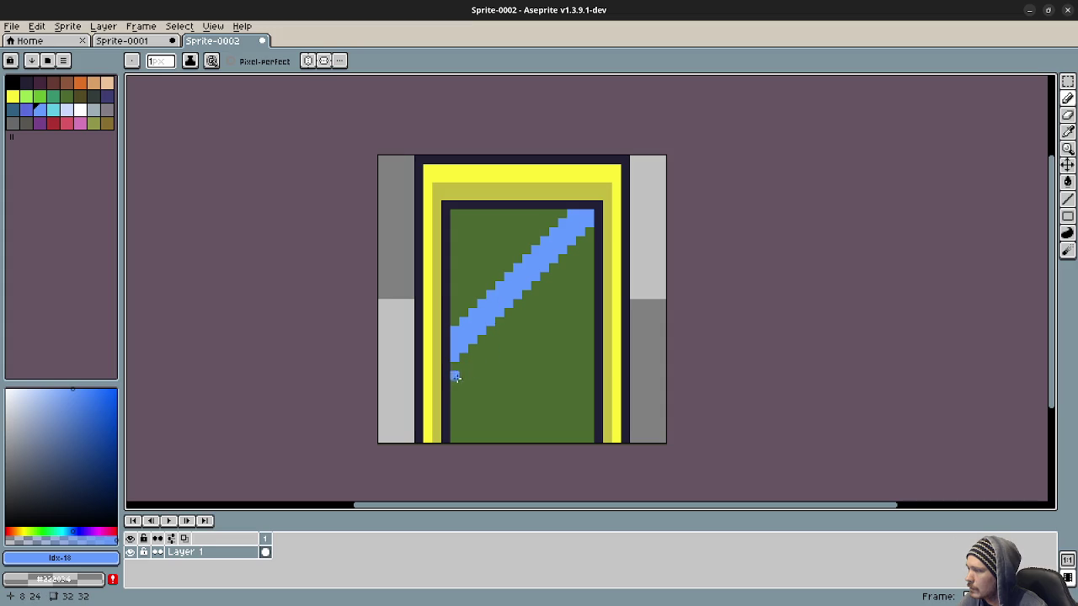
pyautogui.moveTo(456, 401)
pyautogui.mouseDown()
pyautogui.moveTo(456, 419)
pyautogui.moveTo(462, 389)
pyautogui.mouseUp()
pyautogui.moveTo(564, 287); pyautogui.dragTo(589, 268)
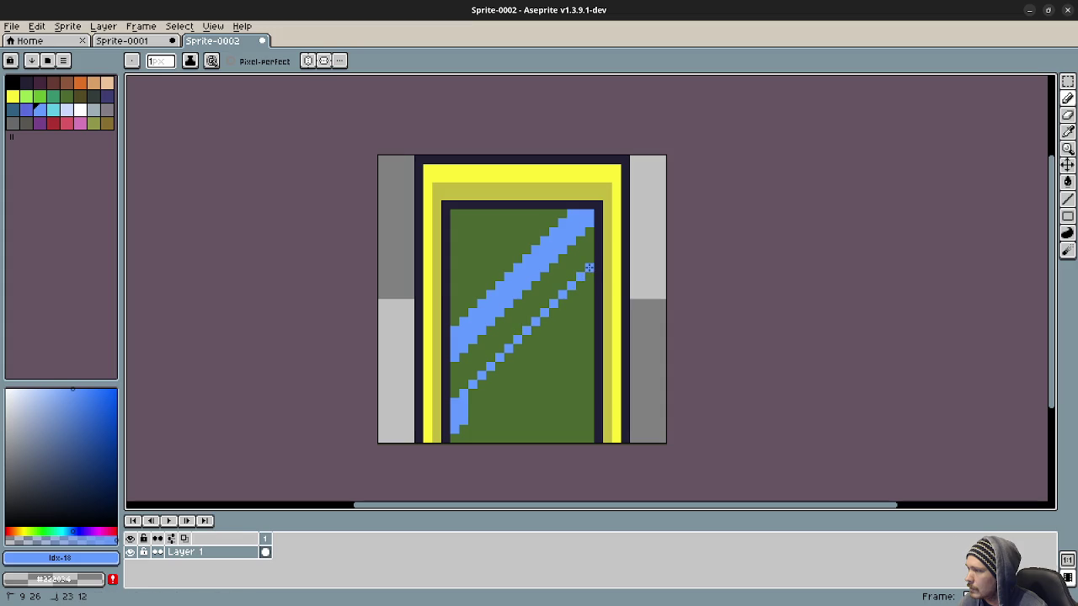
pyautogui.moveTo(476, 413); pyautogui.dragTo(586, 304)
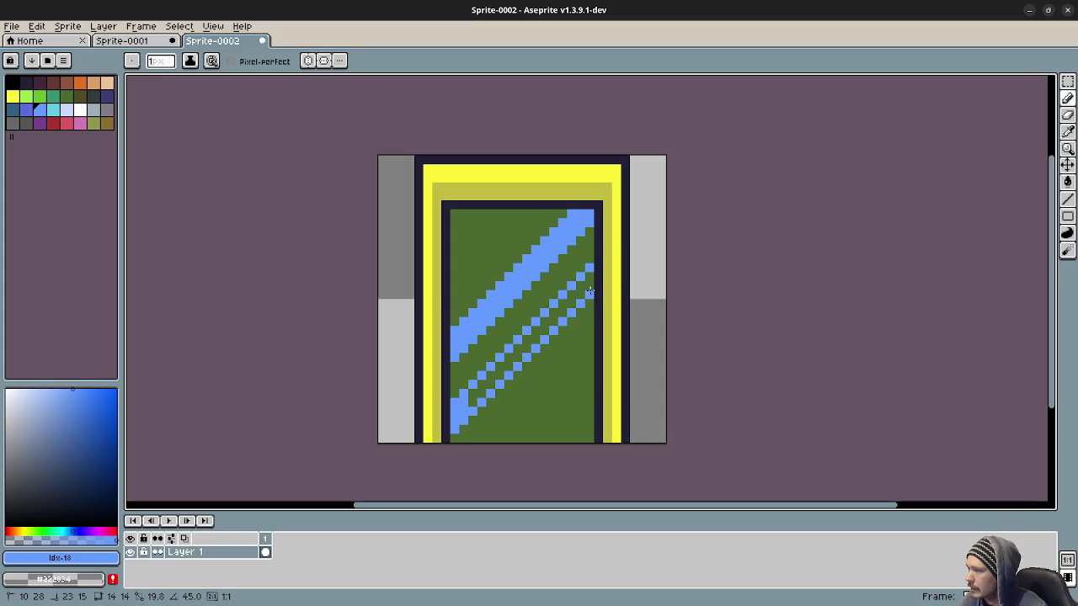
pyautogui.press('g')
pyautogui.click(577, 289)
pyautogui.press('b')
# Outline the third diagonal stripe down to the panel's bottom row
pyautogui.click(591, 311)
pyautogui.moveTo(589, 332)
pyautogui.mouseDown()
pyautogui.moveTo(556, 390)
pyautogui.moveTo(490, 441)
pyautogui.mouseUp()
pyautogui.hotkey('ctrl', 'z')
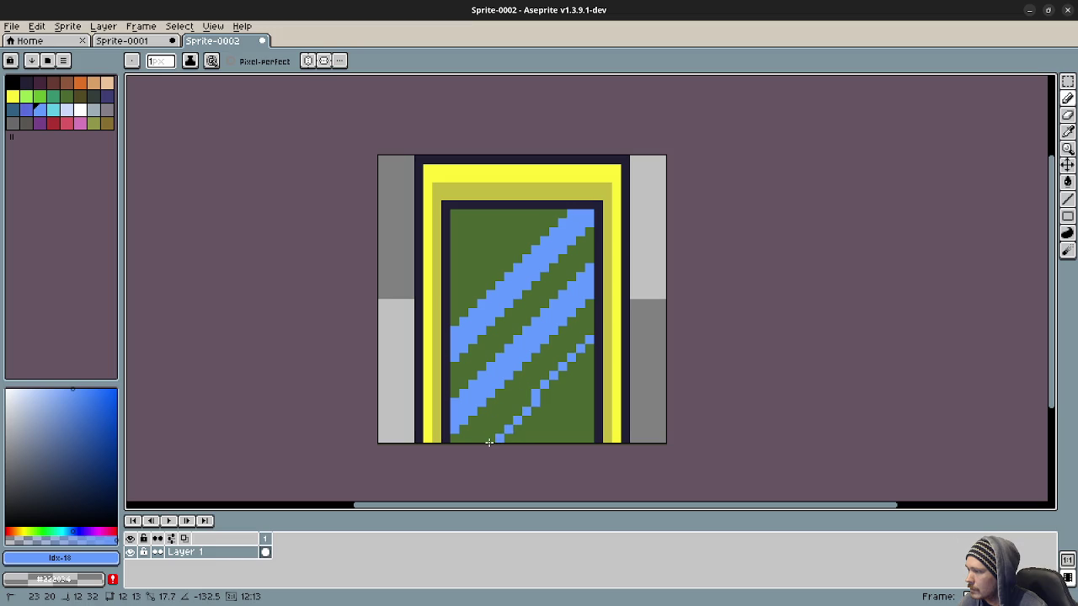
pyautogui.hotkey('ctrl', 'z')
pyautogui.click(493, 438)
pyautogui.click(505, 437)
pyautogui.moveTo(516, 435)
pyautogui.mouseDown()
pyautogui.moveTo(588, 366)
pyautogui.moveTo(590, 351)
pyautogui.moveTo(582, 367)
pyautogui.mouseUp()
pyautogui.press('g')
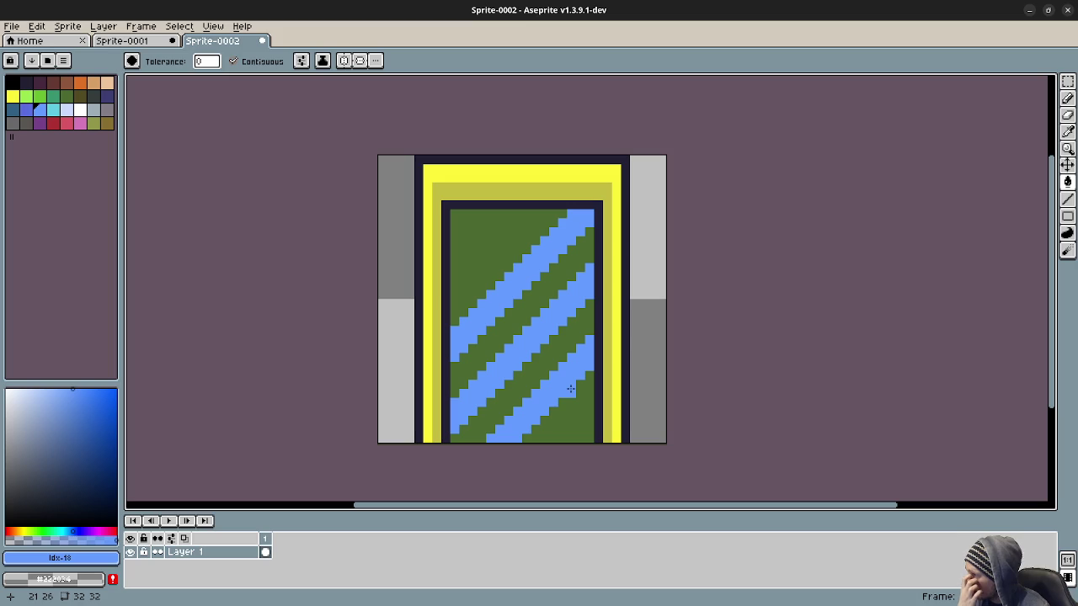
pyautogui.press('b')
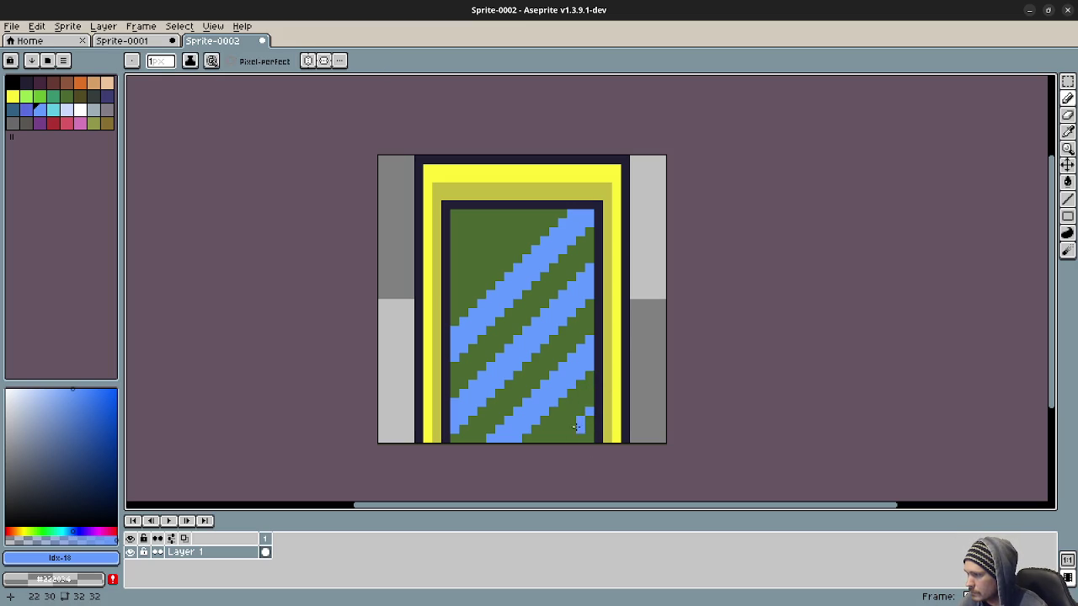
# Add the corner stripes at the panel's bottom-right and top-left
pyautogui.moveTo(571, 429); pyautogui.dragTo(571, 438)
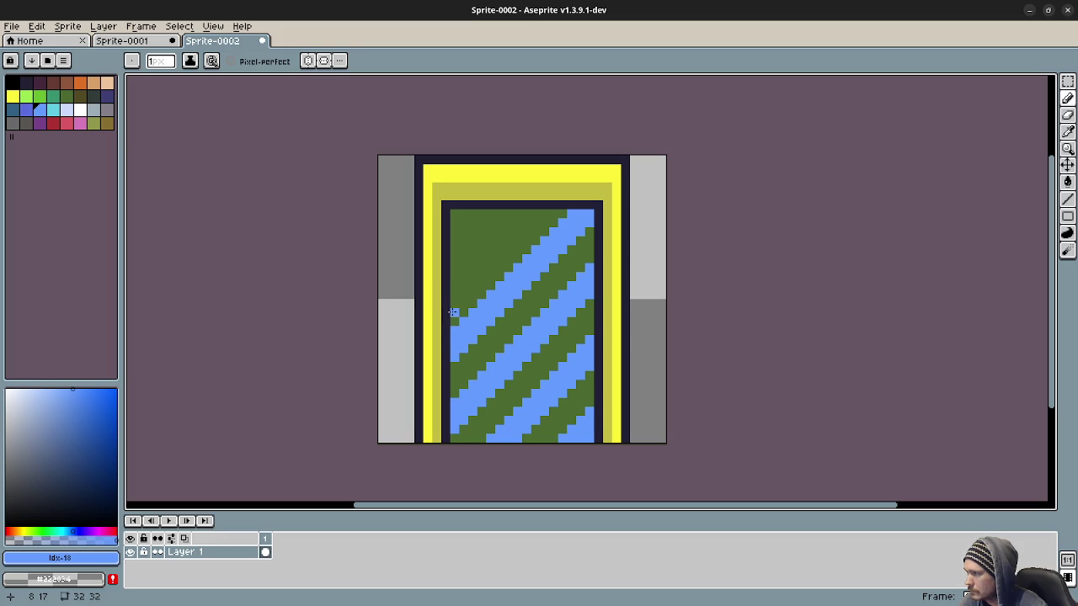
pyautogui.moveTo(454, 278)
pyautogui.mouseDown()
pyautogui.moveTo(476, 246)
pyautogui.moveTo(530, 212)
pyautogui.moveTo(453, 249)
pyautogui.mouseUp()
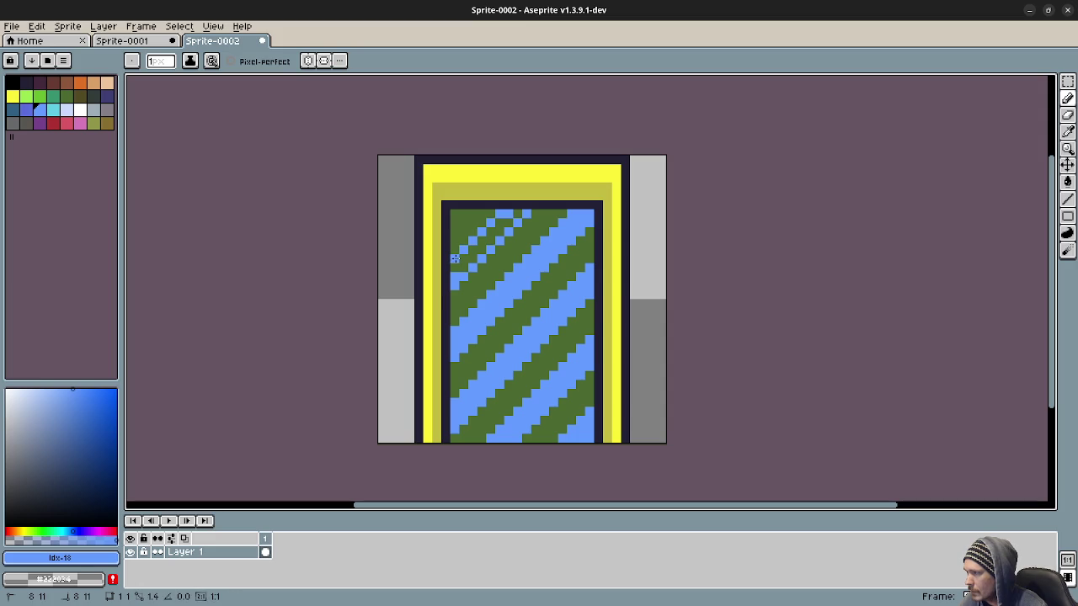
pyautogui.press('g')
pyautogui.press('b')
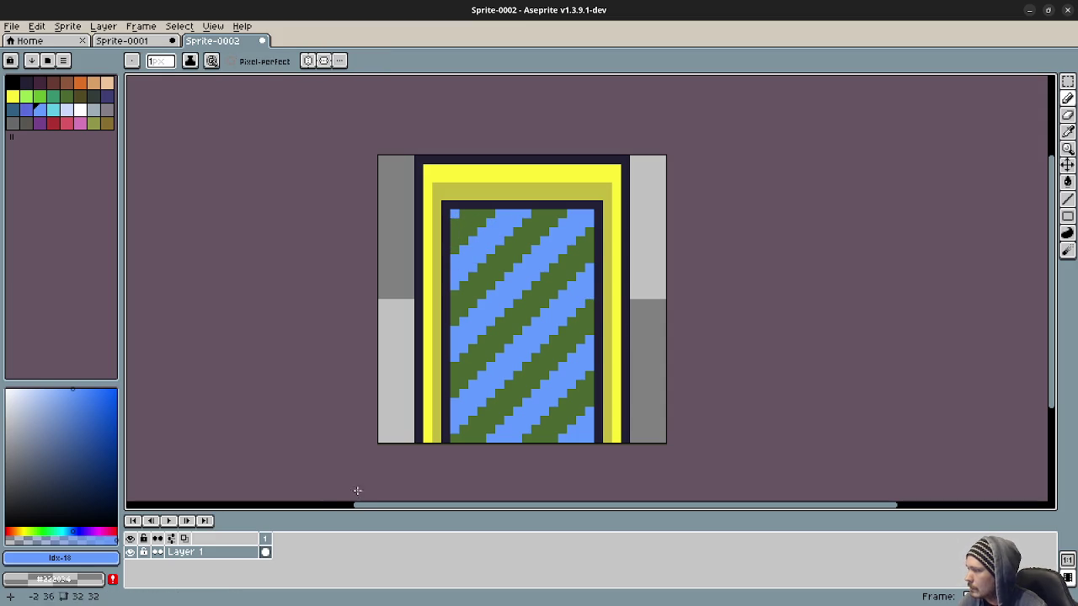
# Add frame 2 and shift its striped door panel down one pixel
pyautogui.rightClick(265, 539)
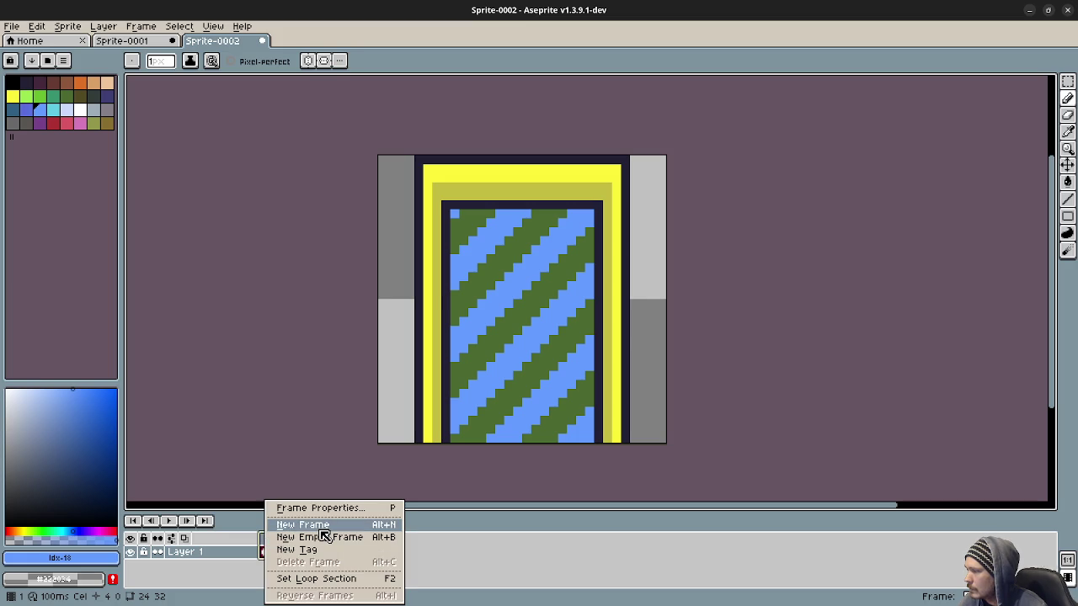
pyautogui.click(335, 526)
pyautogui.press('m')
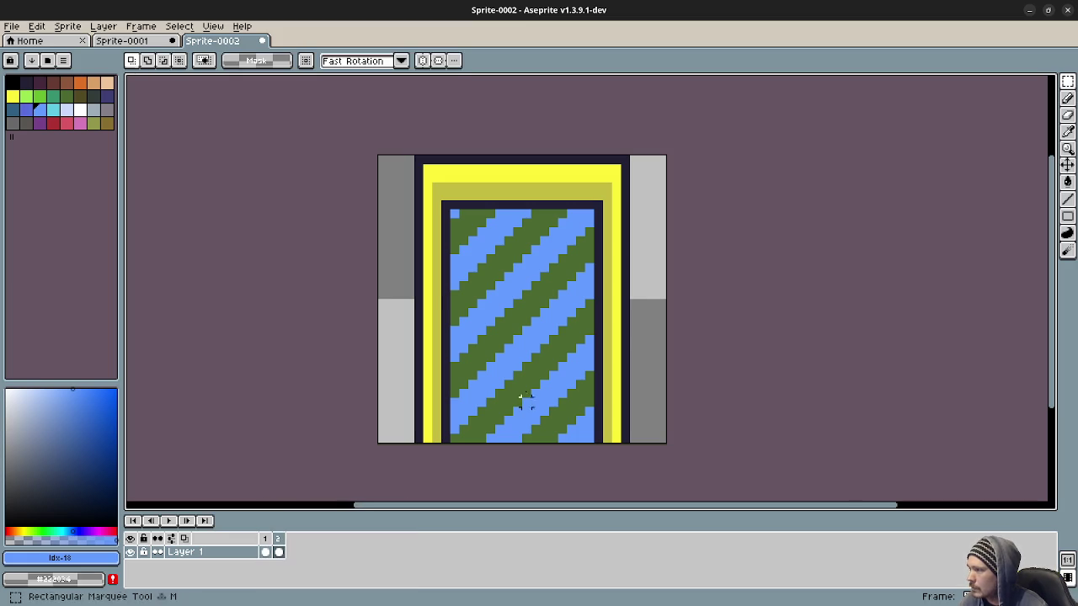
pyautogui.moveTo(449, 207); pyautogui.dragTo(596, 446)
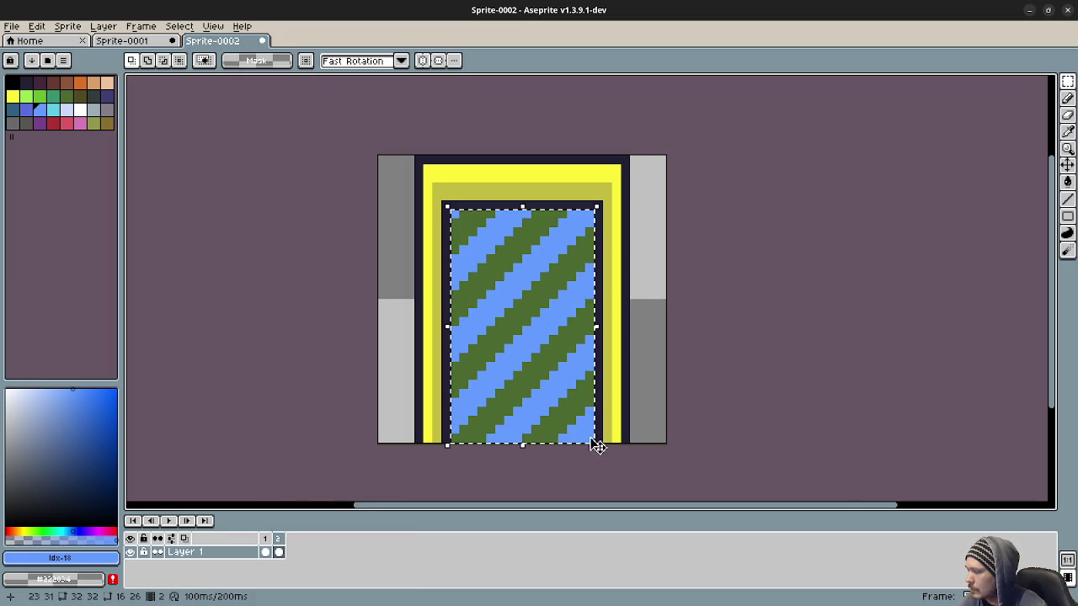
pyautogui.press('Down')
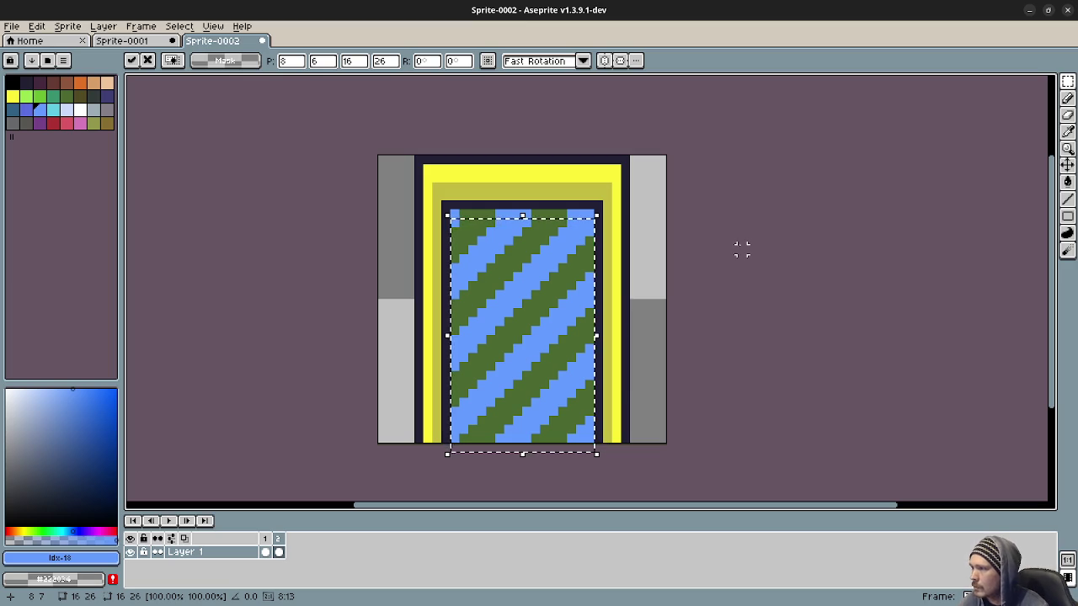
pyautogui.hotkey('ctrl', 'd')
# Repaint frame 2's top-row gap with blue and green pixels
pyautogui.press('b')
pyautogui.keyDown('alt'); pyautogui.click(469, 206); pyautogui.keyUp('alt')
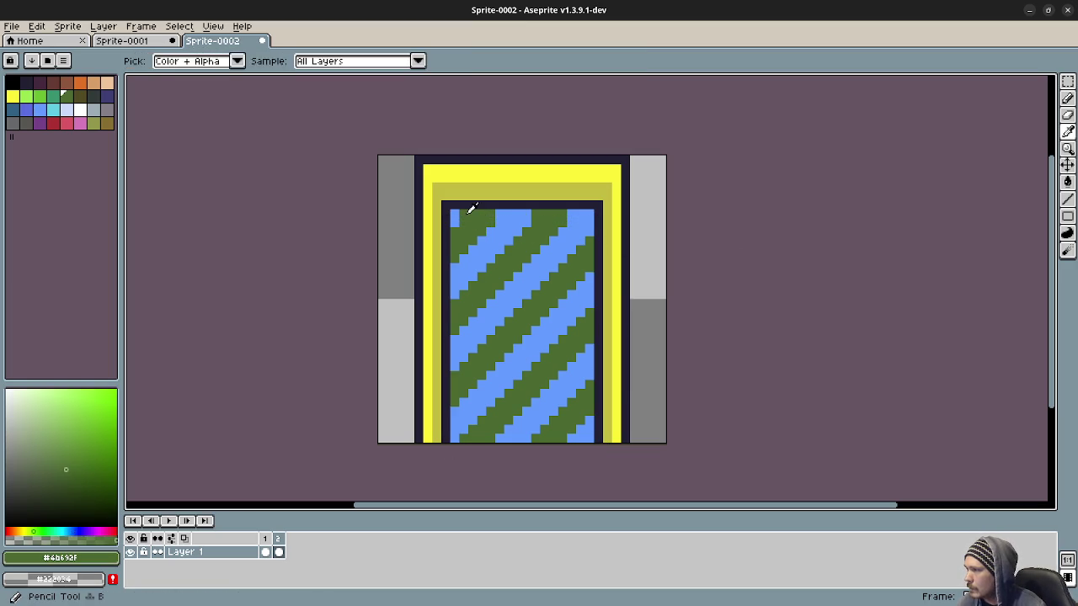
pyautogui.keyDown('alt'); pyautogui.click(463, 214); pyautogui.keyUp('alt')
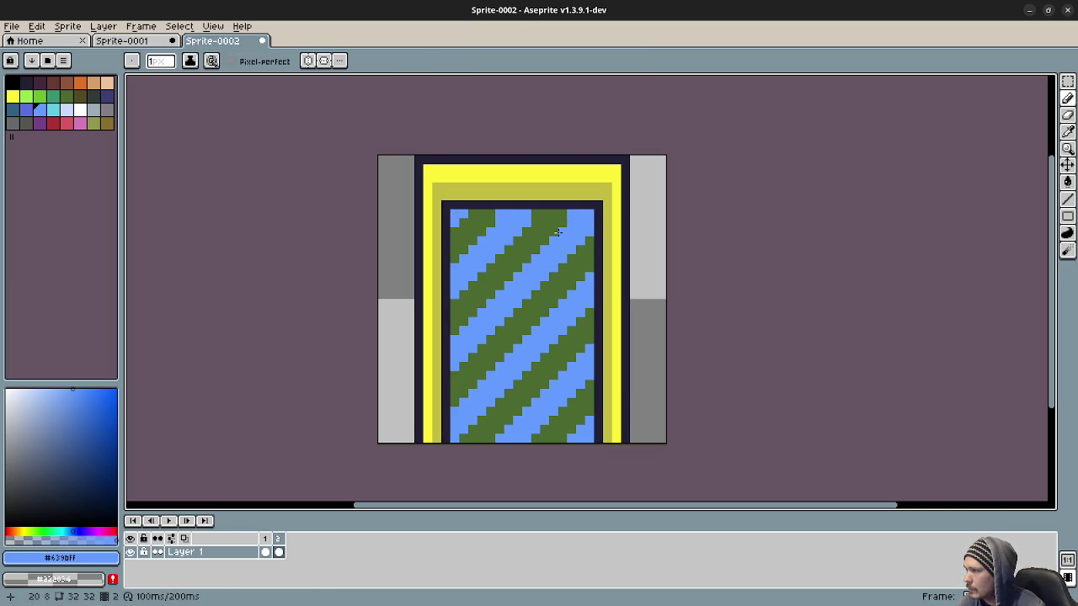
pyautogui.keyDown('alt'); pyautogui.click(495, 212); pyautogui.keyUp('alt')
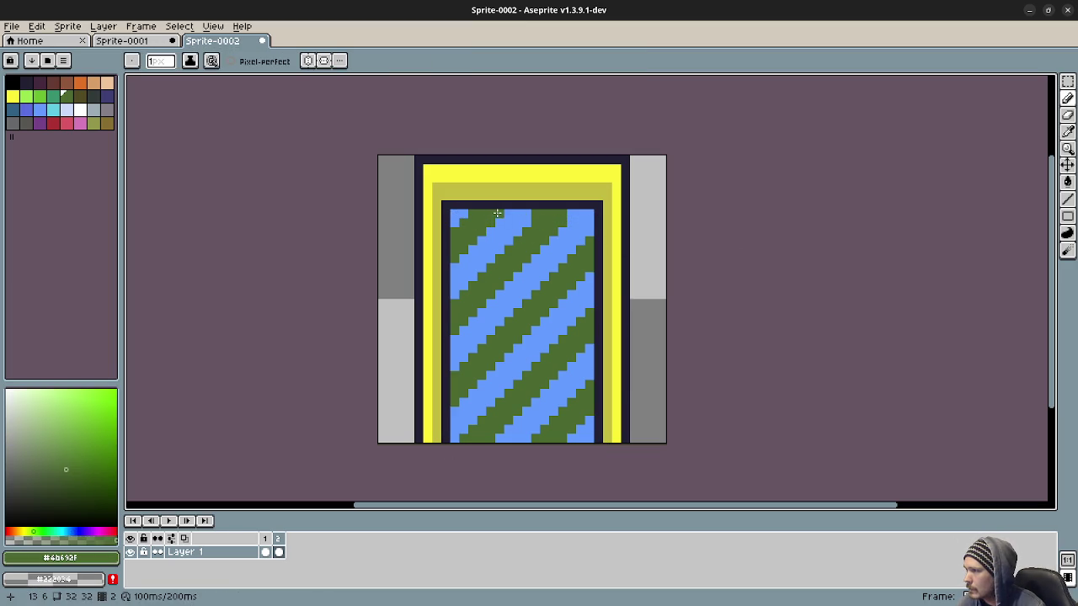
pyautogui.keyDown('alt'); pyautogui.click(524, 213); pyautogui.keyUp('alt')
pyautogui.keyDown('alt'); pyautogui.click(554, 214); pyautogui.keyUp('alt')
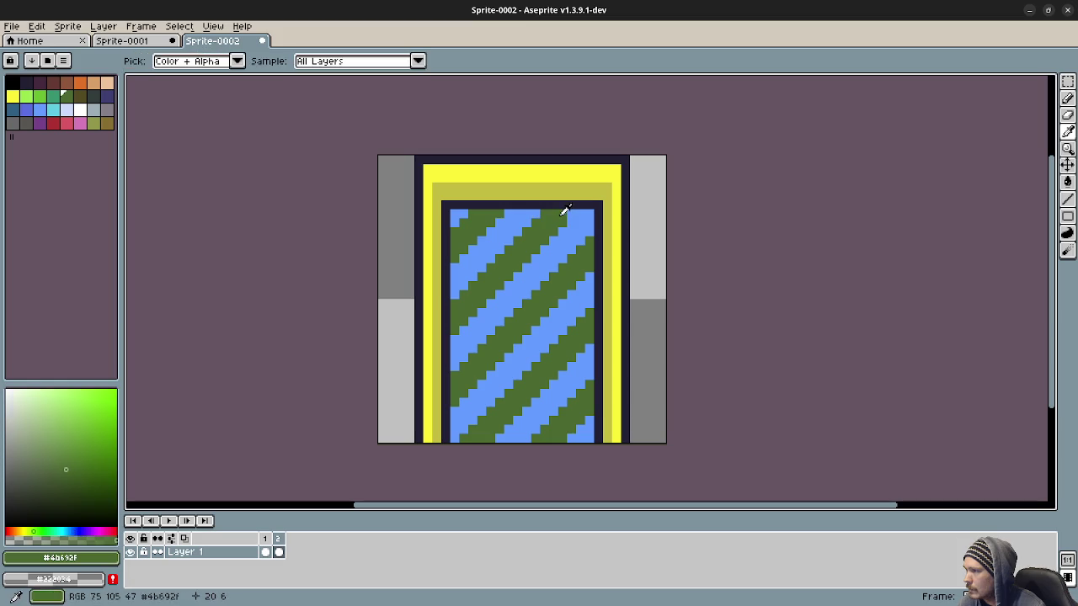
# Add frame 3 and move its striped panel down one pixel
pyautogui.press('m')
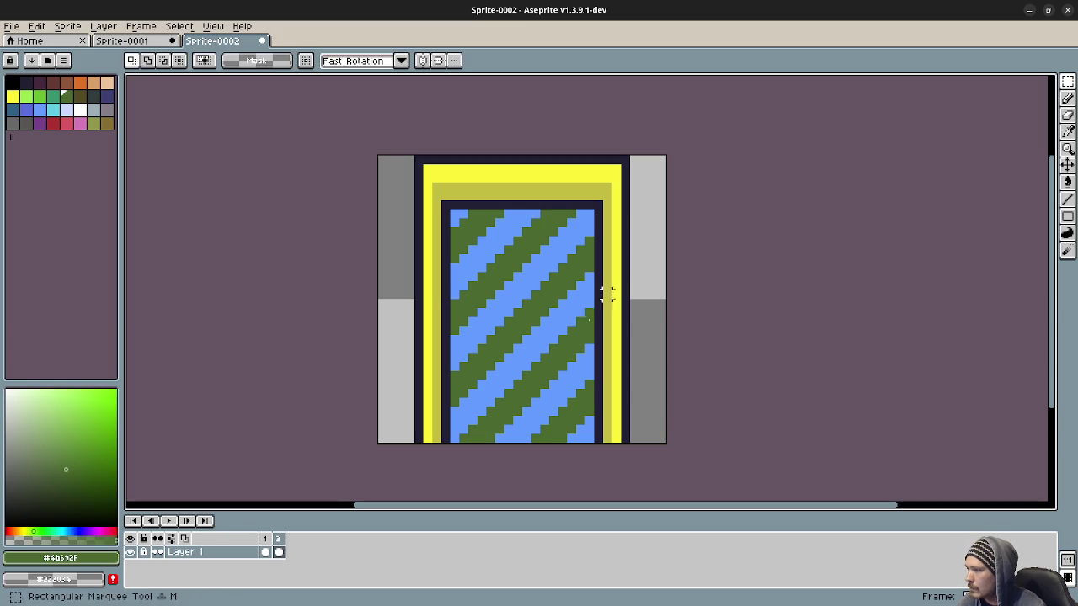
pyautogui.rightClick(281, 546)
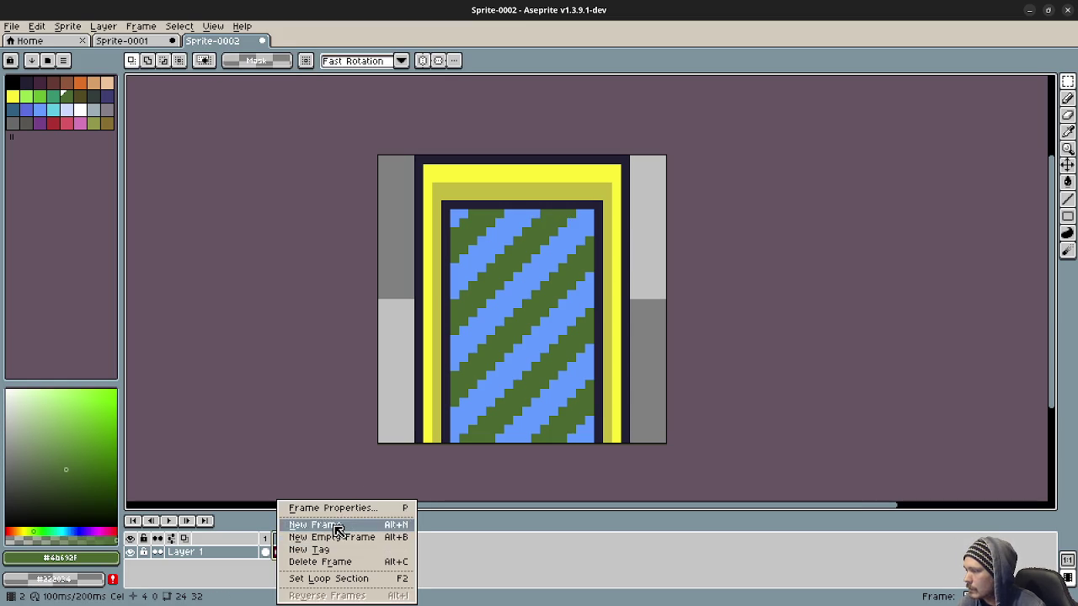
pyautogui.click(337, 528)
pyautogui.hotkey('alt', 'n')
pyautogui.moveTo(456, 214)
pyautogui.mouseDown()
pyautogui.moveTo(570, 436)
pyautogui.moveTo(598, 452)
pyautogui.mouseUp()
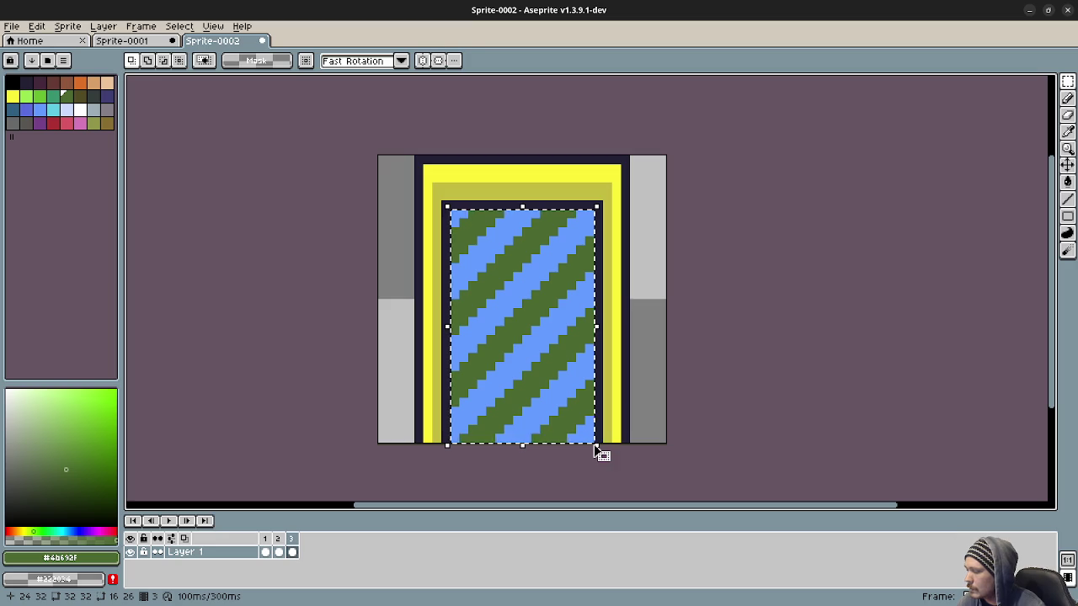
pyautogui.hotkey('ctrl', 'v')
pyautogui.press('Return')
# Patch frame 3's top-row gap with blue and green pixels
pyautogui.press('b')
pyautogui.keyDown('alt'); pyautogui.click(457, 216); pyautogui.keyUp('alt')
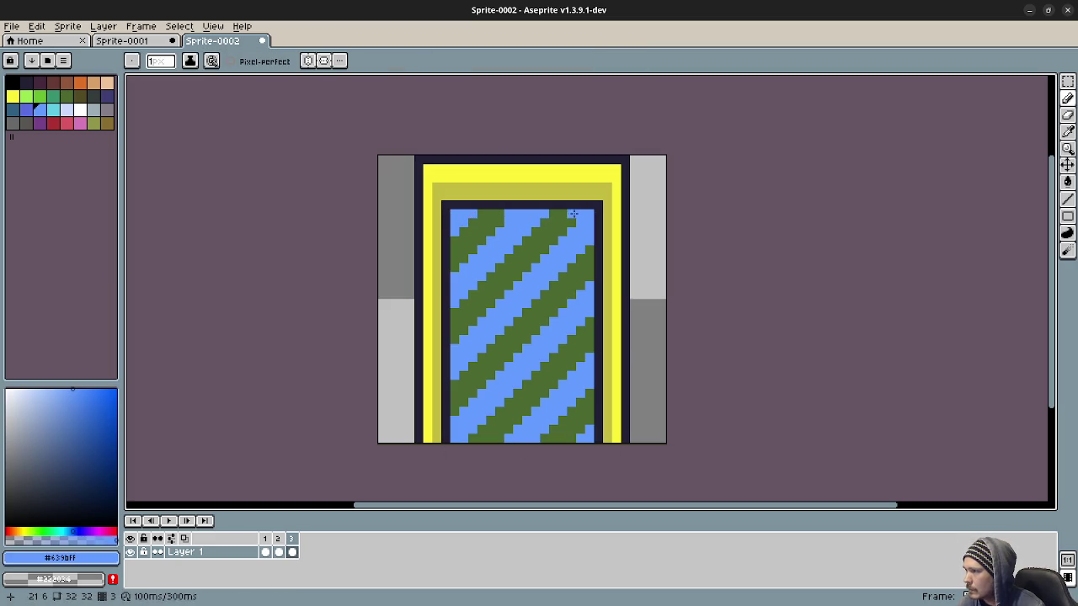
pyautogui.keyDown('alt'); pyautogui.click(510, 212); pyautogui.keyUp('alt')
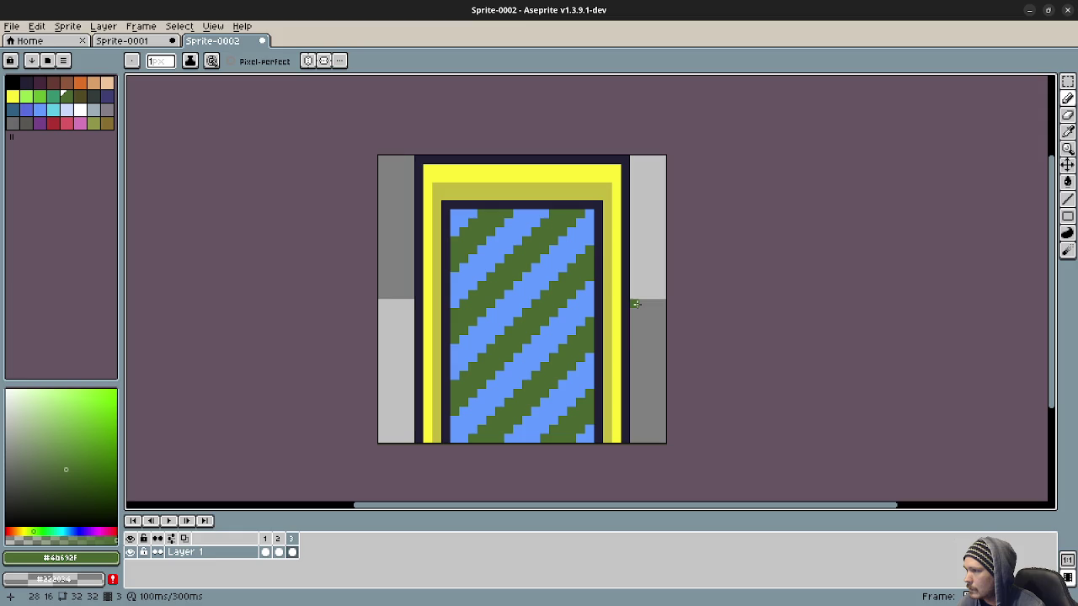
pyautogui.rightClick(295, 541)
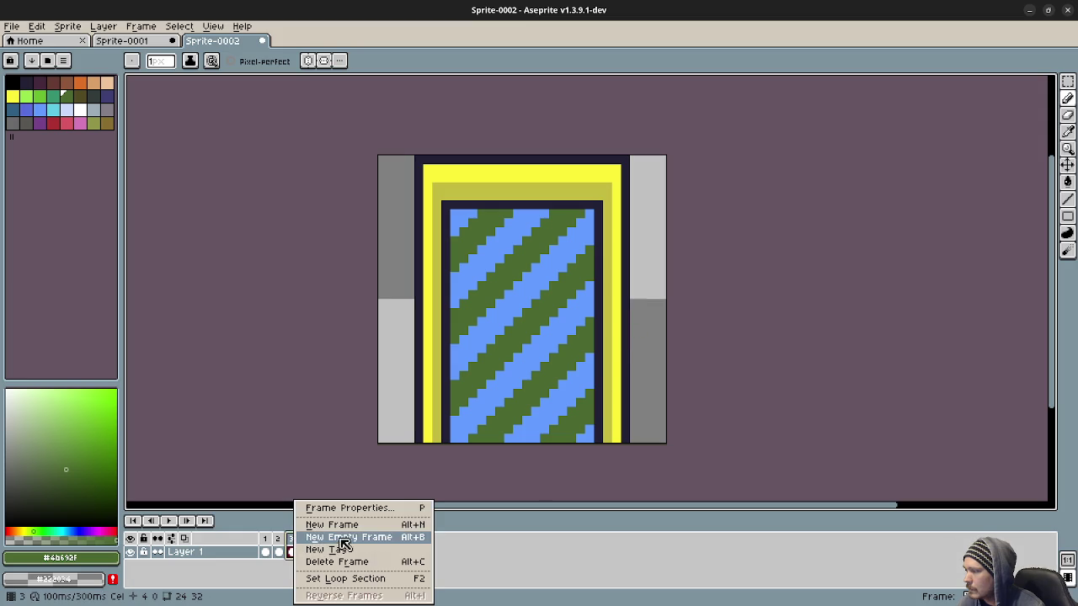
# Add frame 4 with the striped panel shifted down one pixel, comparing it against frames 1–3
pyautogui.click(350, 526)
pyautogui.press('m')
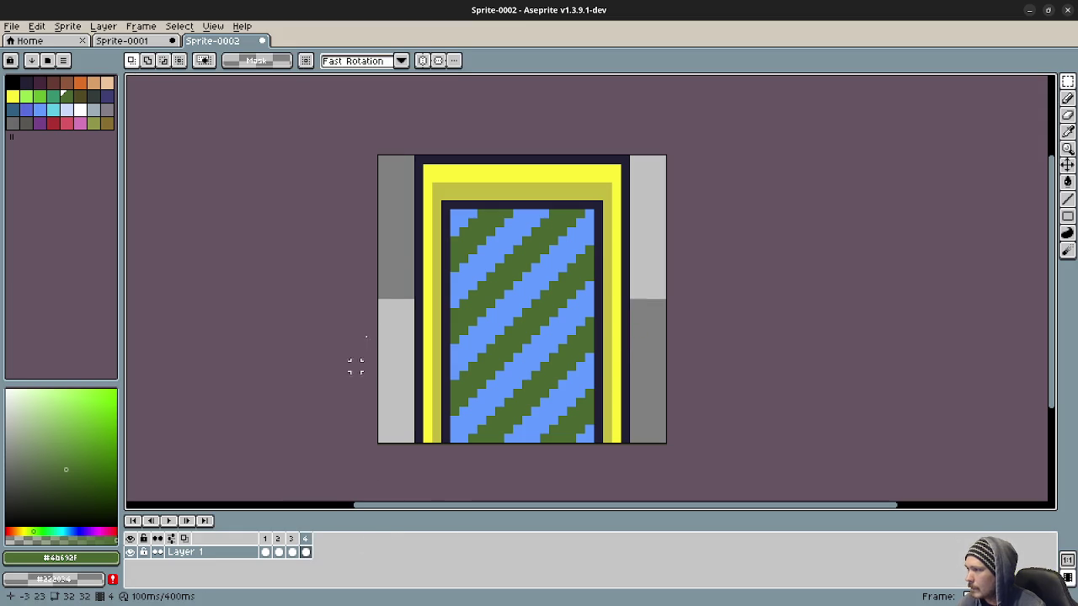
pyautogui.moveTo(449, 209); pyautogui.dragTo(587, 447)
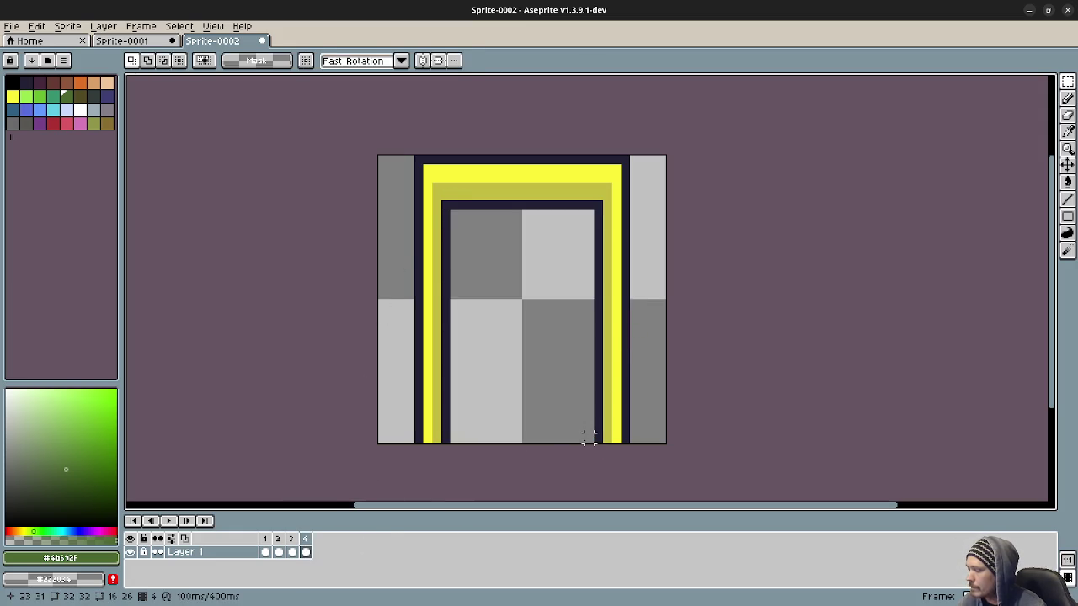
pyautogui.press('Down')
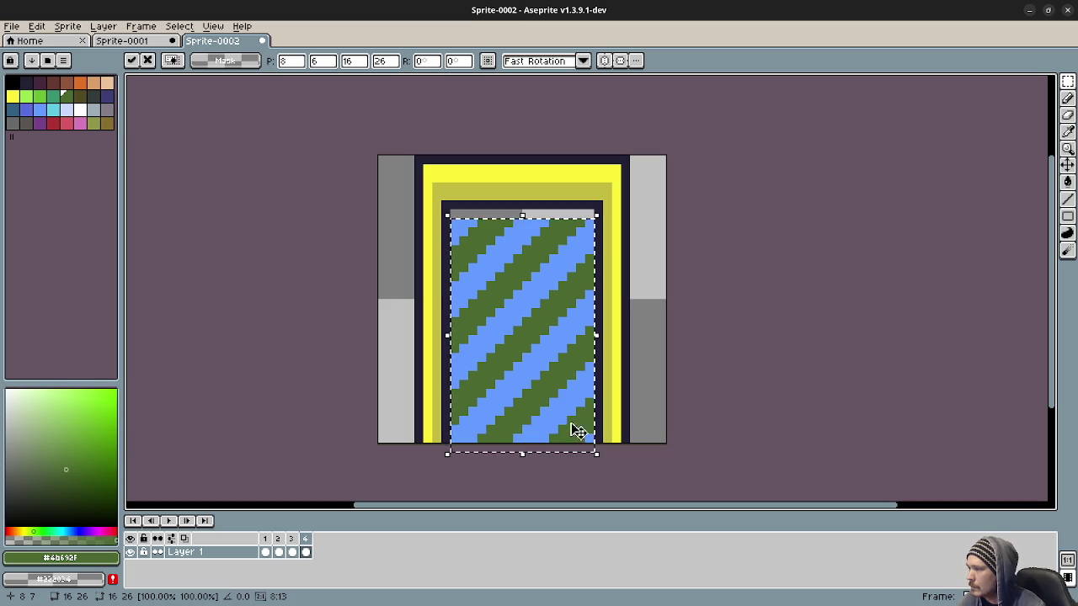
pyautogui.click(371, 357)
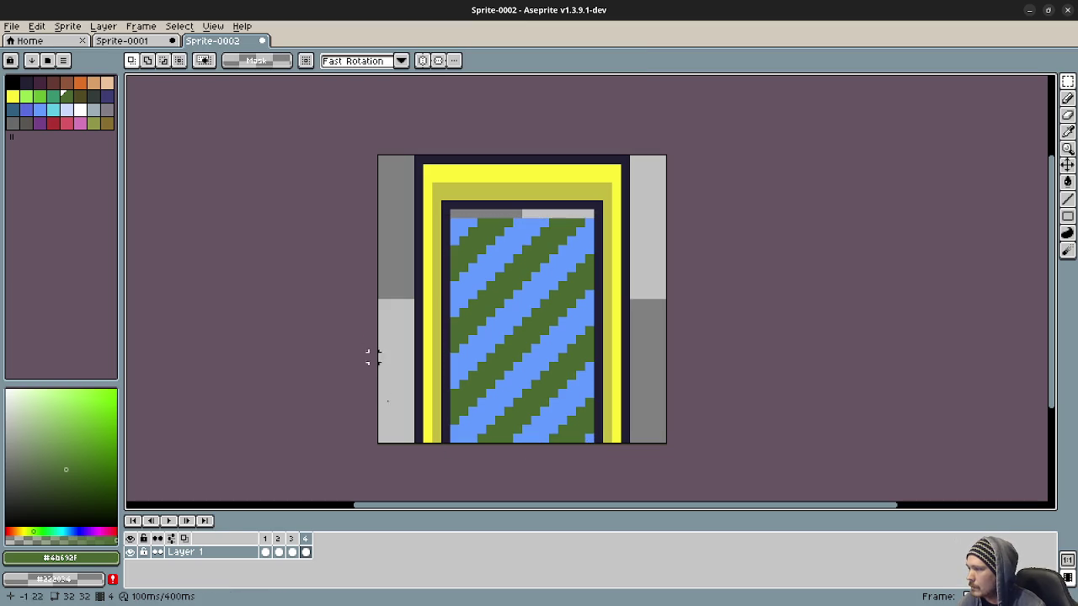
pyautogui.click(266, 552)
pyautogui.click(279, 552)
pyautogui.click(294, 550)
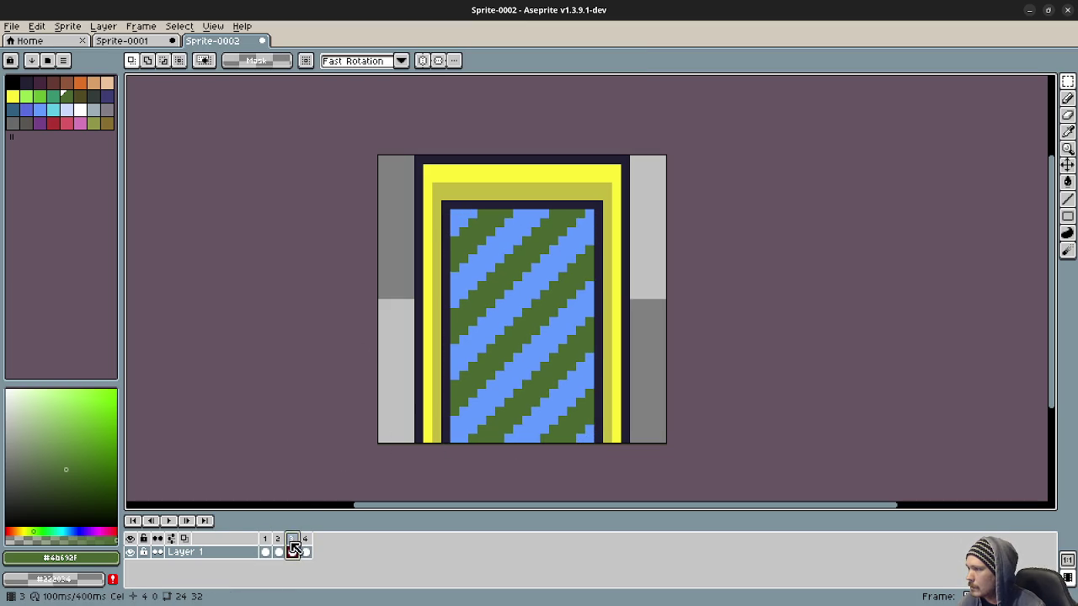
pyautogui.click(306, 548)
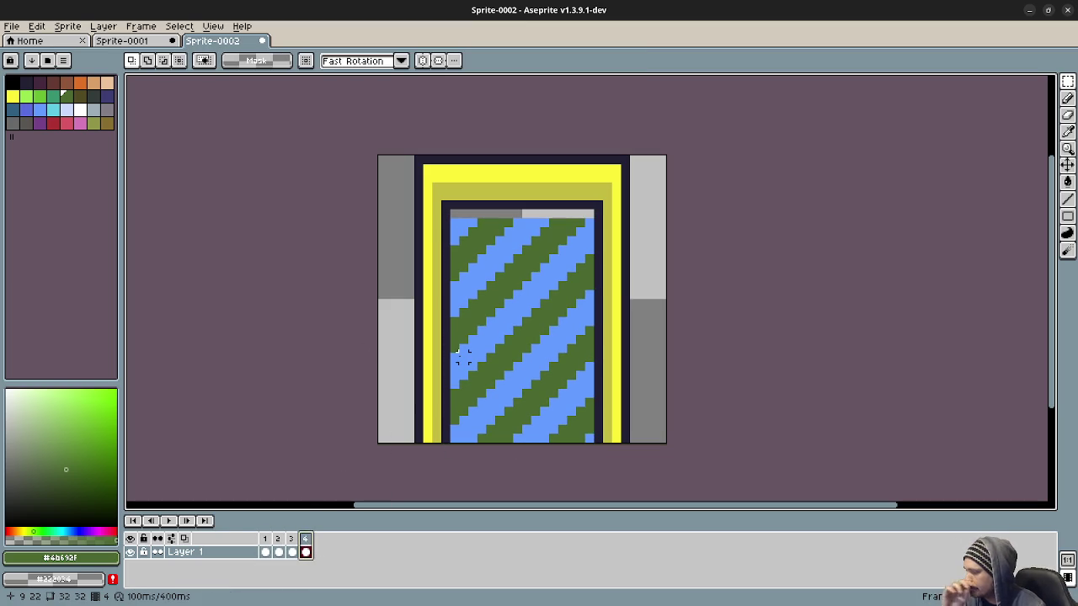
# Fill frame 4's grey top row with blue and green picked from the stripes
pyautogui.press('b')
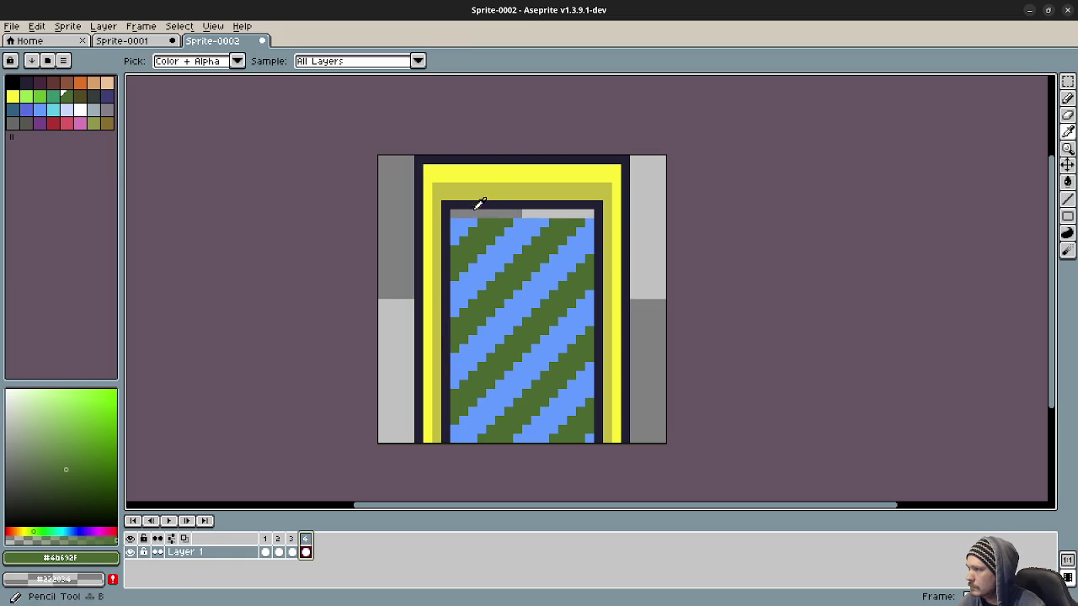
pyautogui.keyDown('alt'); pyautogui.click(465, 220); pyautogui.keyUp('alt')
pyautogui.moveTo(473, 214); pyautogui.dragTo(455, 214)
pyautogui.moveTo(523, 215); pyautogui.dragTo(557, 214)
pyautogui.click(573, 214)
pyautogui.press('g')
pyautogui.click(508, 213)
# Duplicate frame 4 as frame 5, nudge the panel down, and repaint the top row blue and green
pyautogui.rightClick(307, 539)
pyautogui.click(347, 522)
pyautogui.press('m')
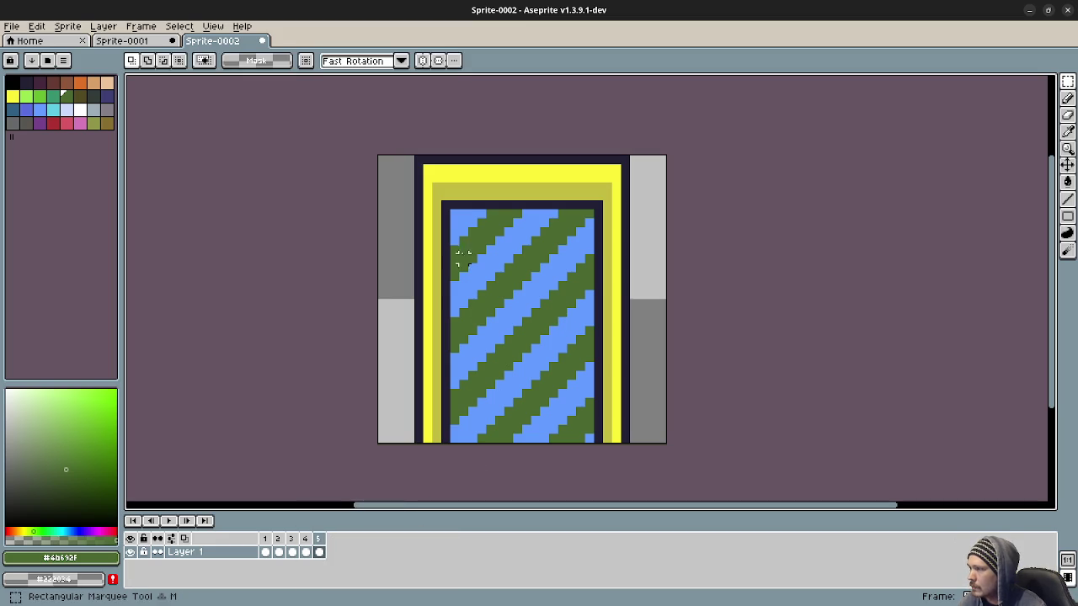
pyautogui.moveTo(455, 211); pyautogui.dragTo(589, 445)
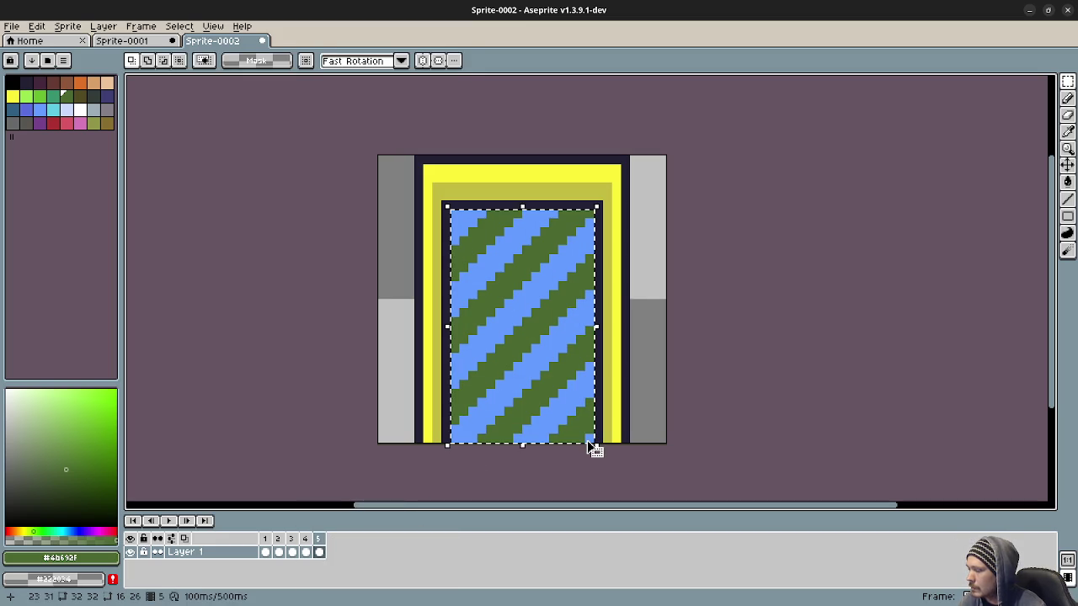
pyautogui.hotkey('ctrl', 'd')
pyautogui.press('b')
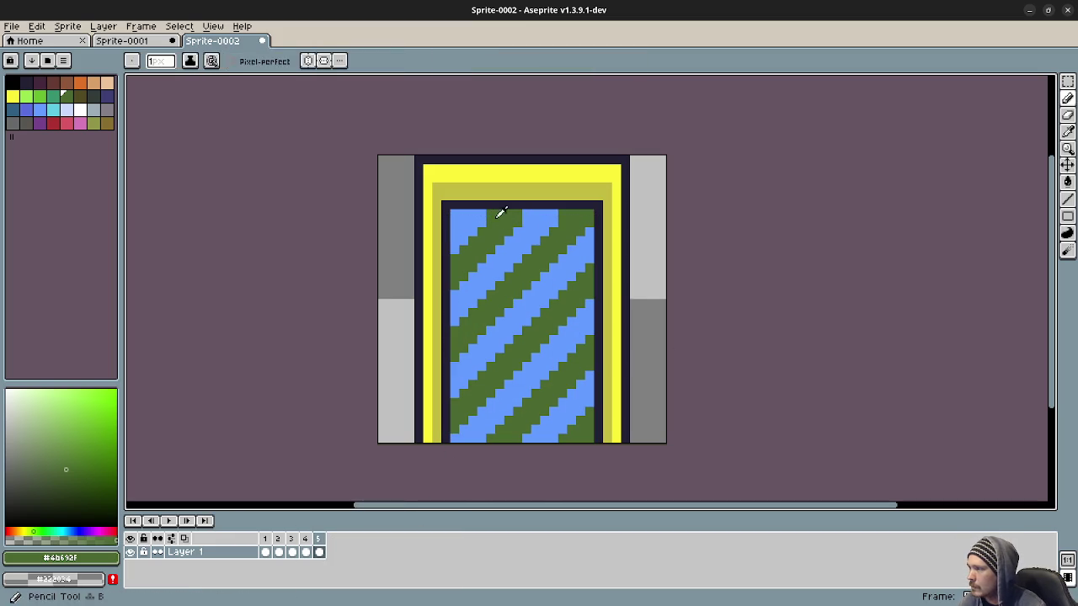
pyautogui.keyDown('alt'); pyautogui.click(486, 217); pyautogui.keyUp('alt')
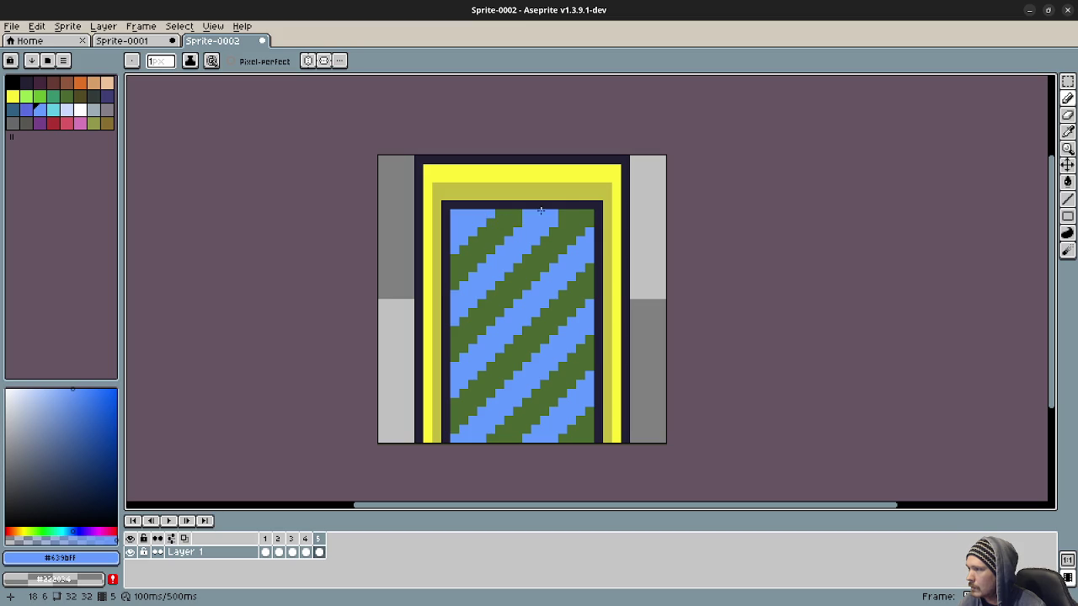
pyautogui.keyDown('alt'); pyautogui.click(522, 214); pyautogui.keyUp('alt')
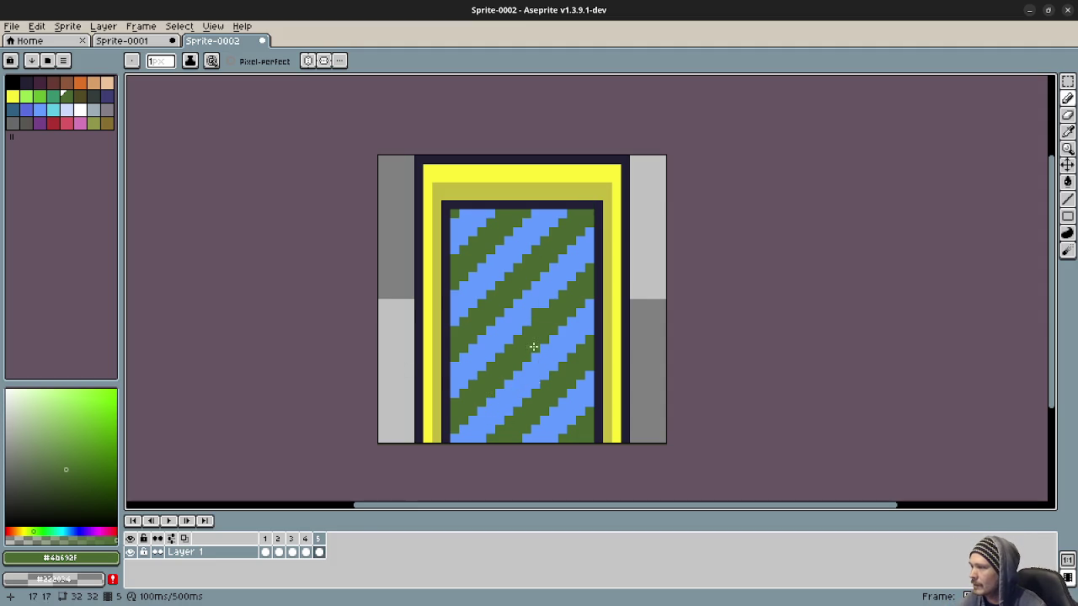
# Add frame 6, move its striped panel down one pixel, and repaint the top row
pyautogui.rightClick(320, 548)
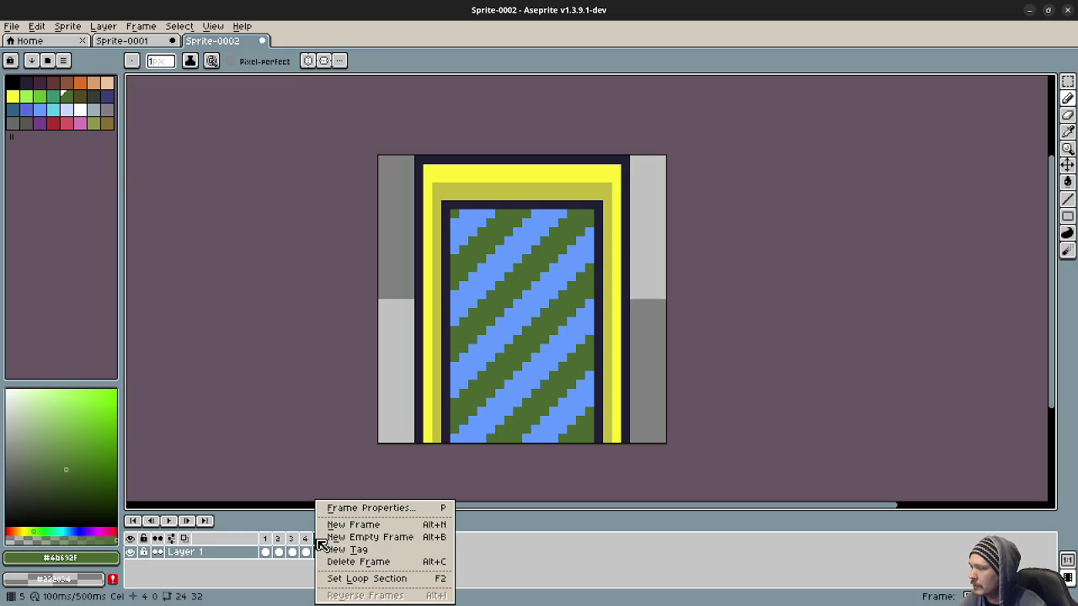
pyautogui.click(373, 525)
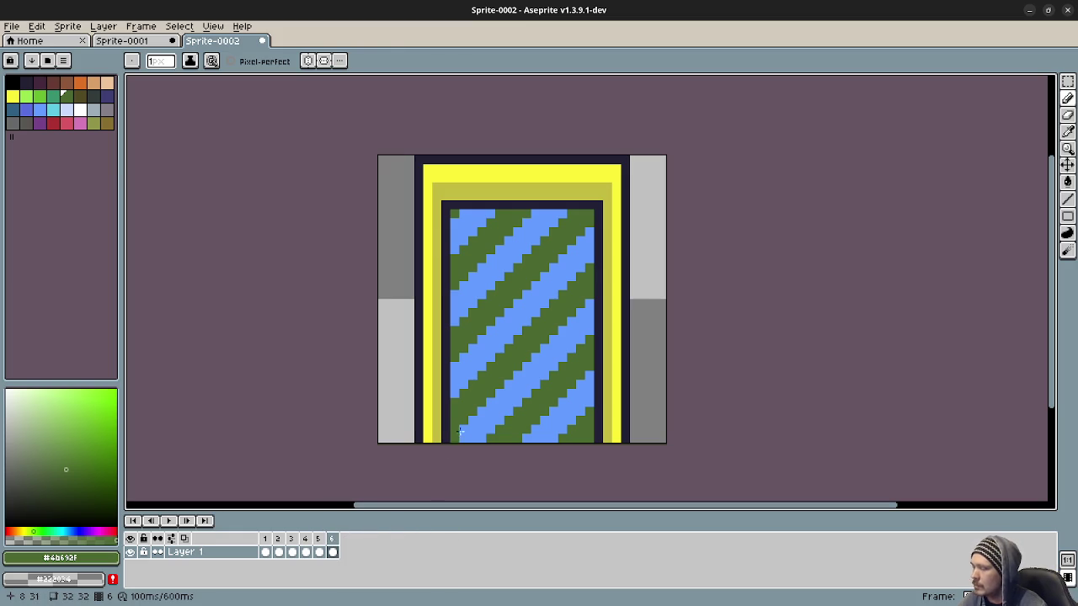
pyautogui.press('m')
pyautogui.moveTo(452, 210)
pyautogui.mouseDown()
pyautogui.moveTo(580, 456)
pyautogui.moveTo(593, 451)
pyautogui.mouseUp()
pyautogui.click(591, 449)
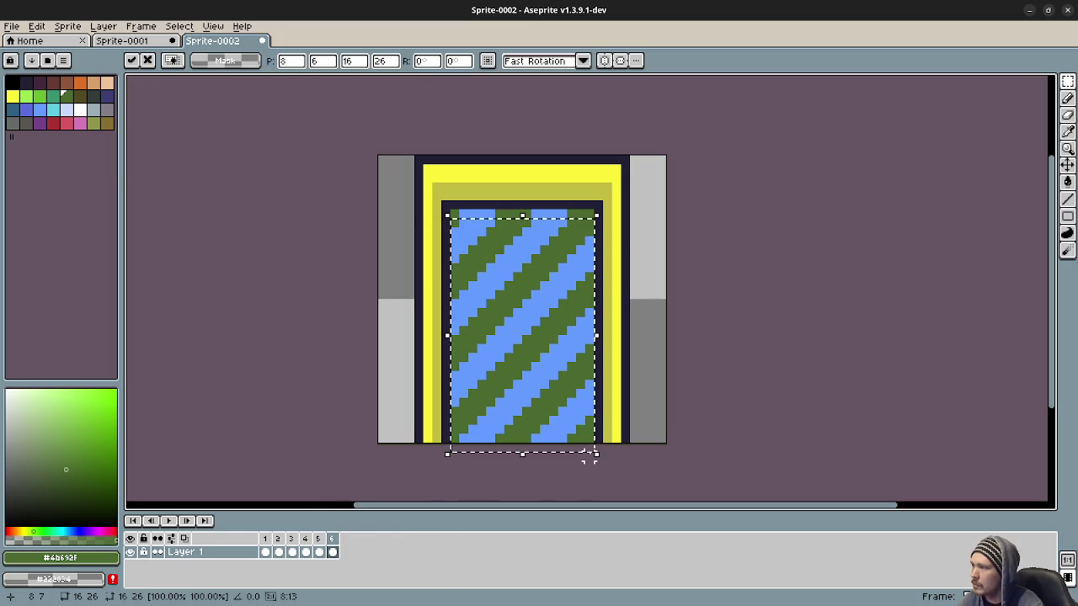
pyautogui.click(696, 286)
pyautogui.press('b')
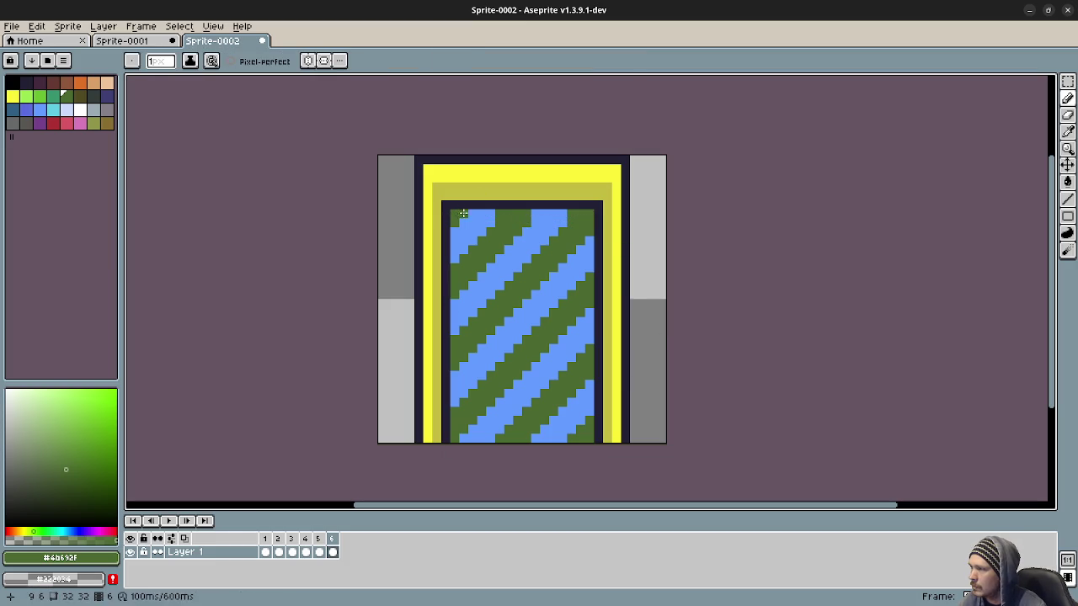
pyautogui.keyDown('alt'); pyautogui.click(539, 213); pyautogui.keyUp('alt')
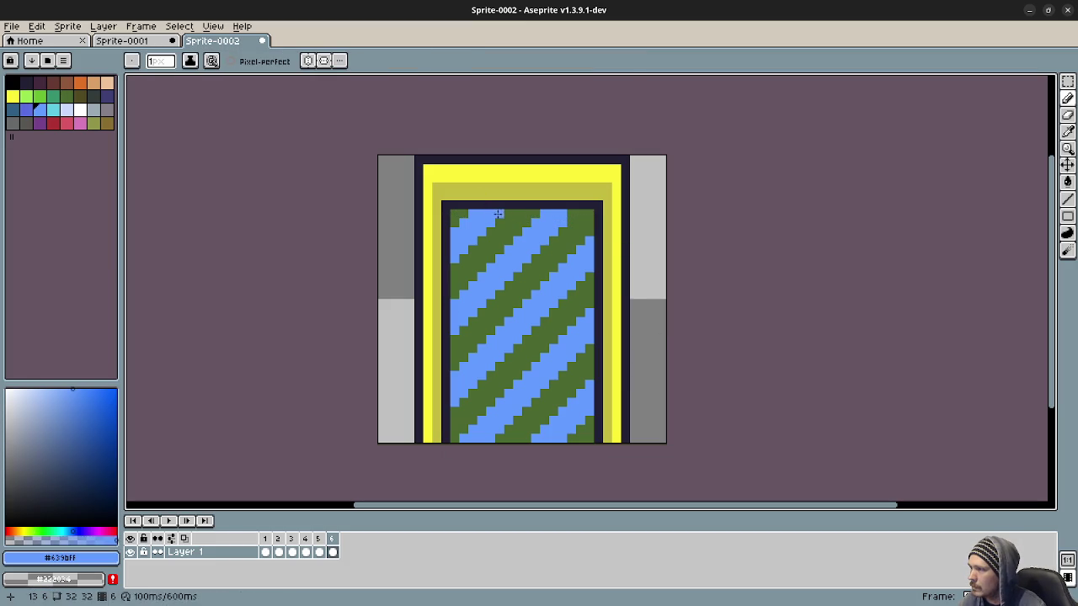
# Add frame 7, shift its panel down one pixel, and repaint the top row green and blue
pyautogui.rightClick(332, 539)
pyautogui.click(371, 538)
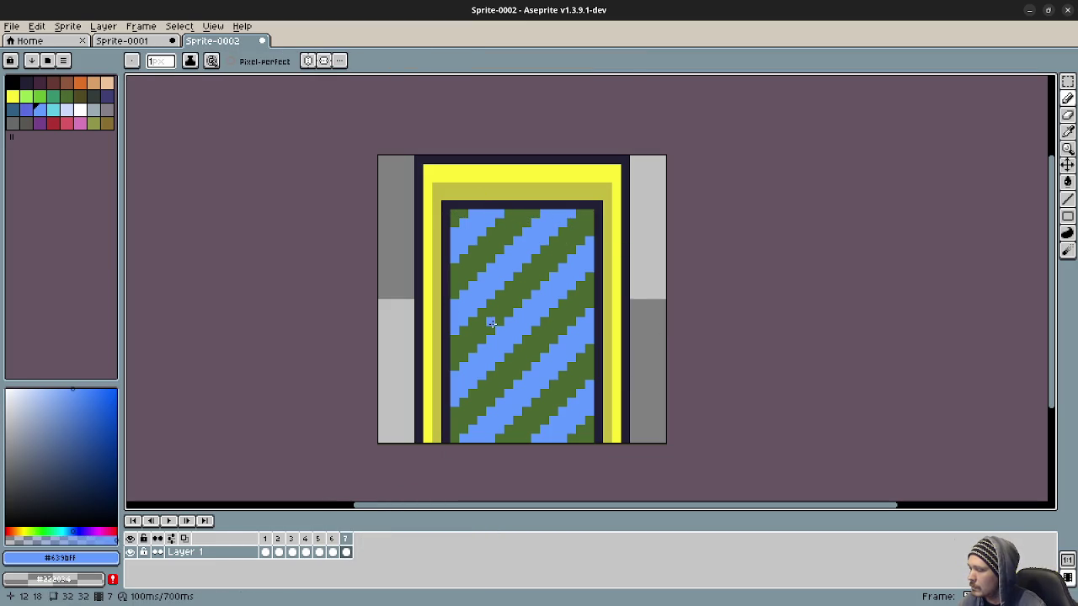
pyautogui.press('m')
pyautogui.moveTo(452, 213); pyautogui.dragTo(589, 447)
pyautogui.press('Down')
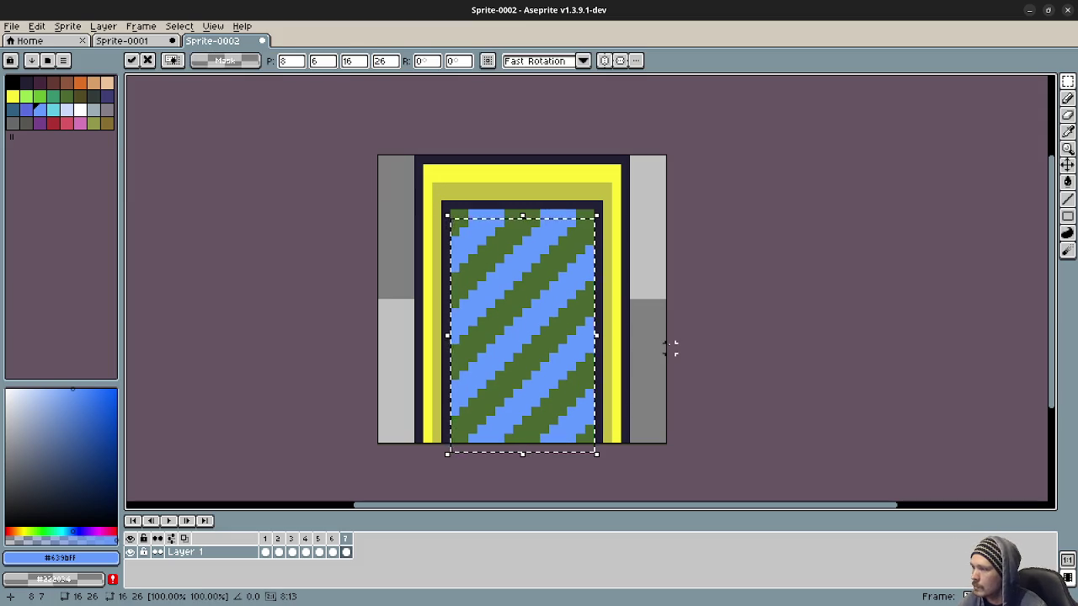
pyautogui.hotkey('ctrl', 'd')
pyautogui.press('b')
pyautogui.keyDown('alt'); pyautogui.click(466, 213); pyautogui.keyUp('alt')
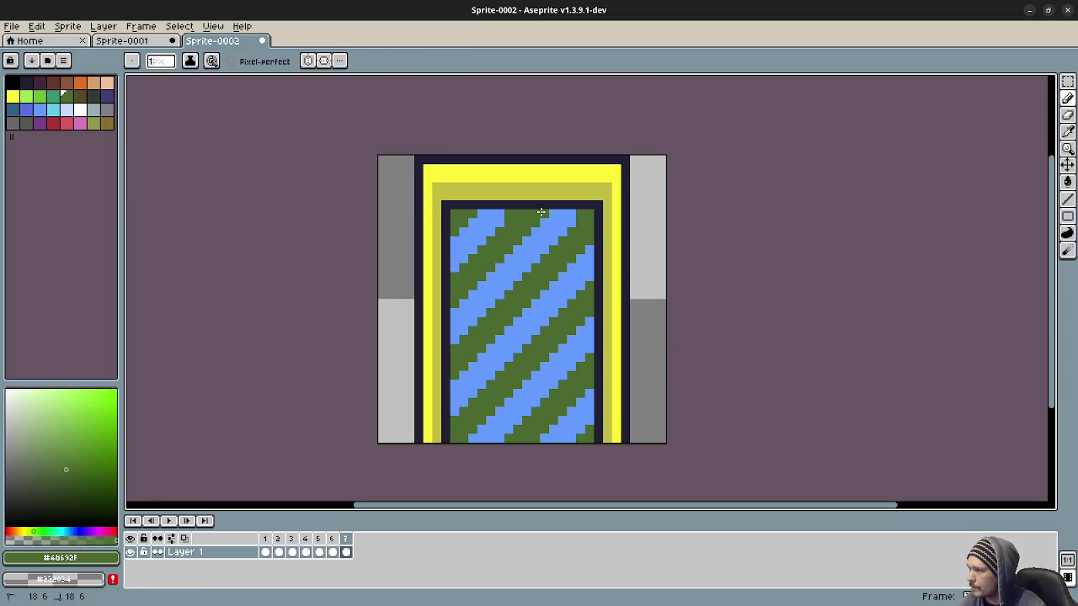
pyautogui.keyDown('alt'); pyautogui.click(502, 214); pyautogui.keyUp('alt')
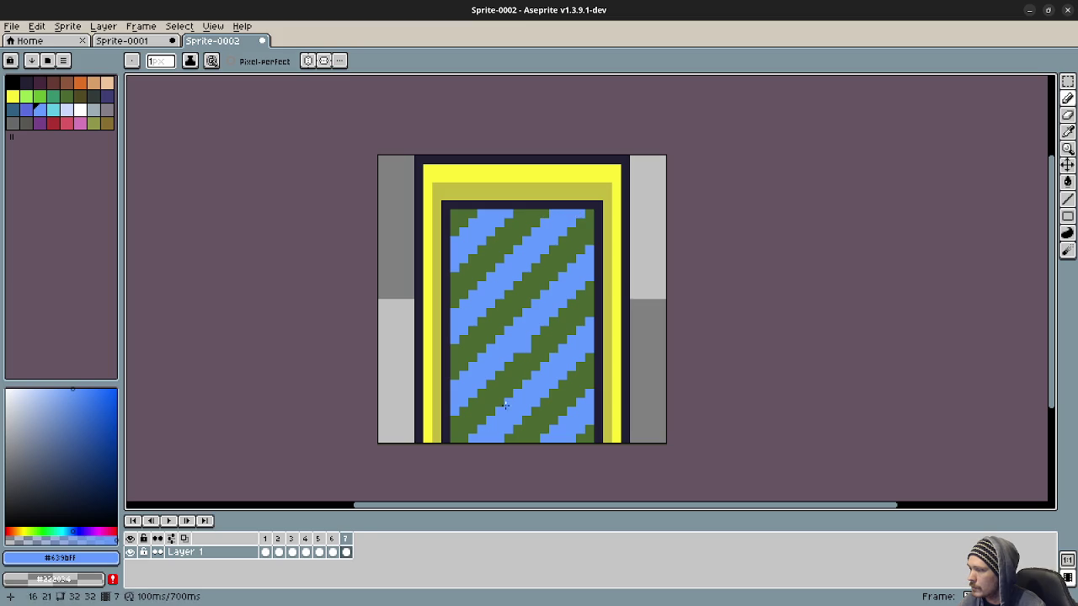
# Duplicate frame 7 as frame 8 and shift its striped door panel down one pixel
pyautogui.rightClick(345, 539)
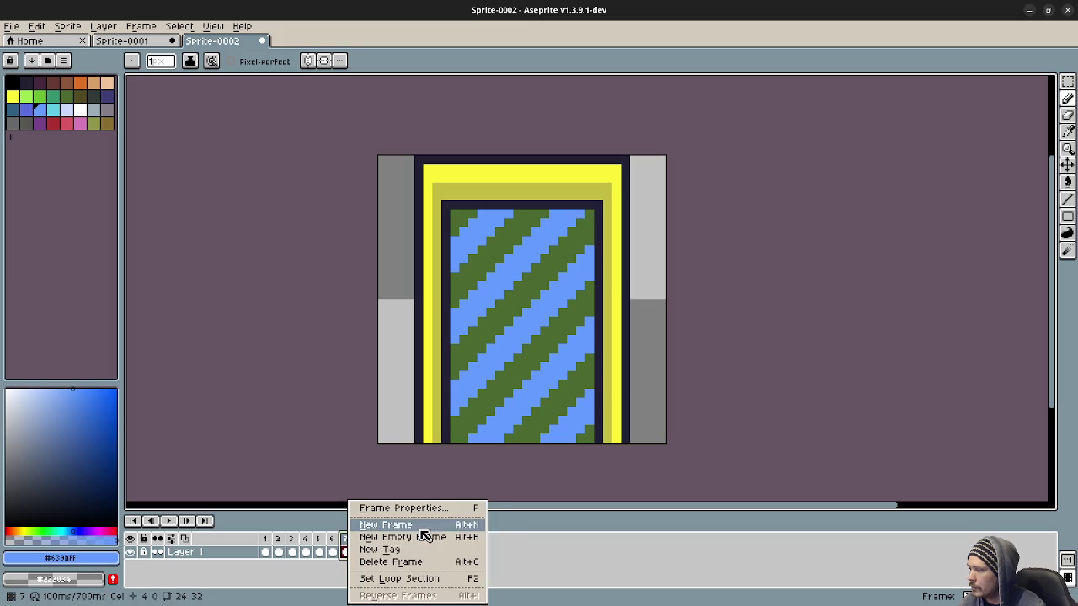
pyautogui.click(423, 530)
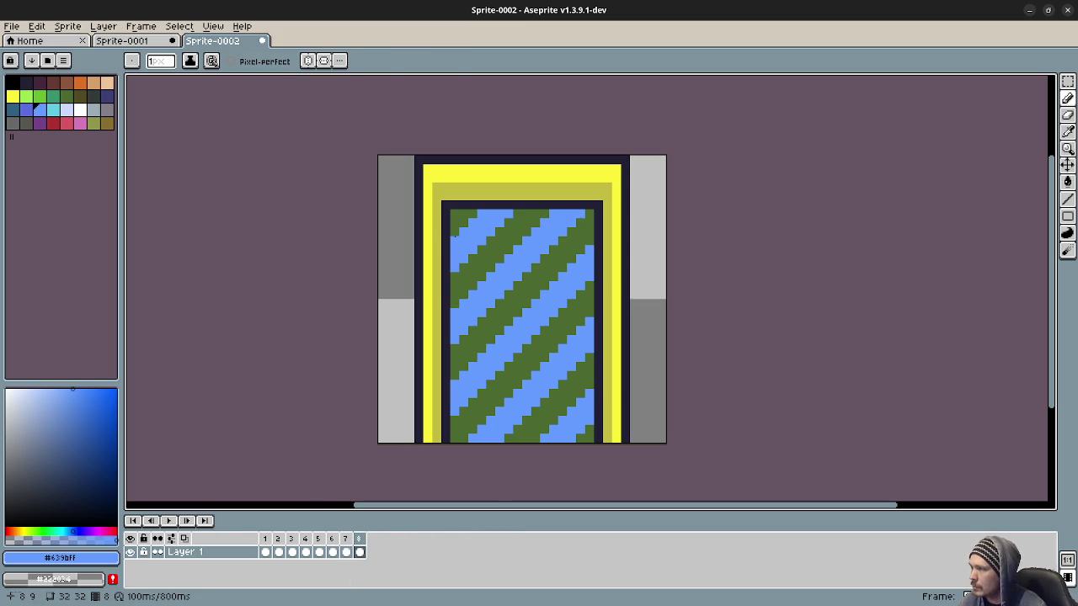
pyautogui.press('m')
pyautogui.moveTo(452, 213); pyautogui.dragTo(592, 446)
pyautogui.hotkey('shift', 'Down')
pyautogui.hotkey('ctrl', 'd')
# Repaint the top row with the blue stripe colour, then play the eight-frame loop
pyautogui.press('b')
pyautogui.keyDown('alt'); pyautogui.click(480, 213); pyautogui.keyUp('alt')
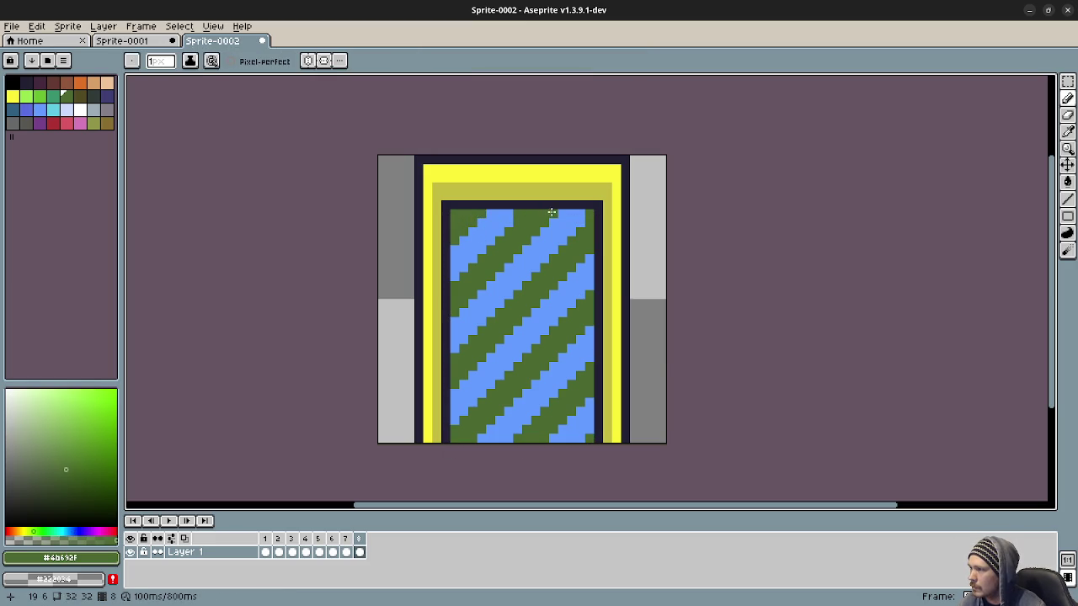
pyautogui.keyDown('alt'); pyautogui.click(508, 212); pyautogui.keyUp('alt')
pyautogui.click(520, 213)
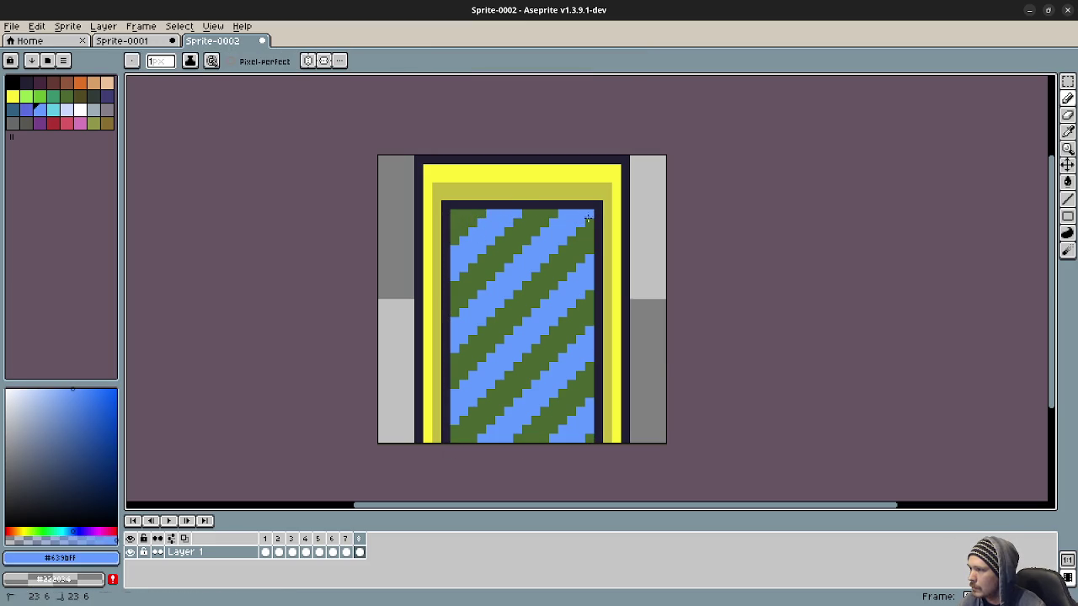
pyautogui.click(170, 521)
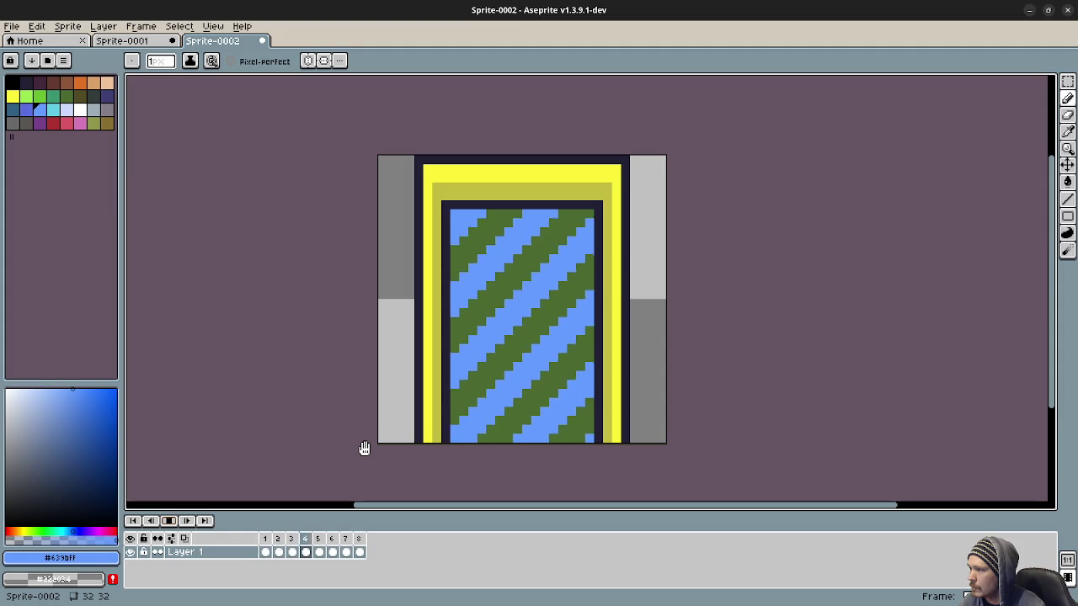
# Stop playback, return to frame 1, and trial an orange bucket fill on the stripes, then undo it
pyautogui.scroll(-3, 546, 373)
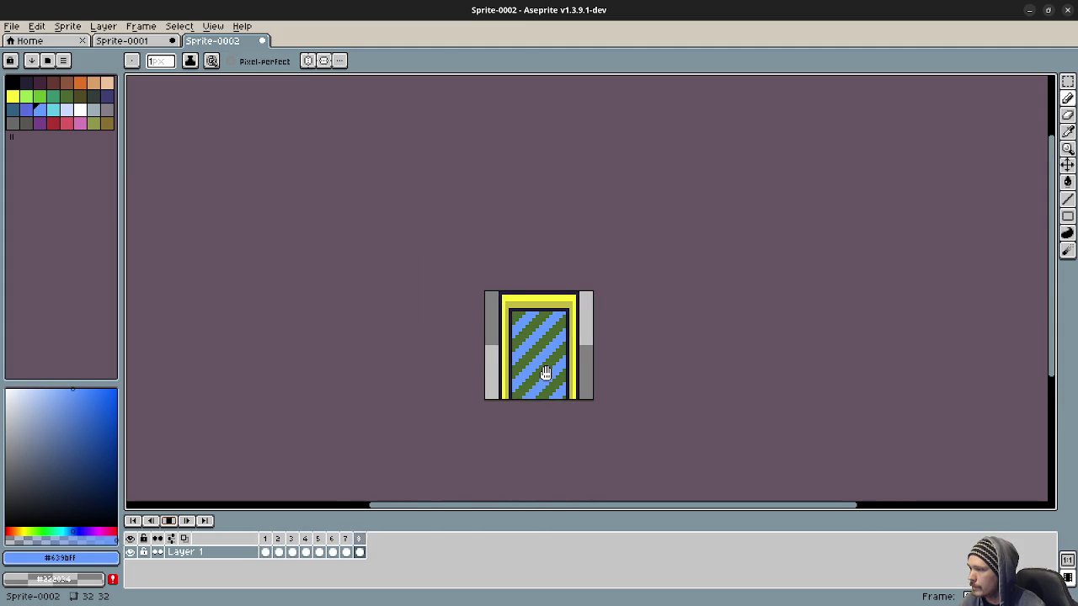
pyautogui.scroll(1, 548, 373)
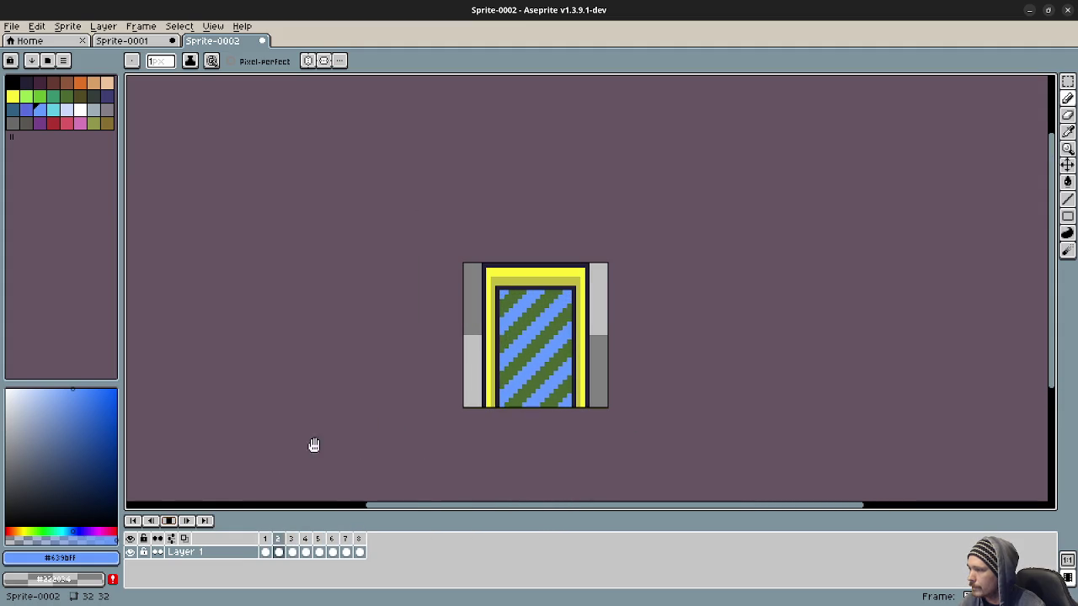
pyautogui.click(169, 520)
pyautogui.click(265, 538)
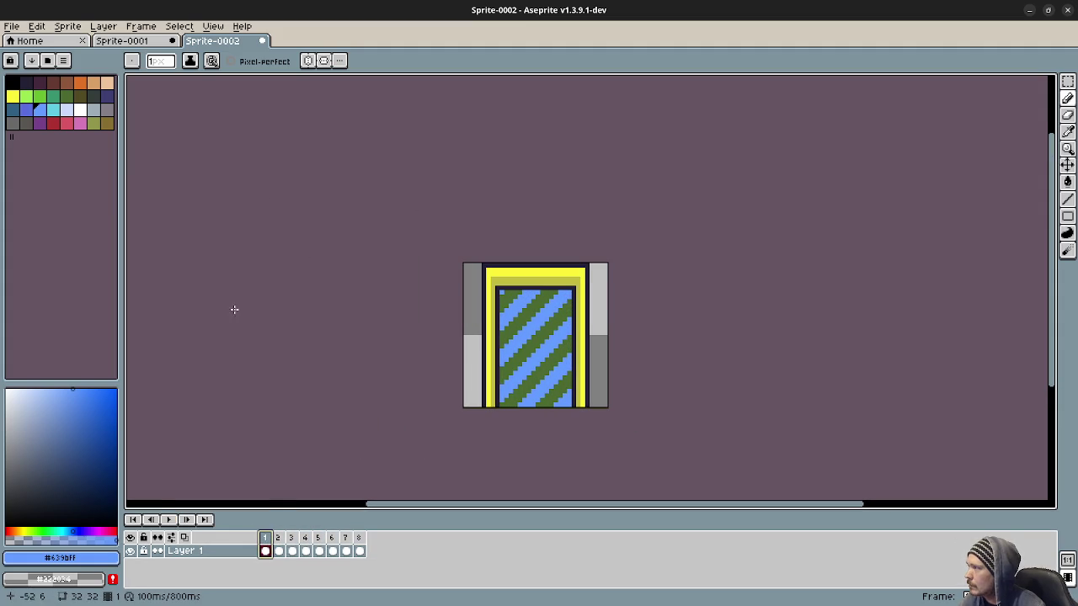
pyautogui.click(84, 87)
pyautogui.press('g')
pyautogui.click(511, 301)
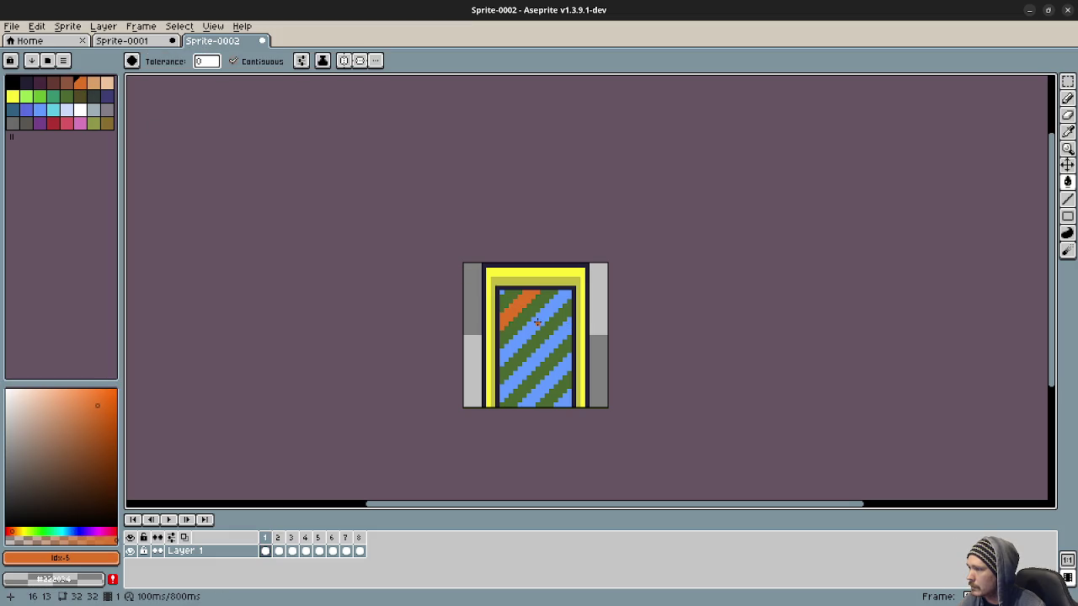
pyautogui.click(537, 323)
pyautogui.click(539, 344)
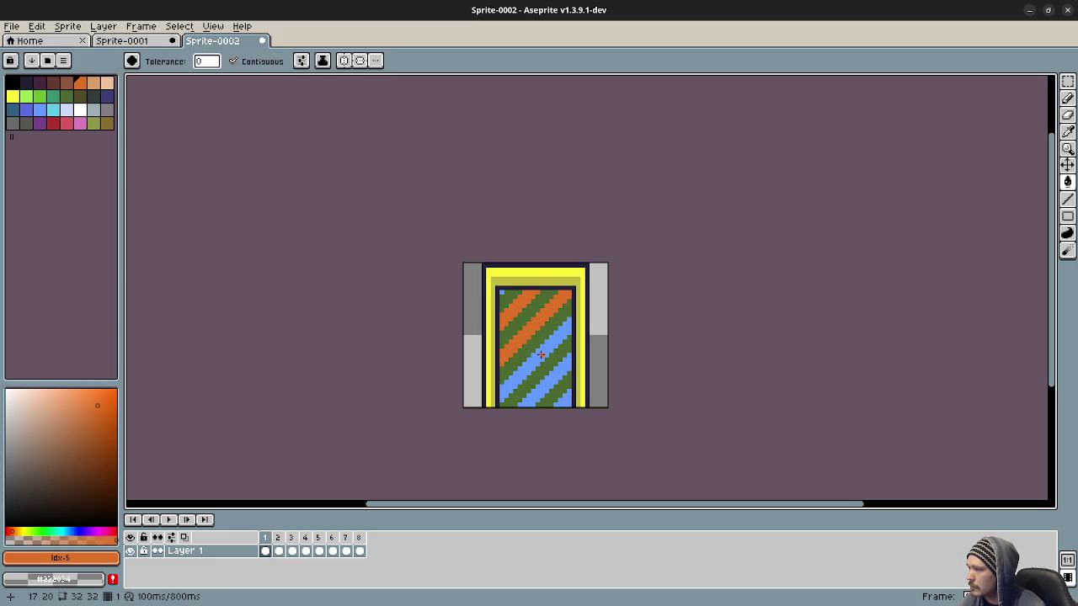
pyautogui.hotkey('ctrl', 'z')
pyautogui.hotkey('ctrl', 'z')
pyautogui.hotkey('ctrl', 'z')
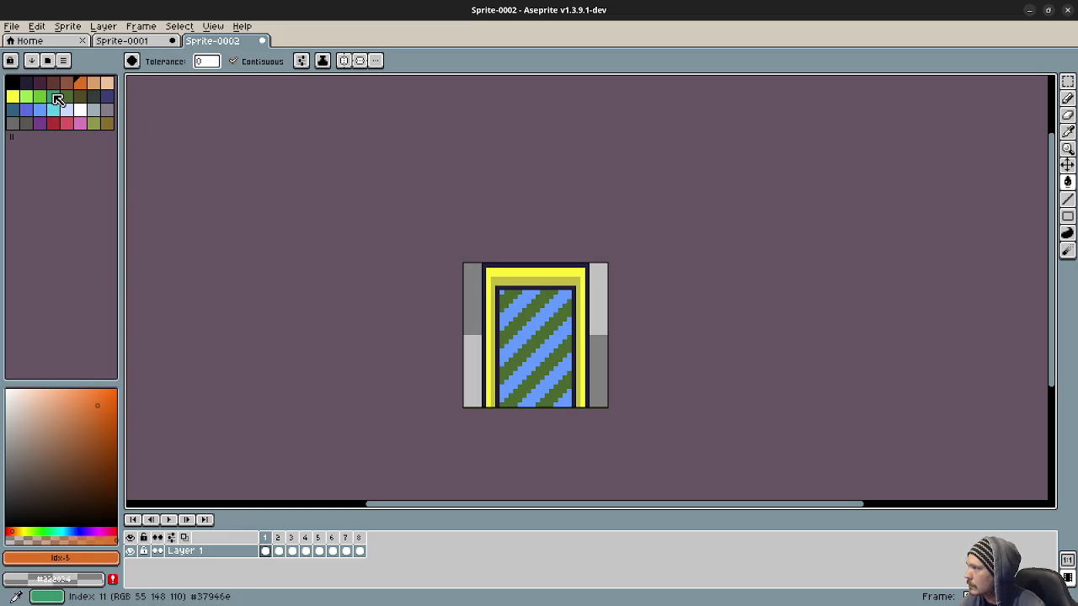
# With green selected, bucket-fill the blue stripes green on frames 1 and 2
pyautogui.click(58, 100)
pyautogui.click(516, 305)
pyautogui.click(536, 328)
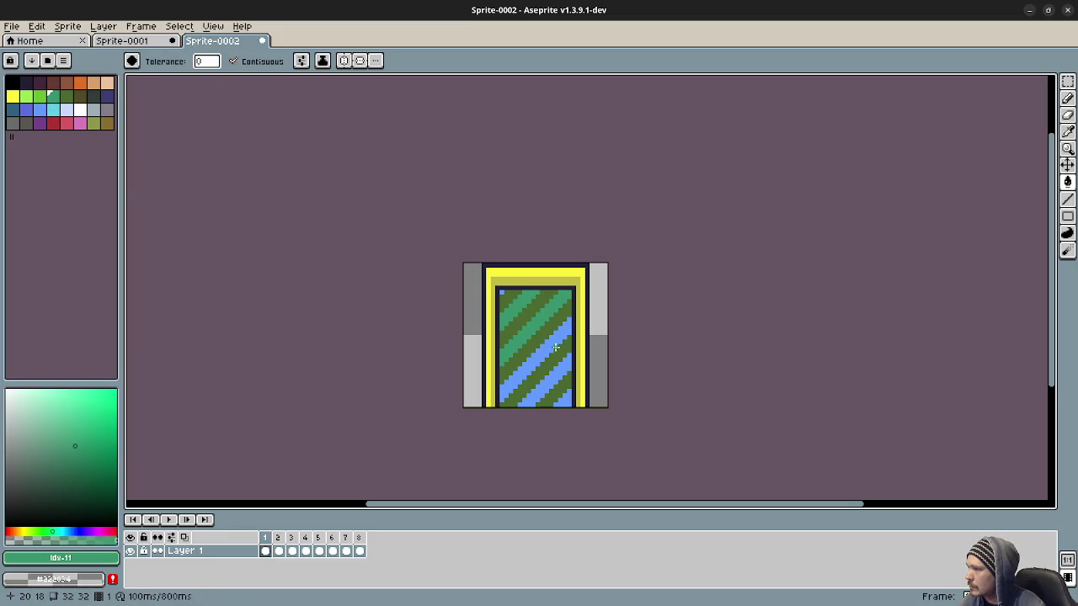
pyautogui.click(555, 347)
pyautogui.click(558, 384)
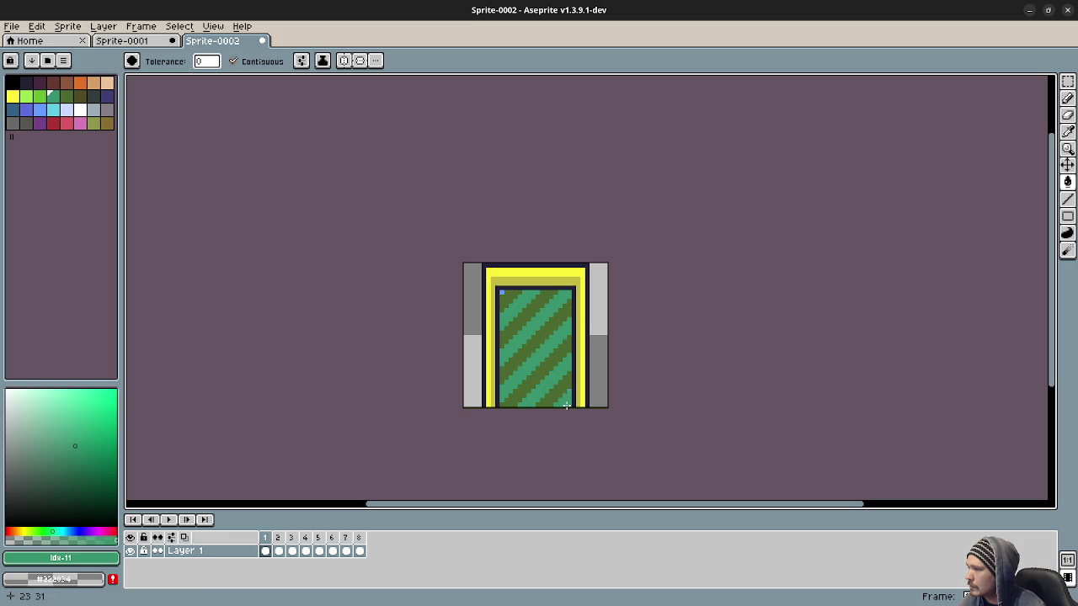
pyautogui.click(279, 539)
pyautogui.click(517, 306)
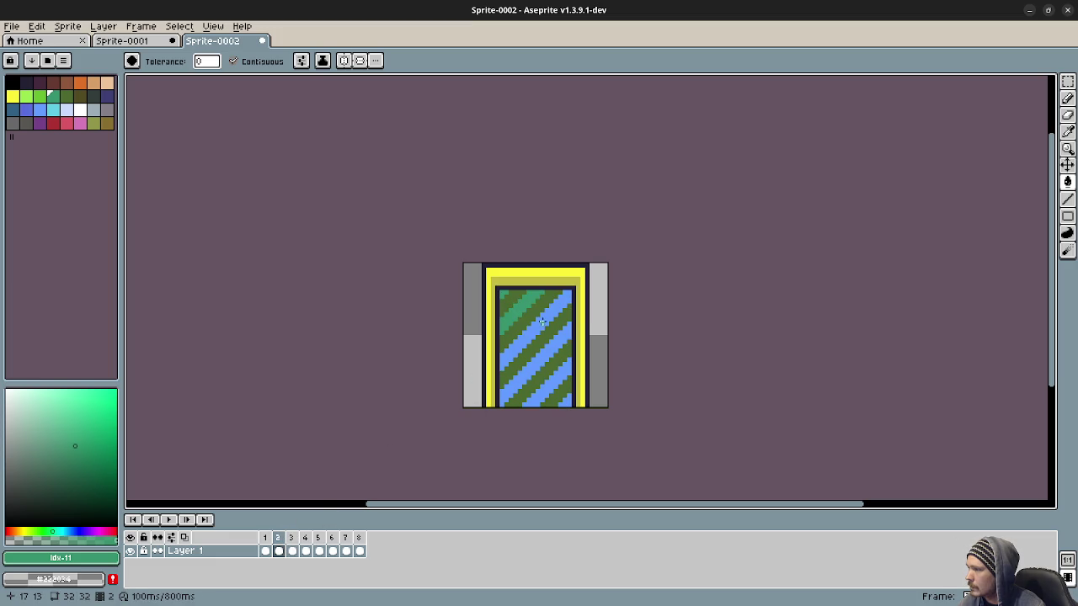
pyautogui.click(539, 325)
pyautogui.click(559, 364)
pyautogui.click(563, 372)
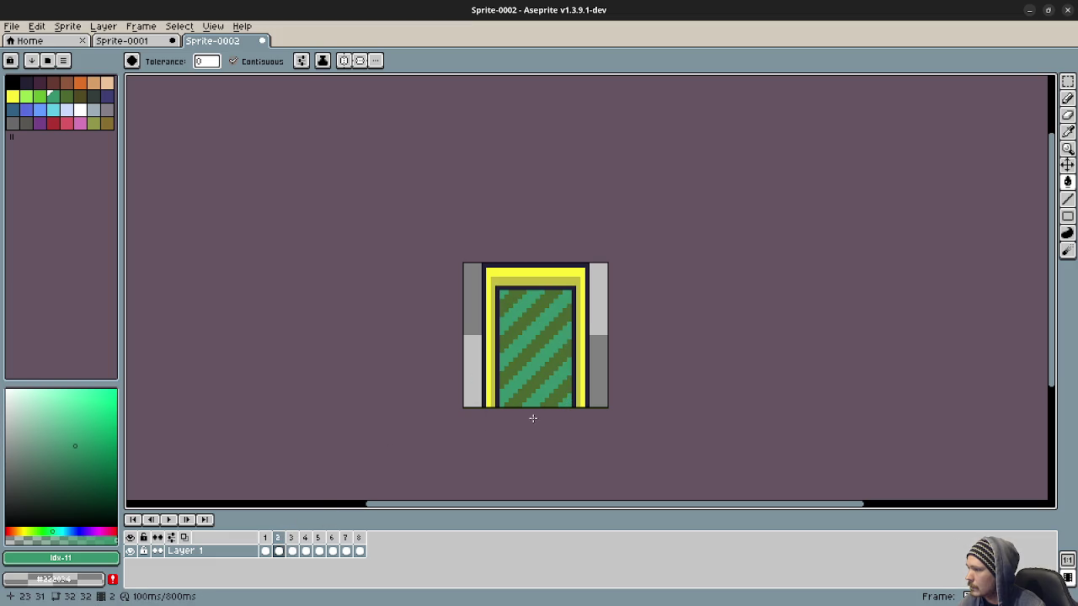
# Fill the blue stripes green on frames 3 and 4
pyautogui.click(291, 539)
pyautogui.click(506, 295)
pyautogui.click(523, 311)
pyautogui.click(538, 322)
pyautogui.click(552, 343)
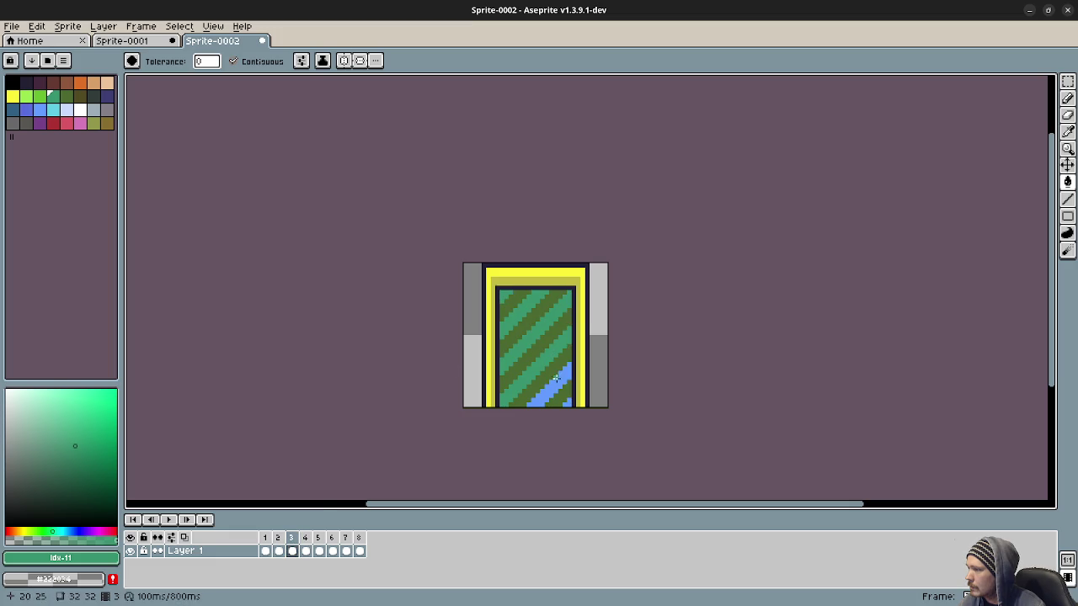
pyautogui.click(556, 376)
pyautogui.click(305, 538)
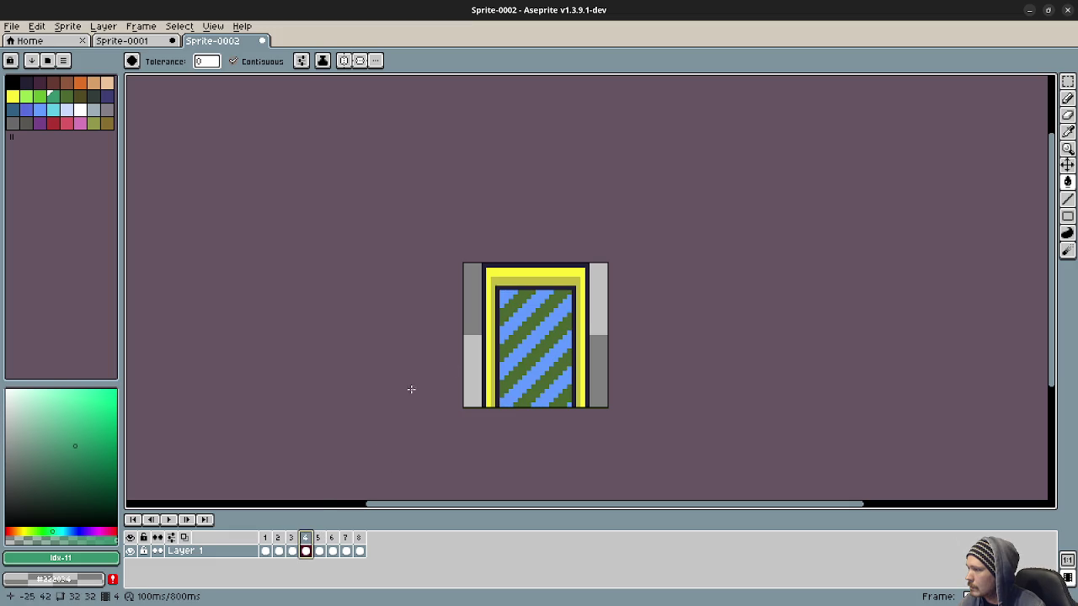
pyautogui.click(507, 296)
pyautogui.click(523, 311)
pyautogui.click(537, 322)
pyautogui.click(552, 344)
pyautogui.click(555, 375)
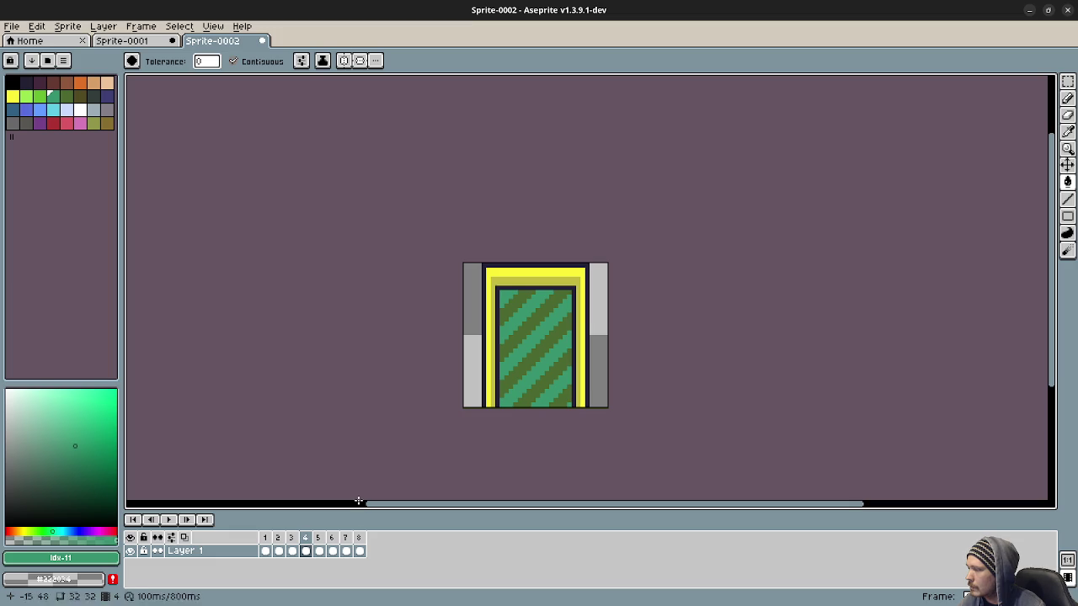
# Fill the blue stripes green on frames 5 and 6
pyautogui.click(319, 550)
pyautogui.click(505, 297)
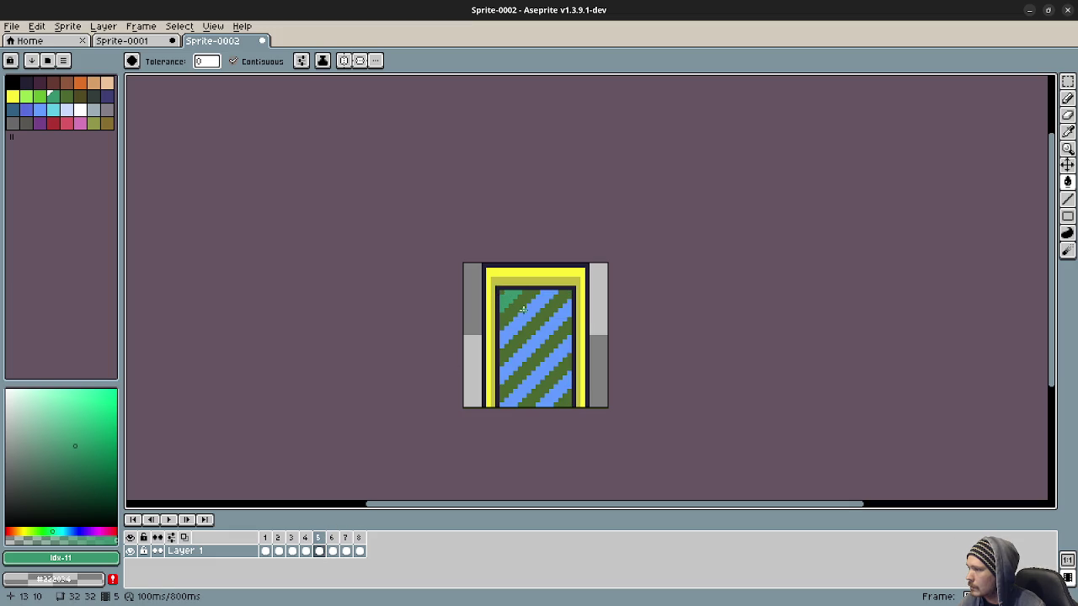
pyautogui.click(523, 310)
pyautogui.click(543, 328)
pyautogui.click(551, 355)
pyautogui.click(560, 392)
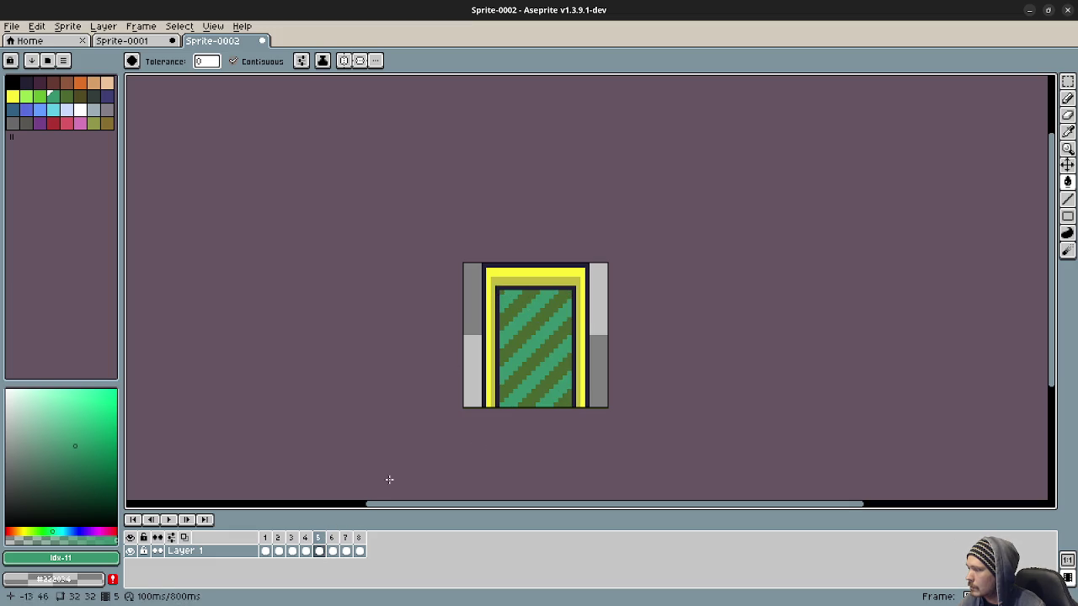
pyautogui.click(332, 550)
pyautogui.click(516, 292)
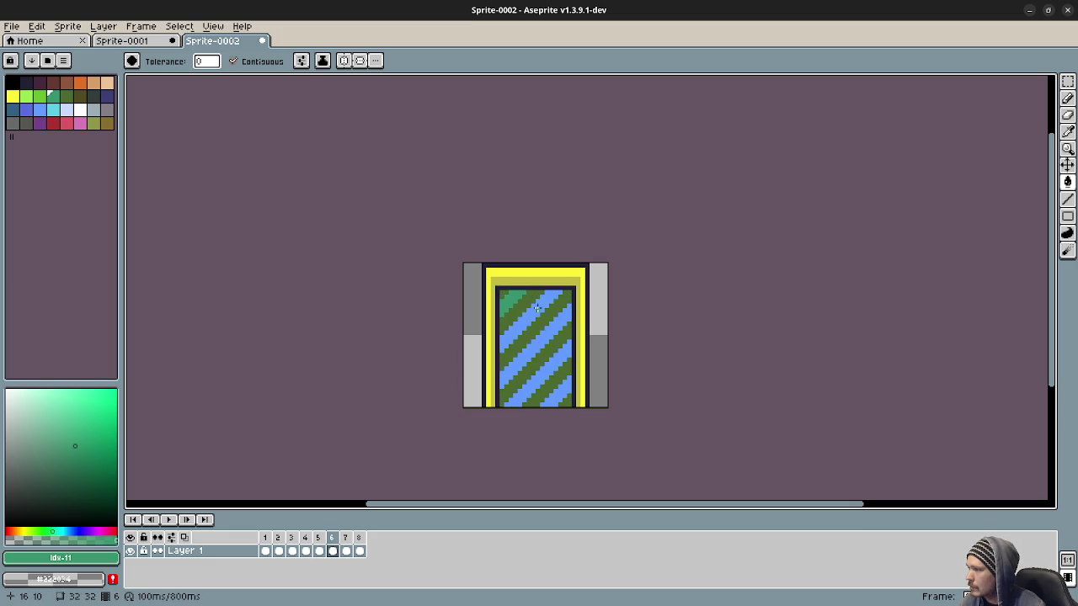
pyautogui.click(529, 305)
pyautogui.click(548, 313)
pyautogui.click(560, 354)
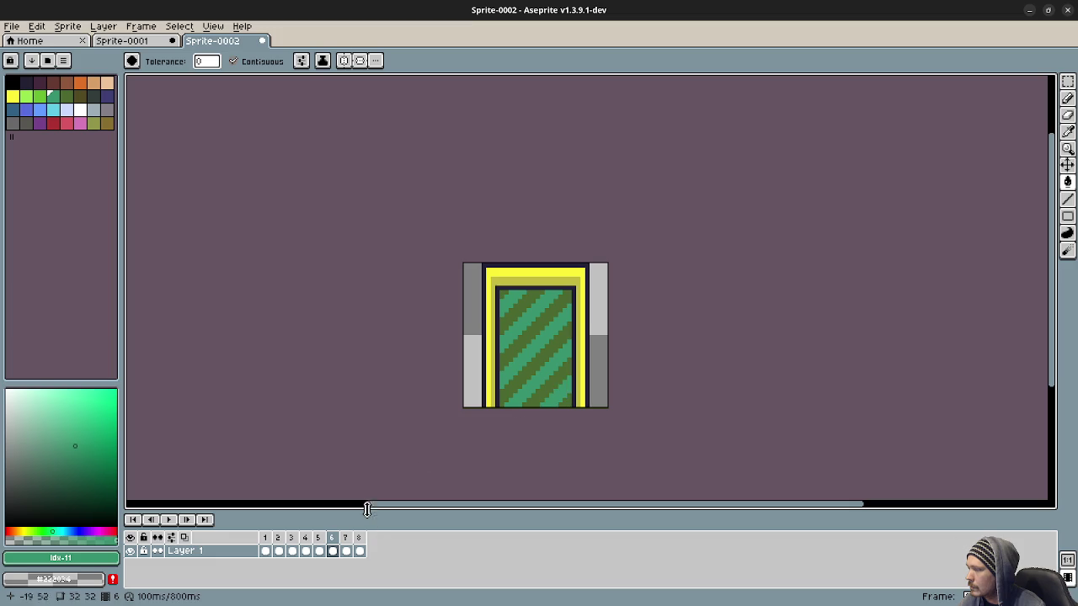
# Fill the blue stripes green on frames 7 and 8, then play the animation
pyautogui.click(345, 551)
pyautogui.click(505, 310)
pyautogui.click(529, 327)
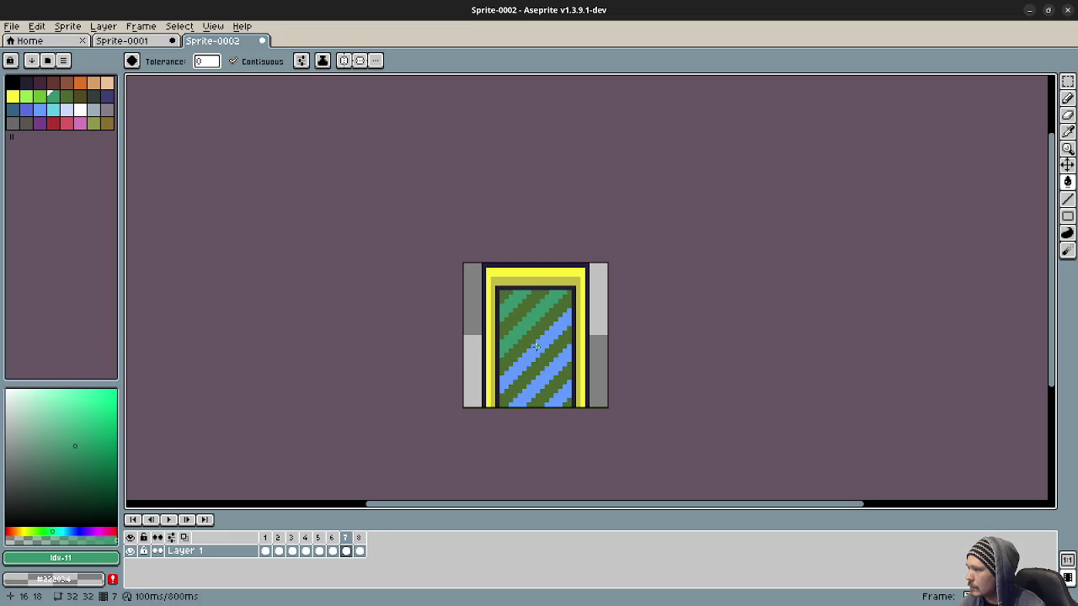
pyautogui.click(544, 369)
pyautogui.click(554, 394)
pyautogui.click(561, 399)
pyautogui.click(361, 539)
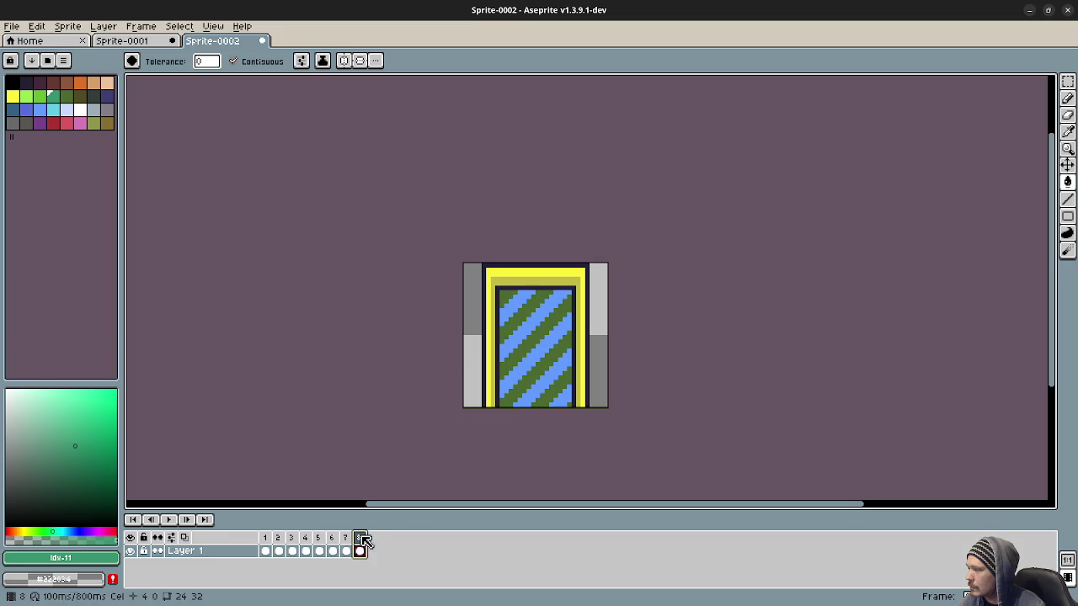
pyautogui.click(514, 305)
pyautogui.click(524, 315)
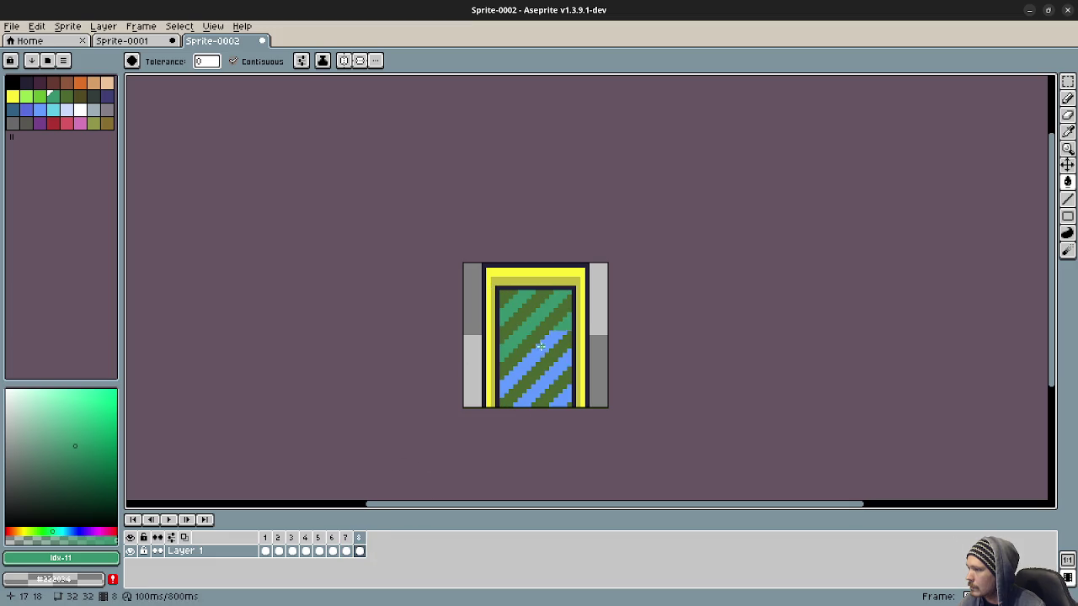
pyautogui.click(540, 346)
pyautogui.click(543, 378)
pyautogui.click(563, 397)
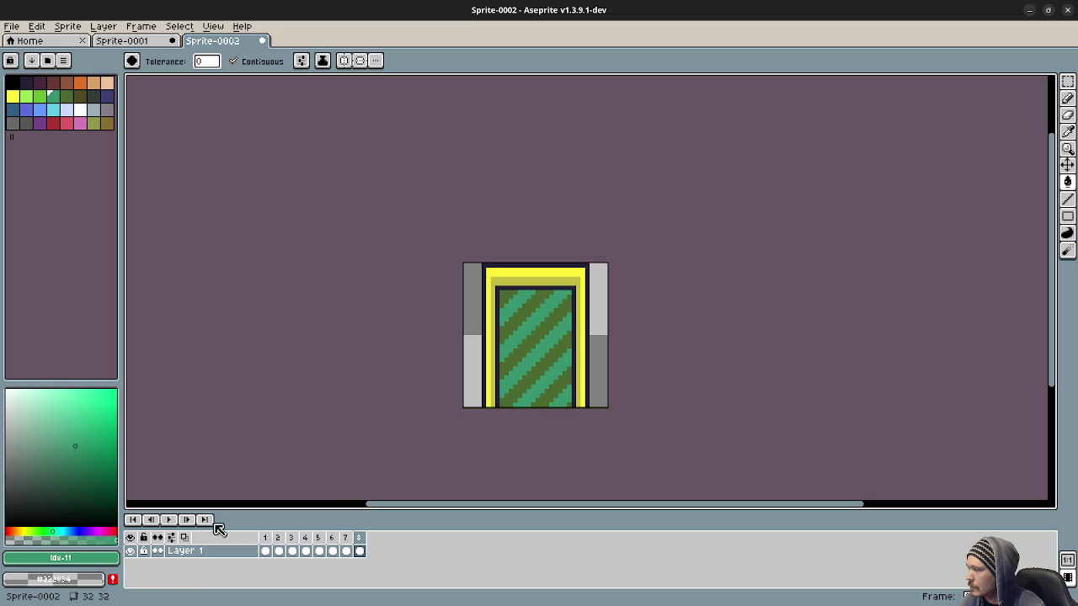
pyautogui.click(168, 520)
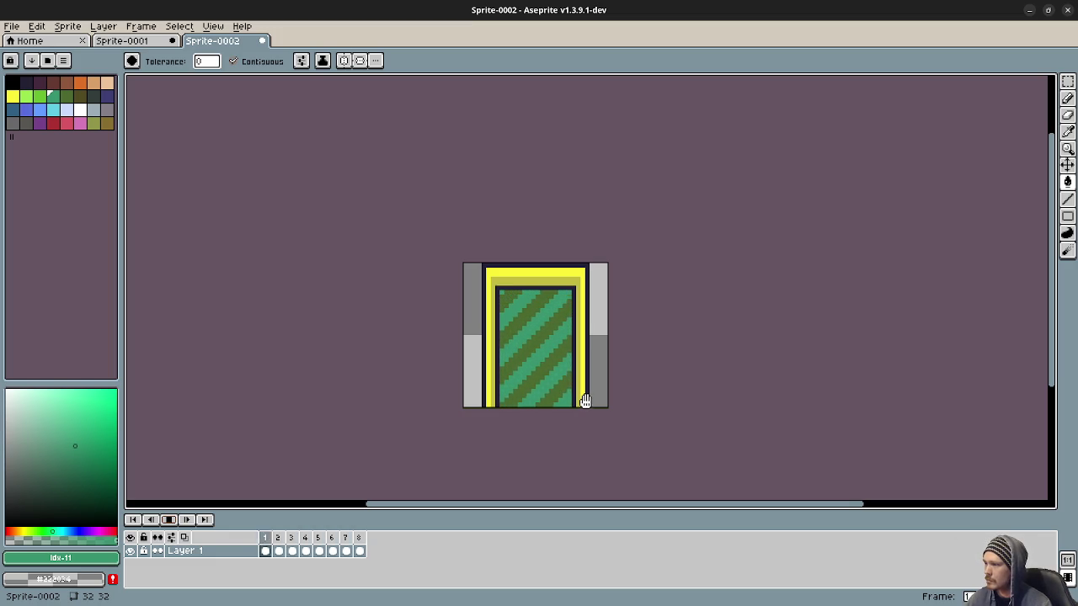
pyautogui.click(169, 520)
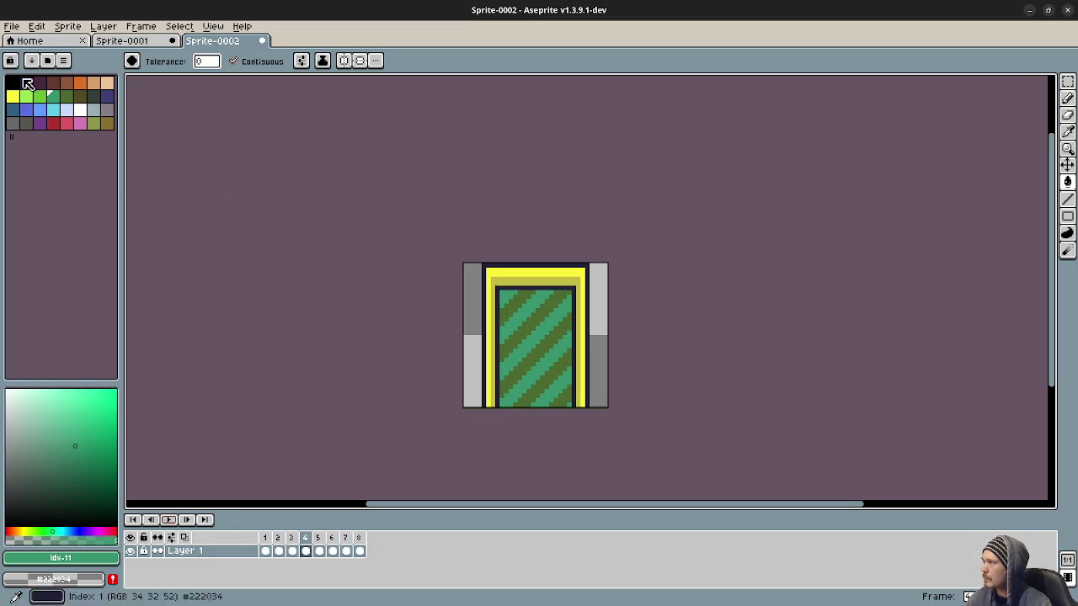
pyautogui.click(266, 552)
# Set up Export Sprite Sheet as a Vertical Strip with the output file named portal3.png
pyautogui.click(12, 26)
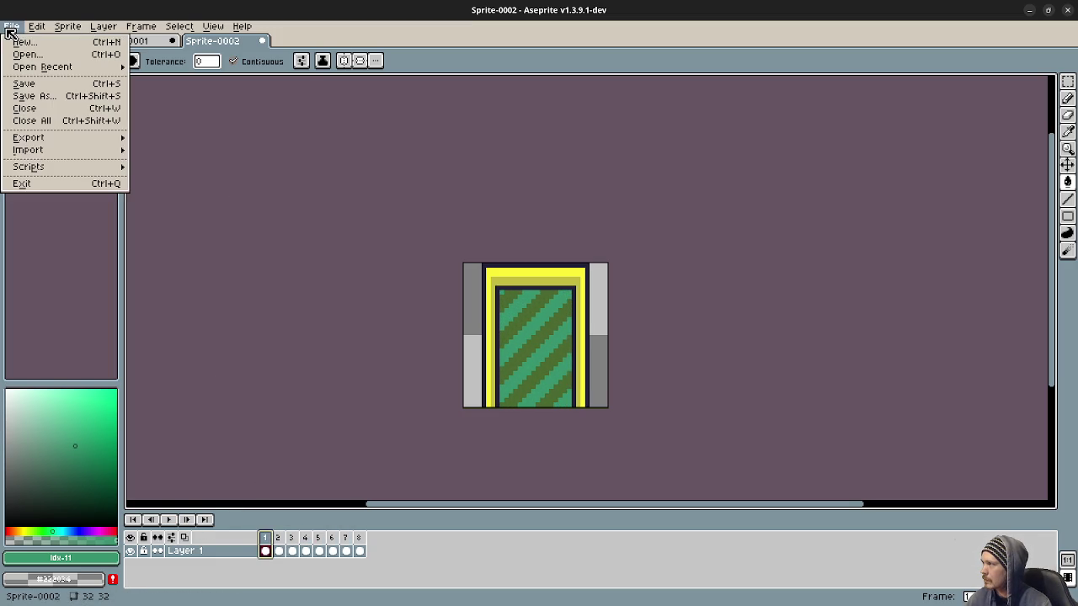
pyautogui.moveTo(51, 138)
pyautogui.click(174, 148)
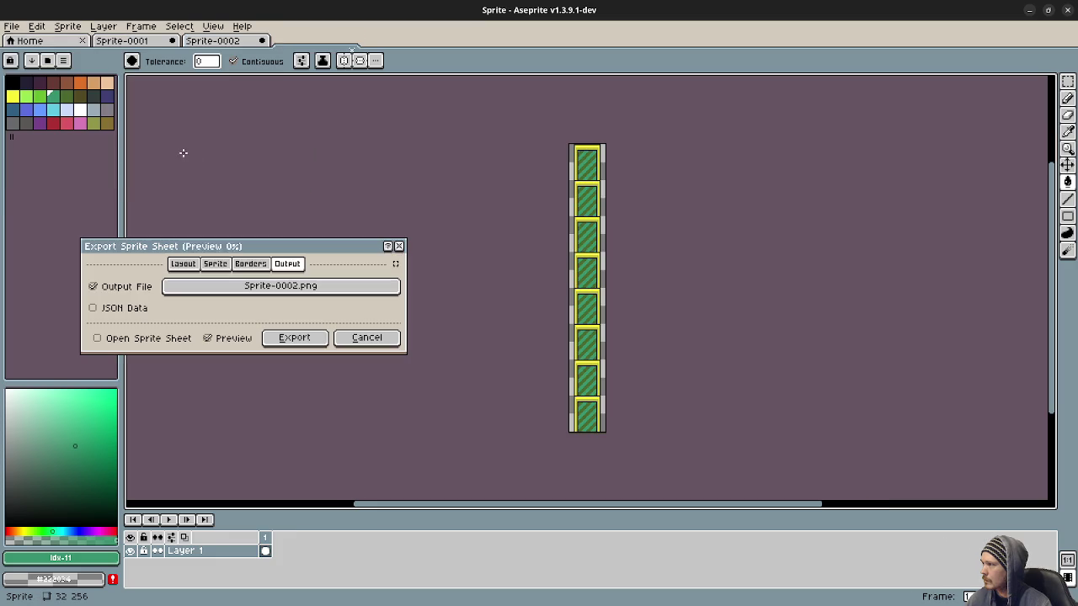
pyautogui.click(183, 264)
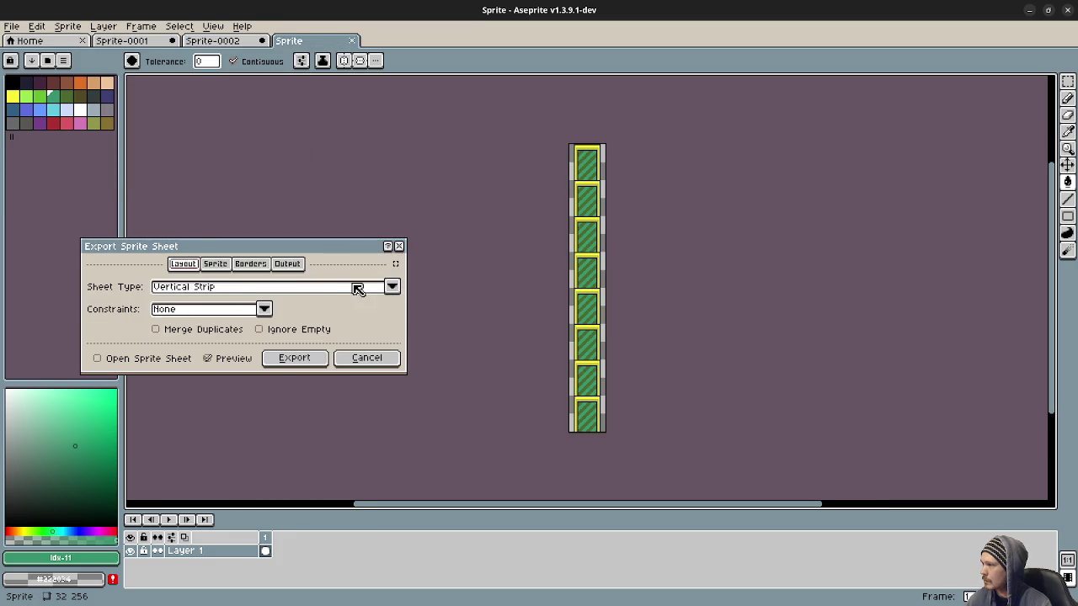
pyautogui.click(287, 263)
pyautogui.click(289, 288)
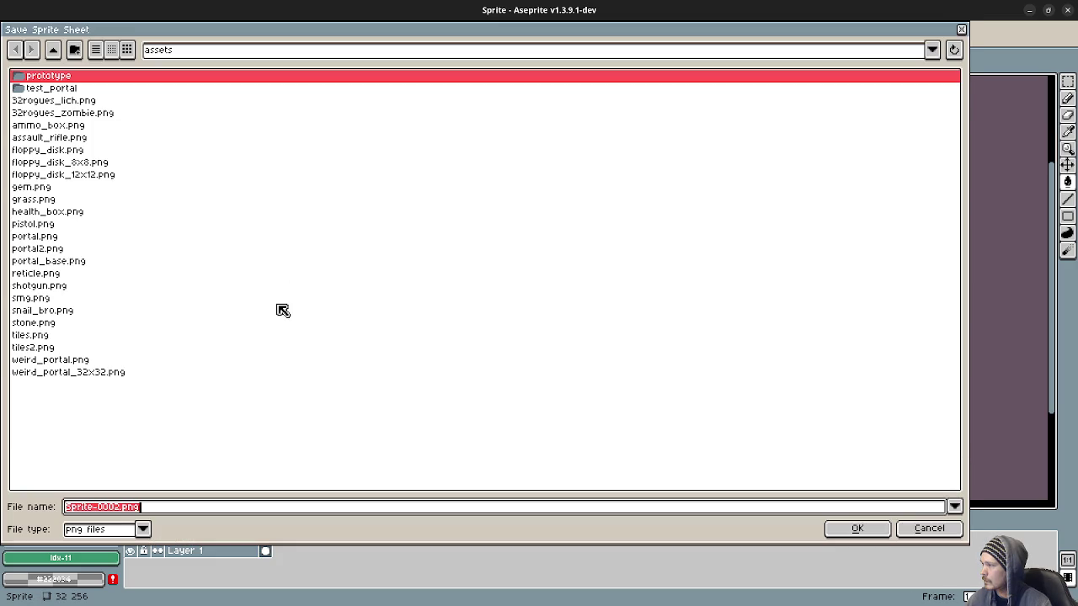
pyautogui.click(107, 508)
pyautogui.write('portal3')
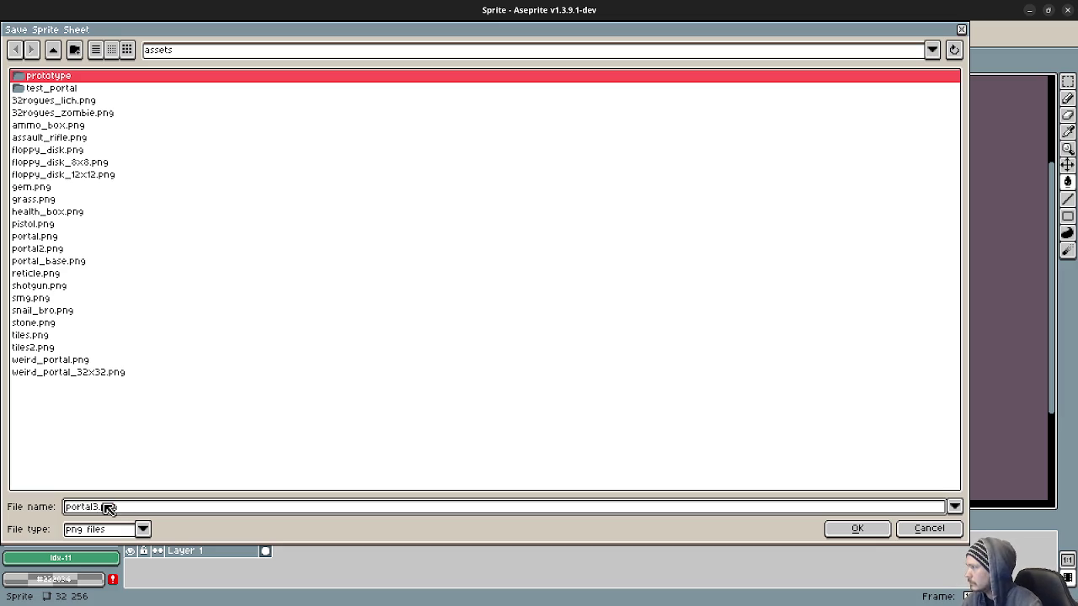
pyautogui.click(873, 536)
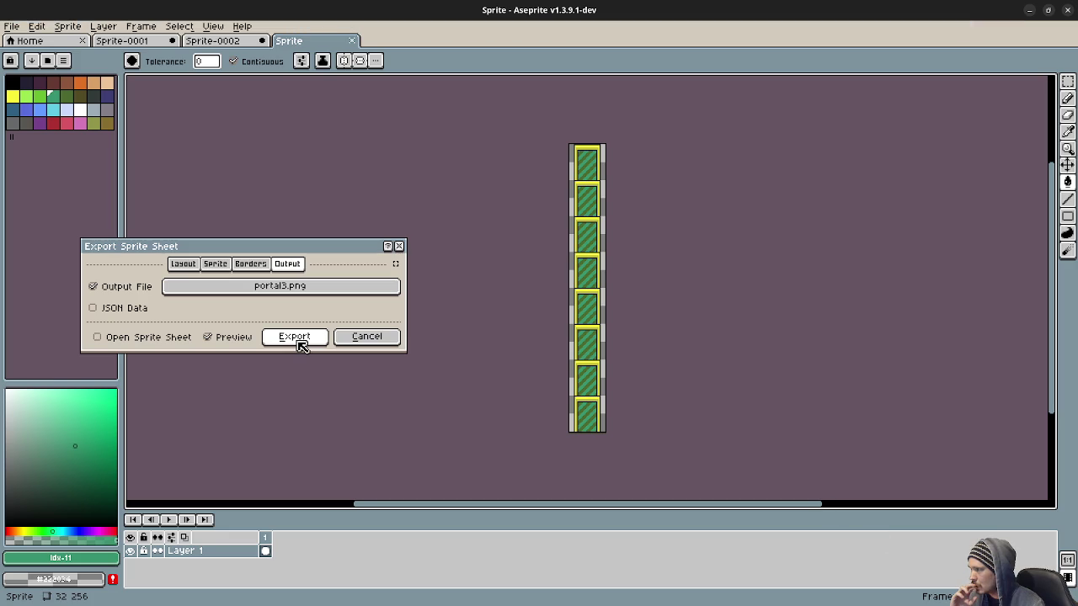